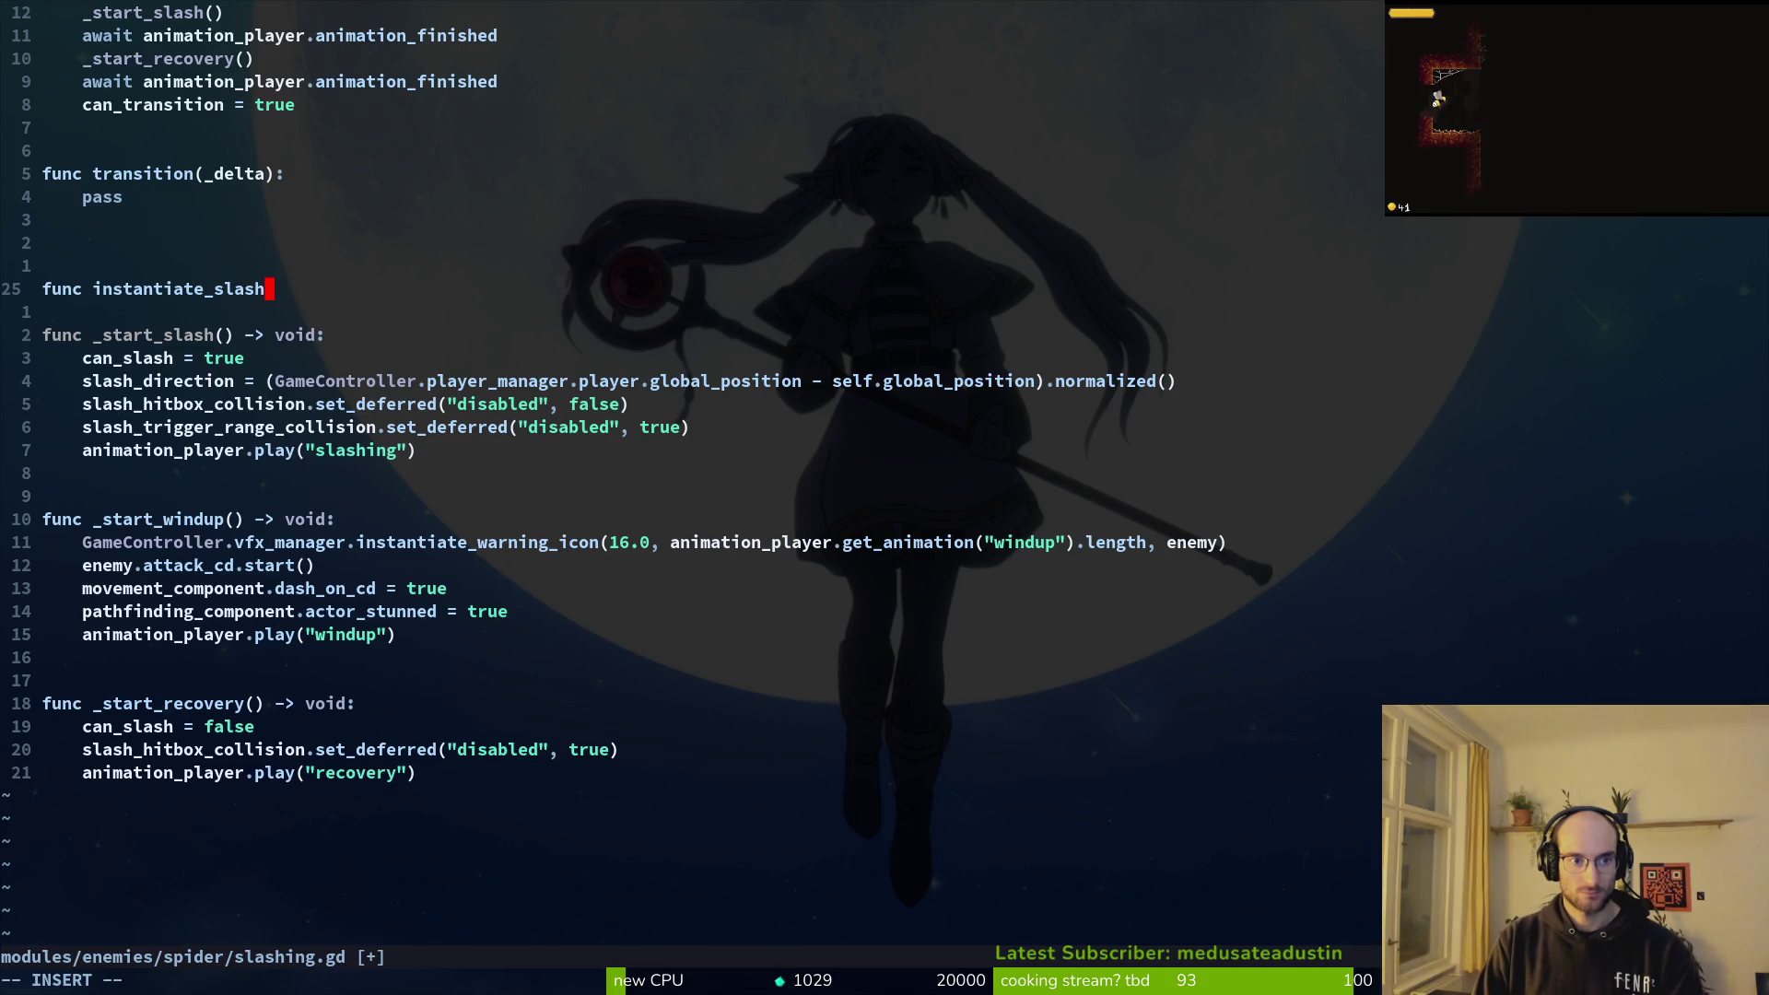
# Step: Write the function header 'func instantiate_slashes() -> void:' in slashing.gd
pyautogui.write('() :')
pyautogui.press('BackSpace')
pyautogui.write('->')
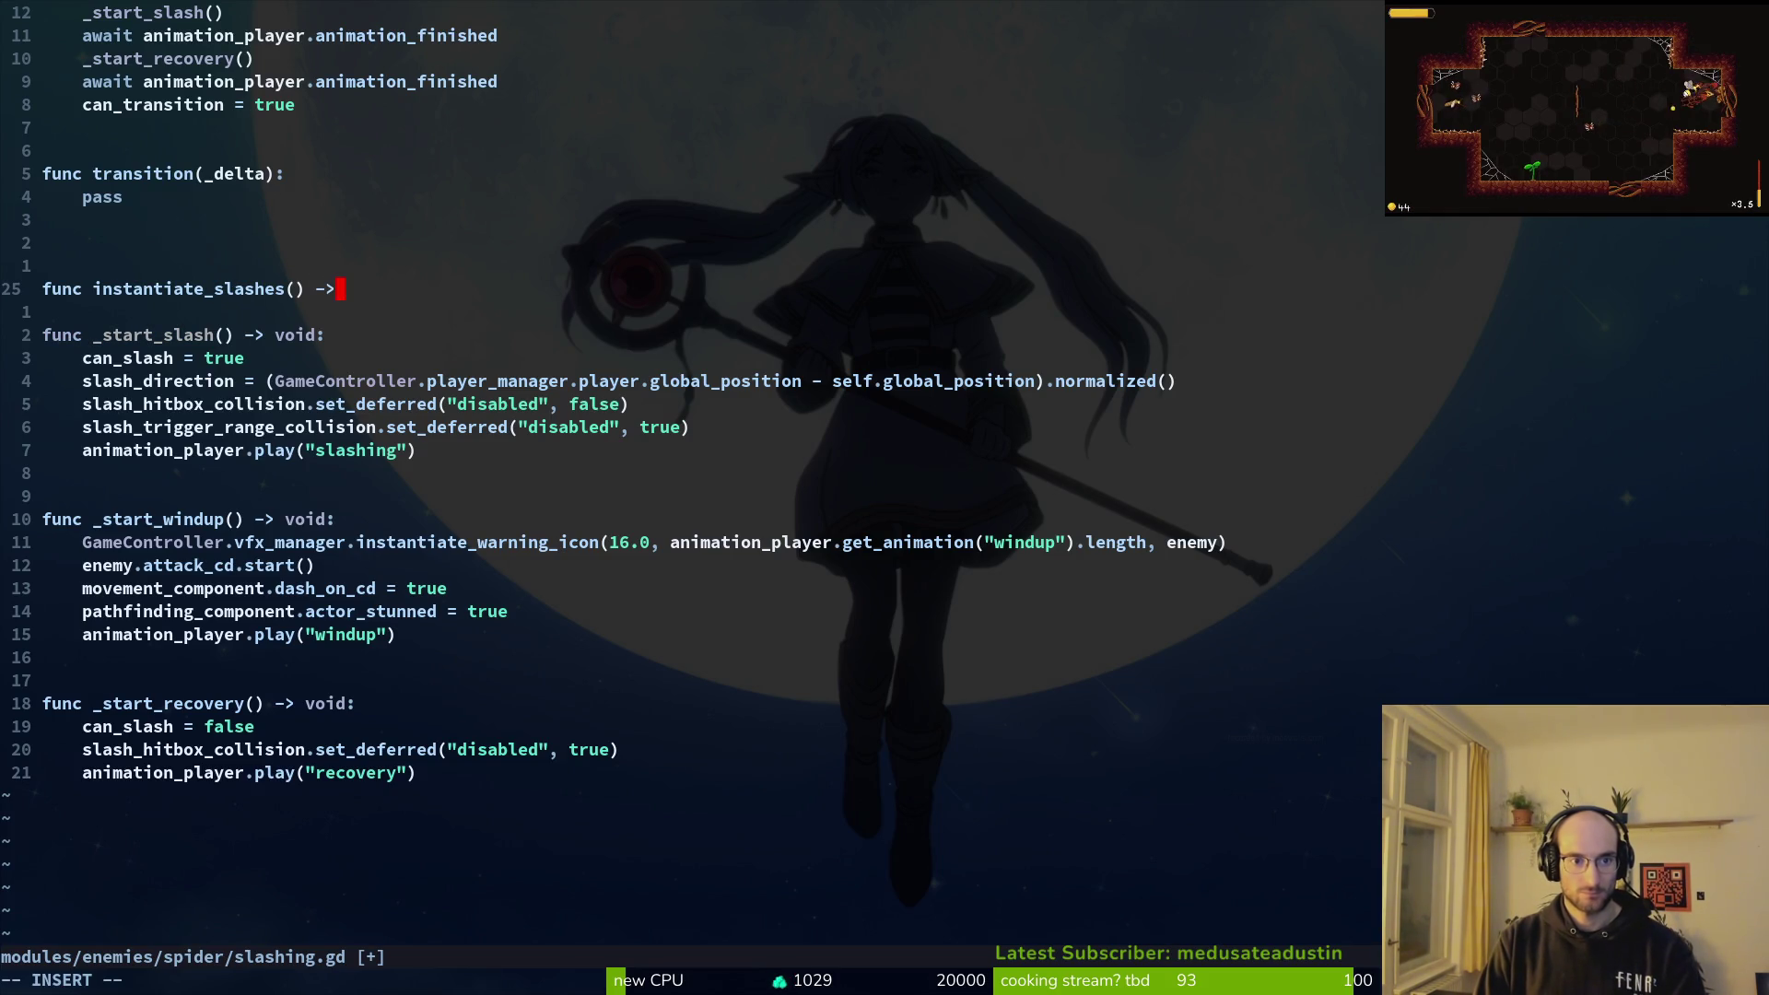
pyautogui.write(' void:')
pyautogui.press('Return')
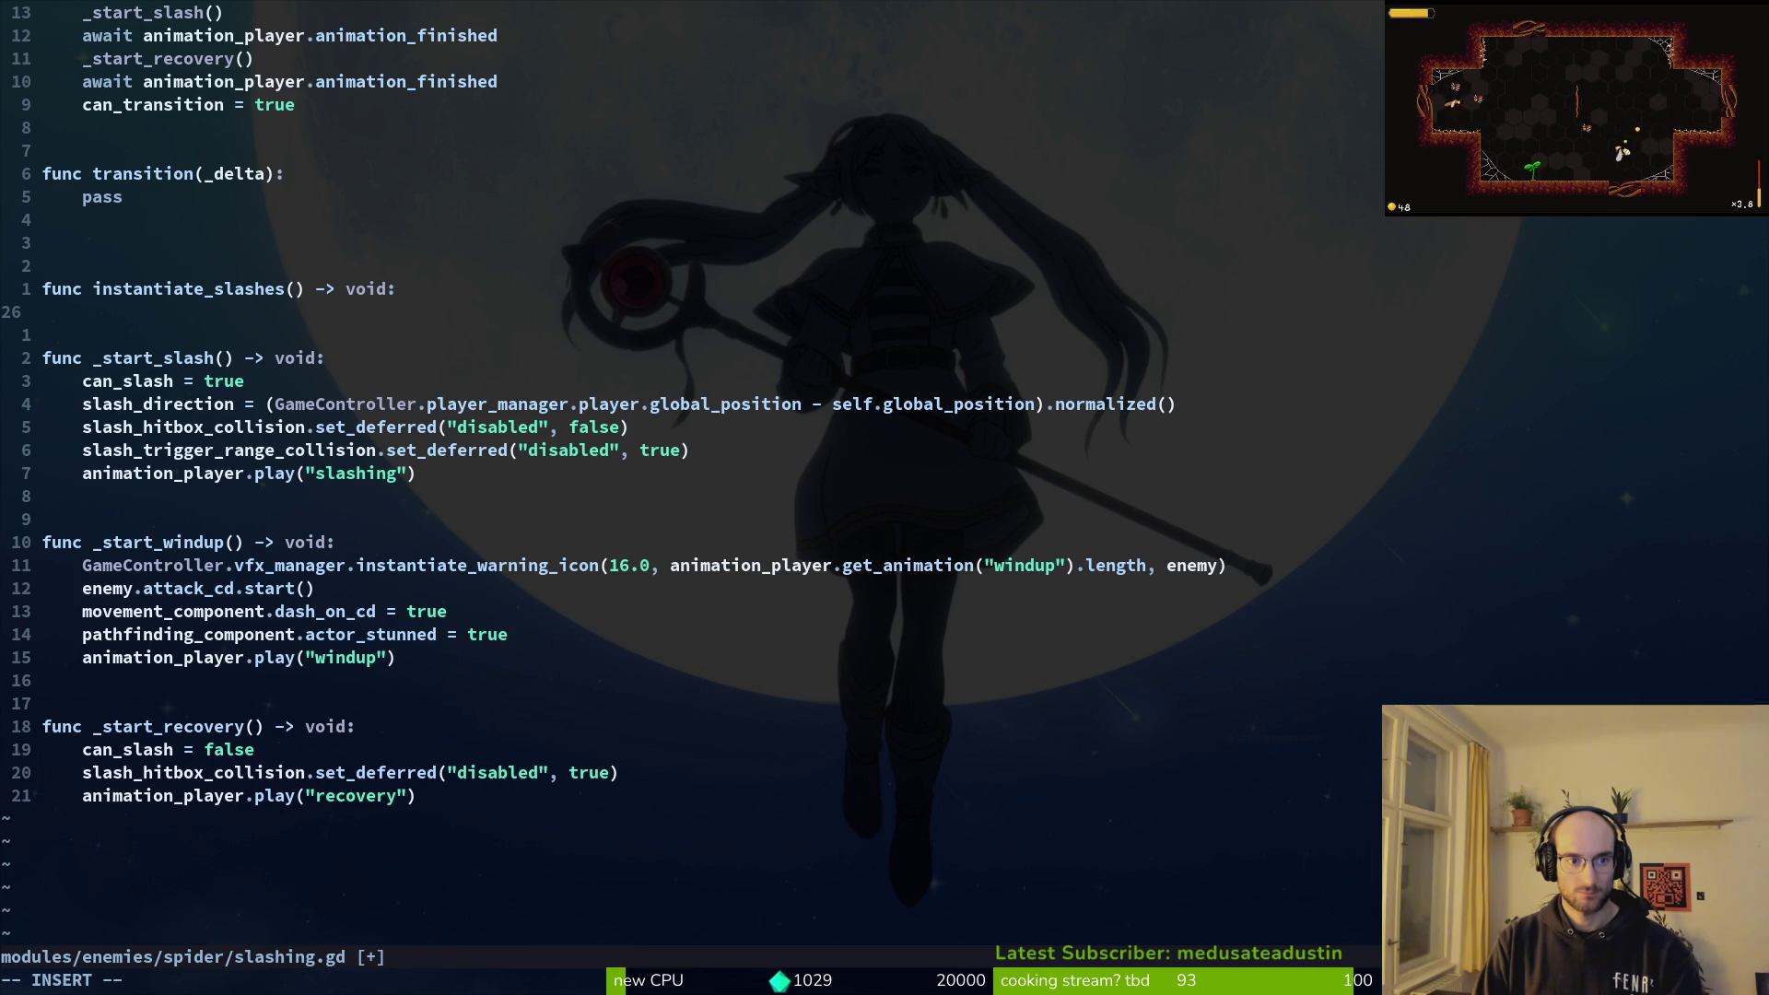
pyautogui.press('Escape')
# Step: Add the comment '# this is called from the animationplayer' above the function header
pyautogui.press('k')
pyautogui.press('k')
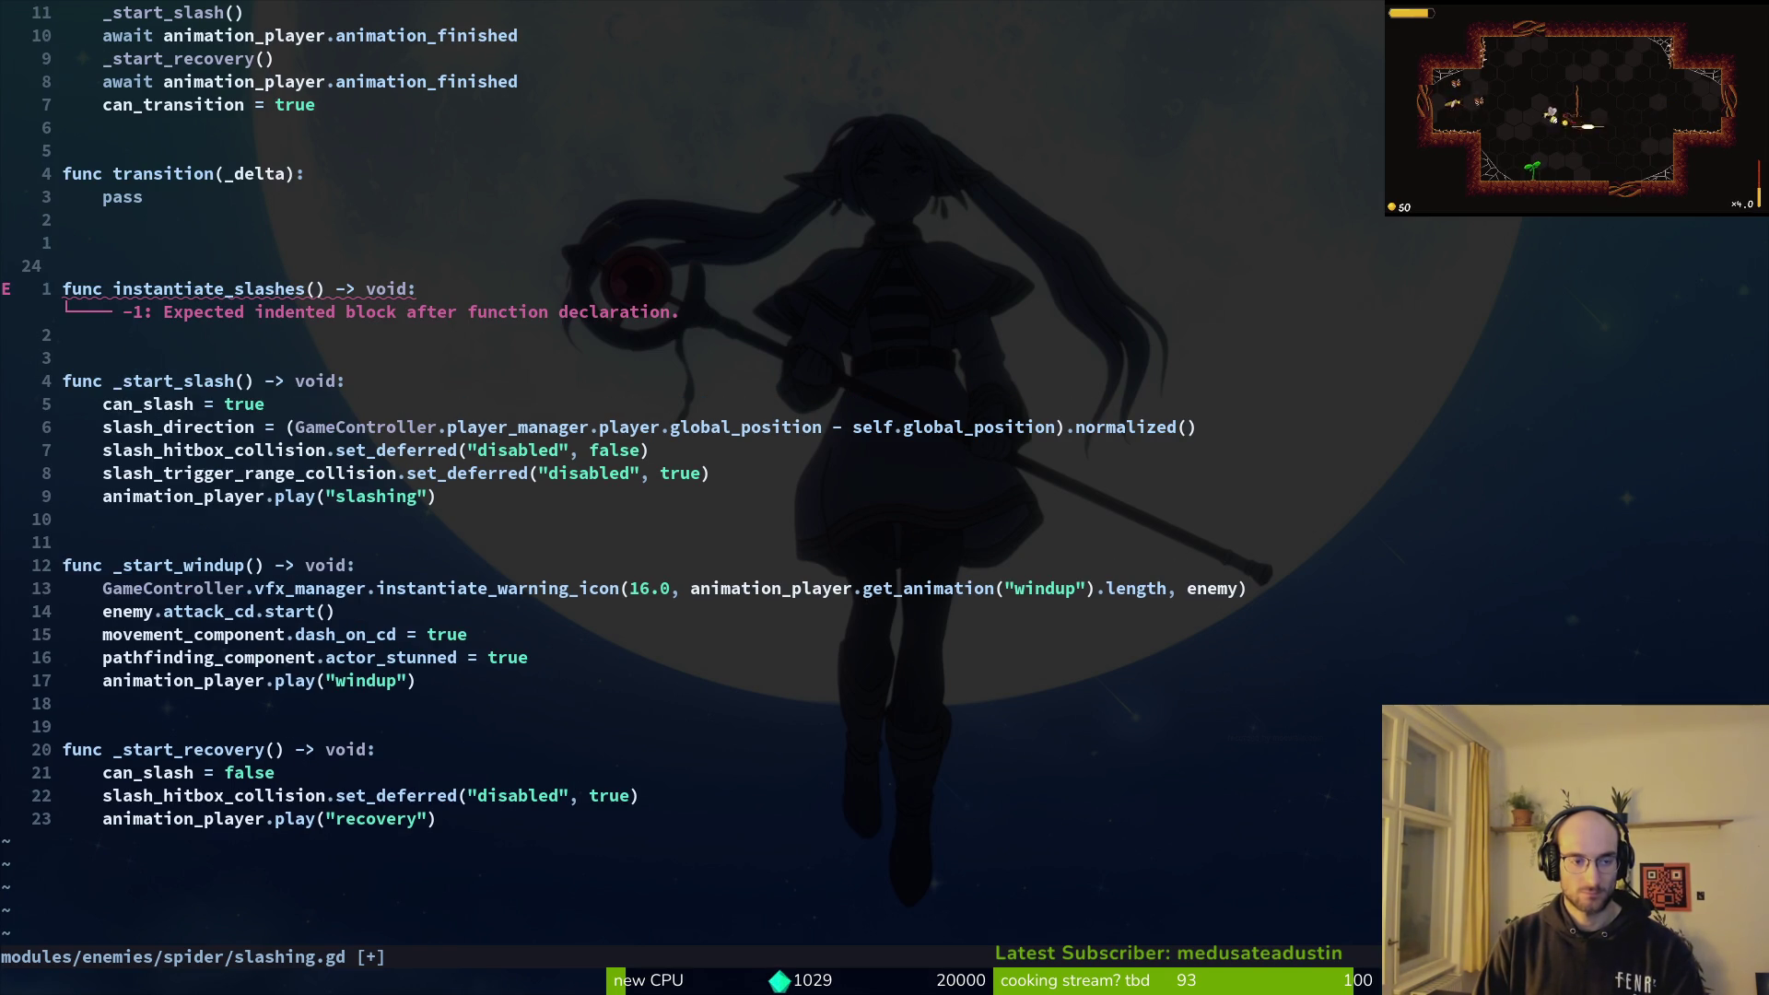
pyautogui.press('o')
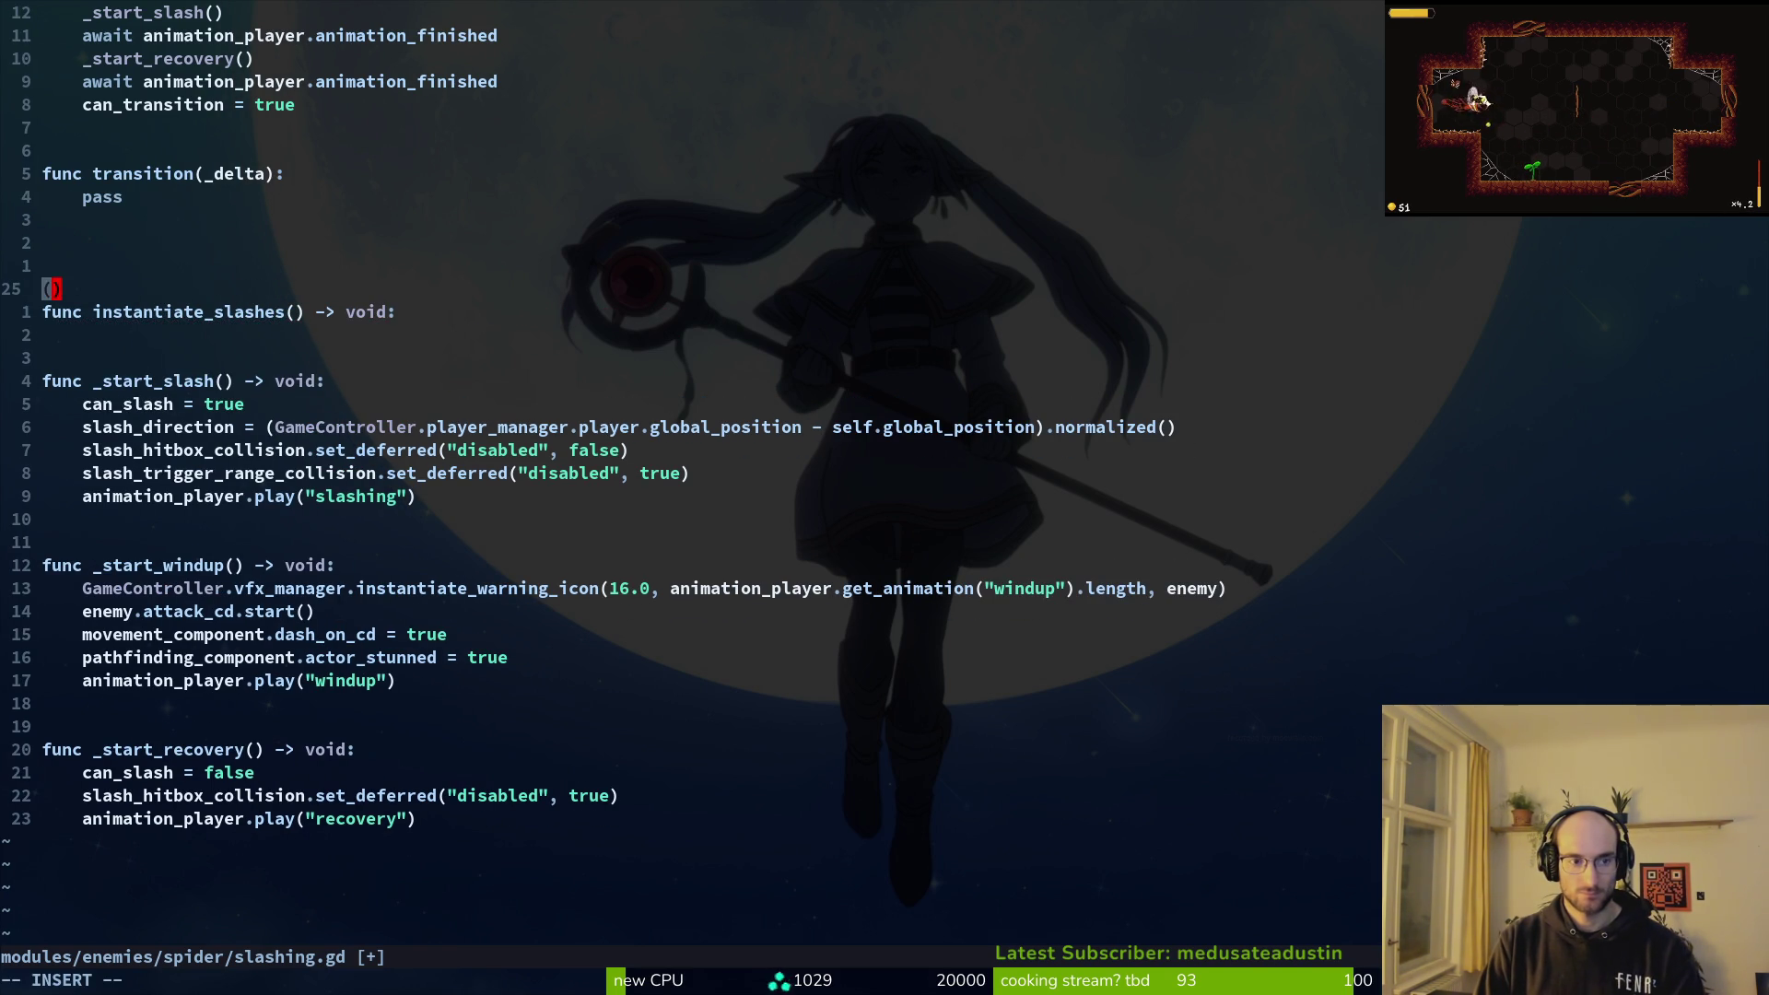
pyautogui.write('#')
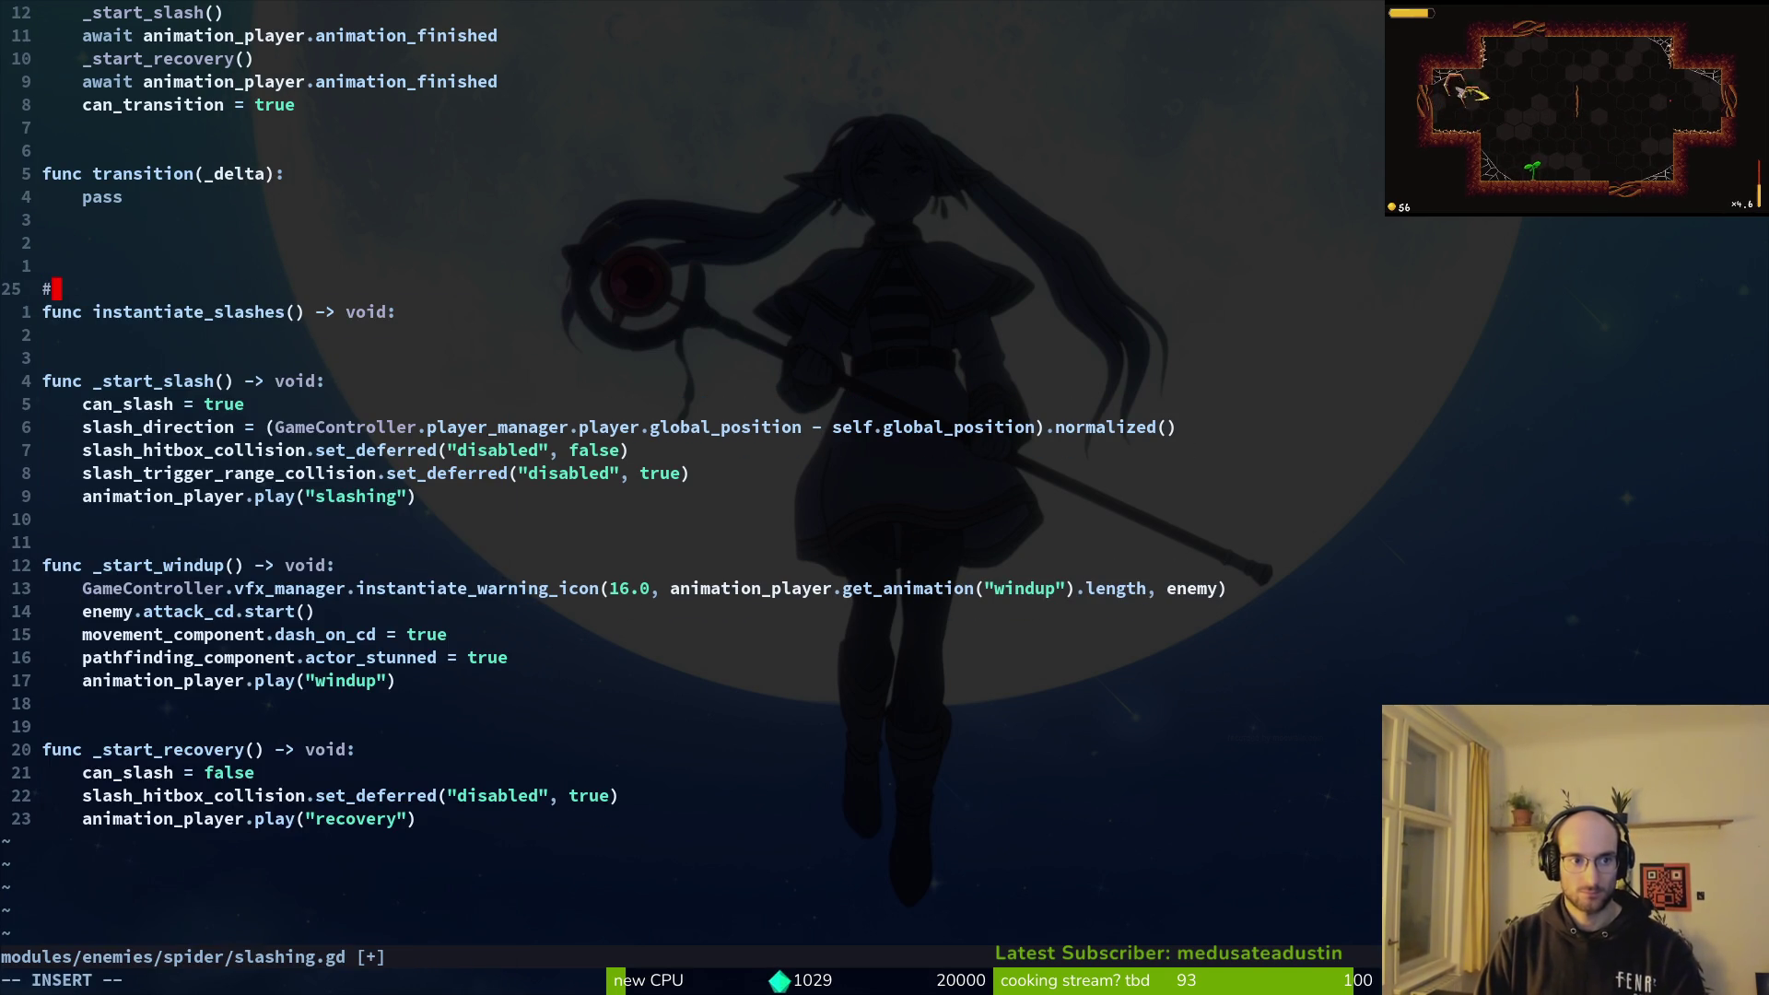
pyautogui.write(' this')
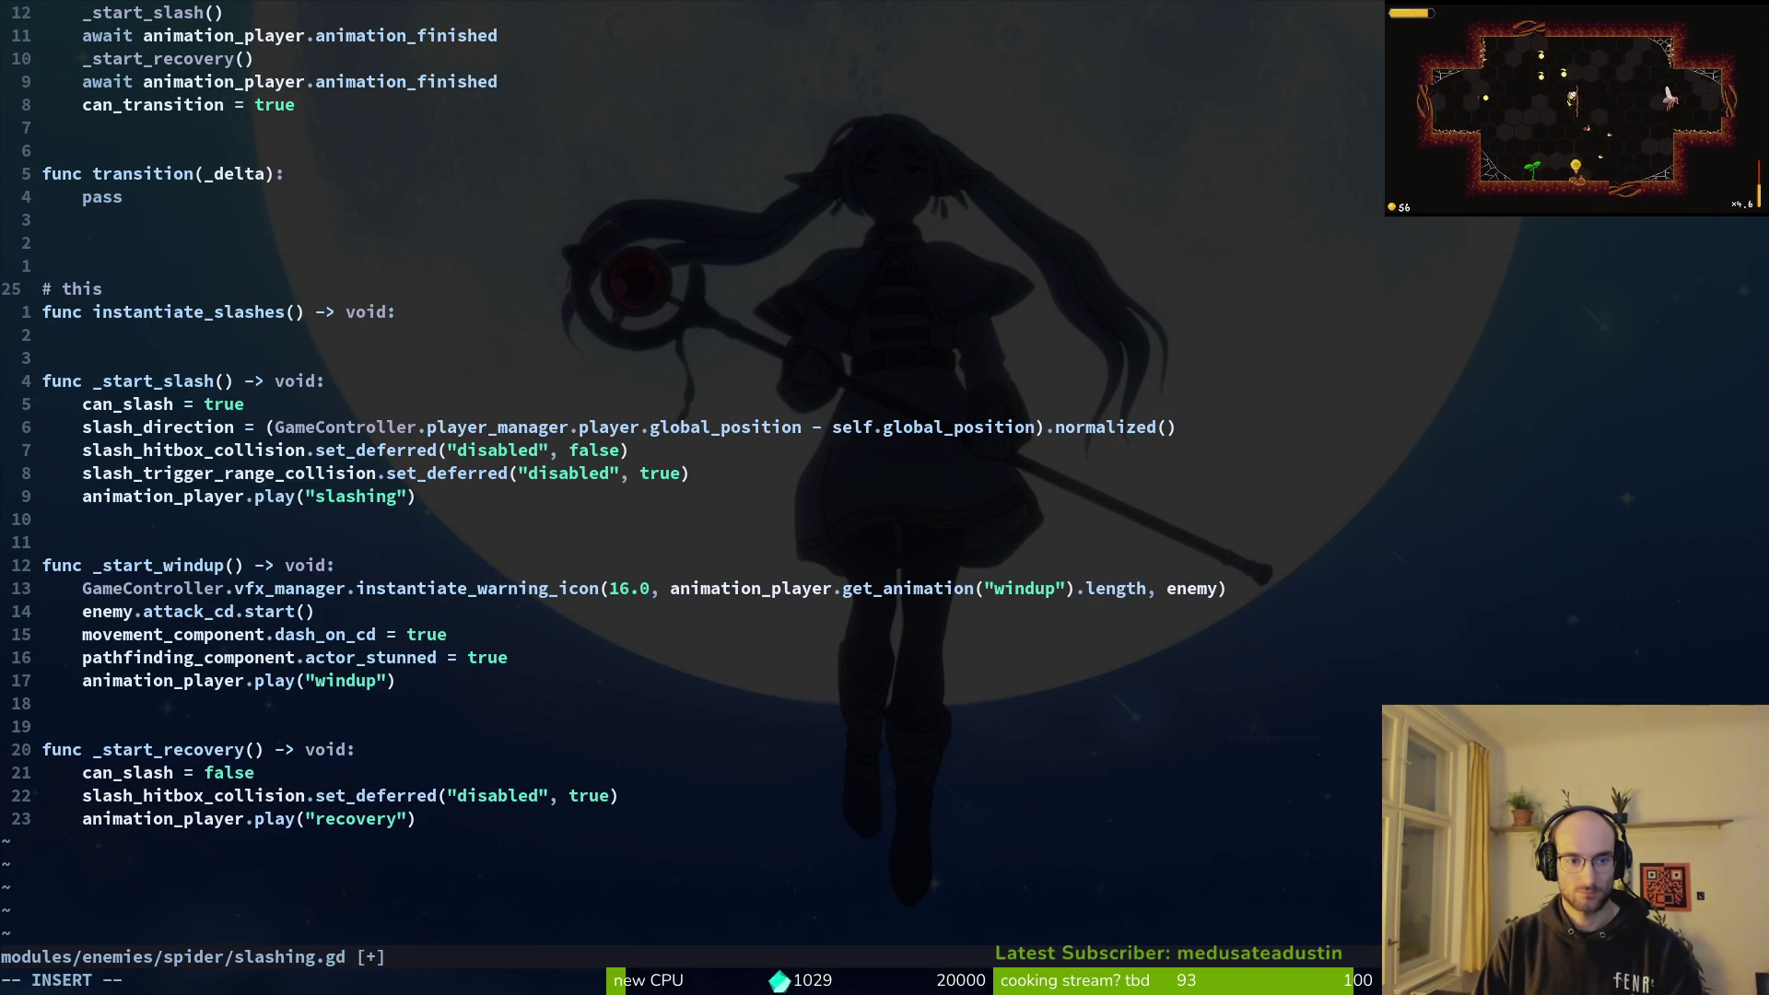
pyautogui.write(' will be called t')
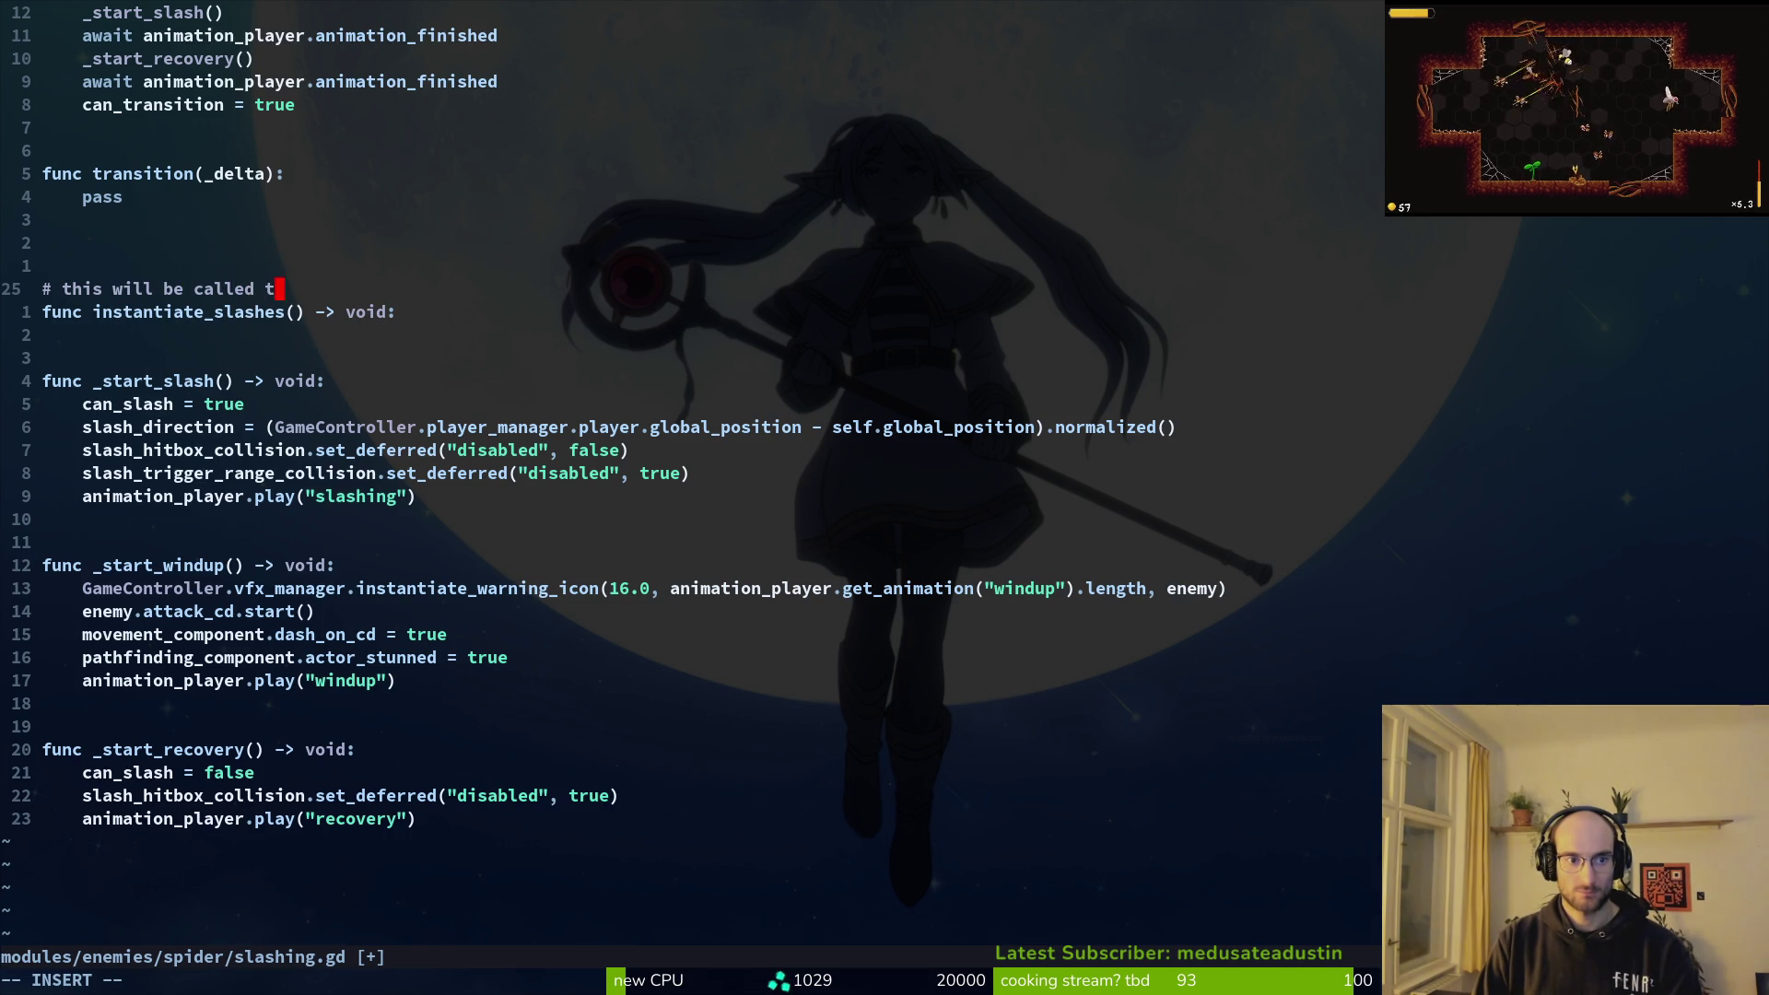
pyautogui.write('o')
pyautogui.press('BackSpace')
pyautogui.press('BackSpace')
pyautogui.press('BackSpace')
pyautogui.write('is called from t')
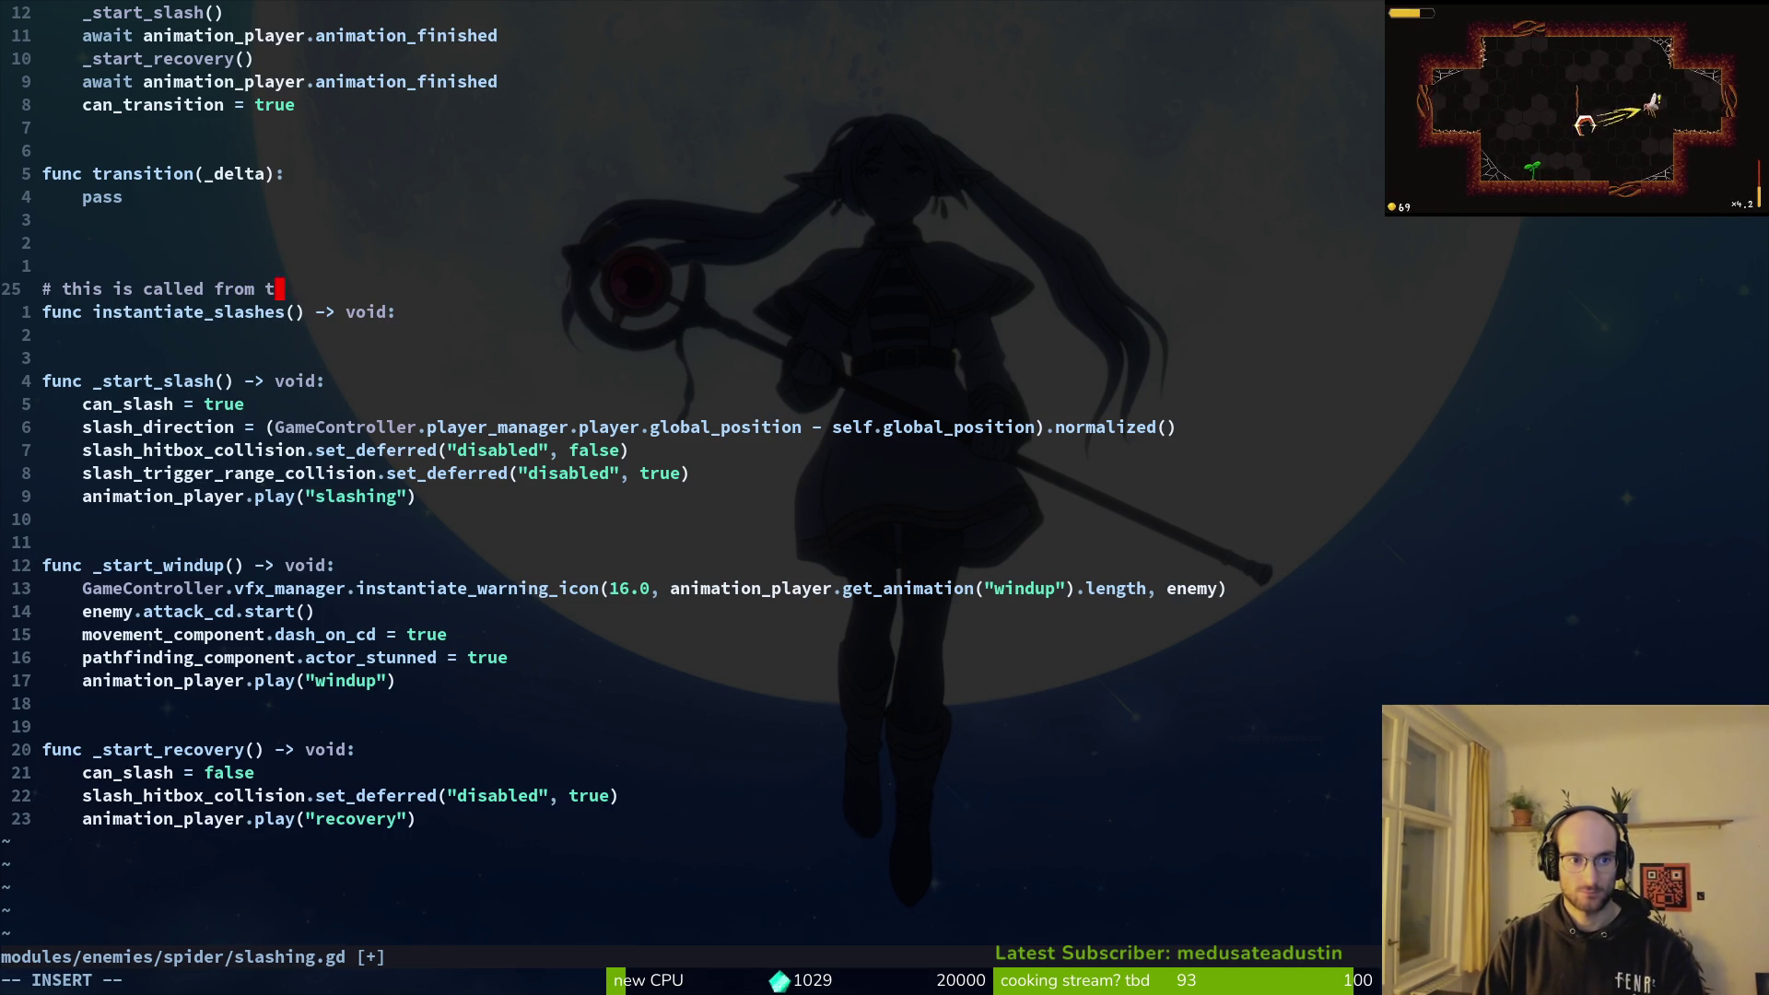
pyautogui.write('he animation')
pyautogui.write('player')
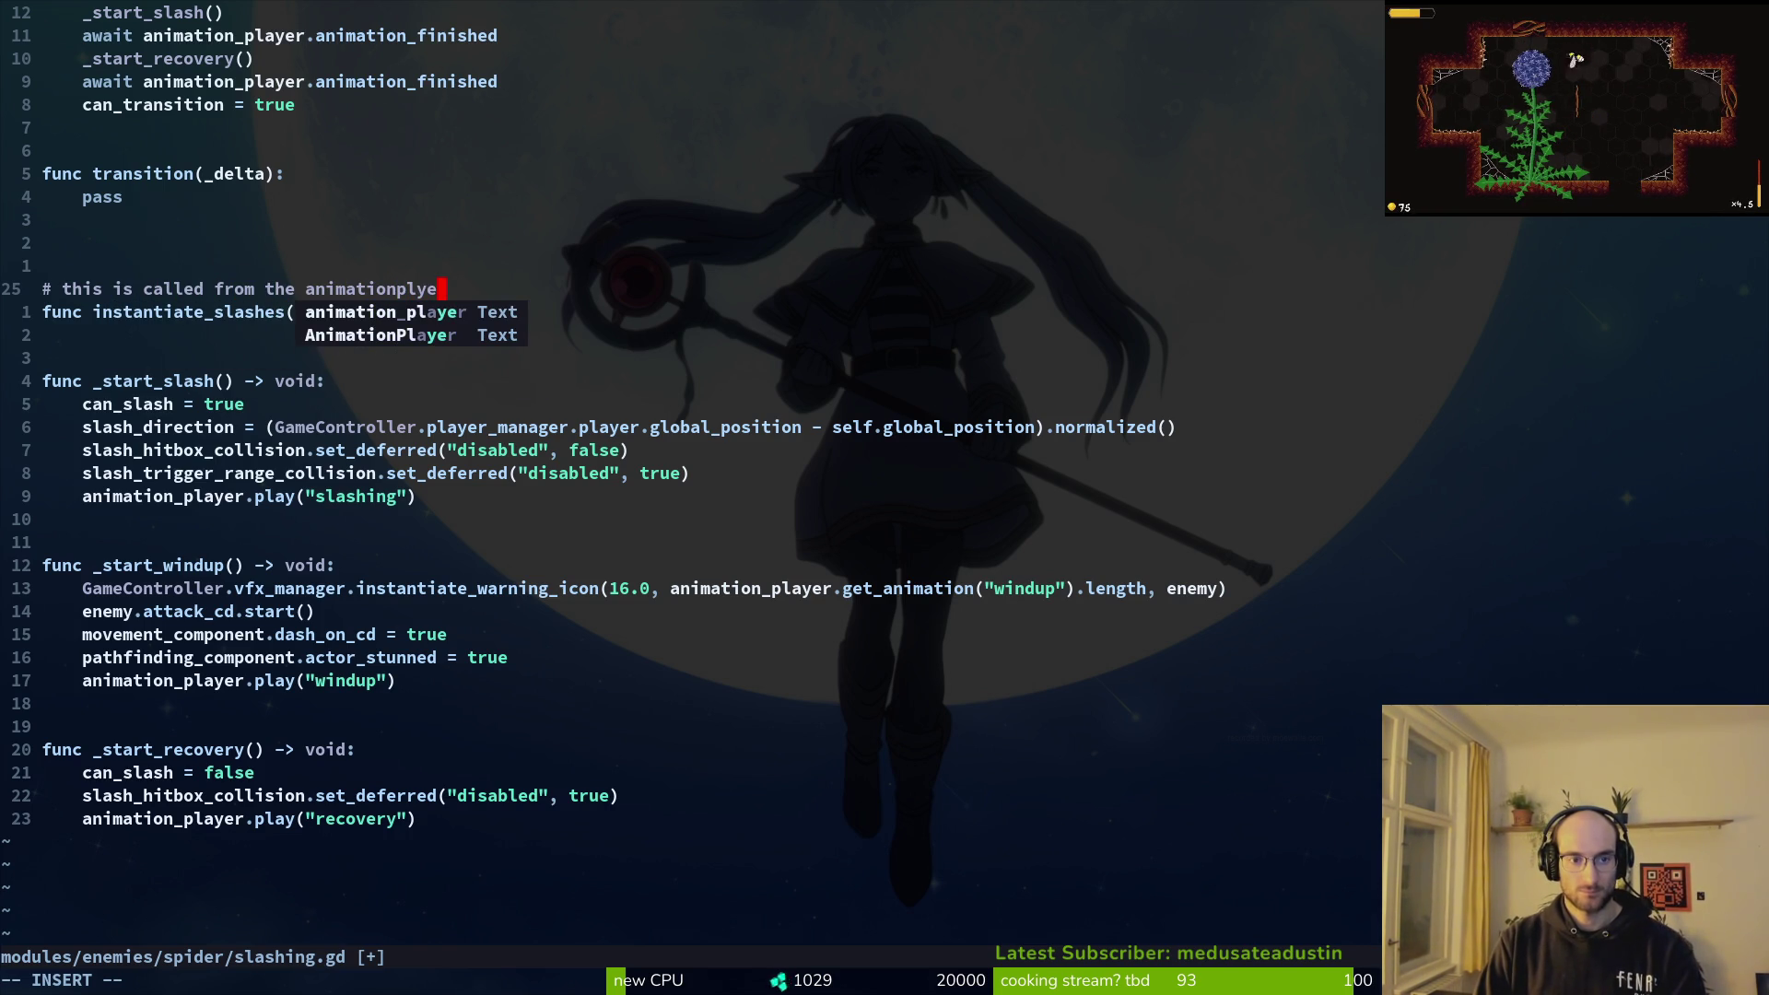
pyautogui.press('Escape')
pyautogui.press('j')
pyautogui.press('j')
pyautogui.press('j')
pyautogui.press('j')
pyautogui.press('j')
pyautogui.press('j')
pyautogui.press('j')
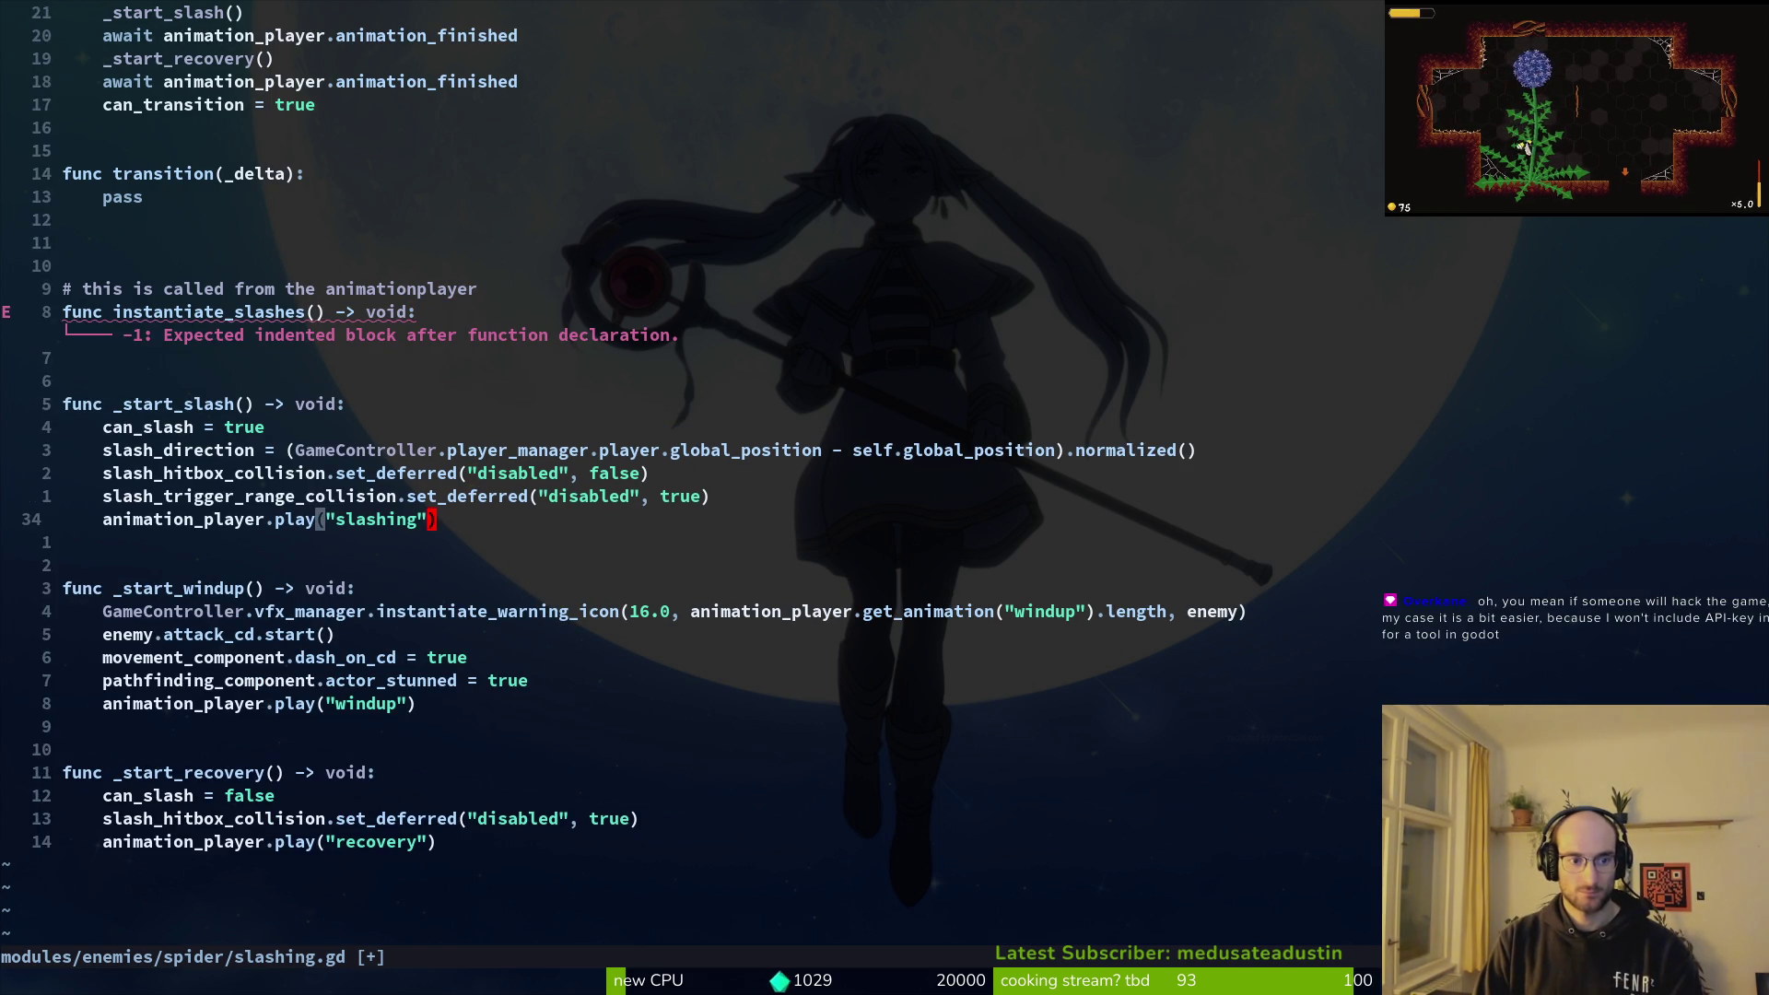
pyautogui.hotkey('shift', 'v')
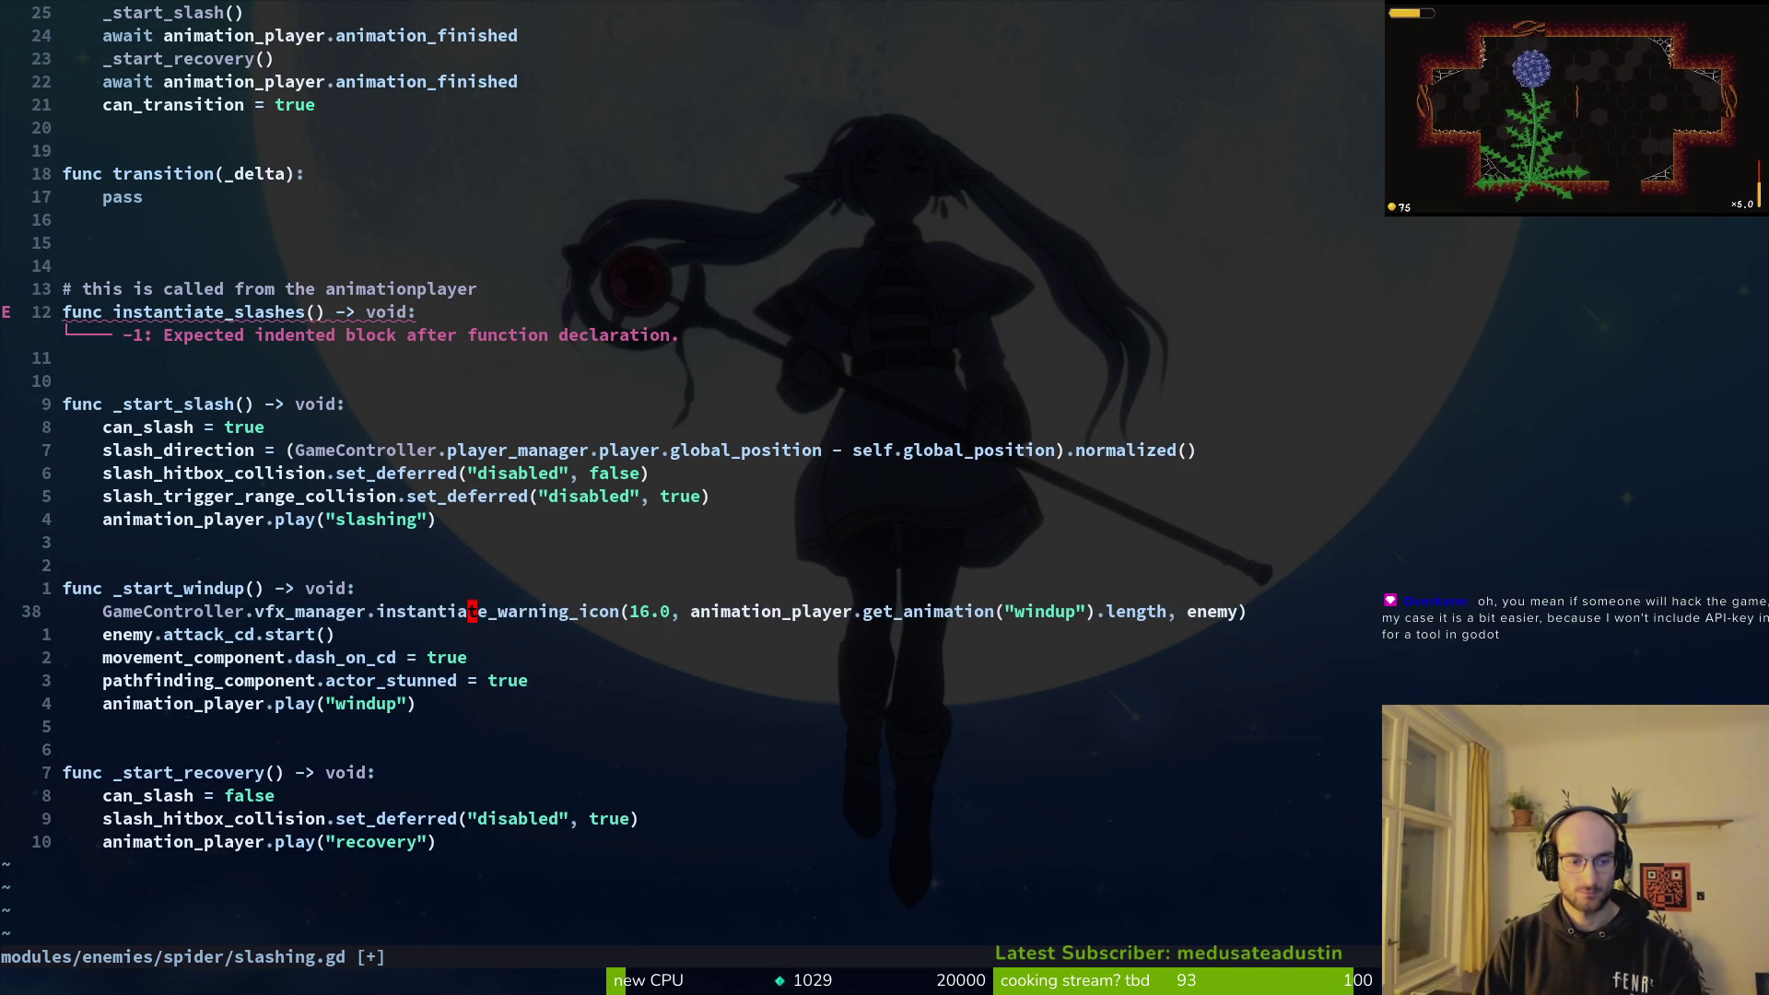
pyautogui.press('0')
pyautogui.press('j')
pyautogui.press('j')
pyautogui.press('j')
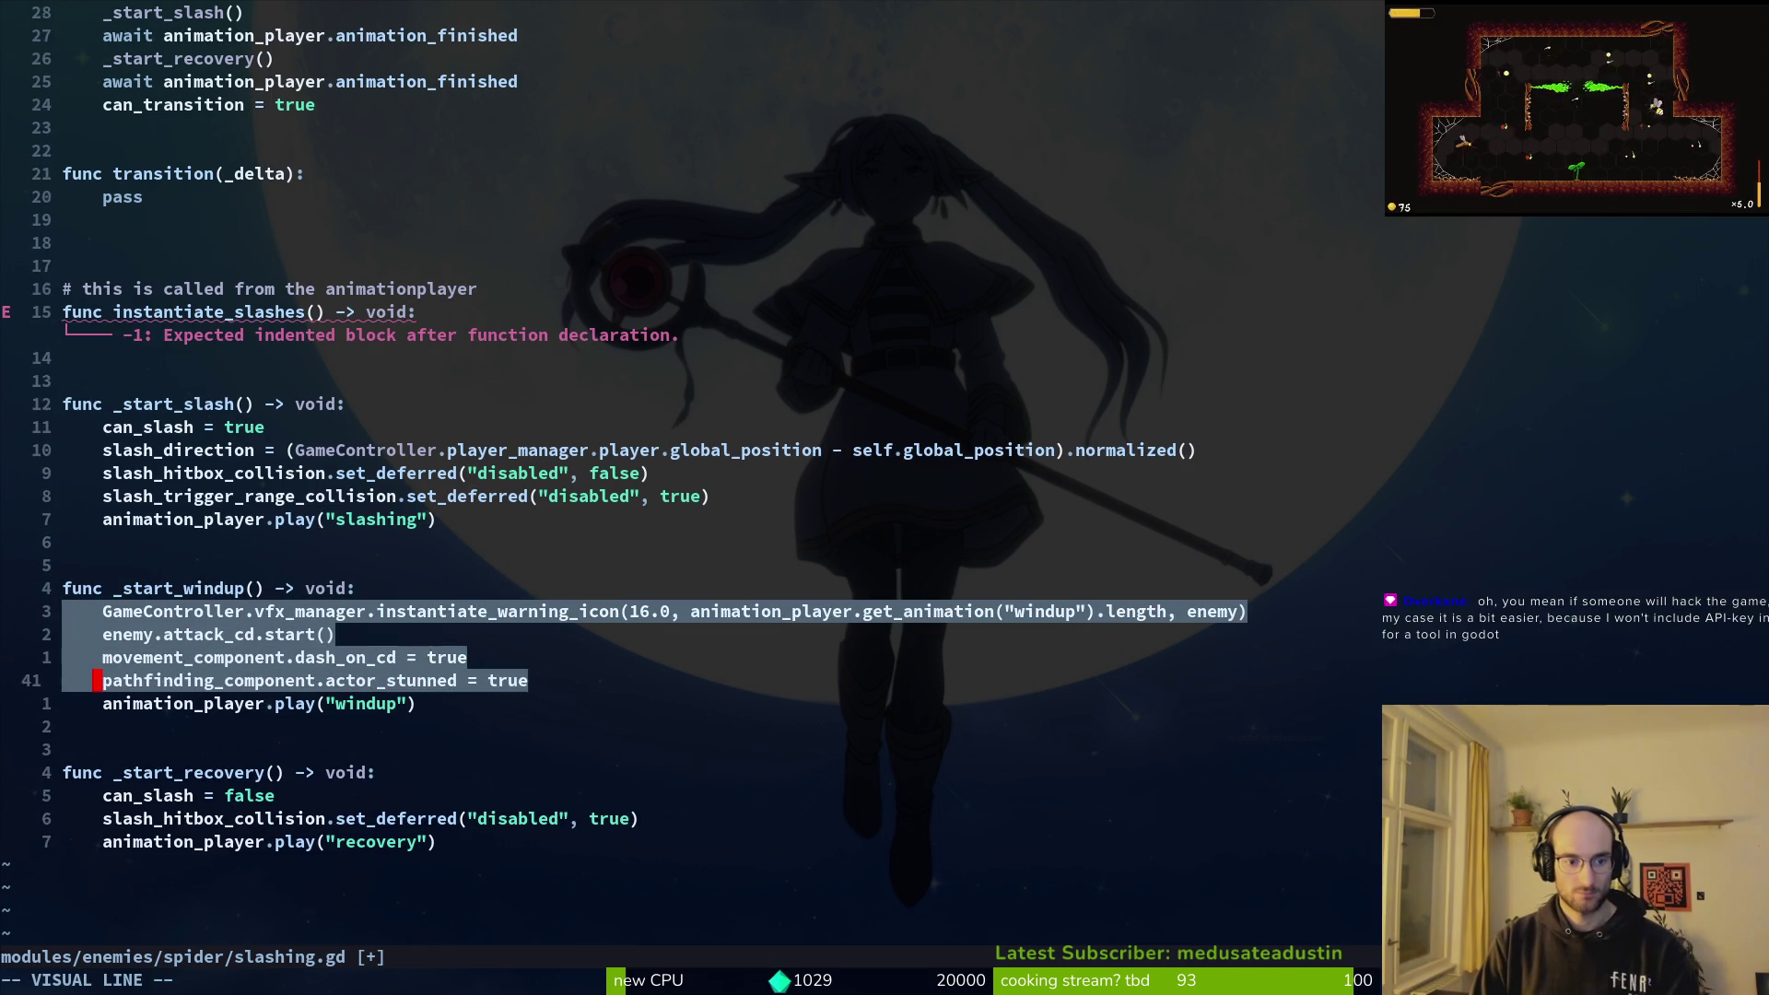
pyautogui.press('Escape')
pyautogui.press('k')
pyautogui.press('k')
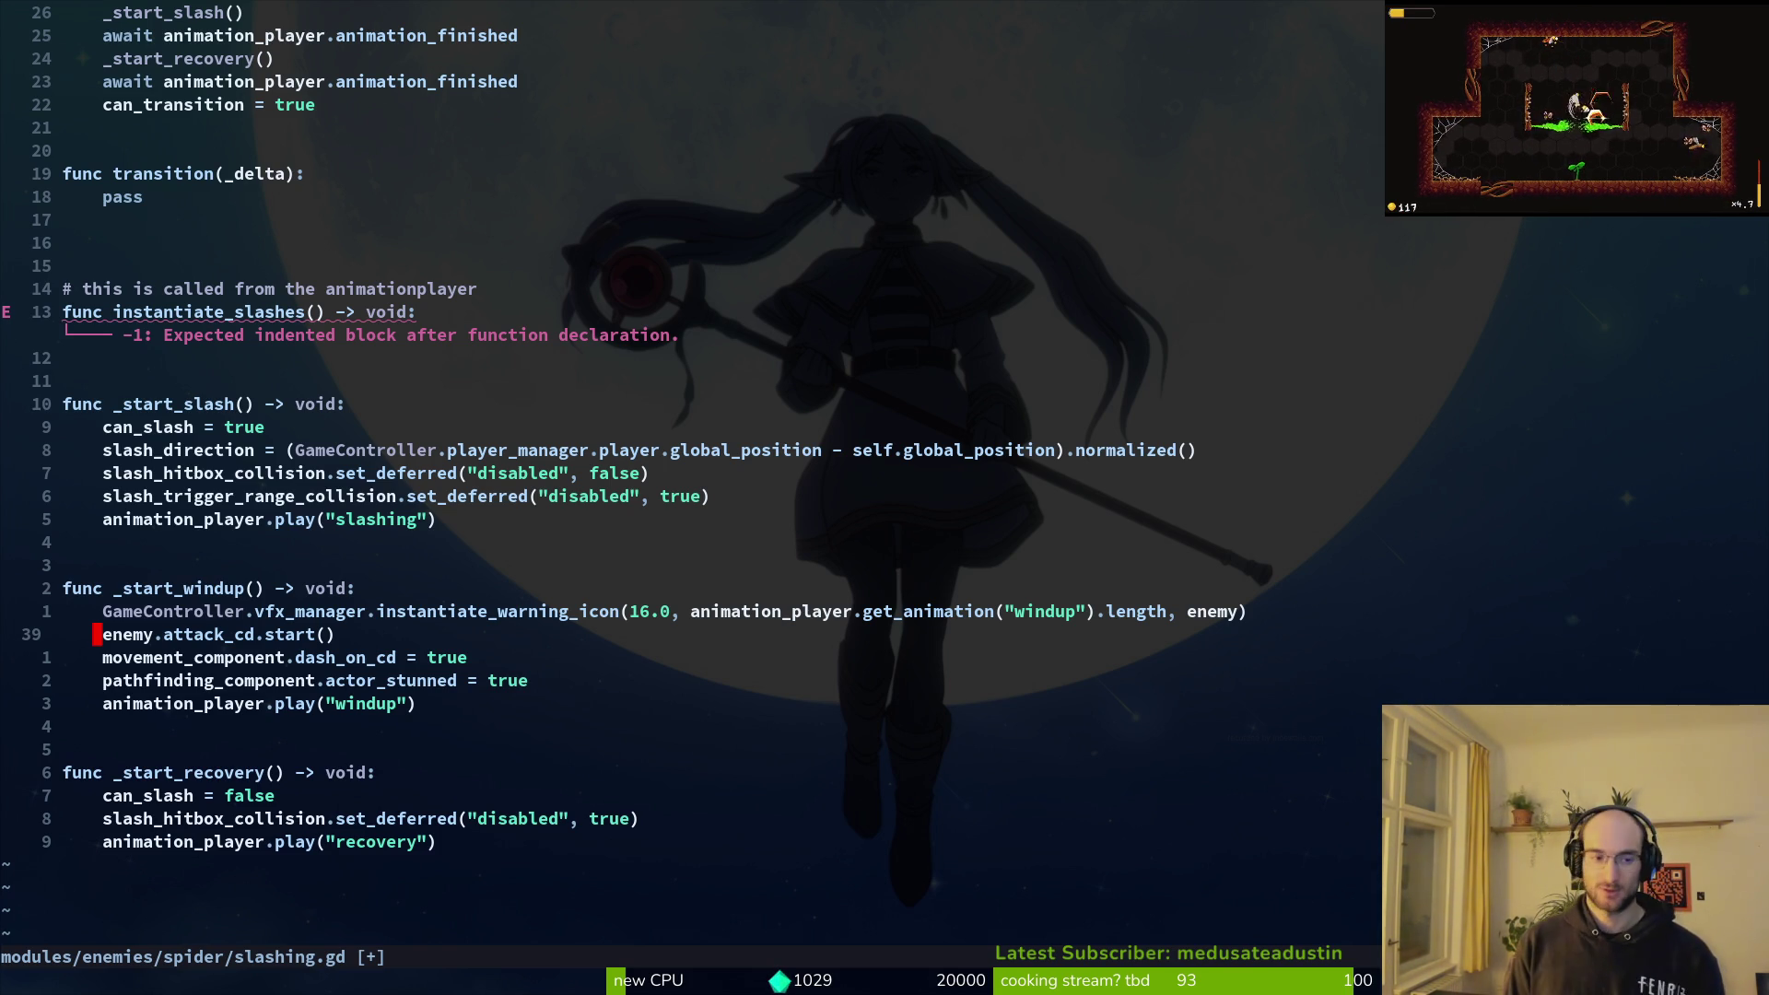
# Step: Delete the extra blank line above the instantiate_slashes comment and save slashing.gd
pyautogui.press('k')
pyautogui.press('k')
pyautogui.press('k')
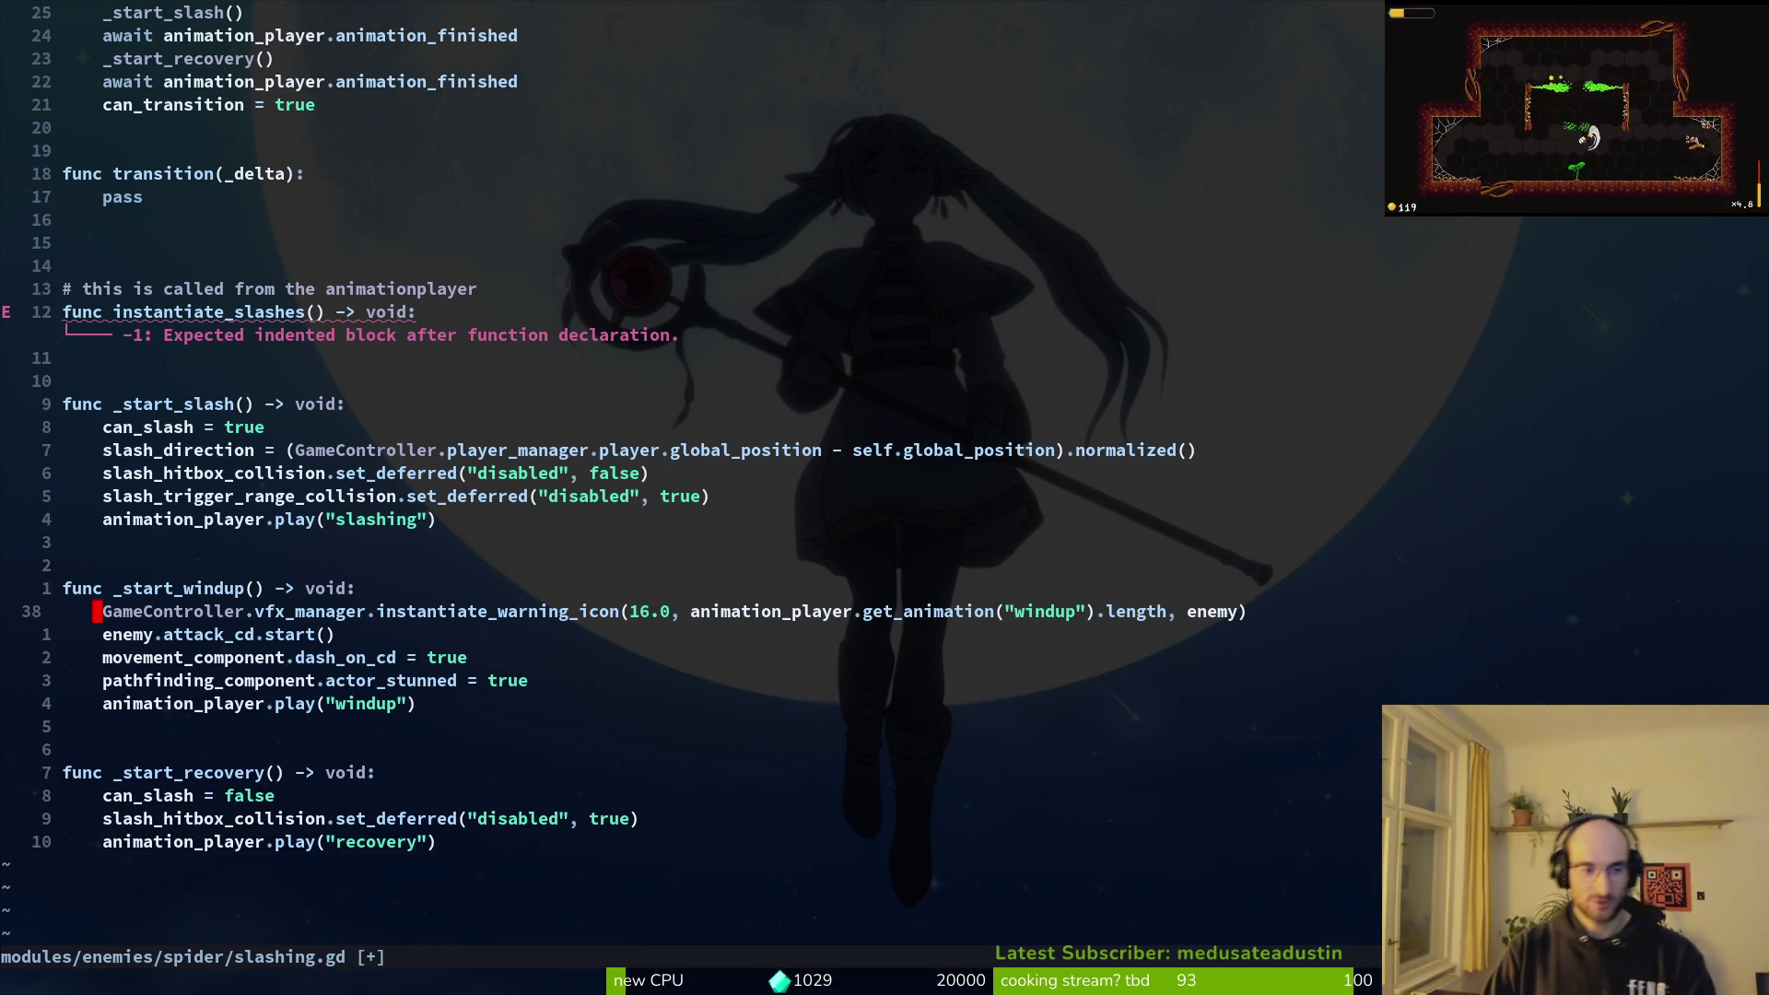
pyautogui.press('k')
pyautogui.press('k')
pyautogui.press('k')
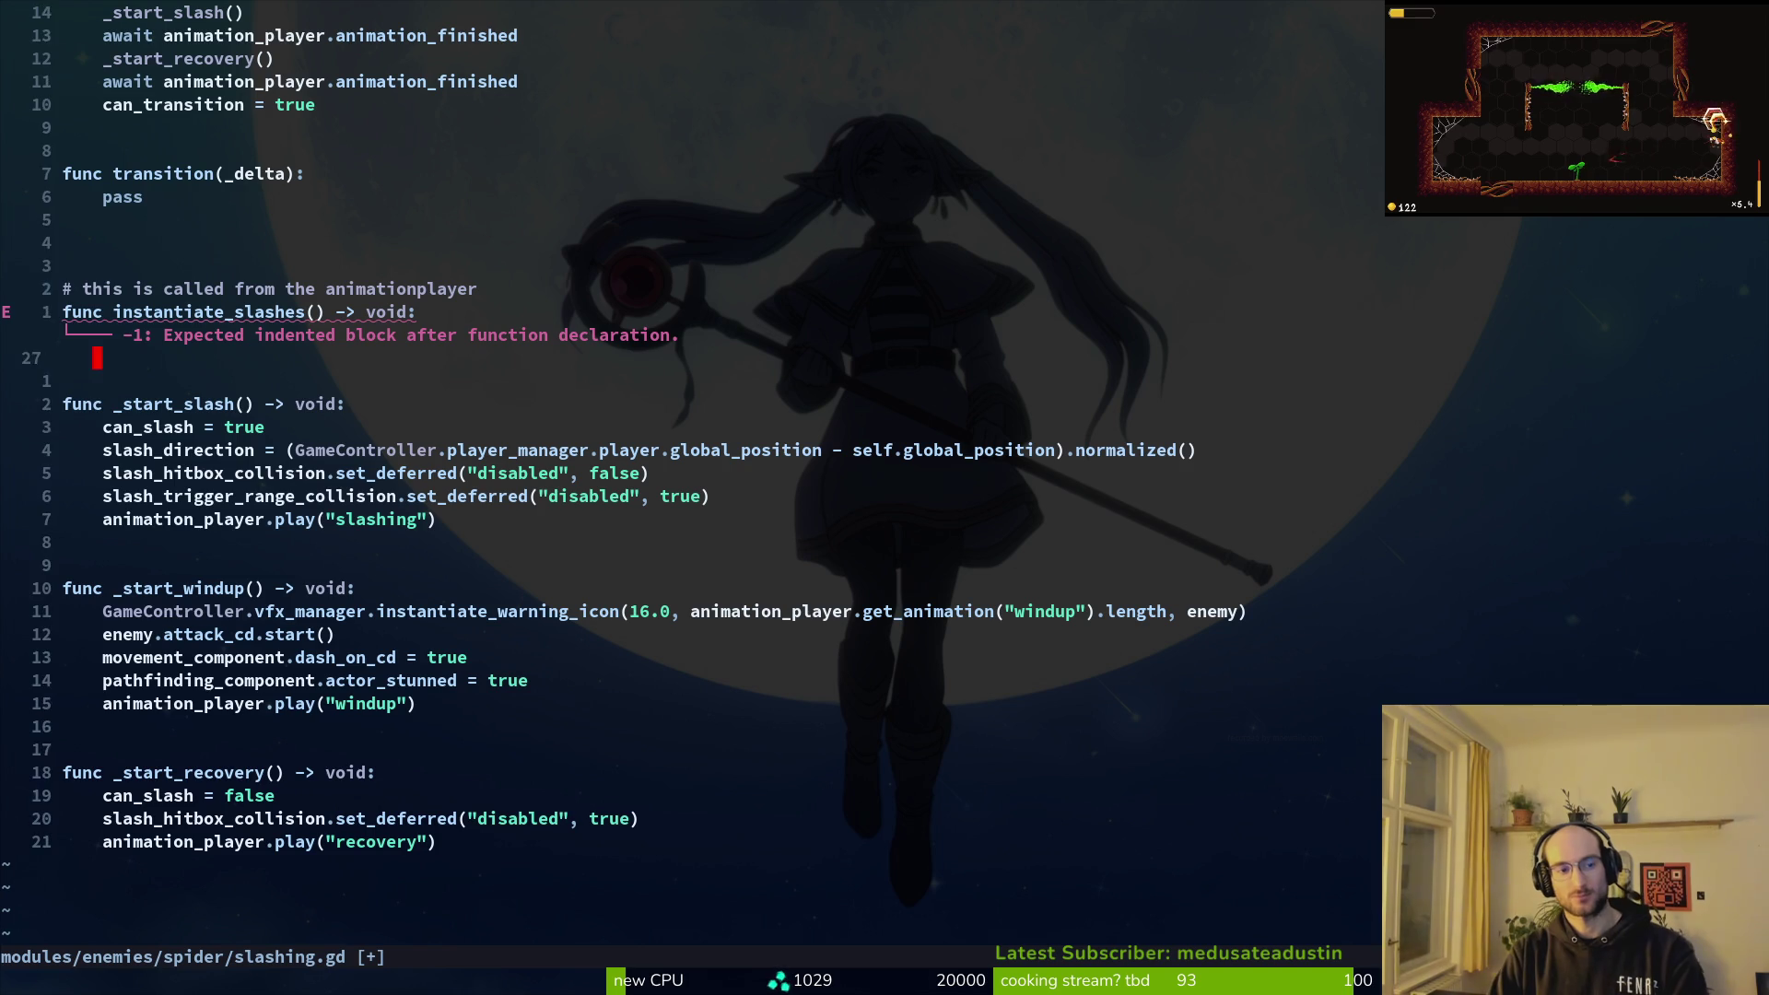
pyautogui.press('d')
pyautogui.press('d')
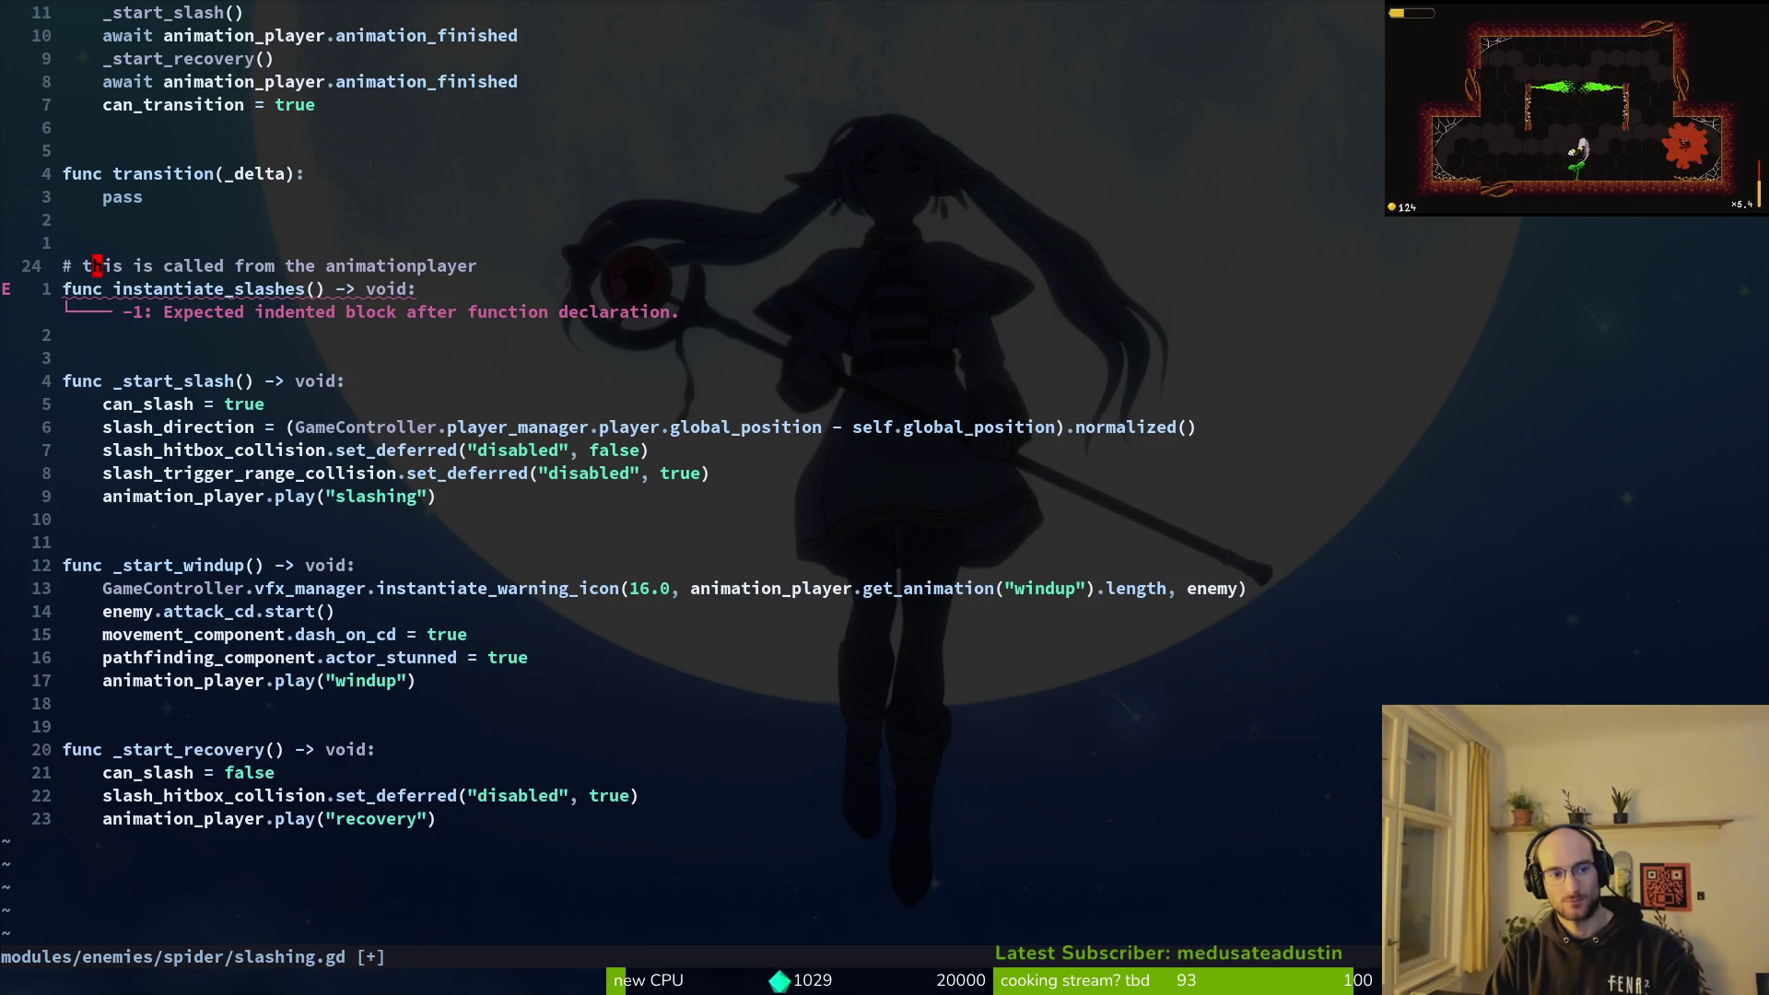
pyautogui.hotkey('ctrl', 's')
# Step: Insert a blank line above func enter() and save the script
pyautogui.press('k')
pyautogui.press('k')
pyautogui.press('k')
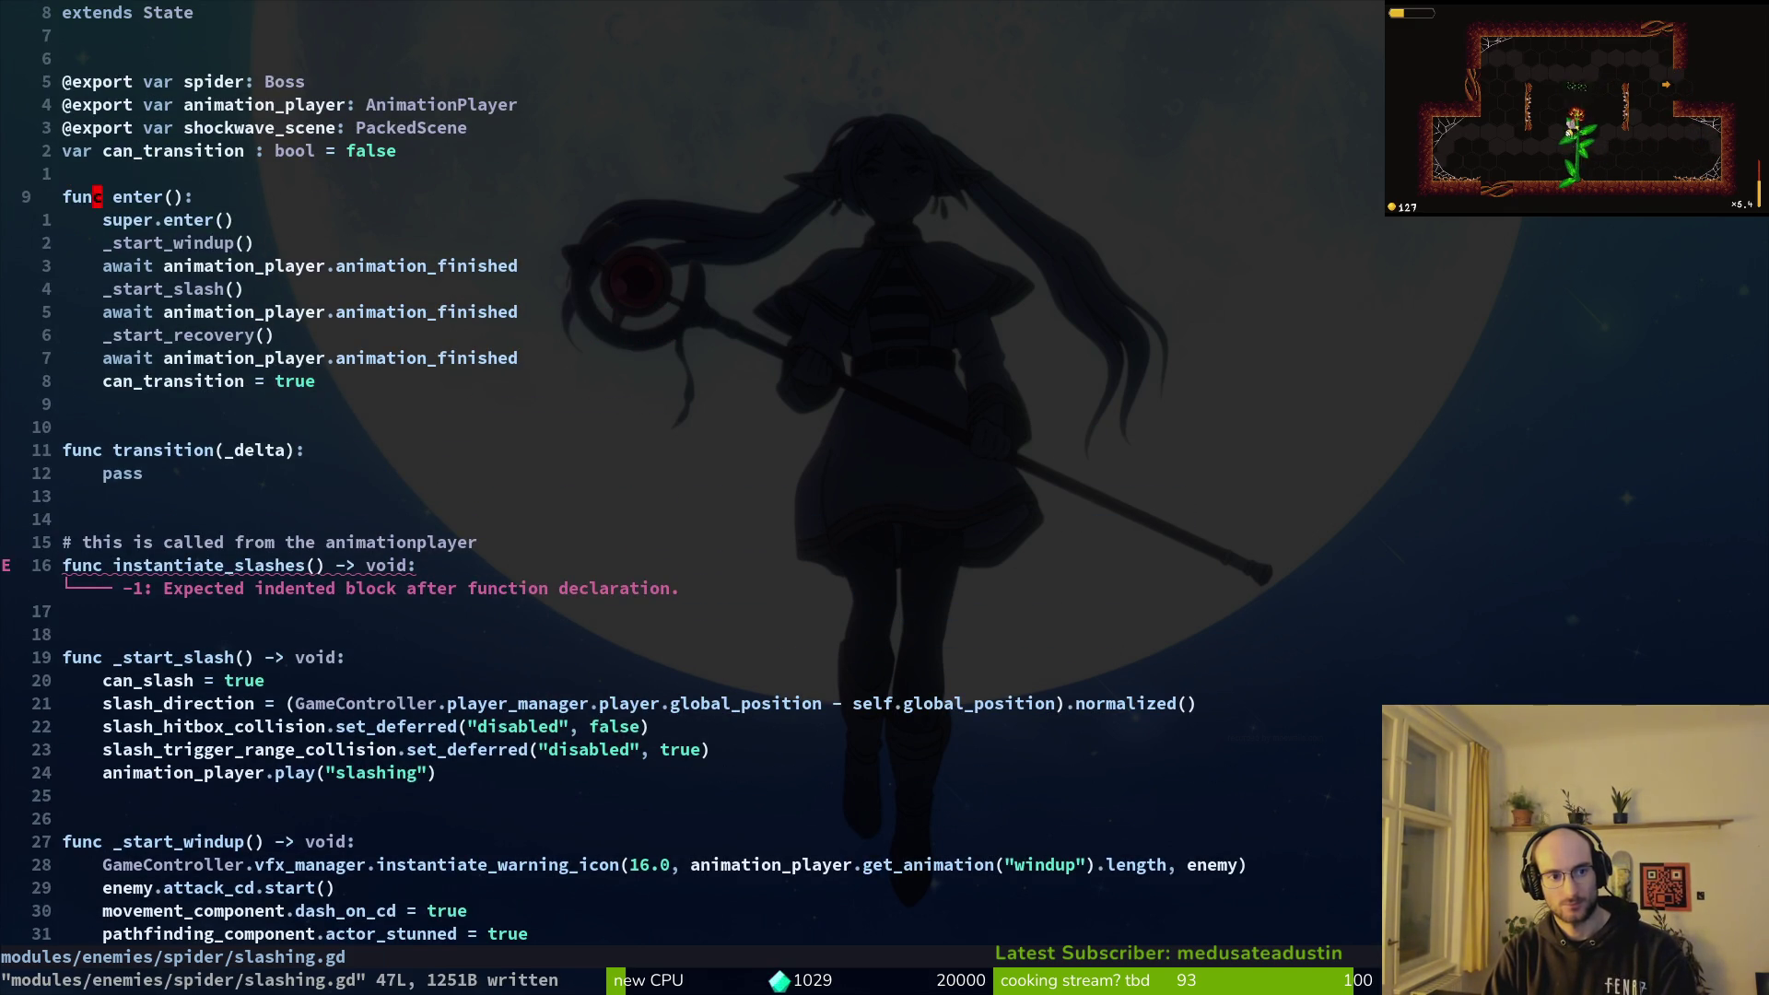
pyautogui.press('O')
pyautogui.press('Escape')
pyautogui.press('j')
pyautogui.hotkey('ctrl', 's')
pyautogui.press('j')
pyautogui.press('j')
pyautogui.press('j')
pyautogui.press('j')
pyautogui.press('j')
pyautogui.press('j')
# Step: Open spider/jumping.gd through the Telescope file finder by searching 'jumping'
pyautogui.press('space')
pyautogui.press('f')
pyautogui.press('f')
pyautogui.write('jumping')
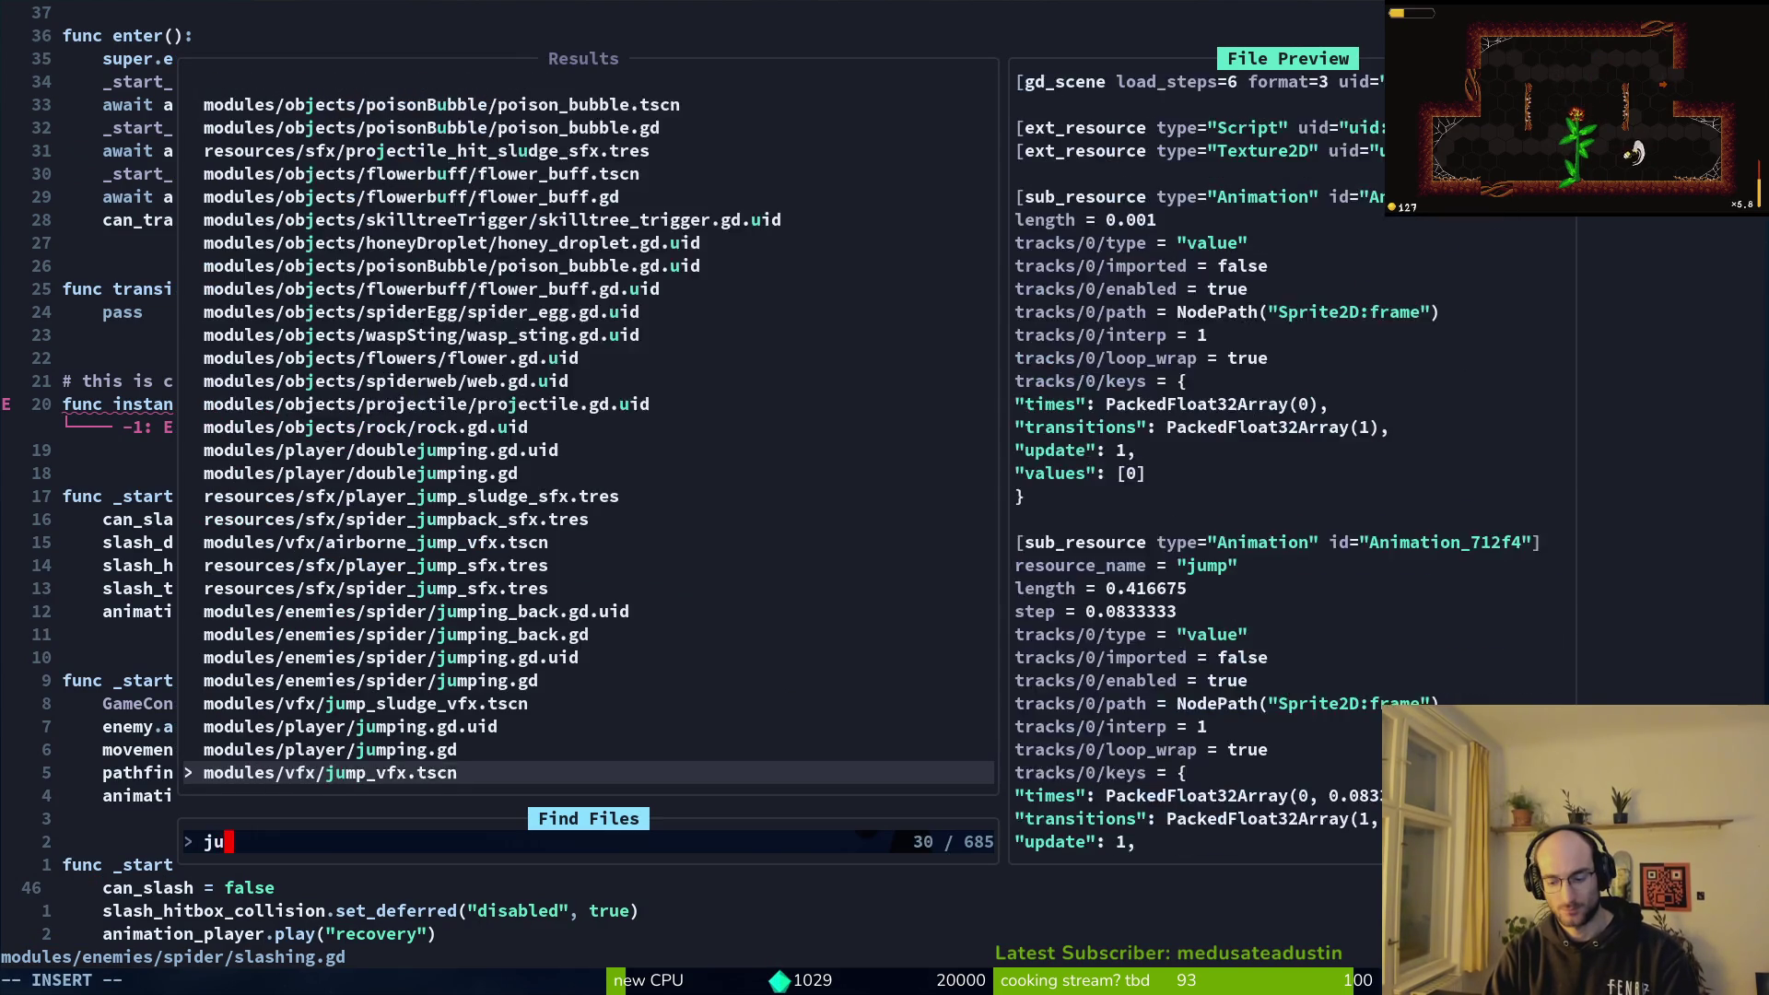
pyautogui.press('Up')
pyautogui.press('Up')
pyautogui.press('Return')
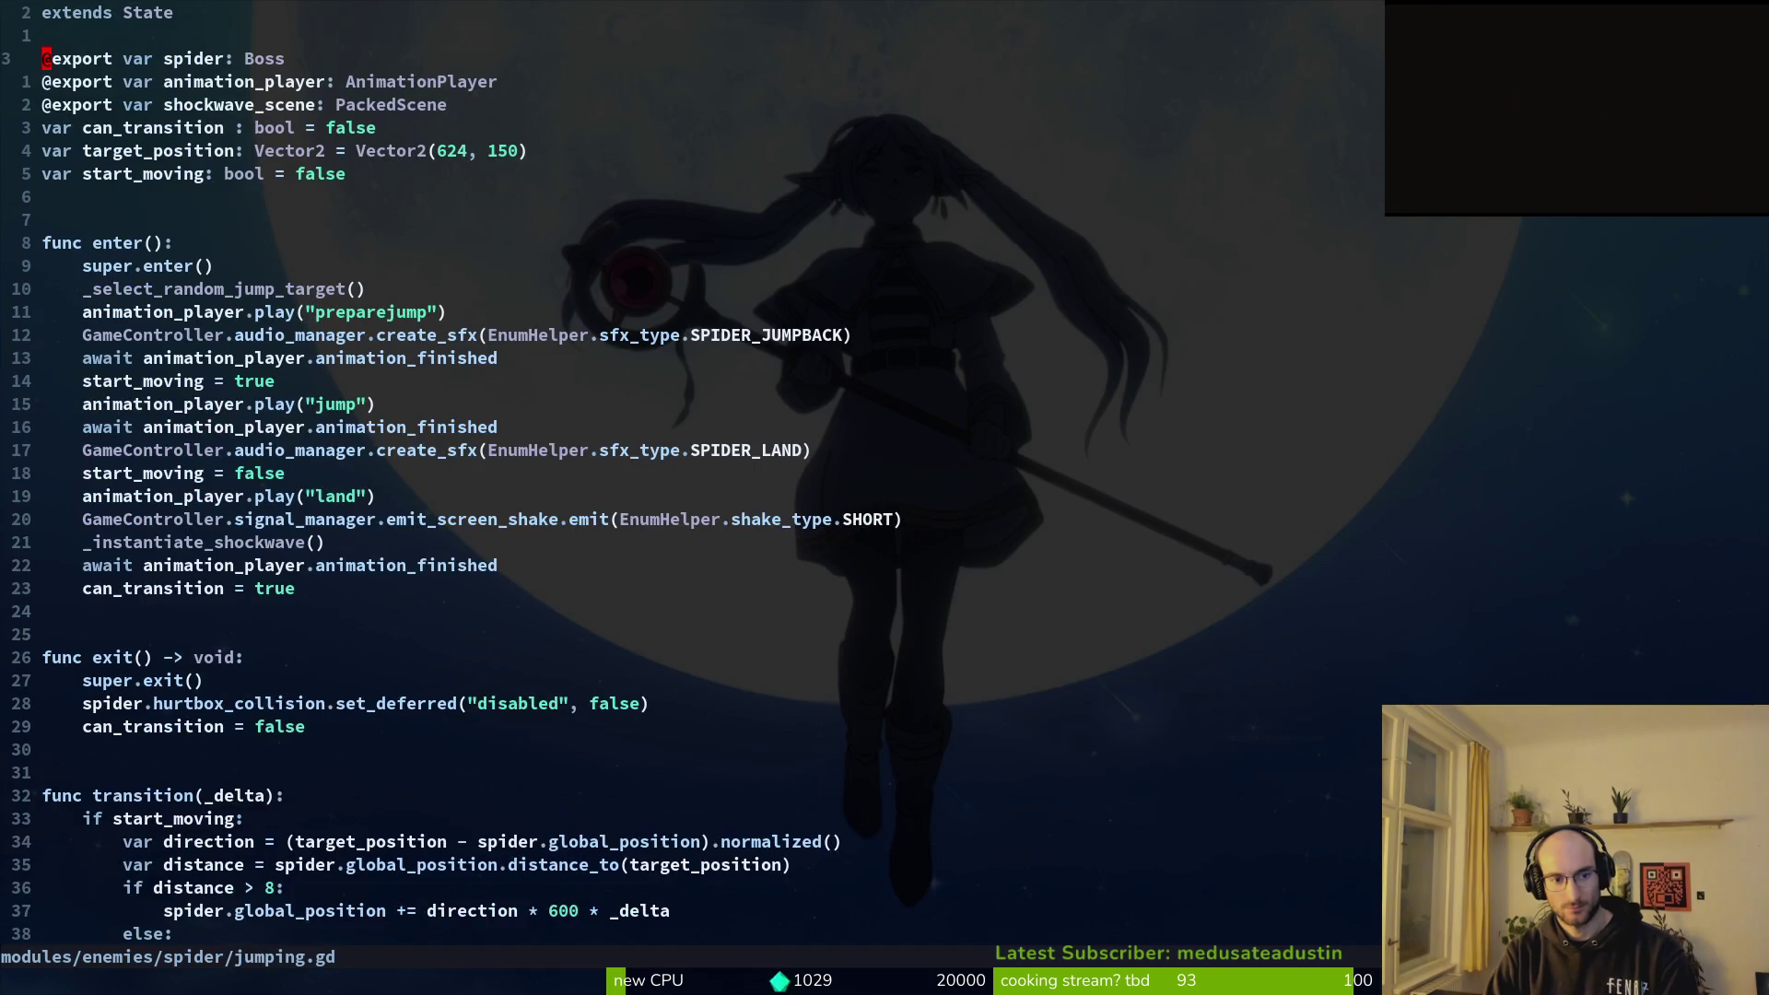
pyautogui.press('space')
pyautogui.press('f')
pyautogui.press('f')
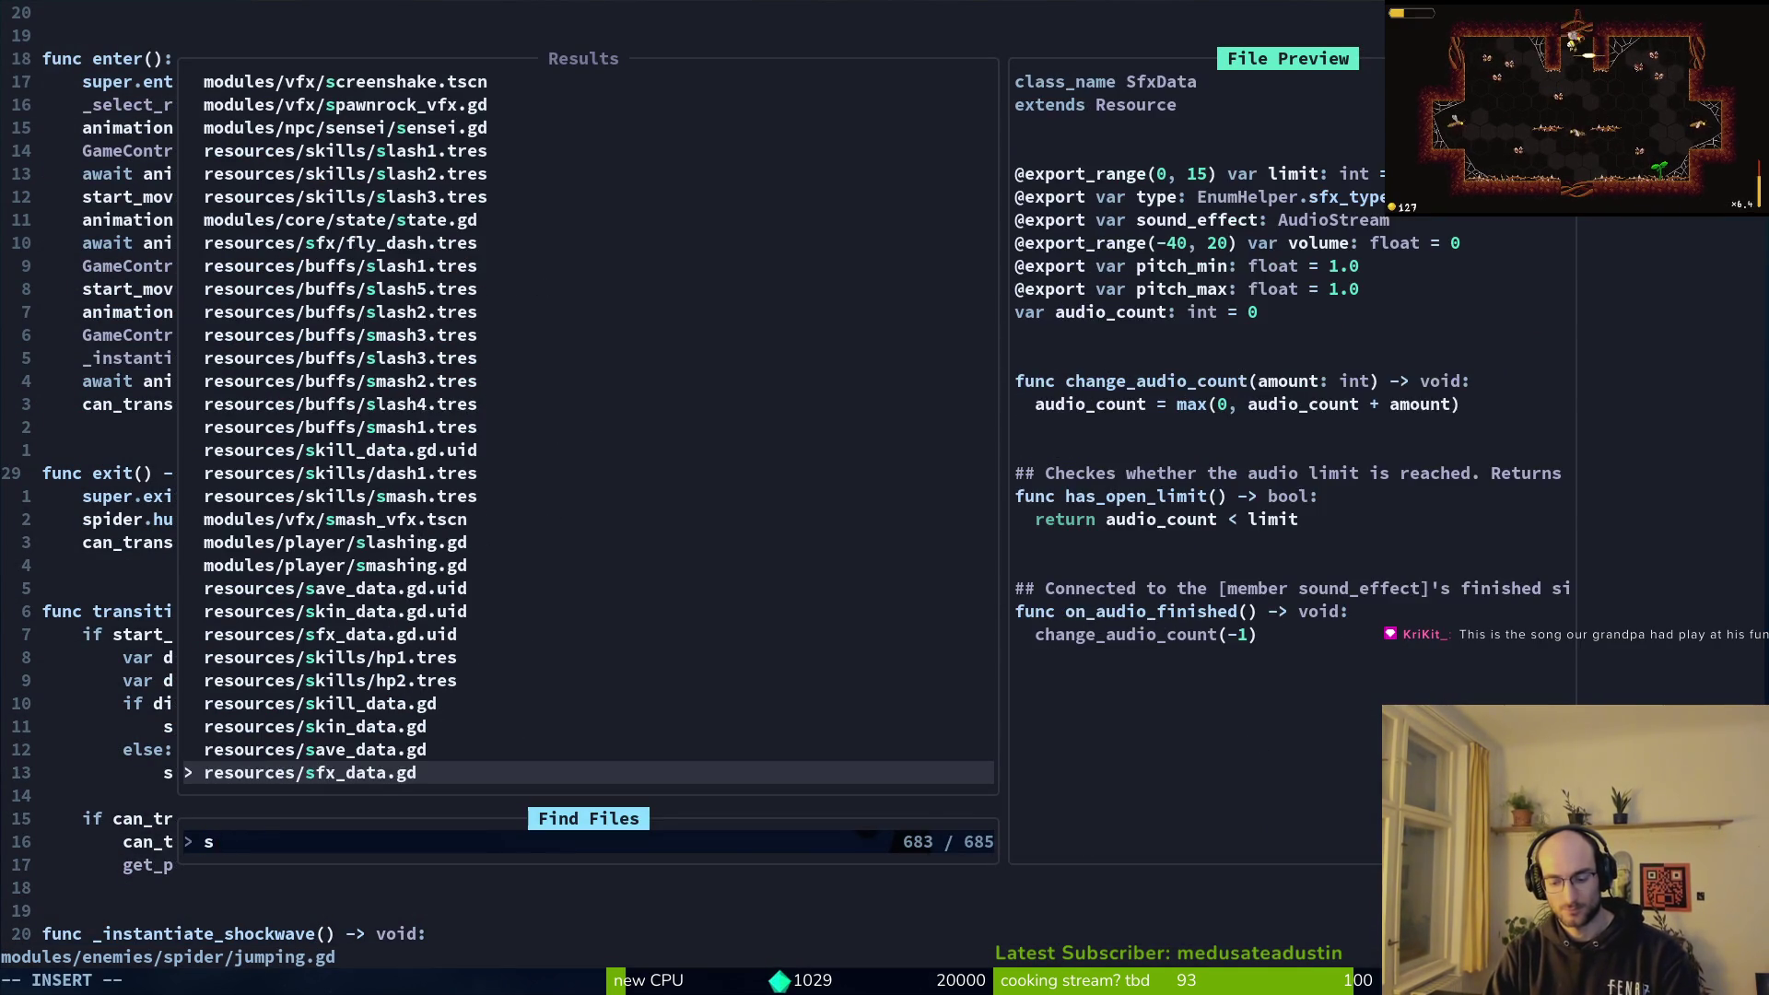
pyautogui.write('jumping')
pyautogui.press('Up')
pyautogui.press('Up')
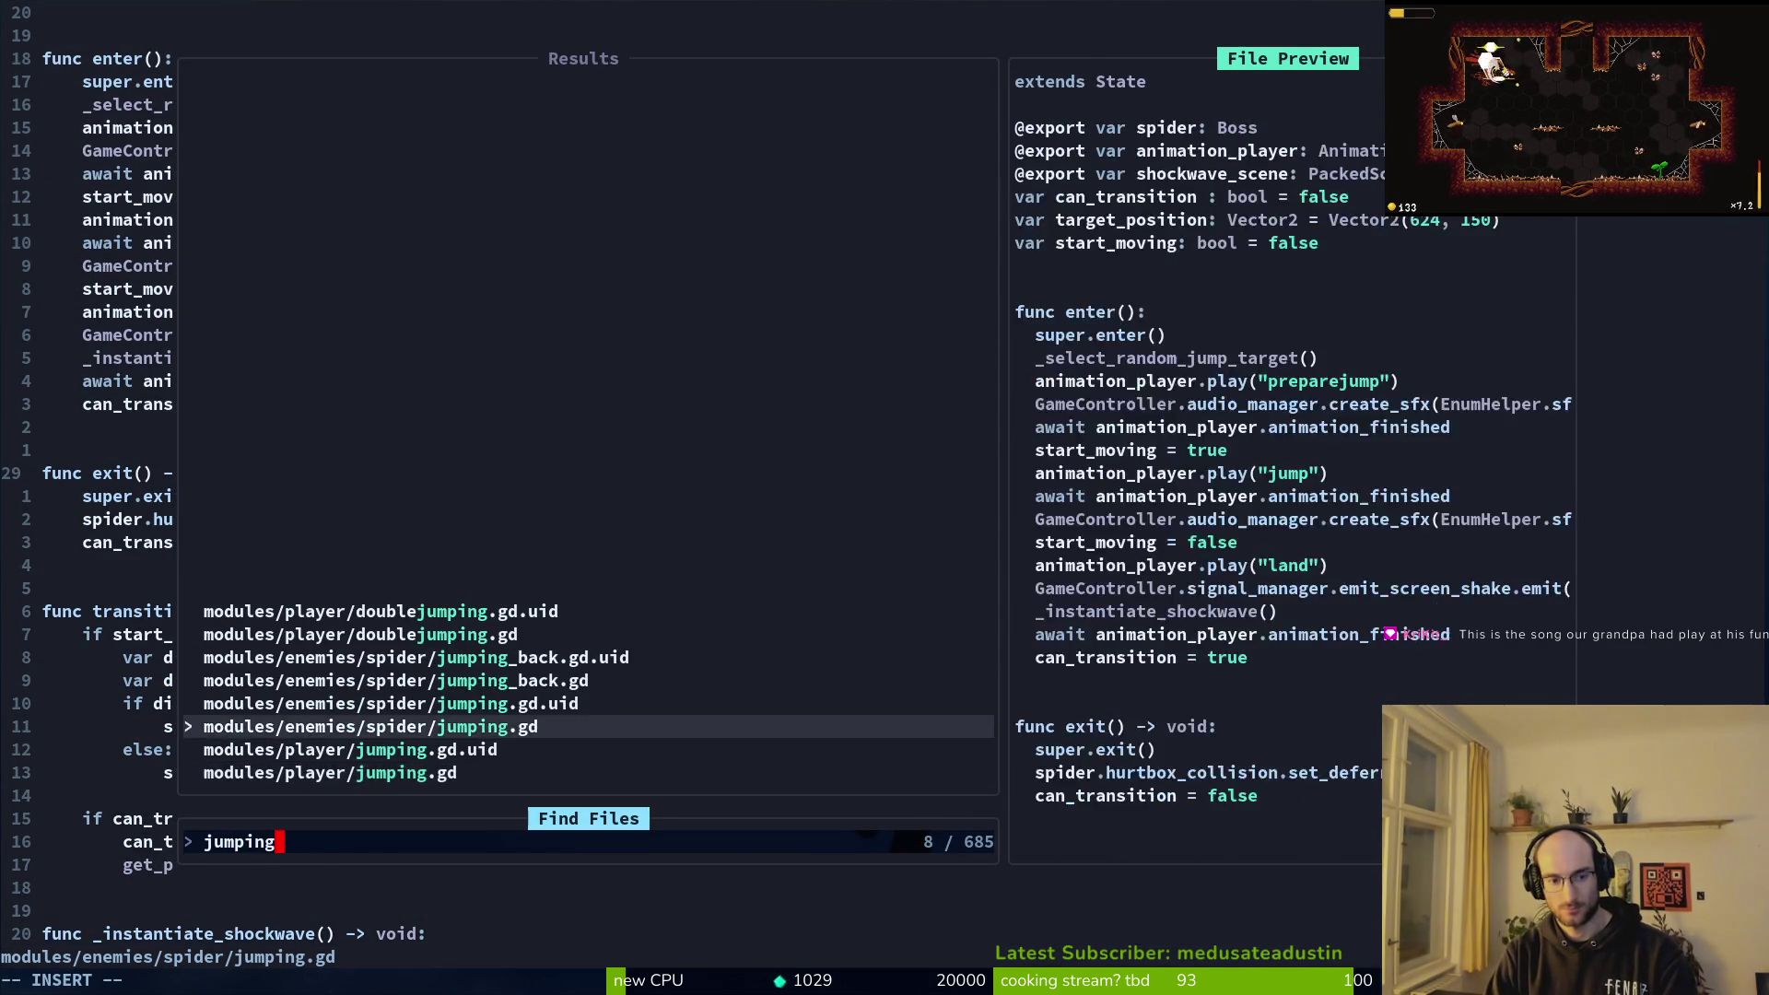
pyautogui.press('Return')
# Step: Yank the nine-line _instantiate_shockwave function and return to slashing.gd
pyautogui.hotkey('ctrl', 'd')
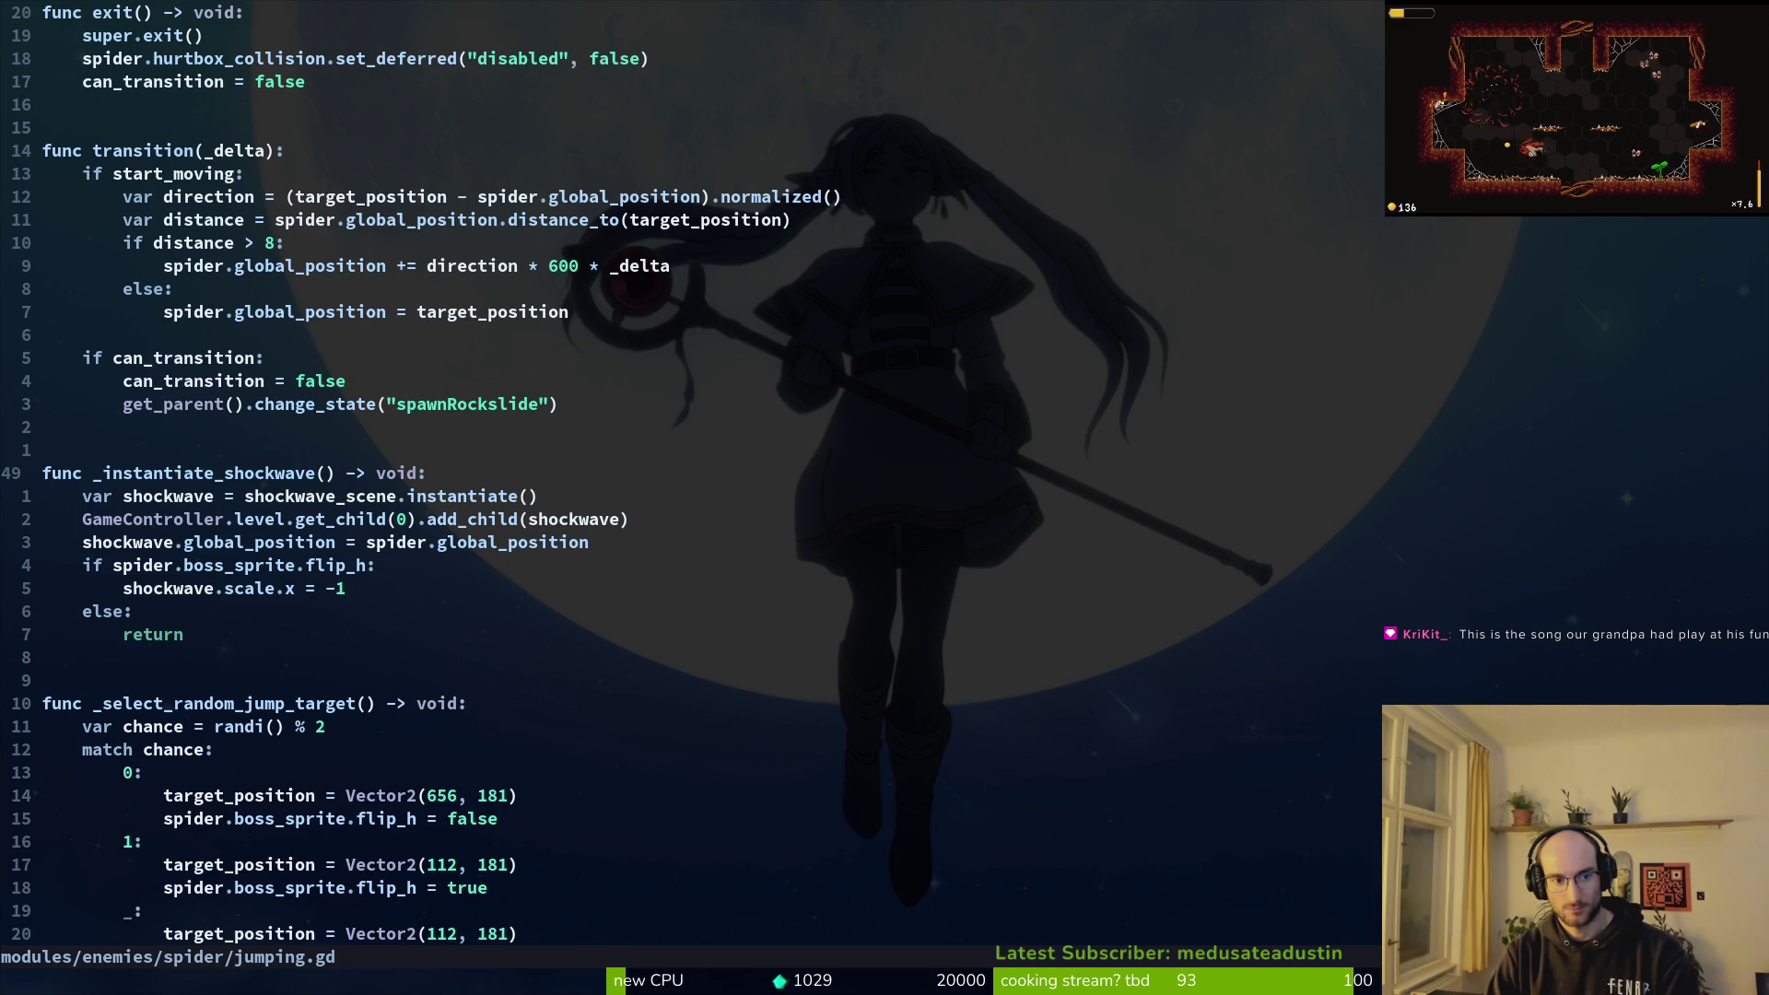
pyautogui.press('V')
pyautogui.press('j')
pyautogui.press('j')
pyautogui.press('j')
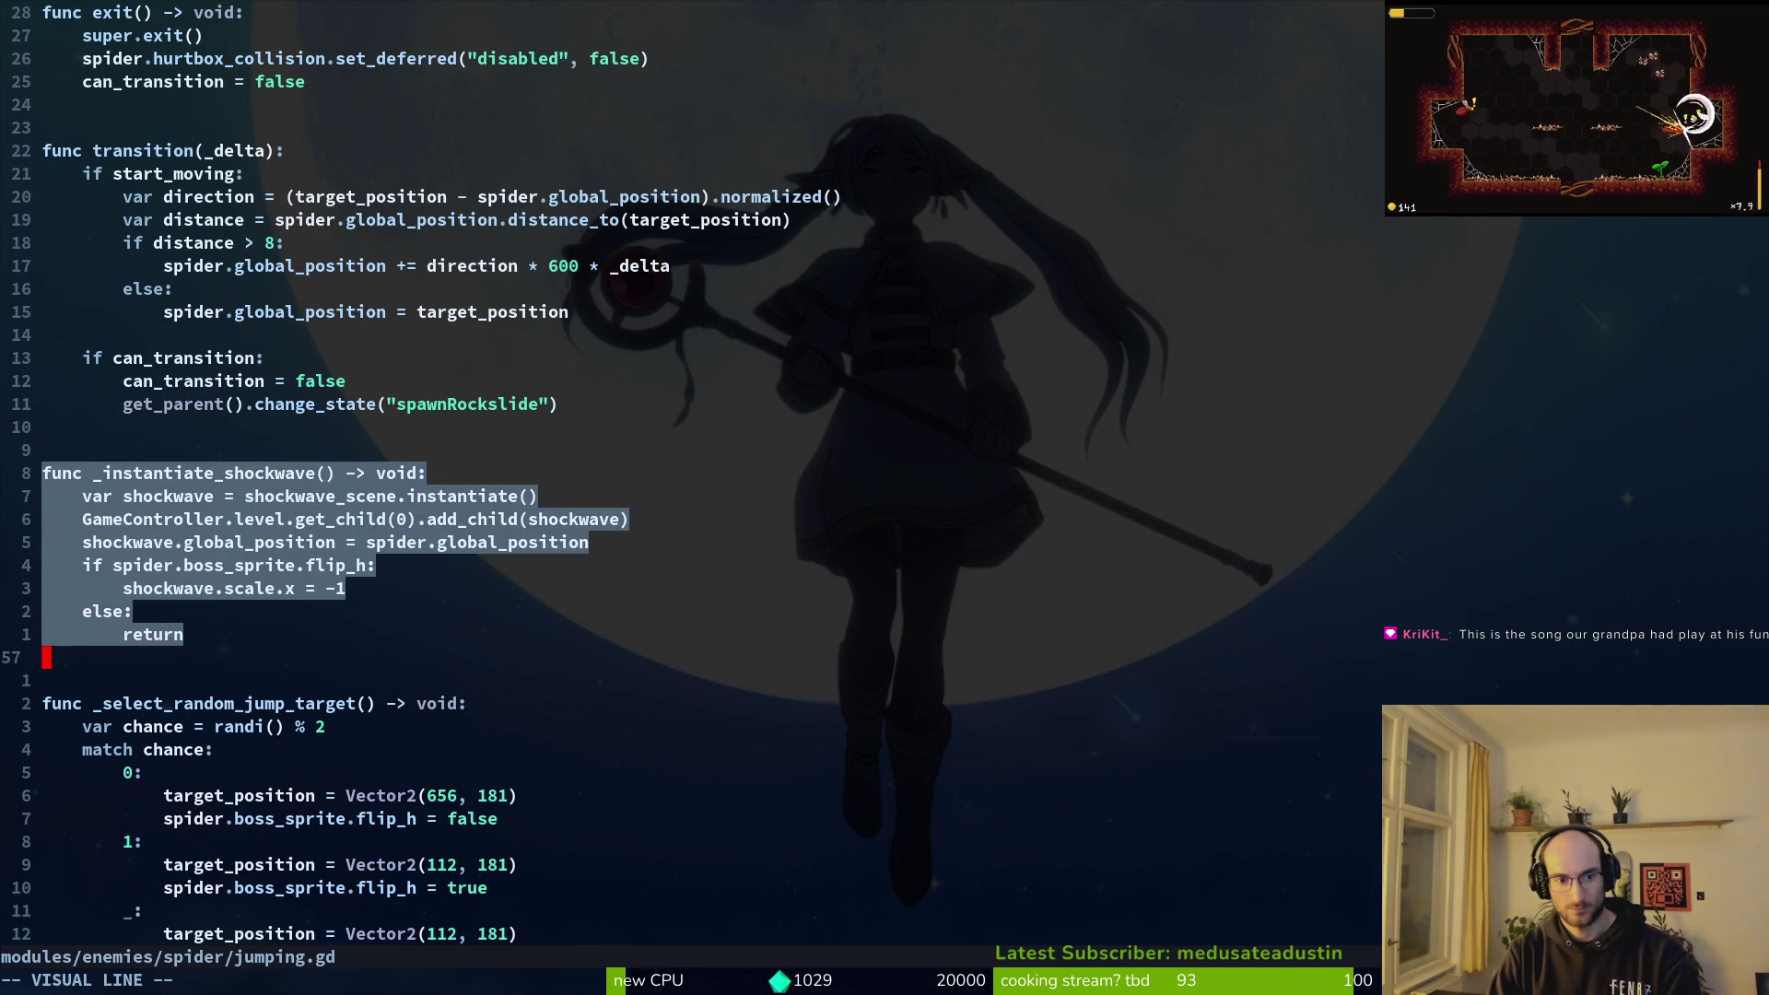
pyautogui.press('y')
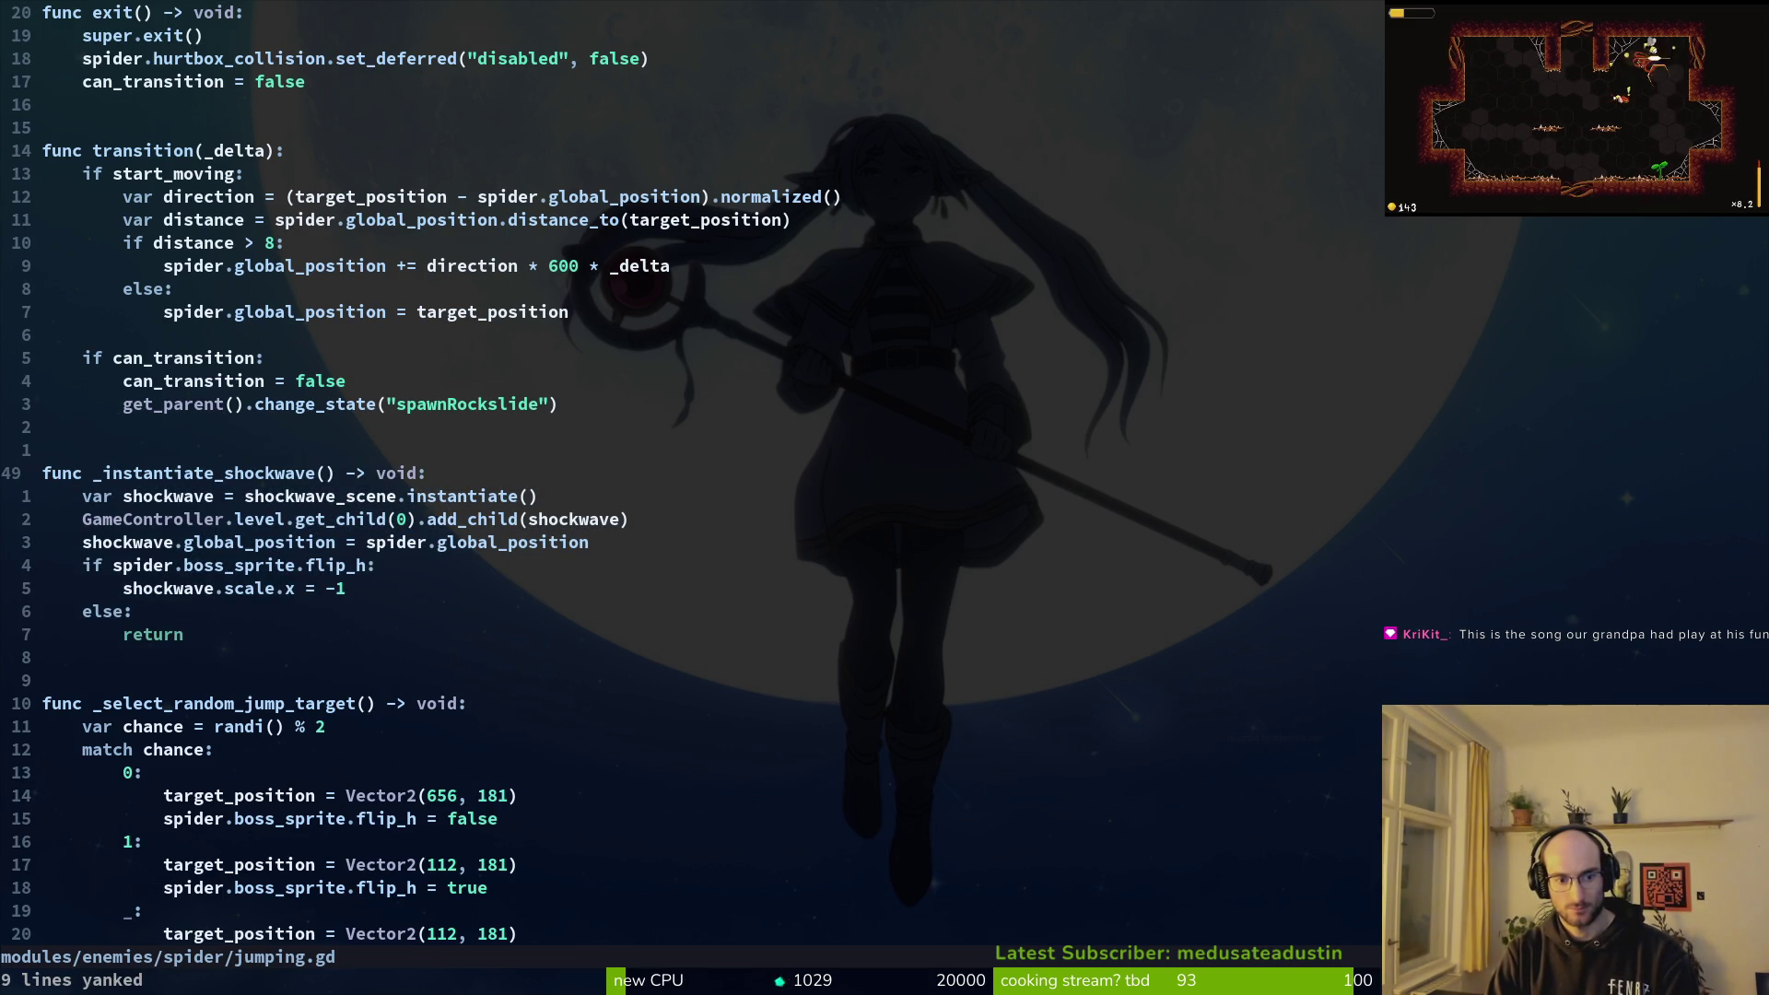
pyautogui.hotkey('ctrl', 'o')
pyautogui.press('k')
pyautogui.press('{')
pyautogui.press('{')
# Step: Paste the copied _instantiate_shockwave function below instantiate_slashes
pyautogui.press('k')
pyautogui.press('k')
pyautogui.press('p')
pyautogui.press('j')
pyautogui.press('V')
pyautogui.press('j')
pyautogui.press('j')
pyautogui.press('j')
pyautogui.press('Escape')
# Step: Rename the shockwave_scene export to slash_scene and save
pyautogui.press('g')
pyautogui.press('g')
pyautogui.press('j')
pyautogui.press('j')
pyautogui.press('j')
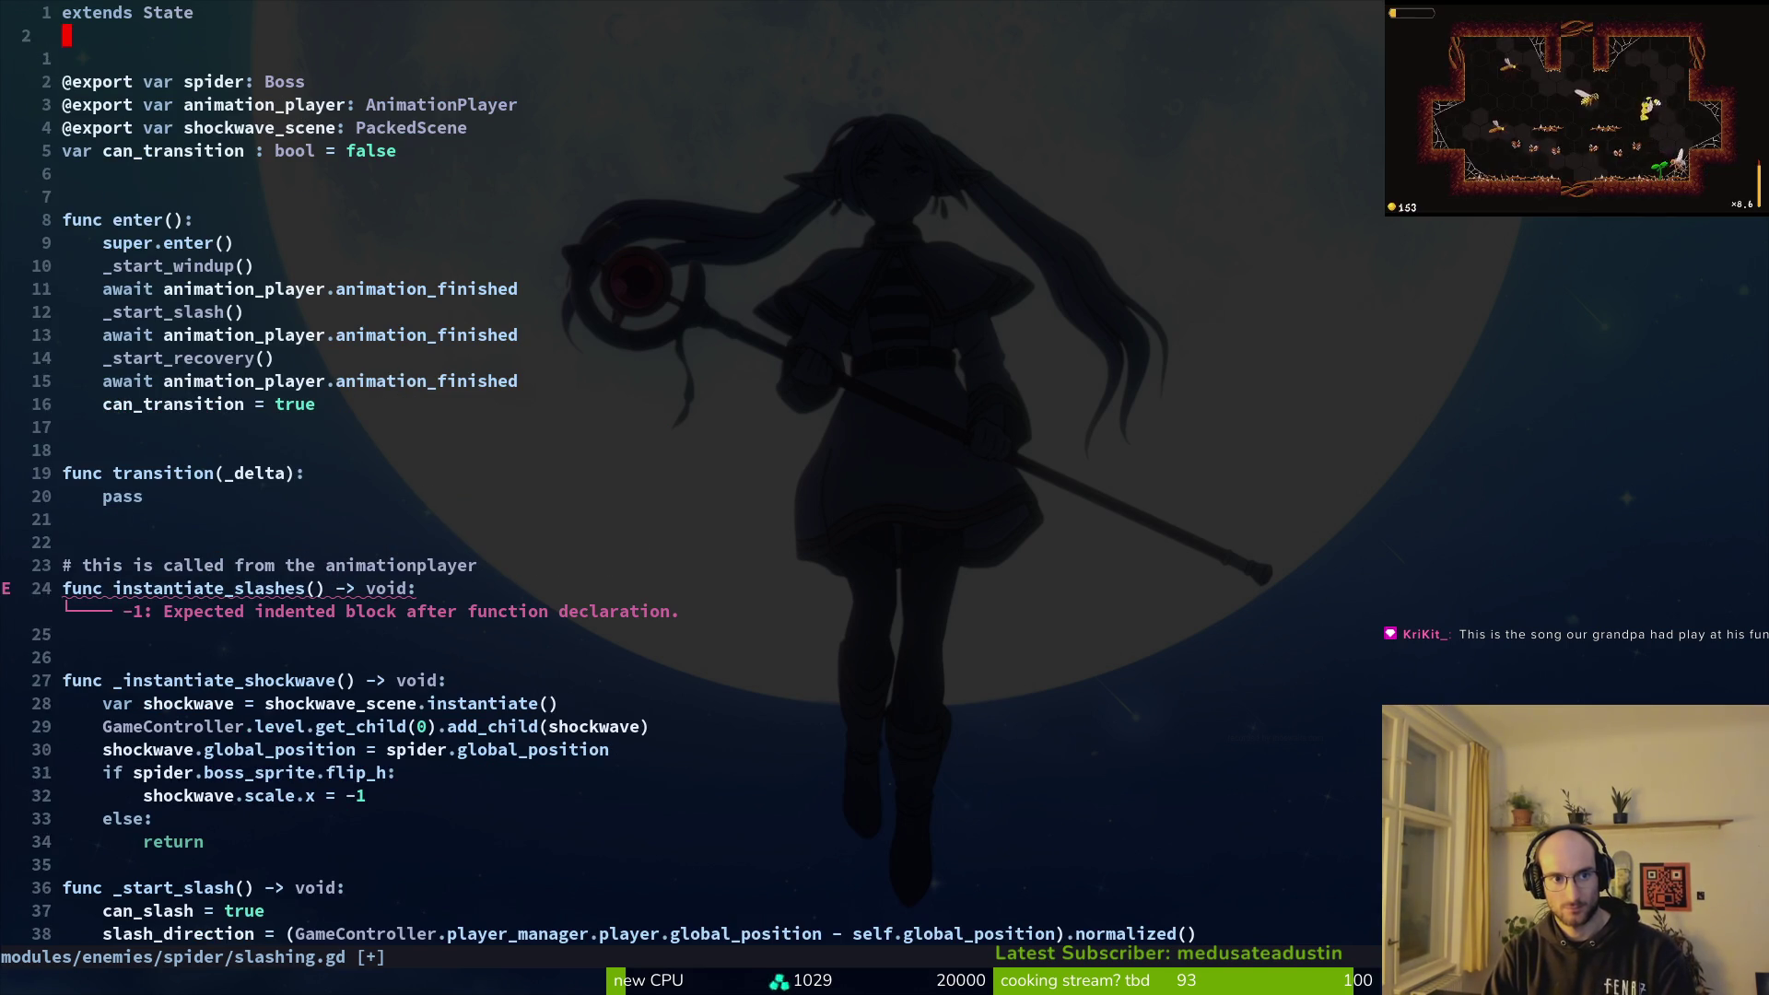
pyautogui.press('w')
pyautogui.press('w')
pyautogui.write('cwslash_scene')
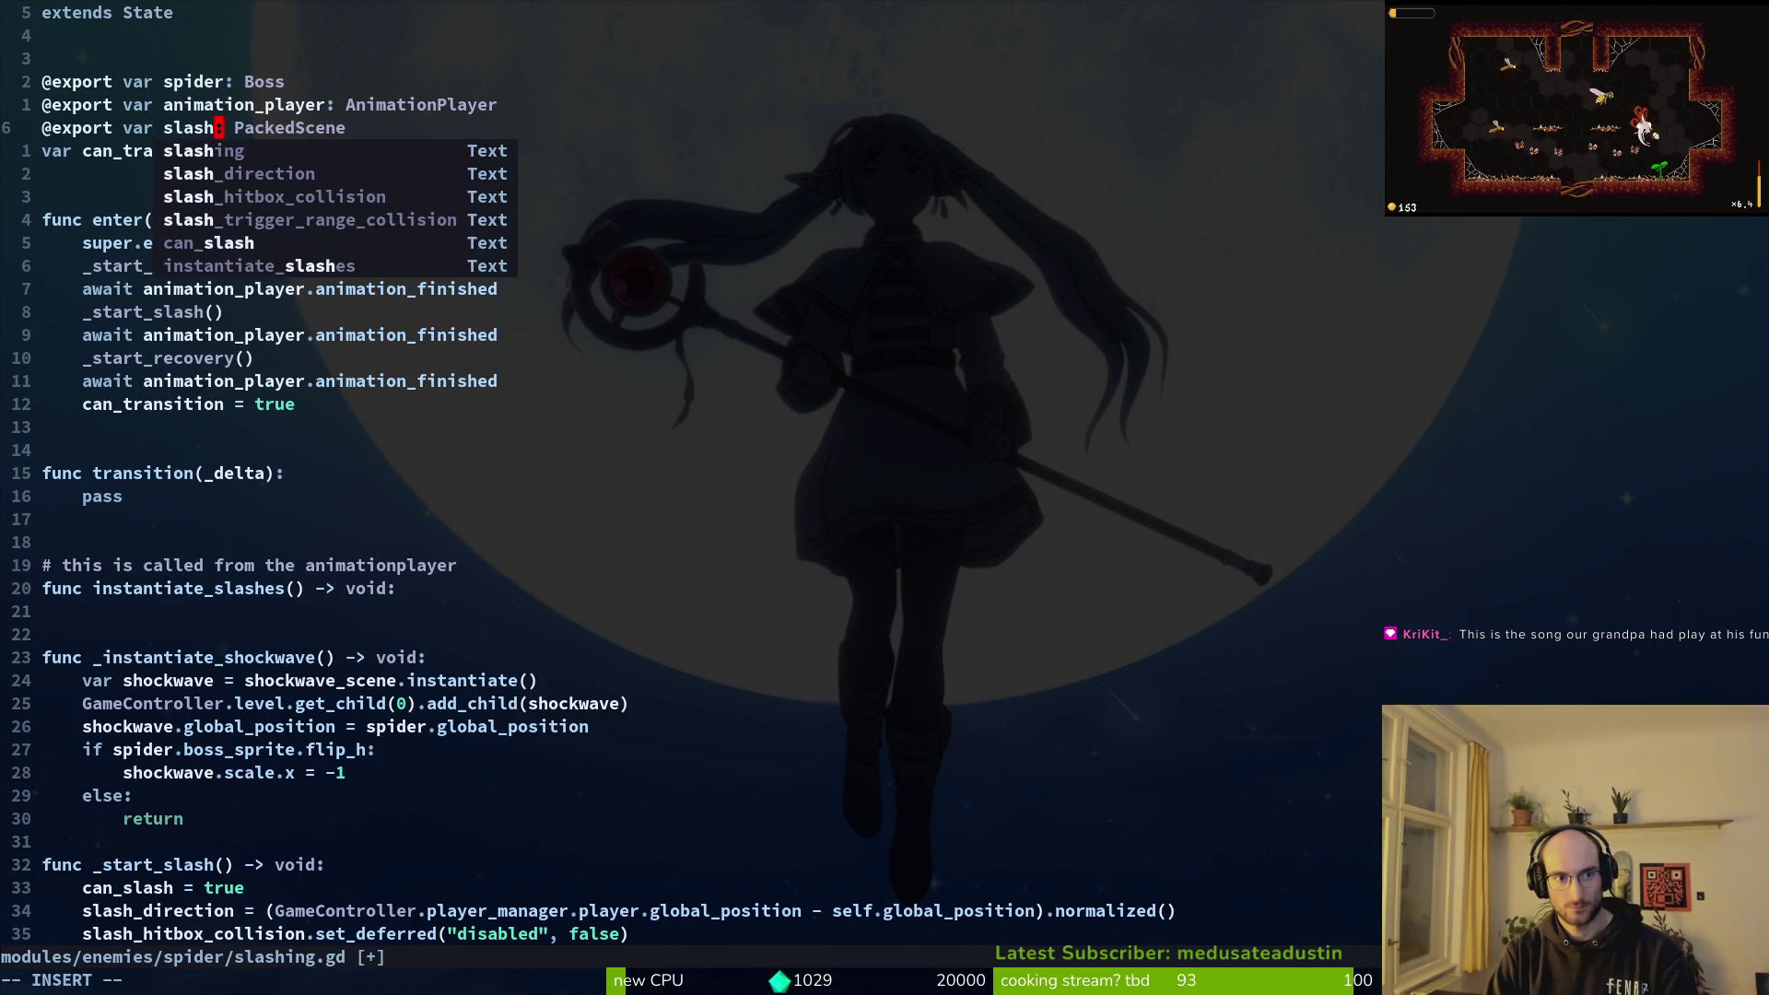
pyautogui.press('Escape')
pyautogui.write(':w')
pyautogui.press('Return')
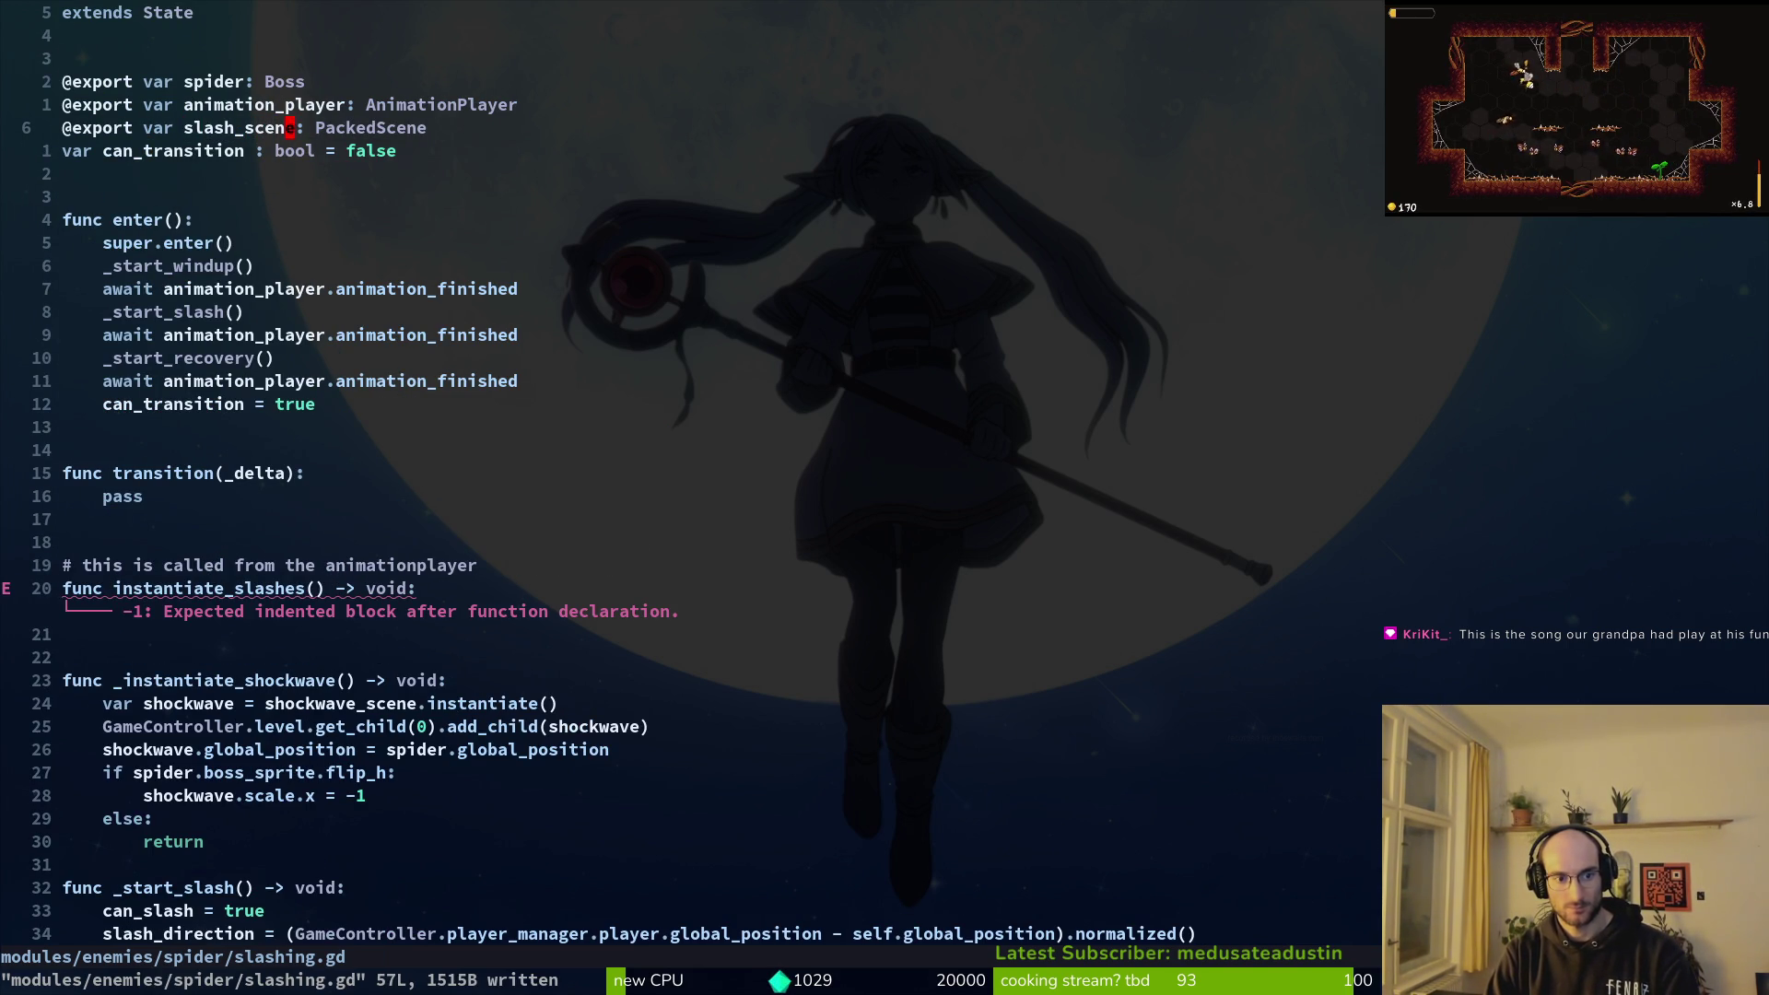
# Step: Move the shockwave body into instantiate_slashes, delete the leftover _instantiate_shockwave header, and save
pyautogui.press('2')
pyautogui.press('0')
pyautogui.press('j')
pyautogui.press('j')
pyautogui.press('j')
pyautogui.press('j')
pyautogui.press('j')
pyautogui.hotkey('shift', 'v')
pyautogui.press('j')
pyautogui.press('j')
pyautogui.press('j')
pyautogui.press('j')
pyautogui.press('j')
pyautogui.press('j')
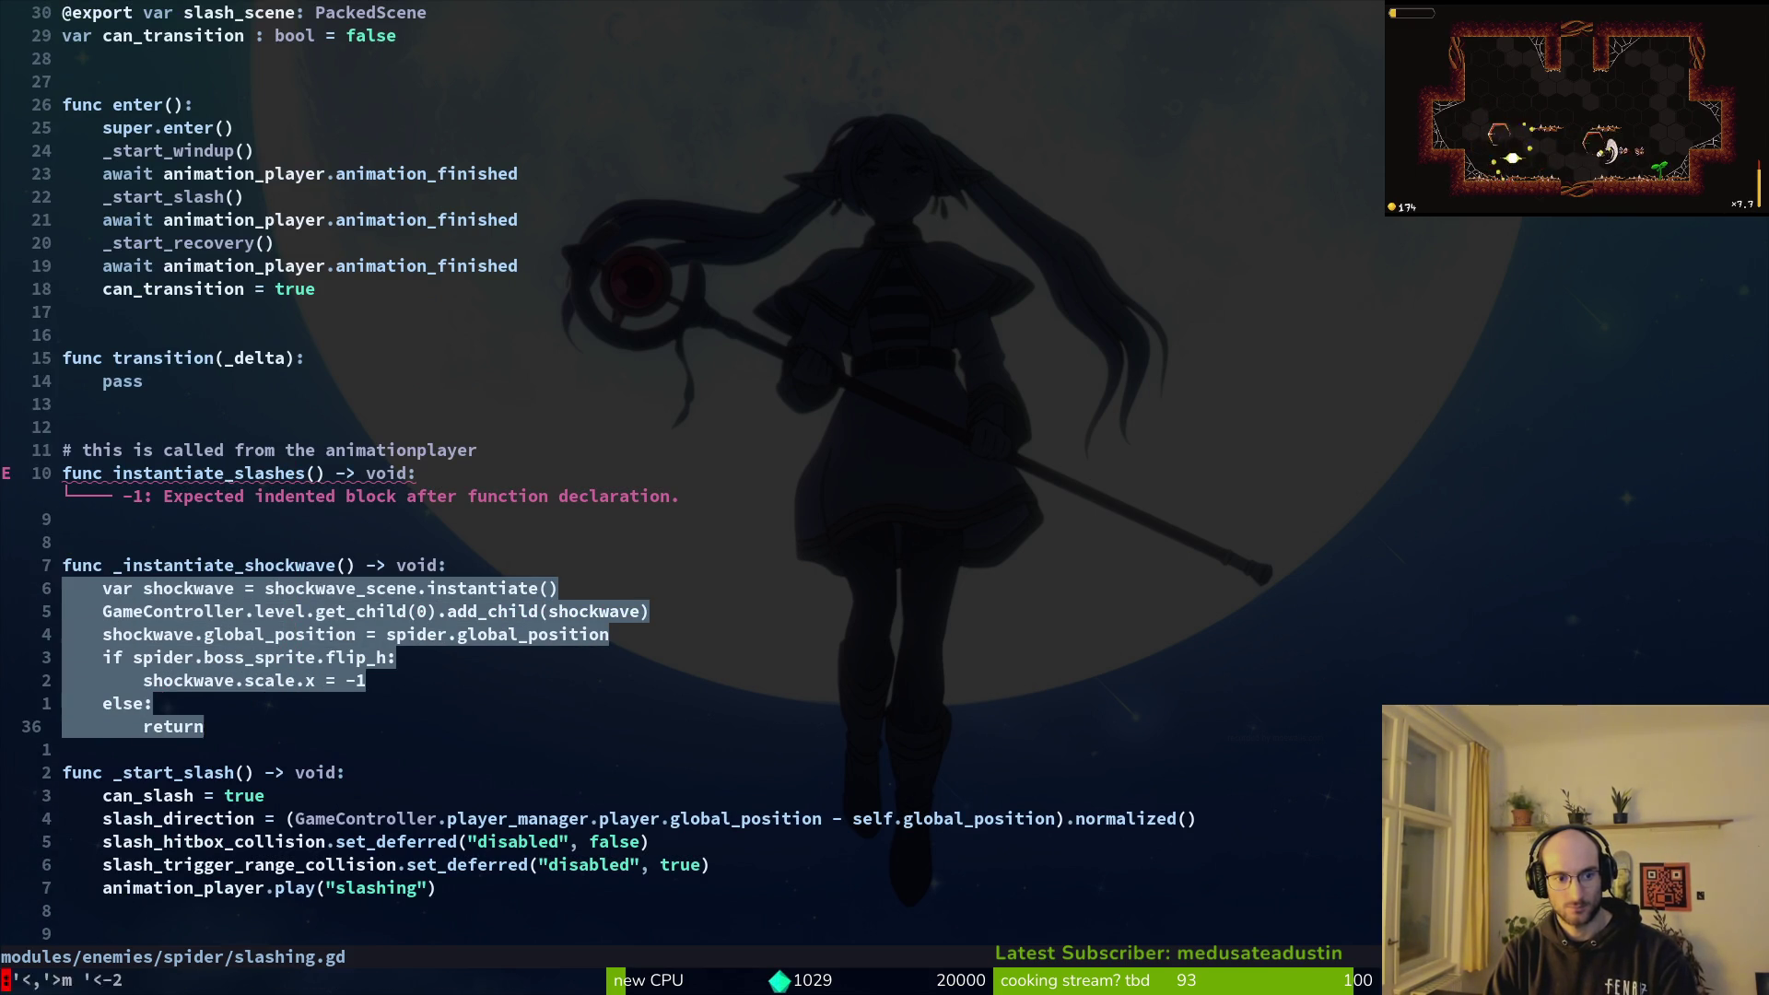
pyautogui.press('K')
pyautogui.press('K')
pyautogui.press('K')
pyautogui.press('Escape')
pyautogui.press('j')
pyautogui.press('j')
pyautogui.write('dj:w')
pyautogui.press('Return')
pyautogui.press('k')
pyautogui.press('k')
pyautogui.press('k')
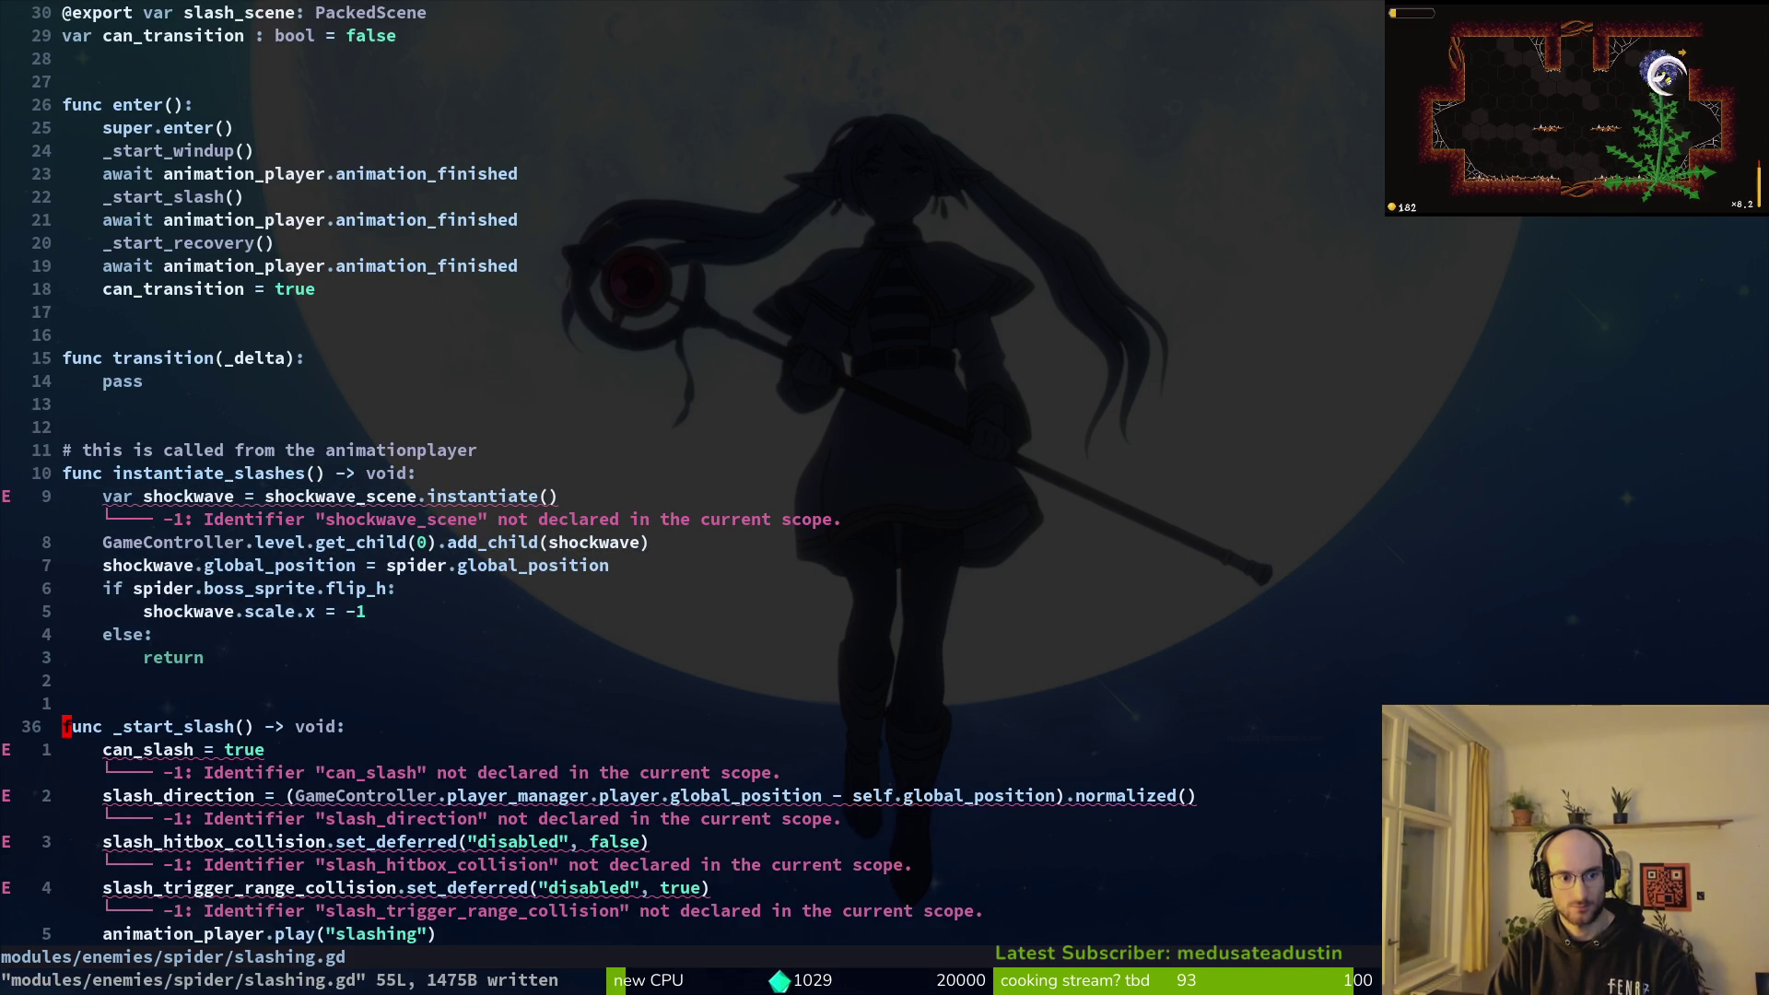
# Step: Rename the shockwave variable in instantiate_slashes to slash and save
pyautogui.press('k')
pyautogui.press('k')
pyautogui.press('k')
pyautogui.press('w')
pyautogui.press('f')
pyautogui.press('(')
pyautogui.press('j')
pyautogui.write('cw')
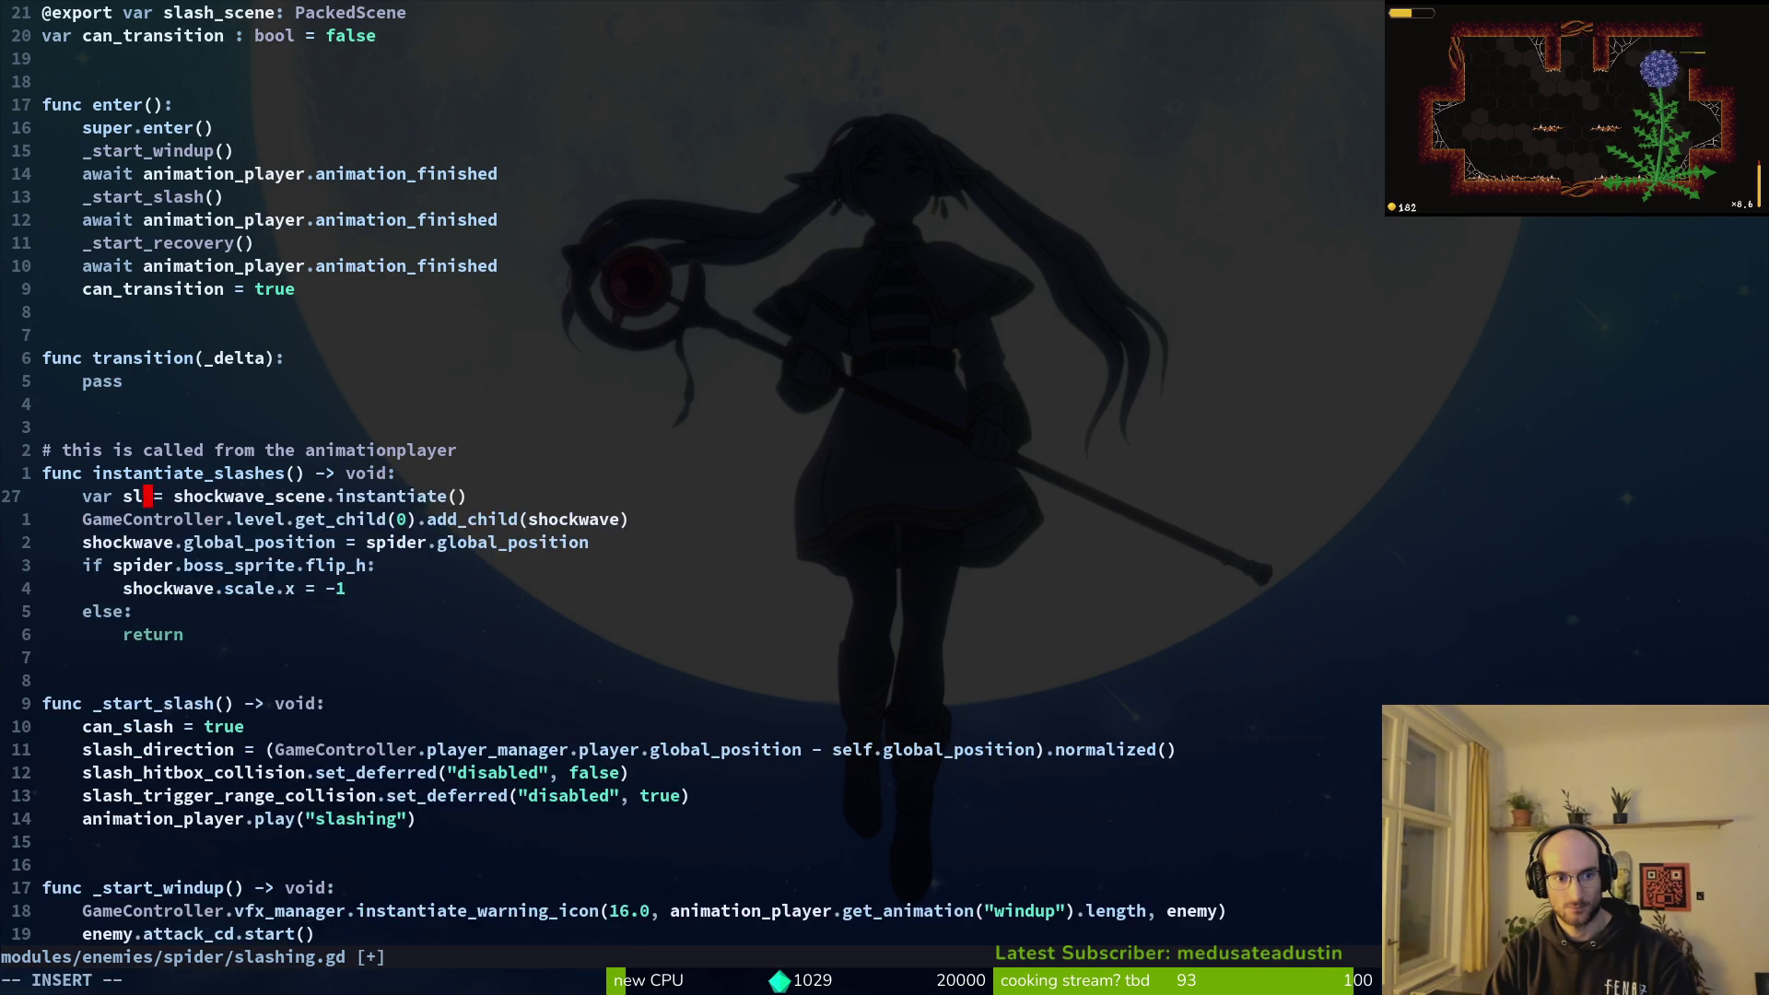
pyautogui.write('slash')
pyautogui.press('Escape')
pyautogui.write(':w')
pyautogui.press('Return')
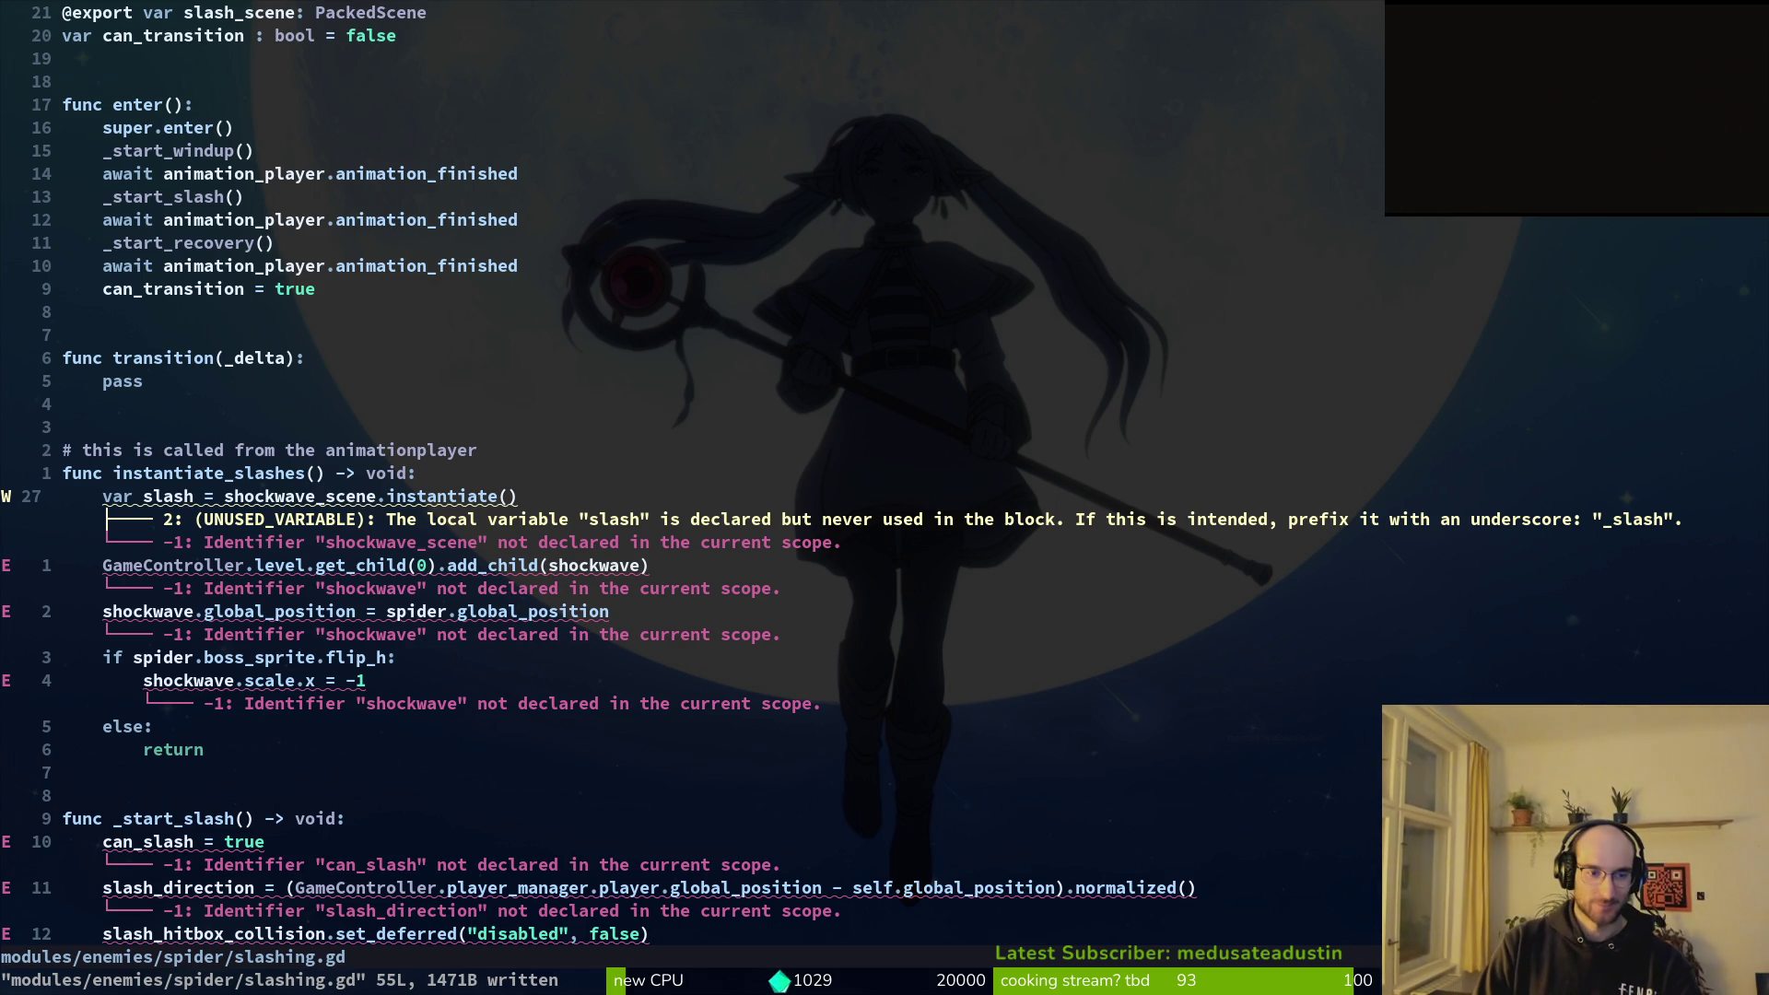
# Step: Rename the slash variable to slashLeft and duplicate its declaration as slash_right
pyautogui.write('ash')
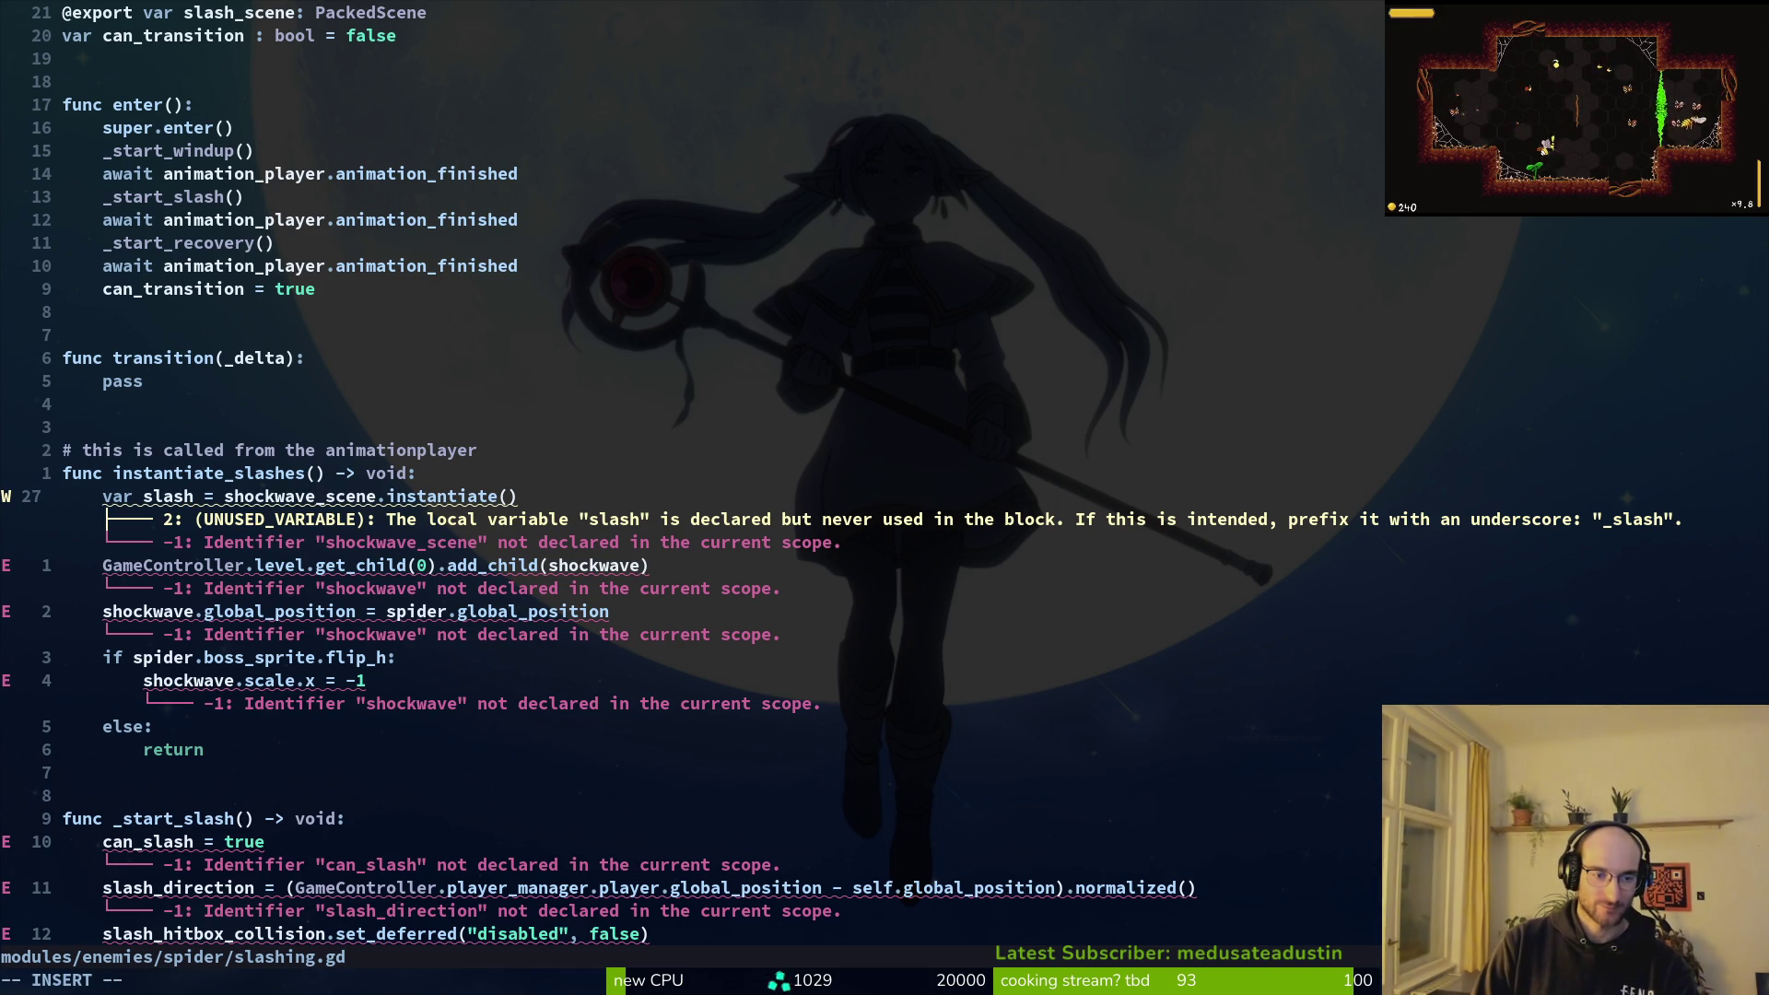
pyautogui.write('left')
pyautogui.press('BackSpace')
pyautogui.press('BackSpace')
pyautogui.press('BackSpace')
pyautogui.write('Left')
pyautogui.press('Escape')
pyautogui.press('y')
pyautogui.press('y')
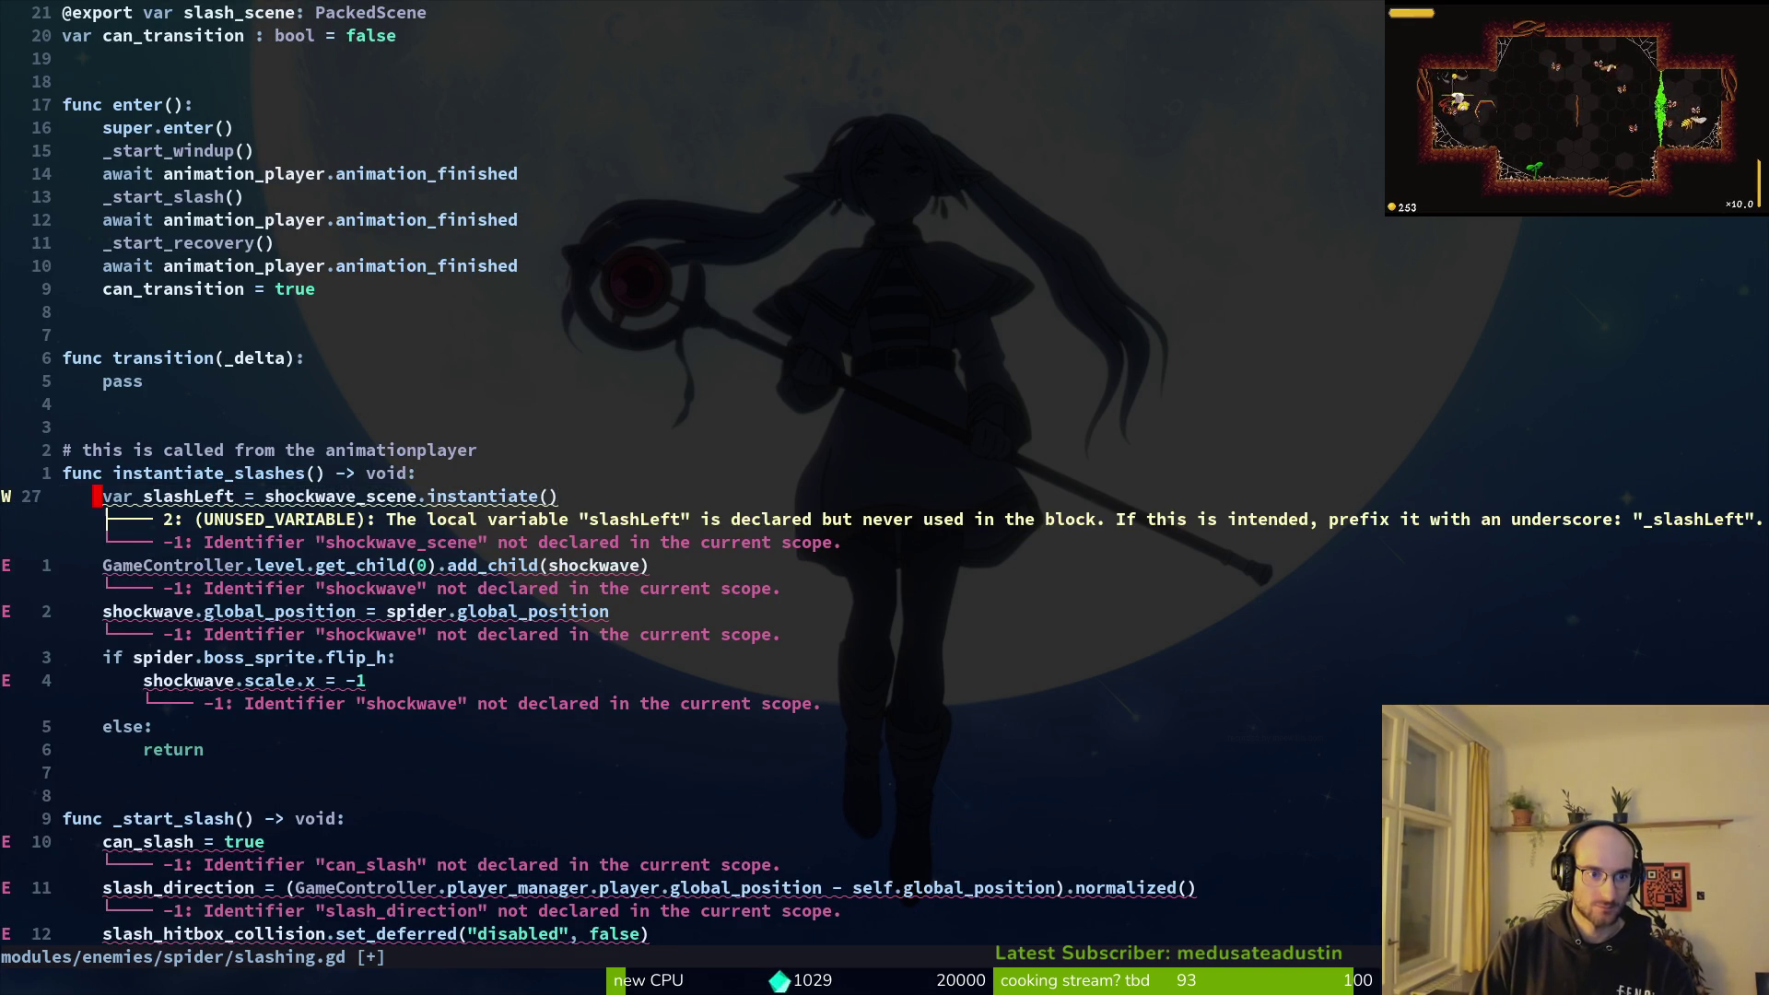
pyautogui.press('p')
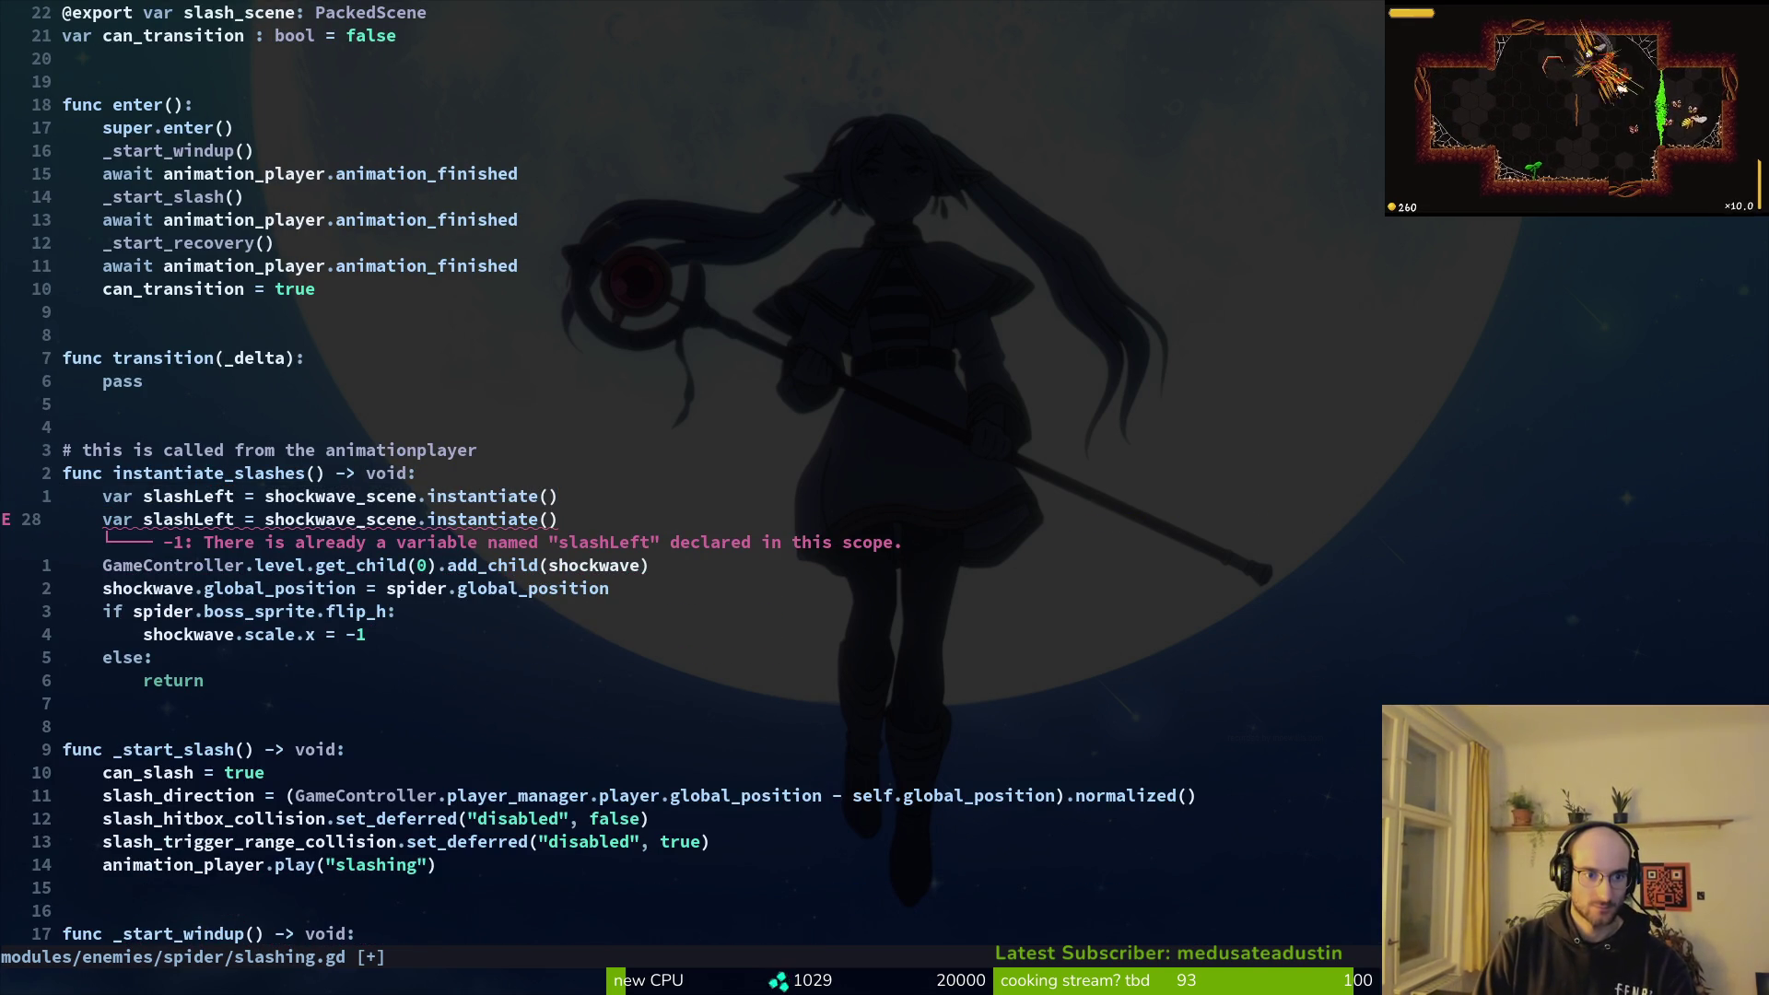
pyautogui.write('cwslash_righ')
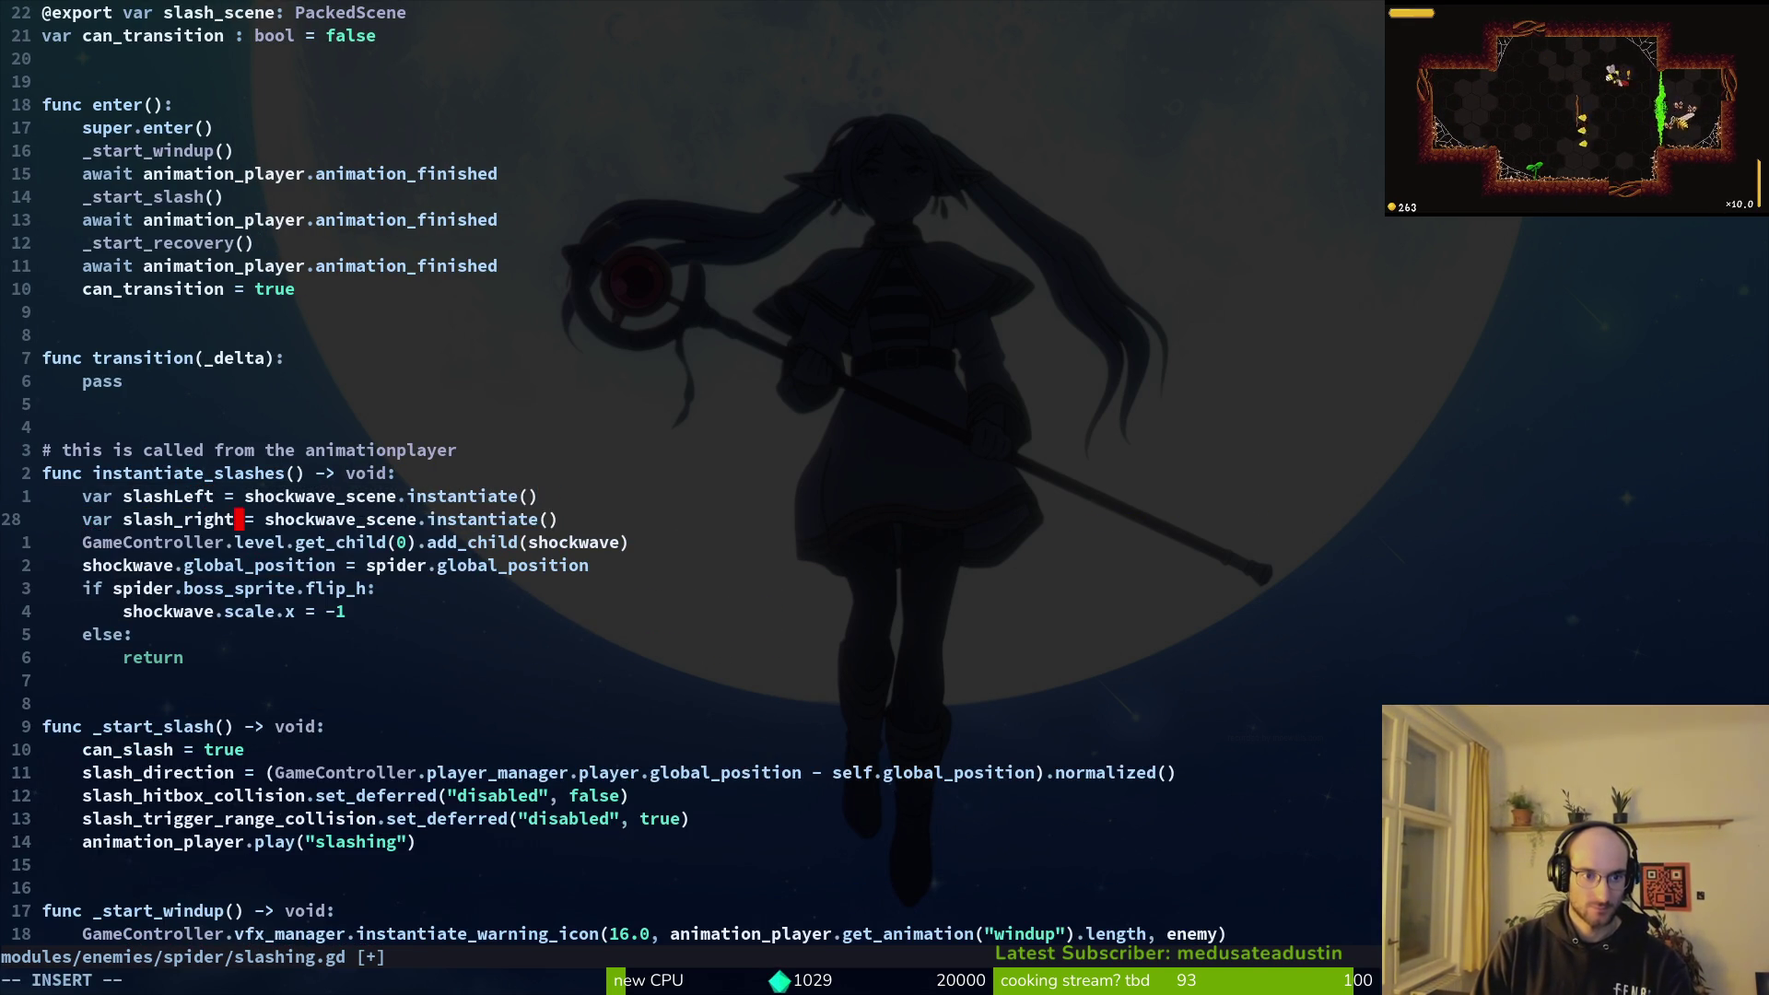
pyautogui.press('BackSpace')
pyautogui.press('BackSpace')
pyautogui.write('right')
pyautogui.press('Escape')
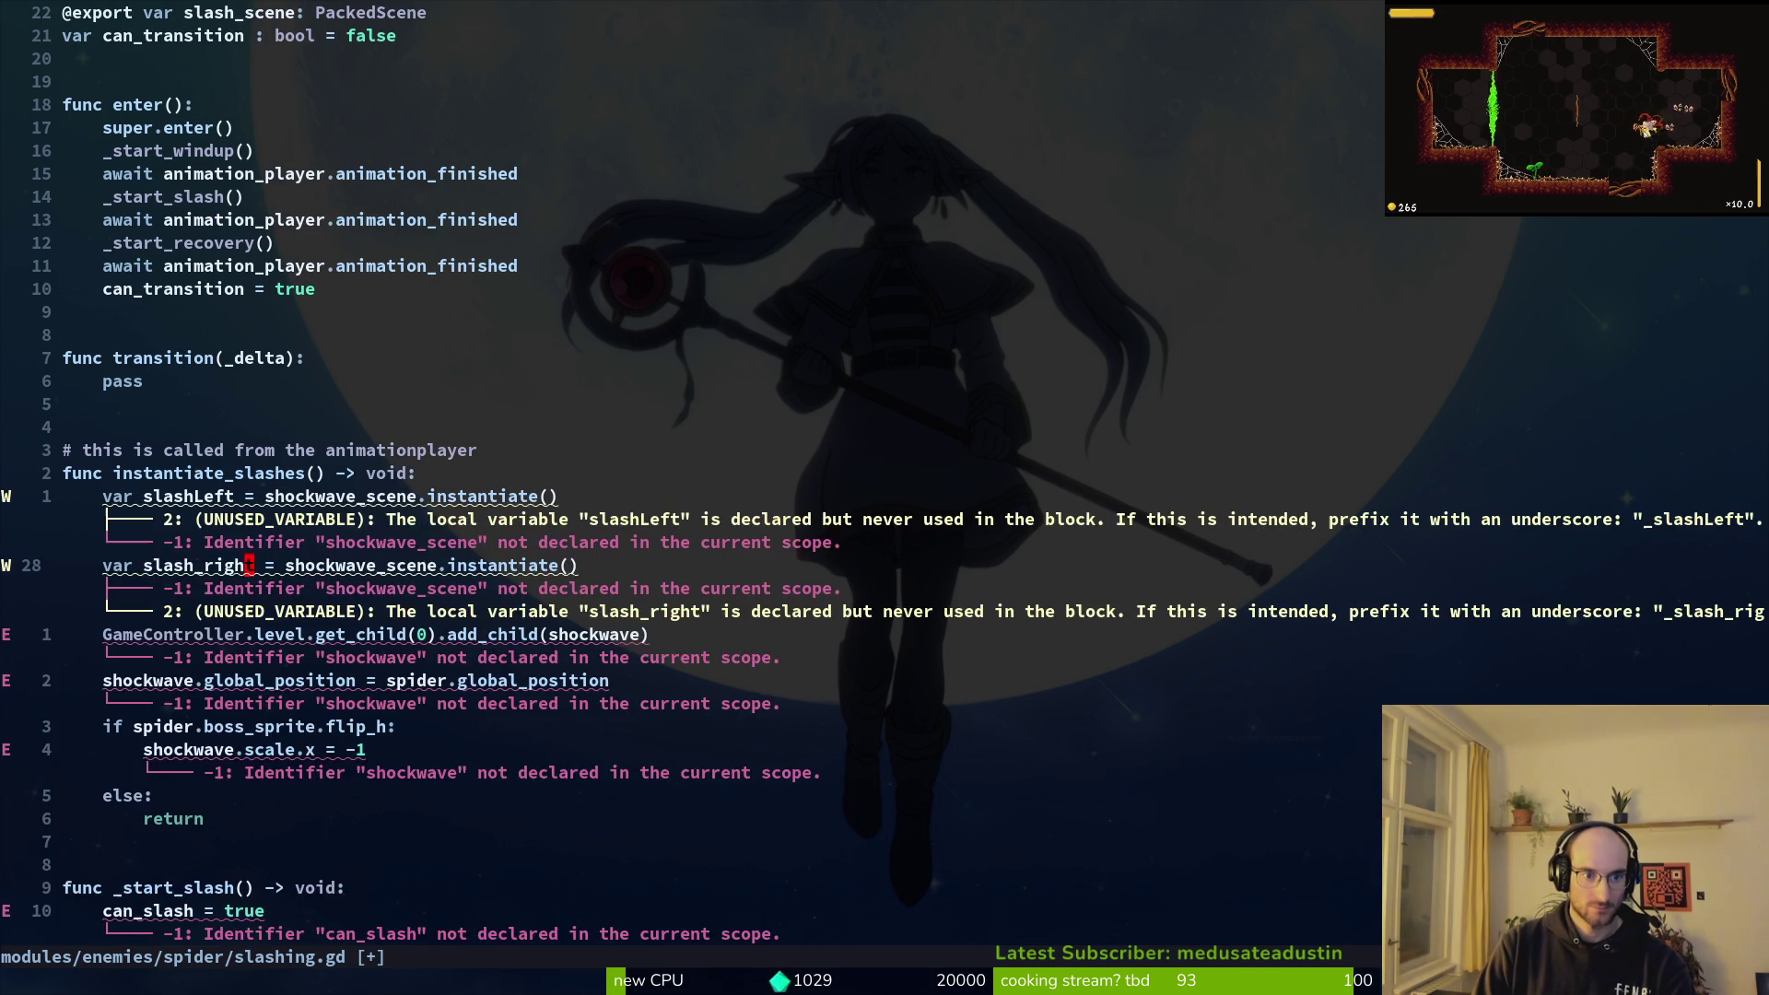
# Step: Rename slashLeft to slash_left and save the script
pyautogui.press('k')
pyautogui.press('h')
pyautogui.press('h')
pyautogui.write('ciwslash_left')
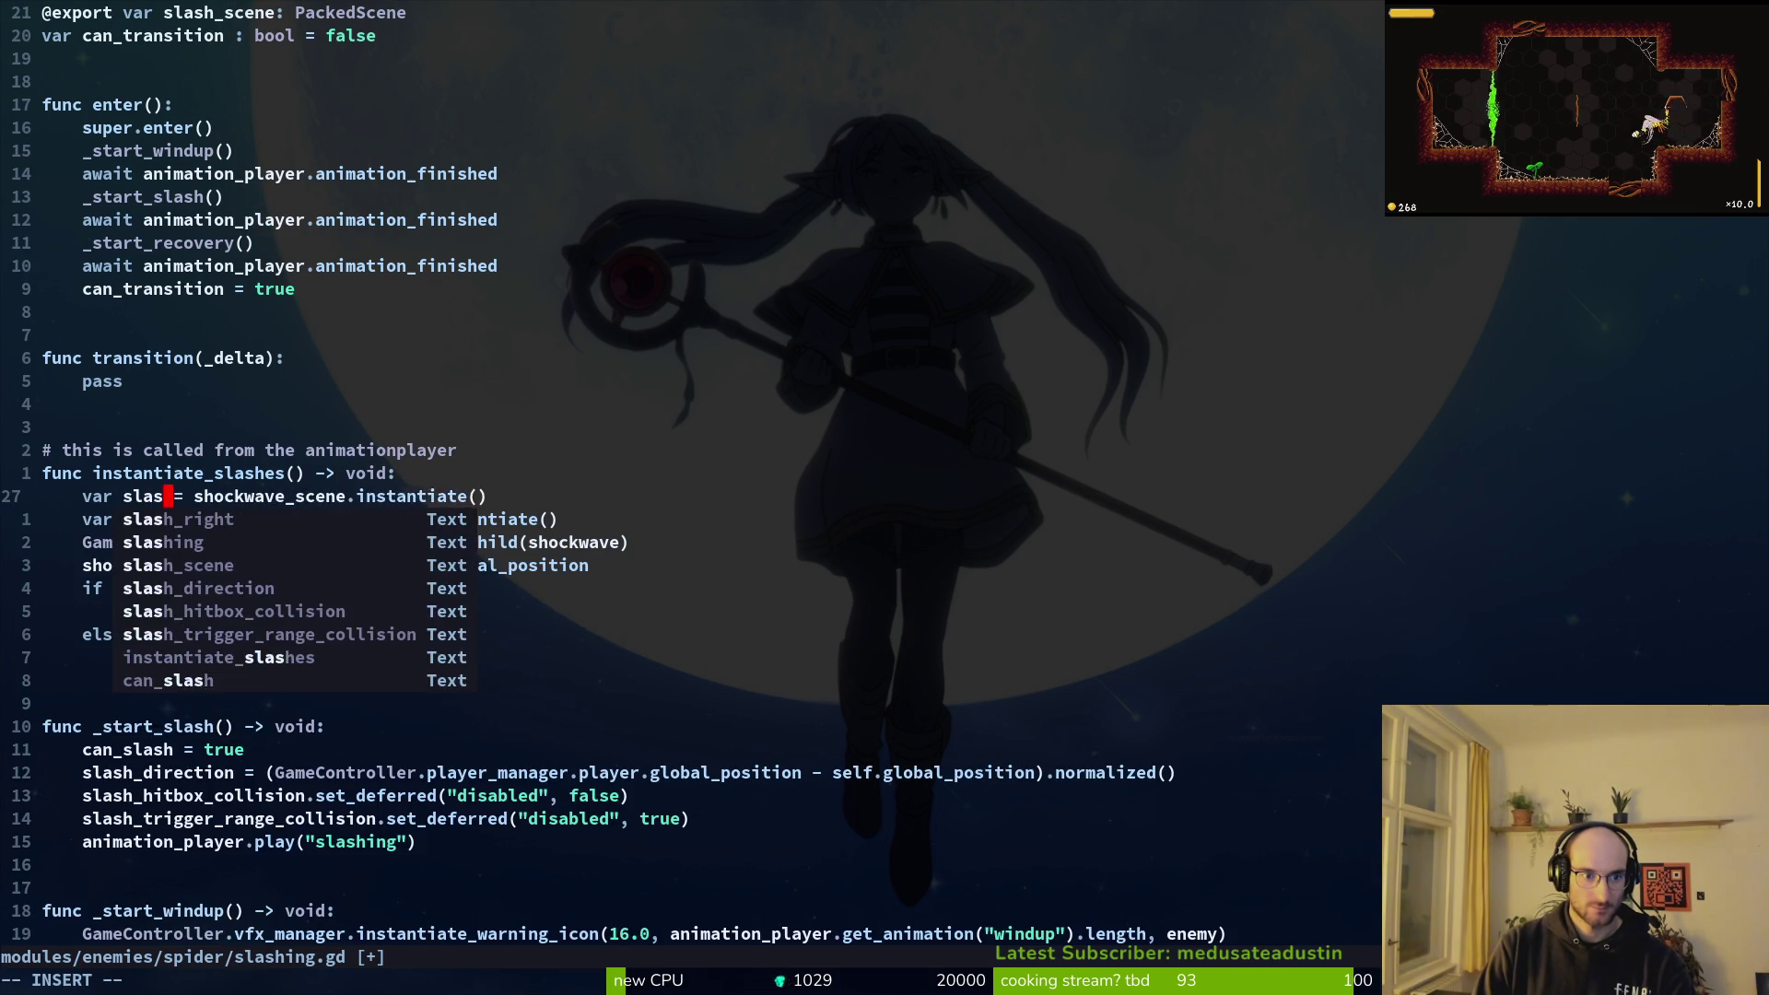
pyautogui.press('Escape')
pyautogui.write(':w')
pyautogui.press('Return')
pyautogui.write('wciw')
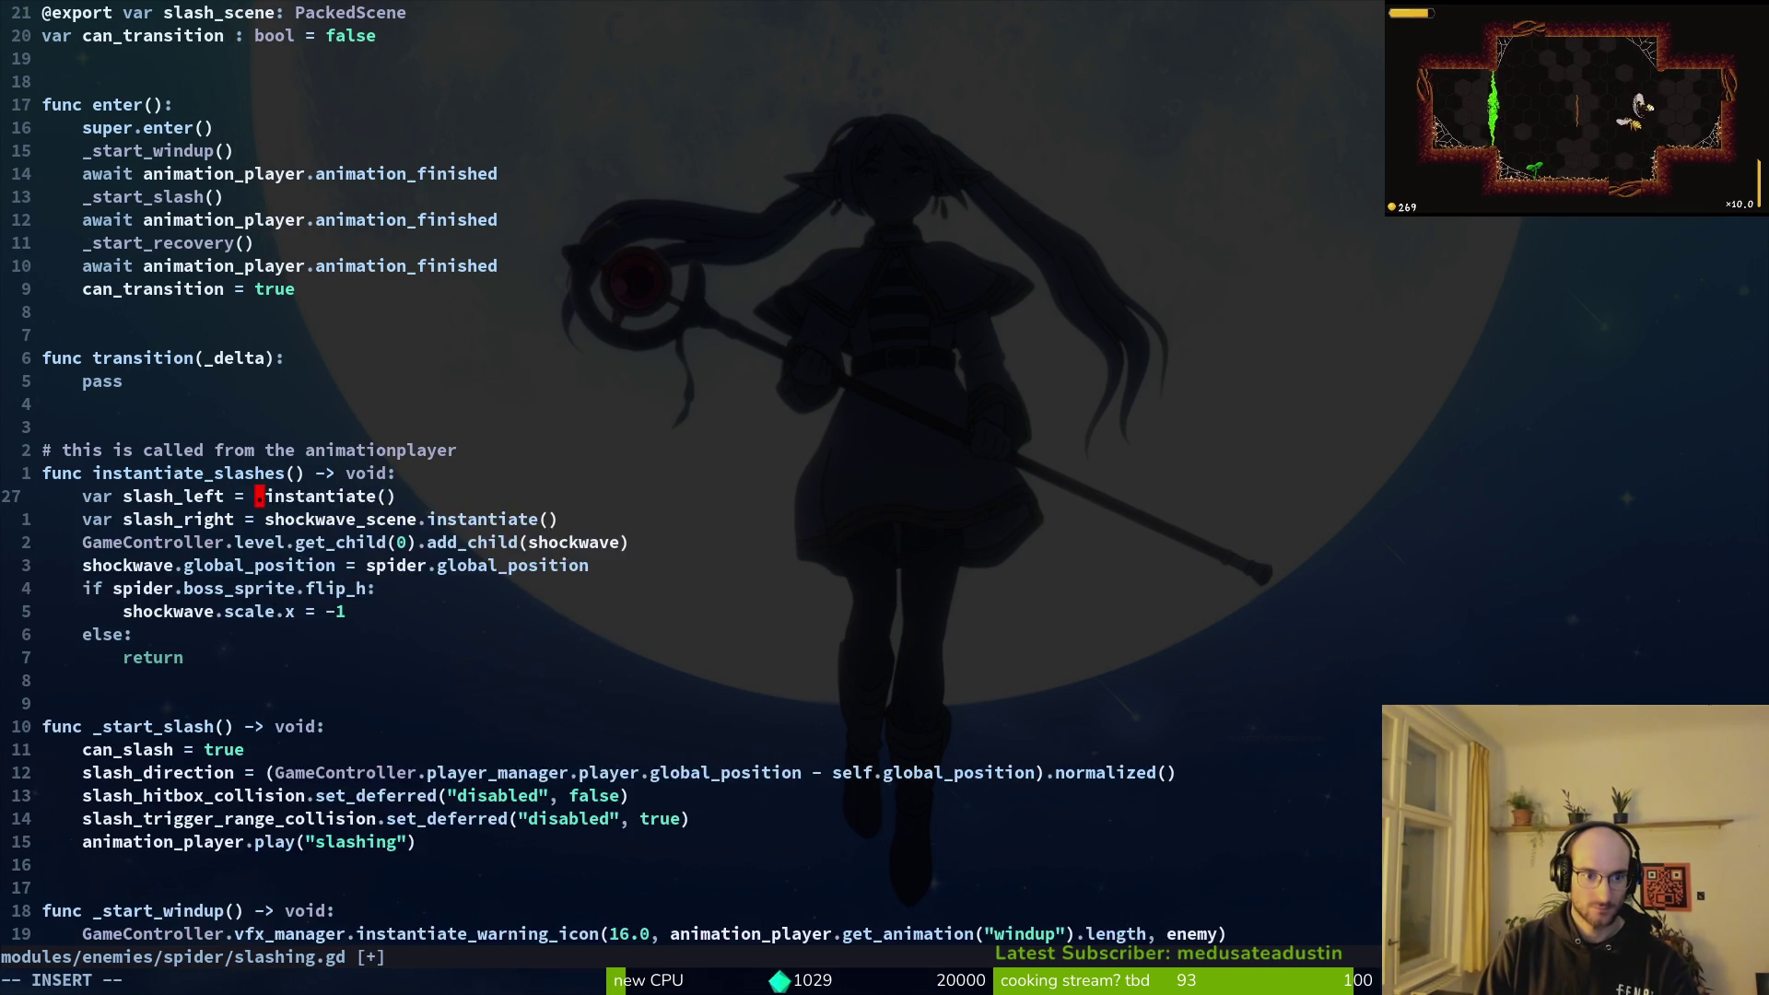
pyautogui.write('slas')
# Step: Replace shockwave_scene with slash_scene in both slash_left and slash_right declarations
pyautogui.press('Return')
pyautogui.press('Escape')
pyautogui.write(':w')
pyautogui.press('Return')
pyautogui.write('jciwslas')
pyautogui.press('Return')
pyautogui.press('Escape')
pyautogui.write(':w')
pyautogui.press('Return')
# Step: Place an add_child line after each of the slash_left and slash_right declarations
pyautogui.press('j')
pyautogui.press('d')
pyautogui.press('d')
pyautogui.press('k')
pyautogui.press('P')
pyautogui.press('j')
pyautogui.press('p')
# Step: Pass slash_left as the argument of the first add_child call
pyautogui.press('k')
pyautogui.press('k')
pyautogui.press('f')
pyautogui.press('(')
pyautogui.press('%')
pyautogui.press('i')
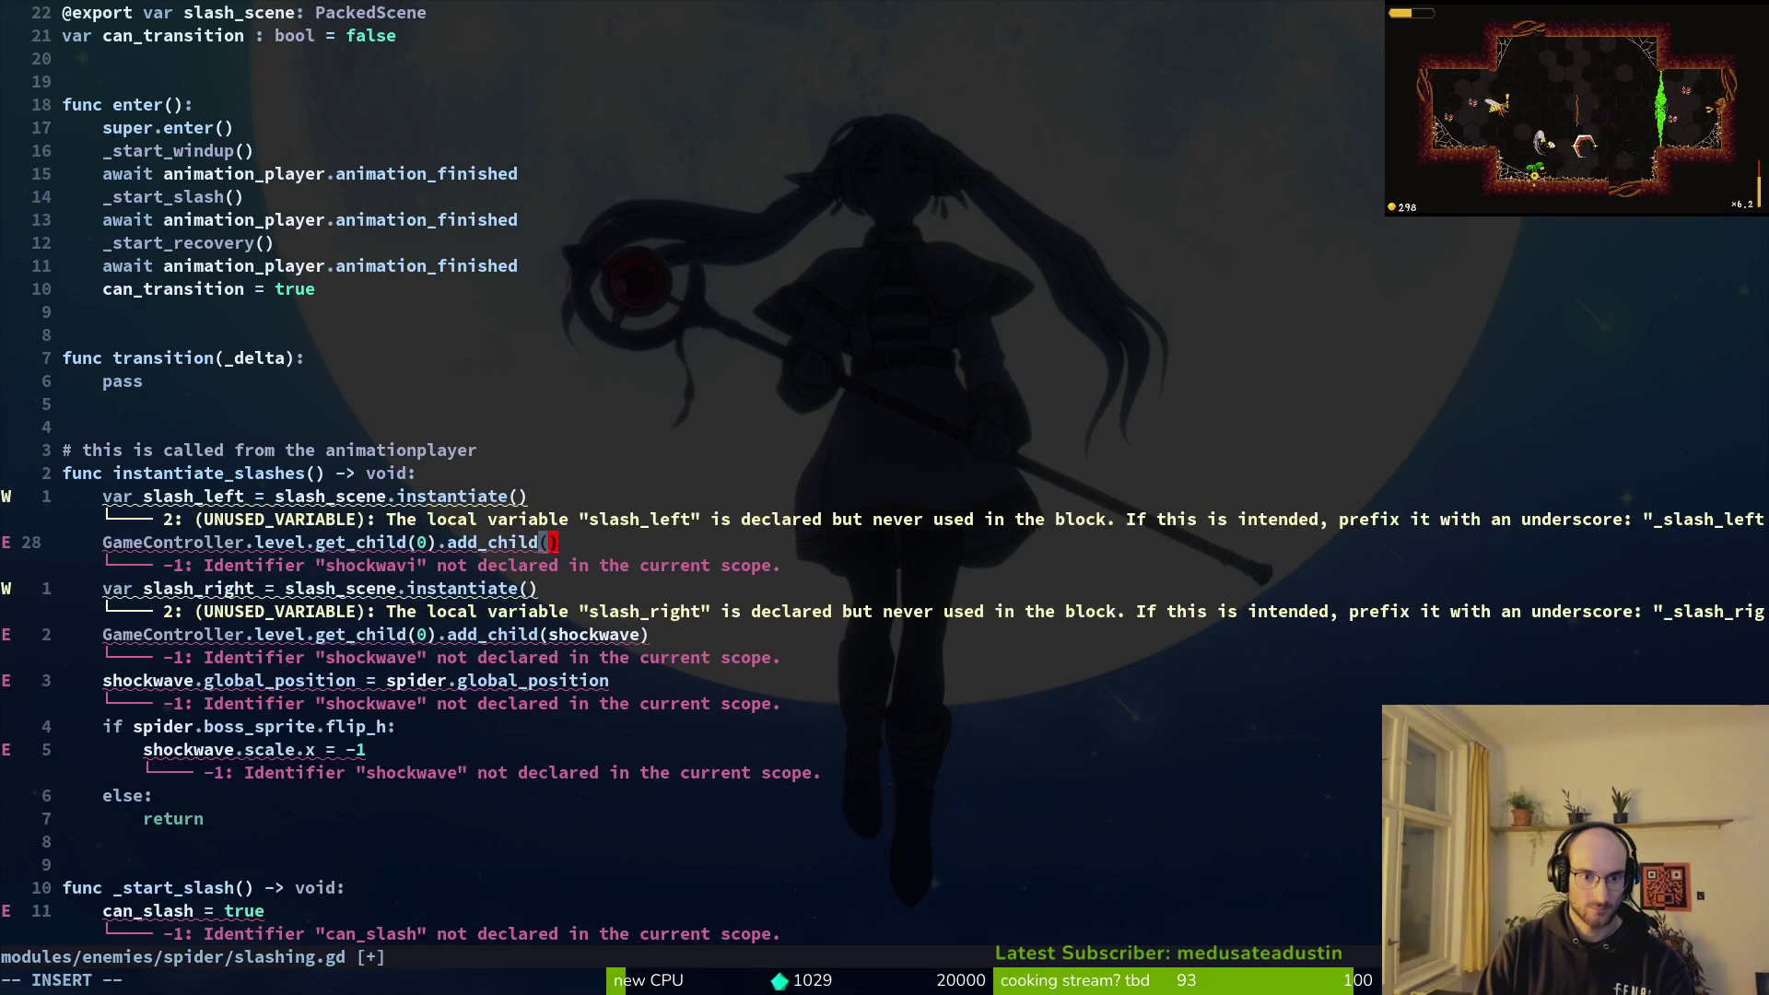
pyautogui.hotkey('ctrl', 'w')
pyautogui.write('sla')
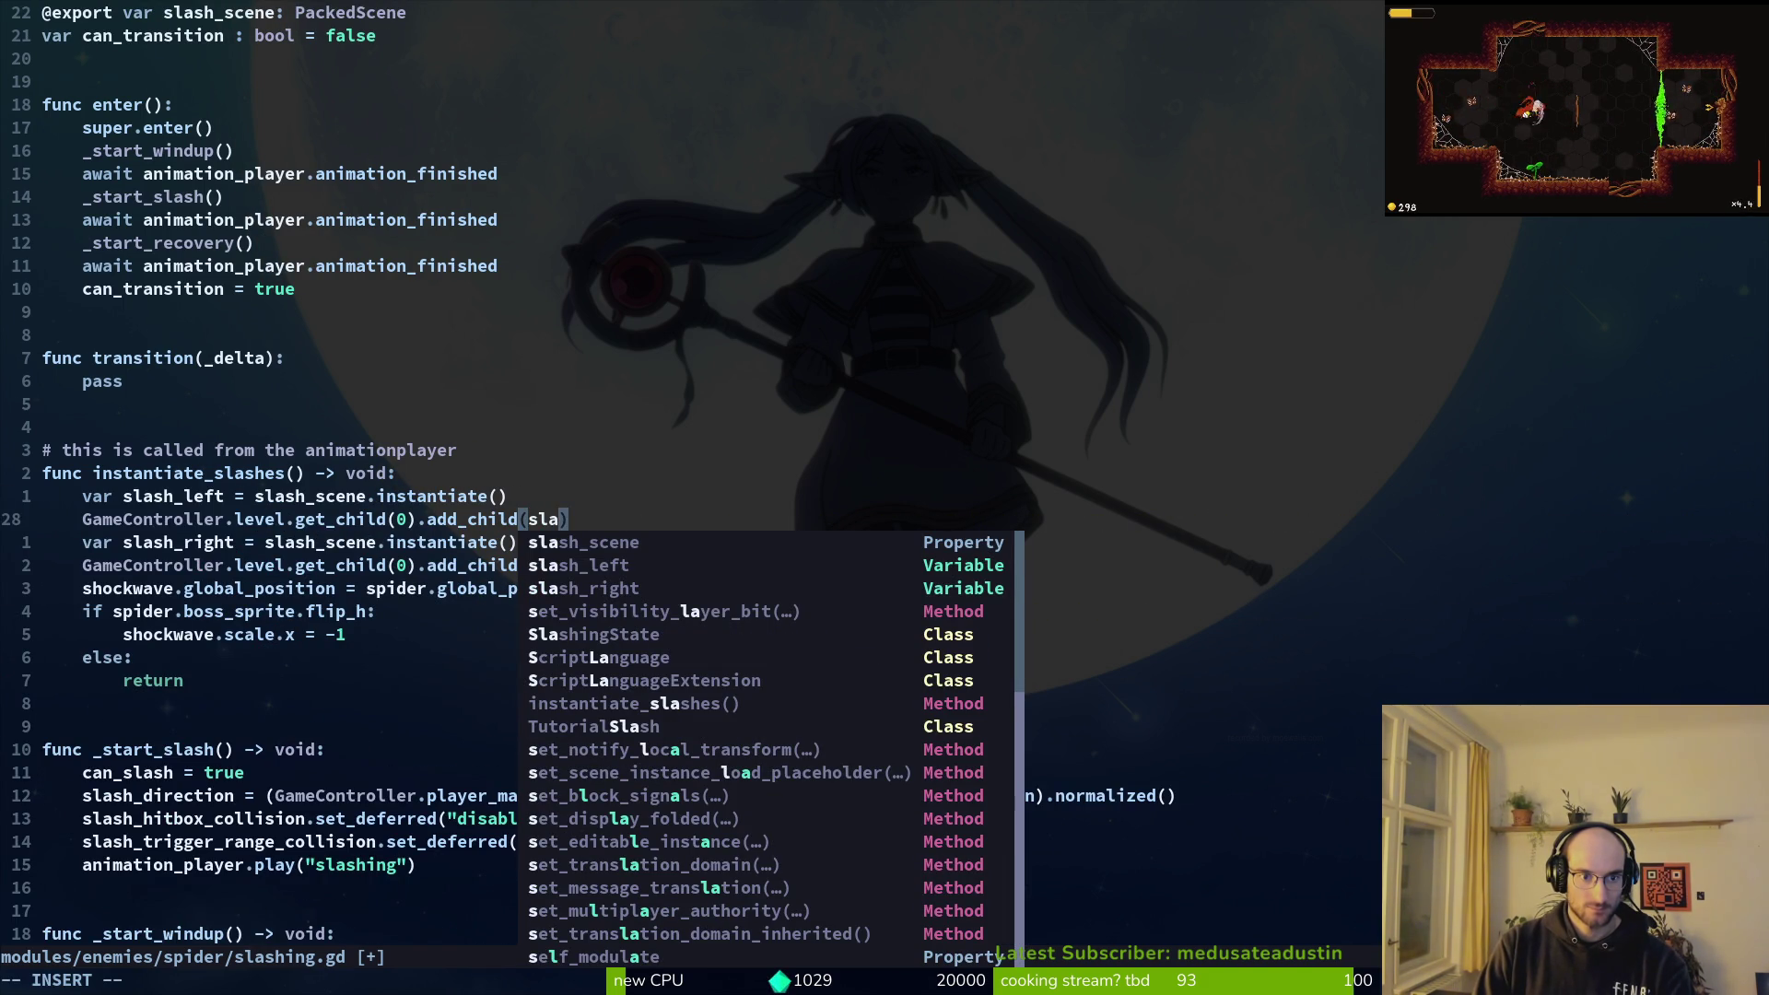
pyautogui.hotkey('ctrl', 'n')
pyautogui.hotkey('ctrl', 'n')
pyautogui.press('Escape')
# Step: Pass slash_right as the argument of the second add_child call and save
pyautogui.press('j')
pyautogui.press('j')
pyautogui.press('f')
pyautogui.press('(')
pyautogui.press('c')
pyautogui.press('i')
pyautogui.press('(')
pyautogui.write('sla')
pyautogui.hotkey('ctrl', 'n')
pyautogui.hotkey('ctrl', 'n')
pyautogui.hotkey('ctrl', 'n')
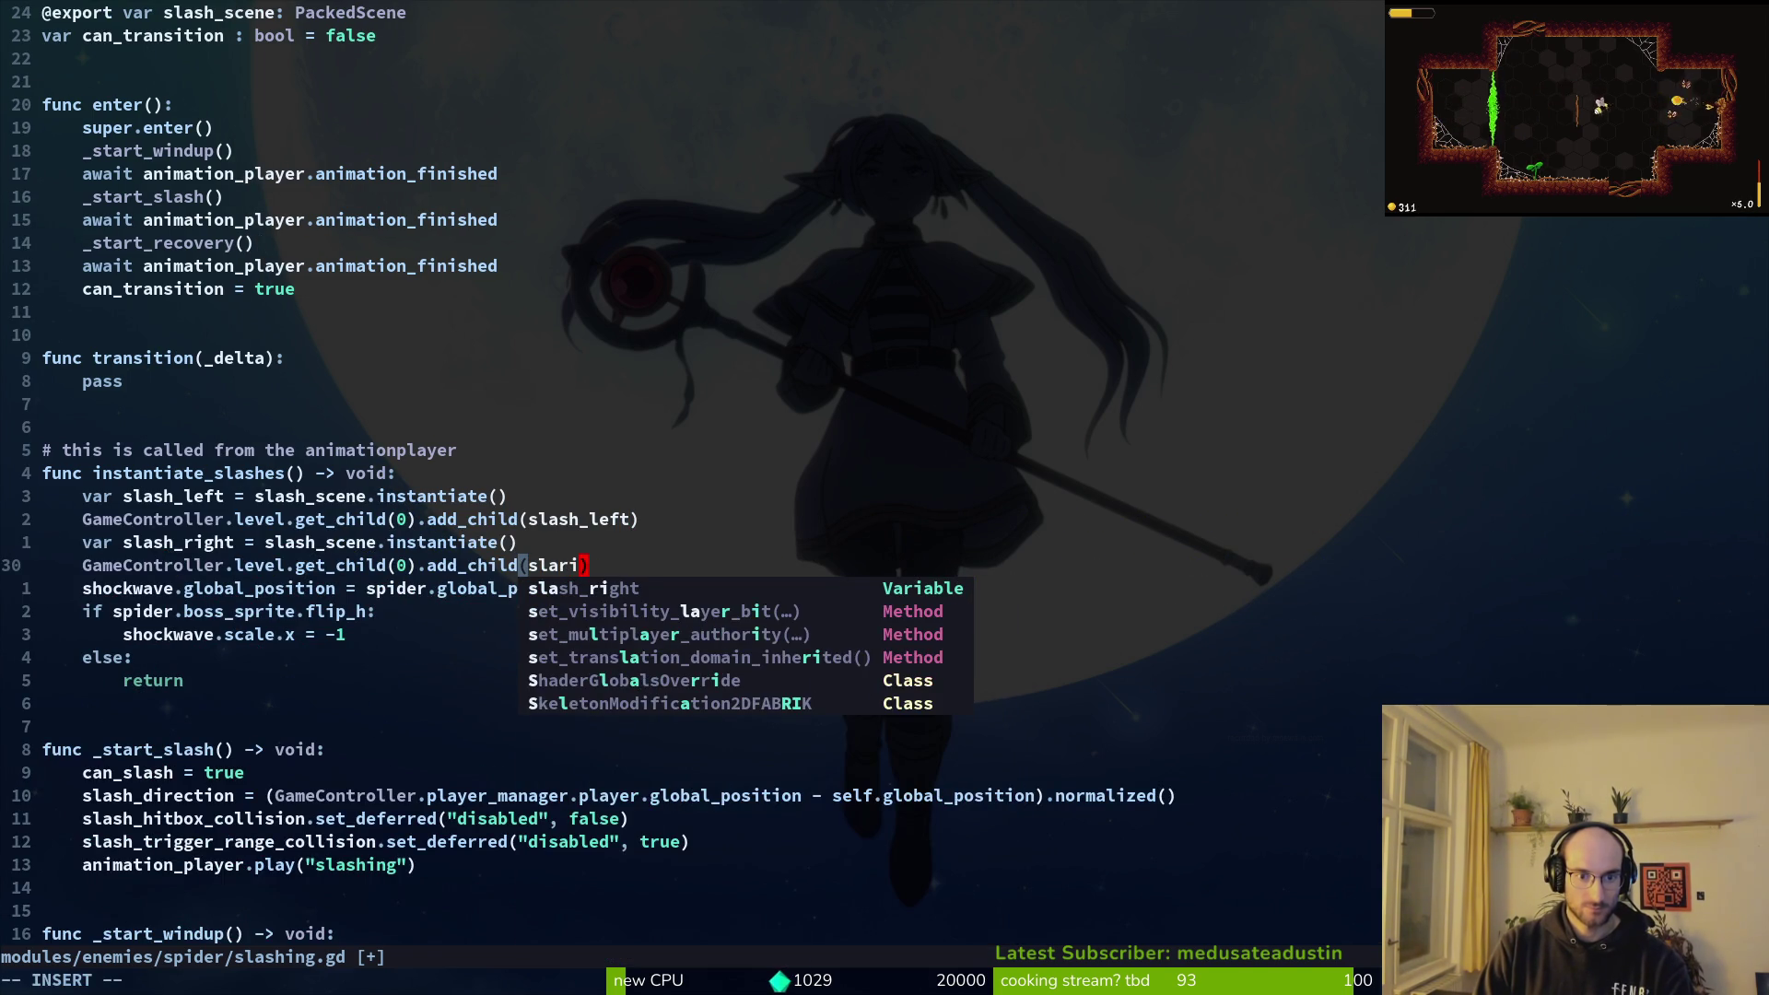
pyautogui.press('Escape')
pyautogui.write('j:w')
pyautogui.press('Return')
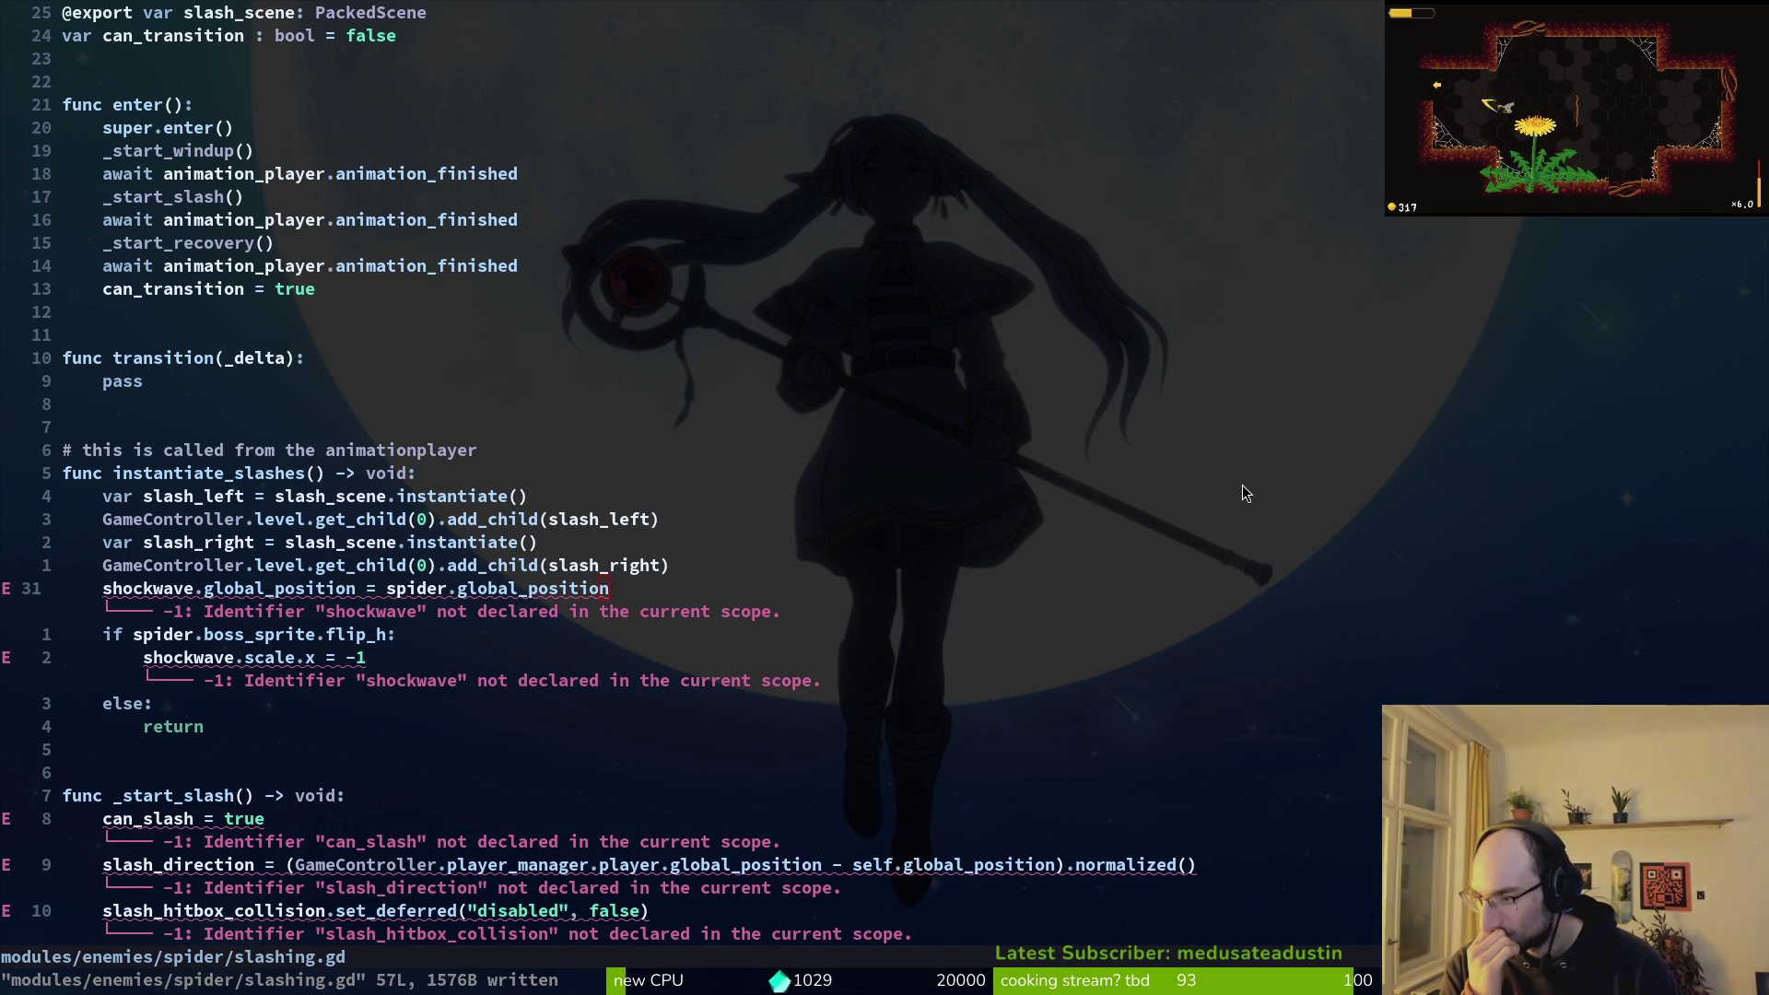
# Step: After checking Godot for errors, change the shockwave position line to place slash_left at spider.global_position
pyautogui.hotkey('alt', 'Tab')
pyautogui.hotkey('alt', 'Tab')
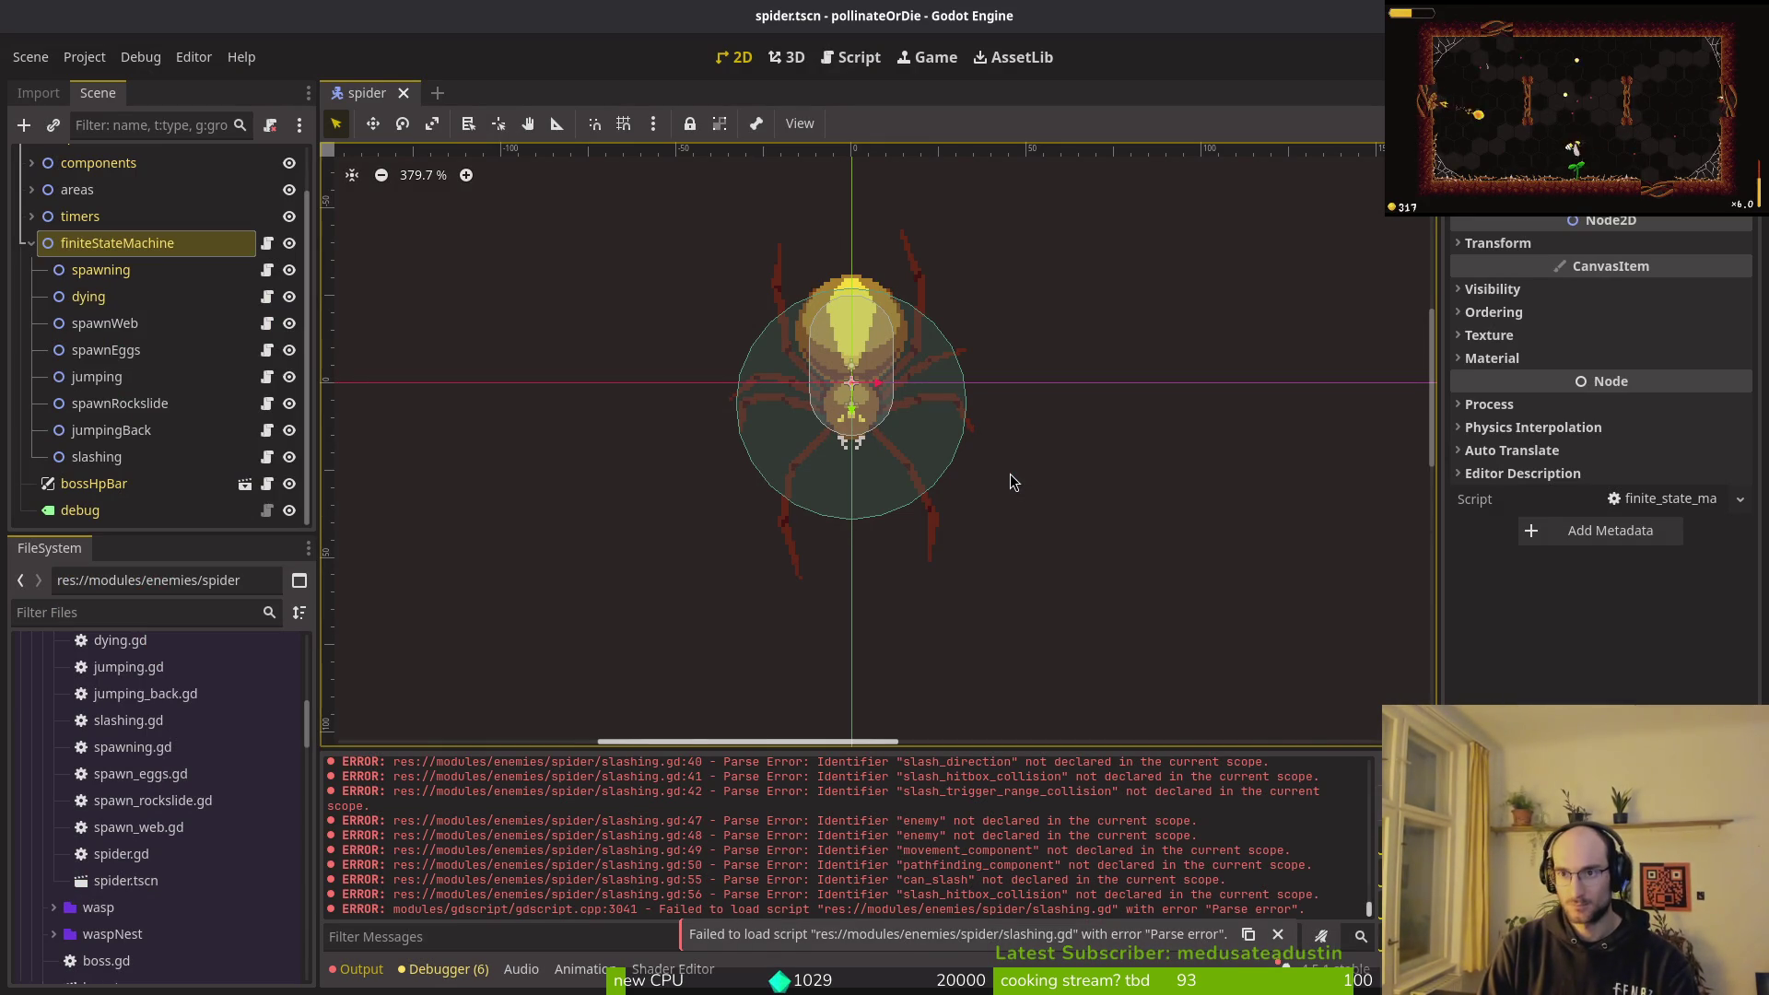
pyautogui.hotkey('alt', 'Tab')
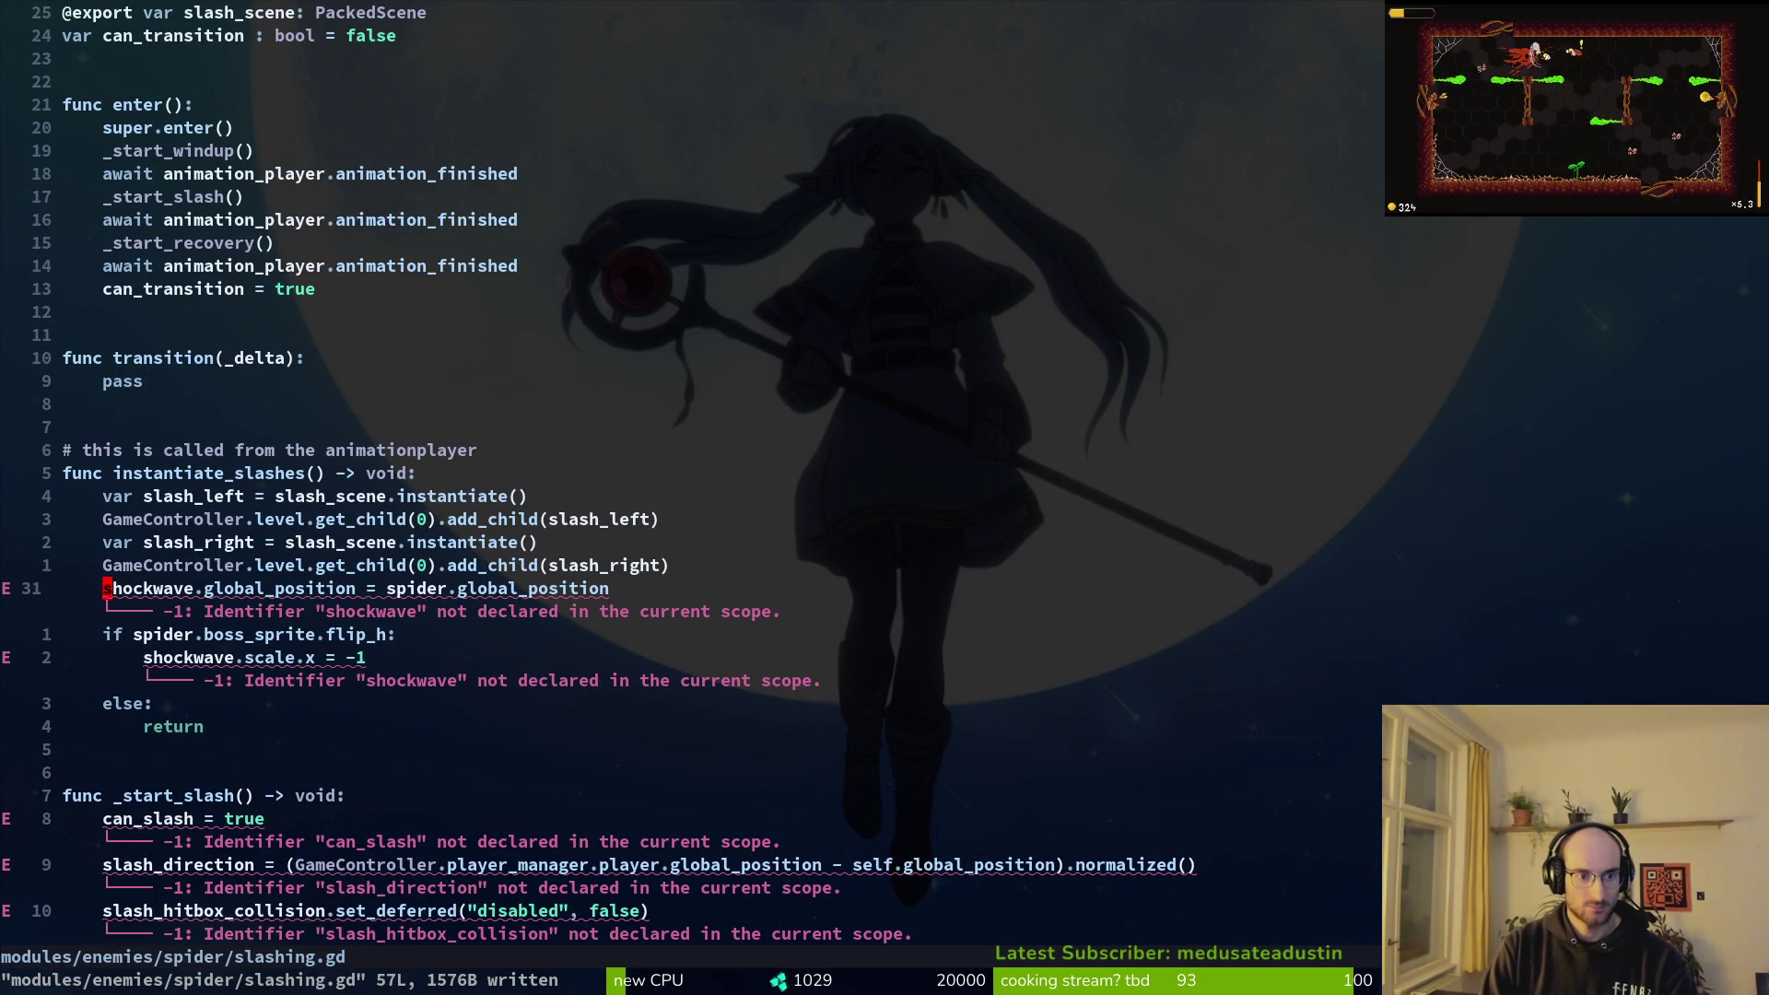
pyautogui.write('cwlsa')
pyautogui.press('BackSpace')
pyautogui.press('BackSpace')
pyautogui.press('BackSpace')
pyautogui.write('sla')
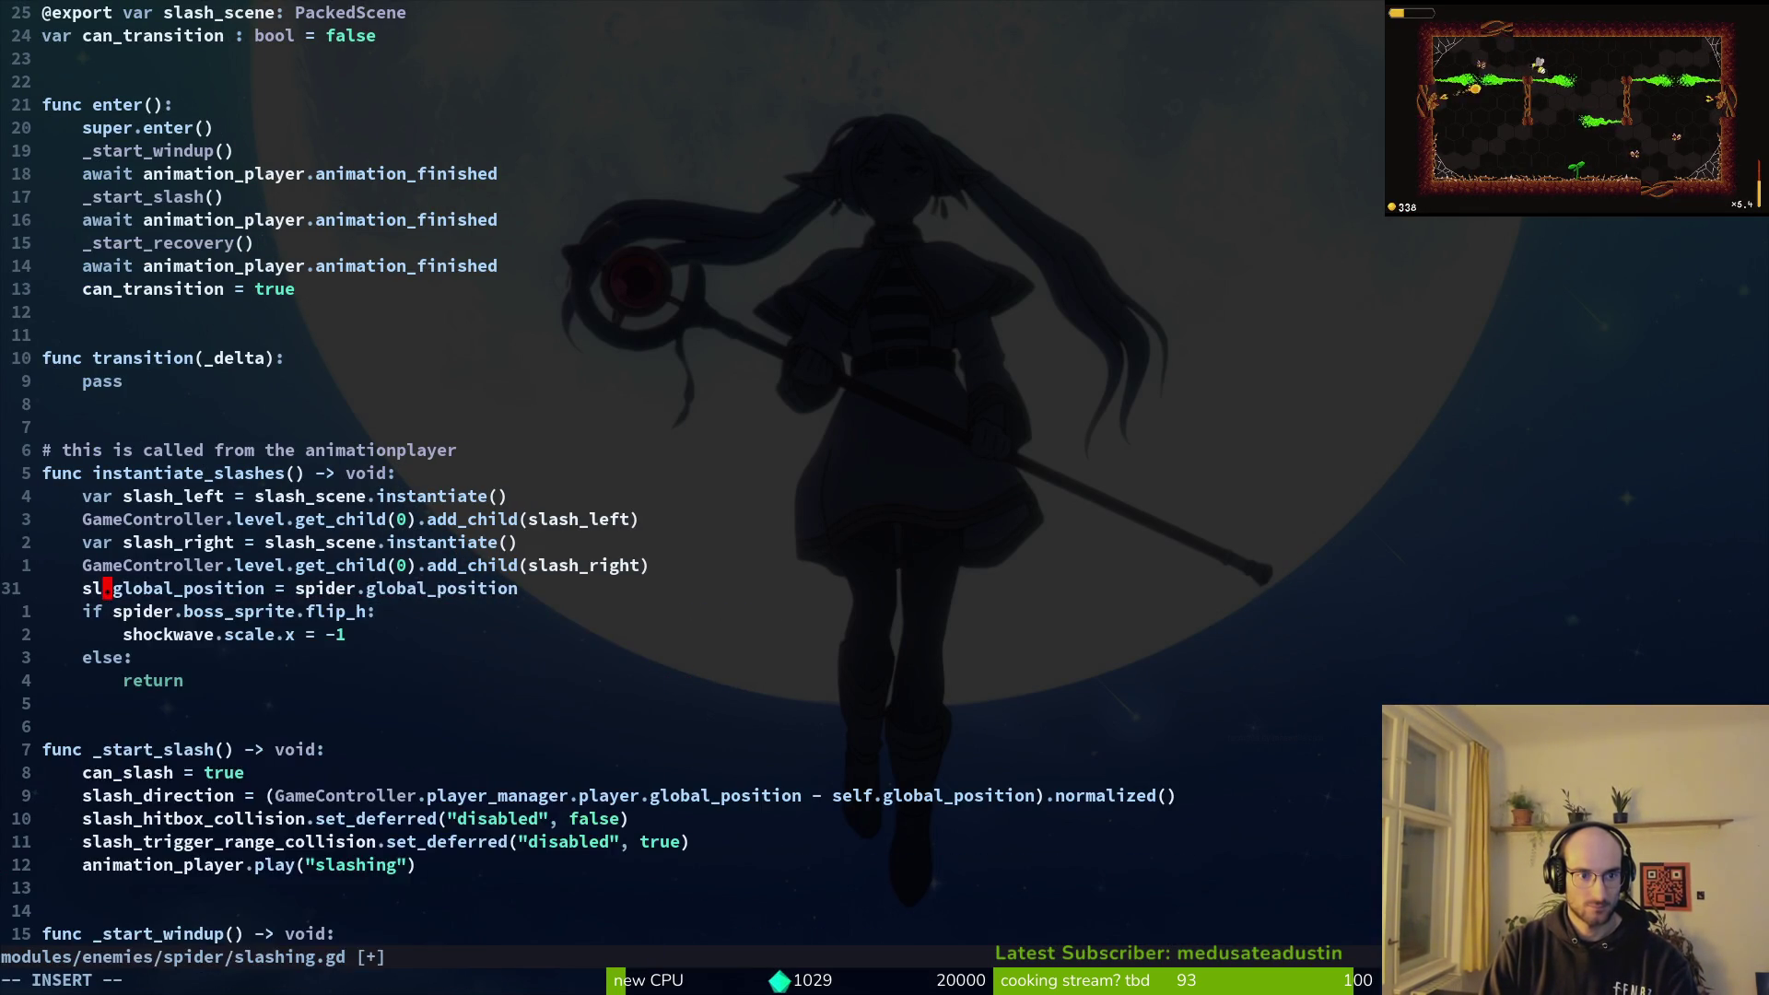
pyautogui.press('Down')
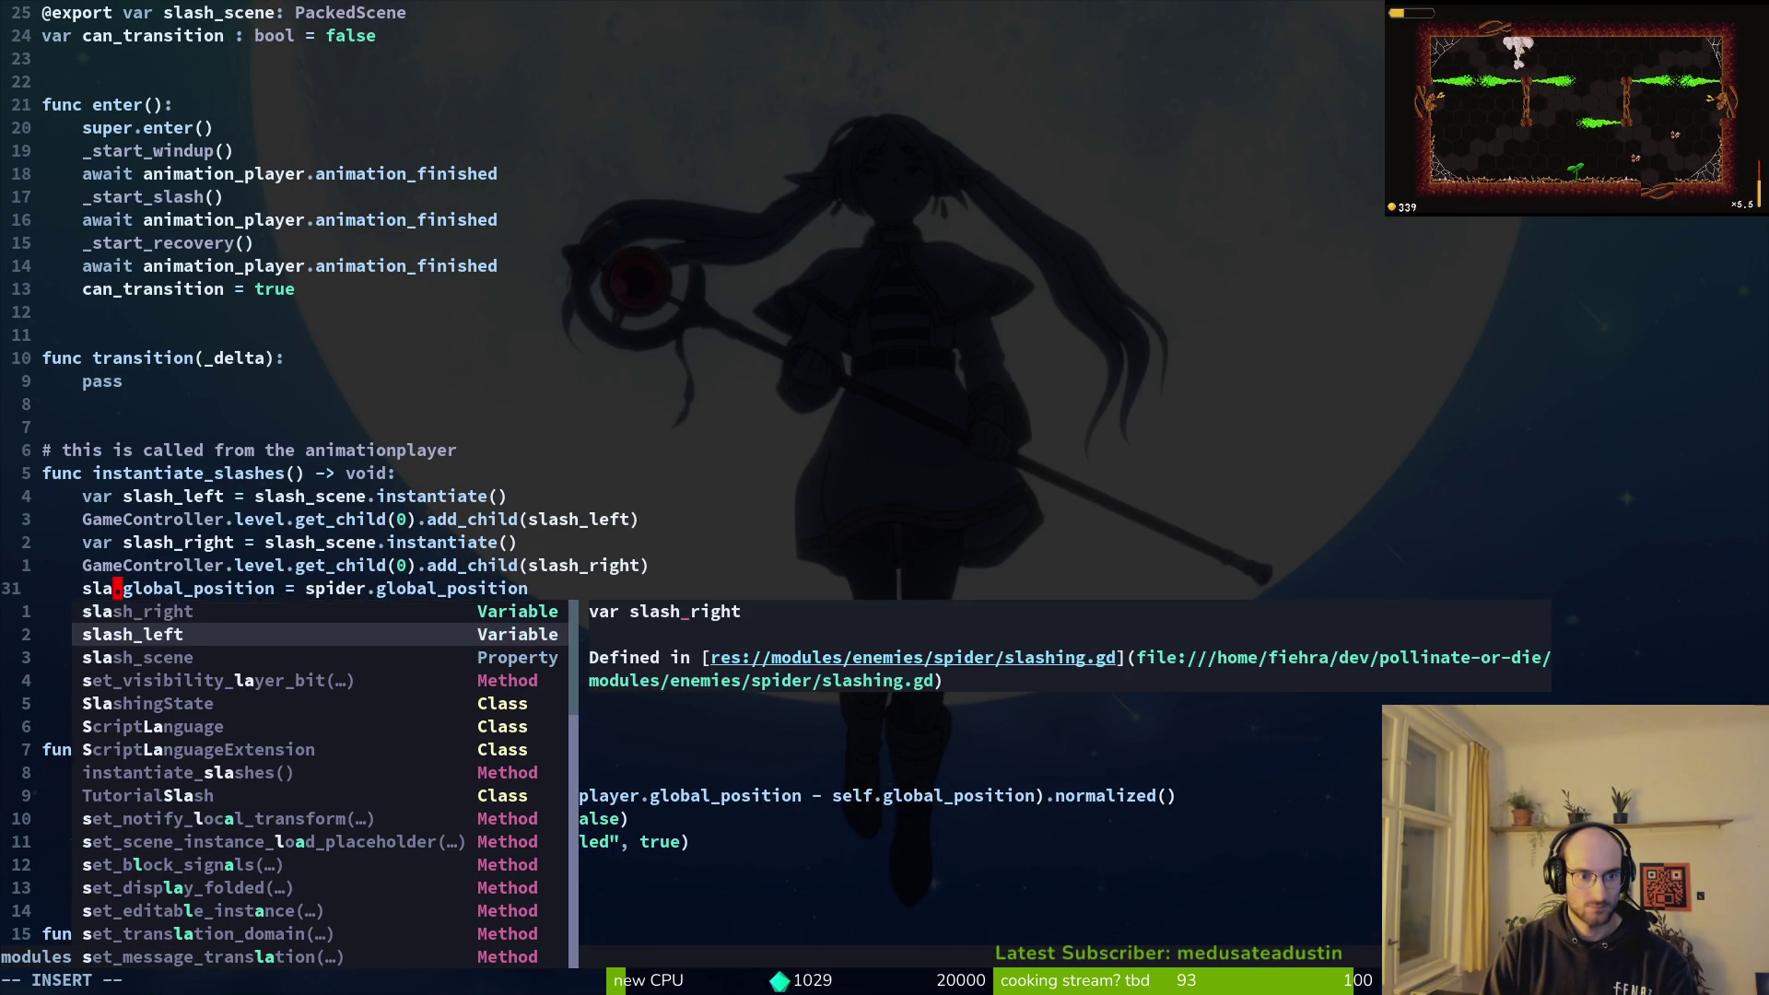
pyautogui.press('Down')
pyautogui.press('Return')
pyautogui.write('kk')
pyautogui.press('BackSpace')
pyautogui.press('BackSpace')
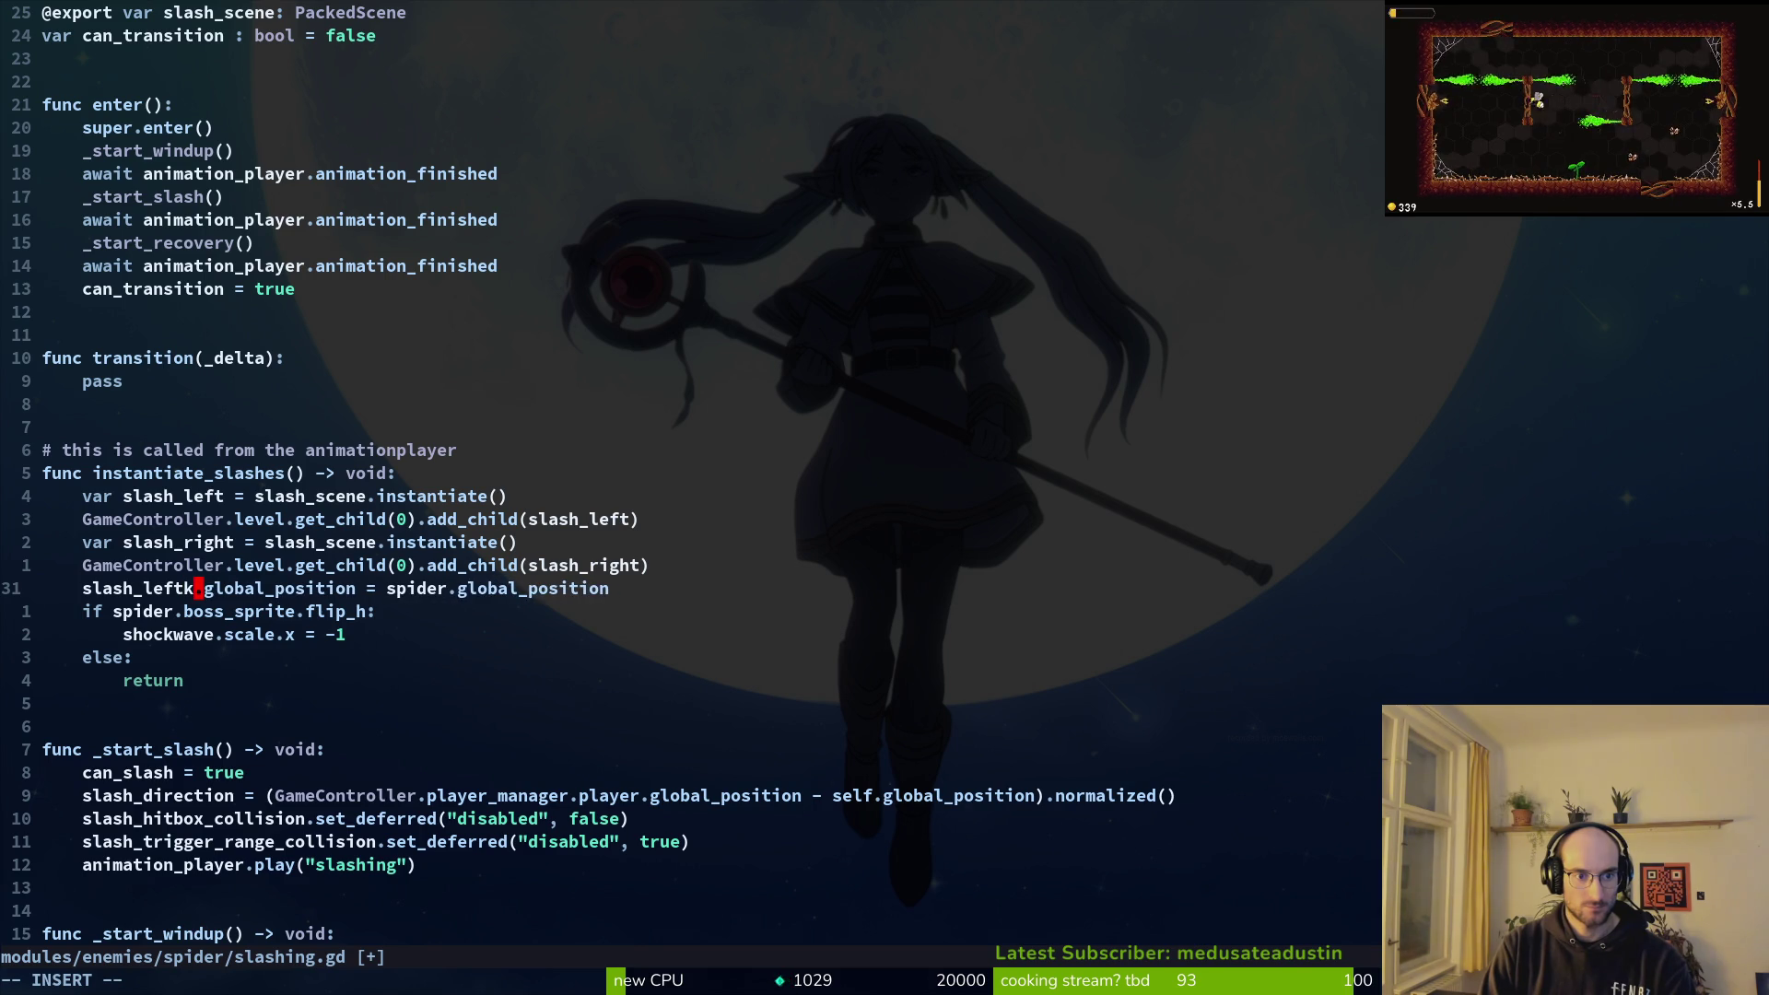
pyautogui.press('Escape')
pyautogui.press('k')
pyautogui.press('k')
# Step: Duplicate the position line for slash_right and save slashing.gd
pyautogui.press('j')
pyautogui.press('j')
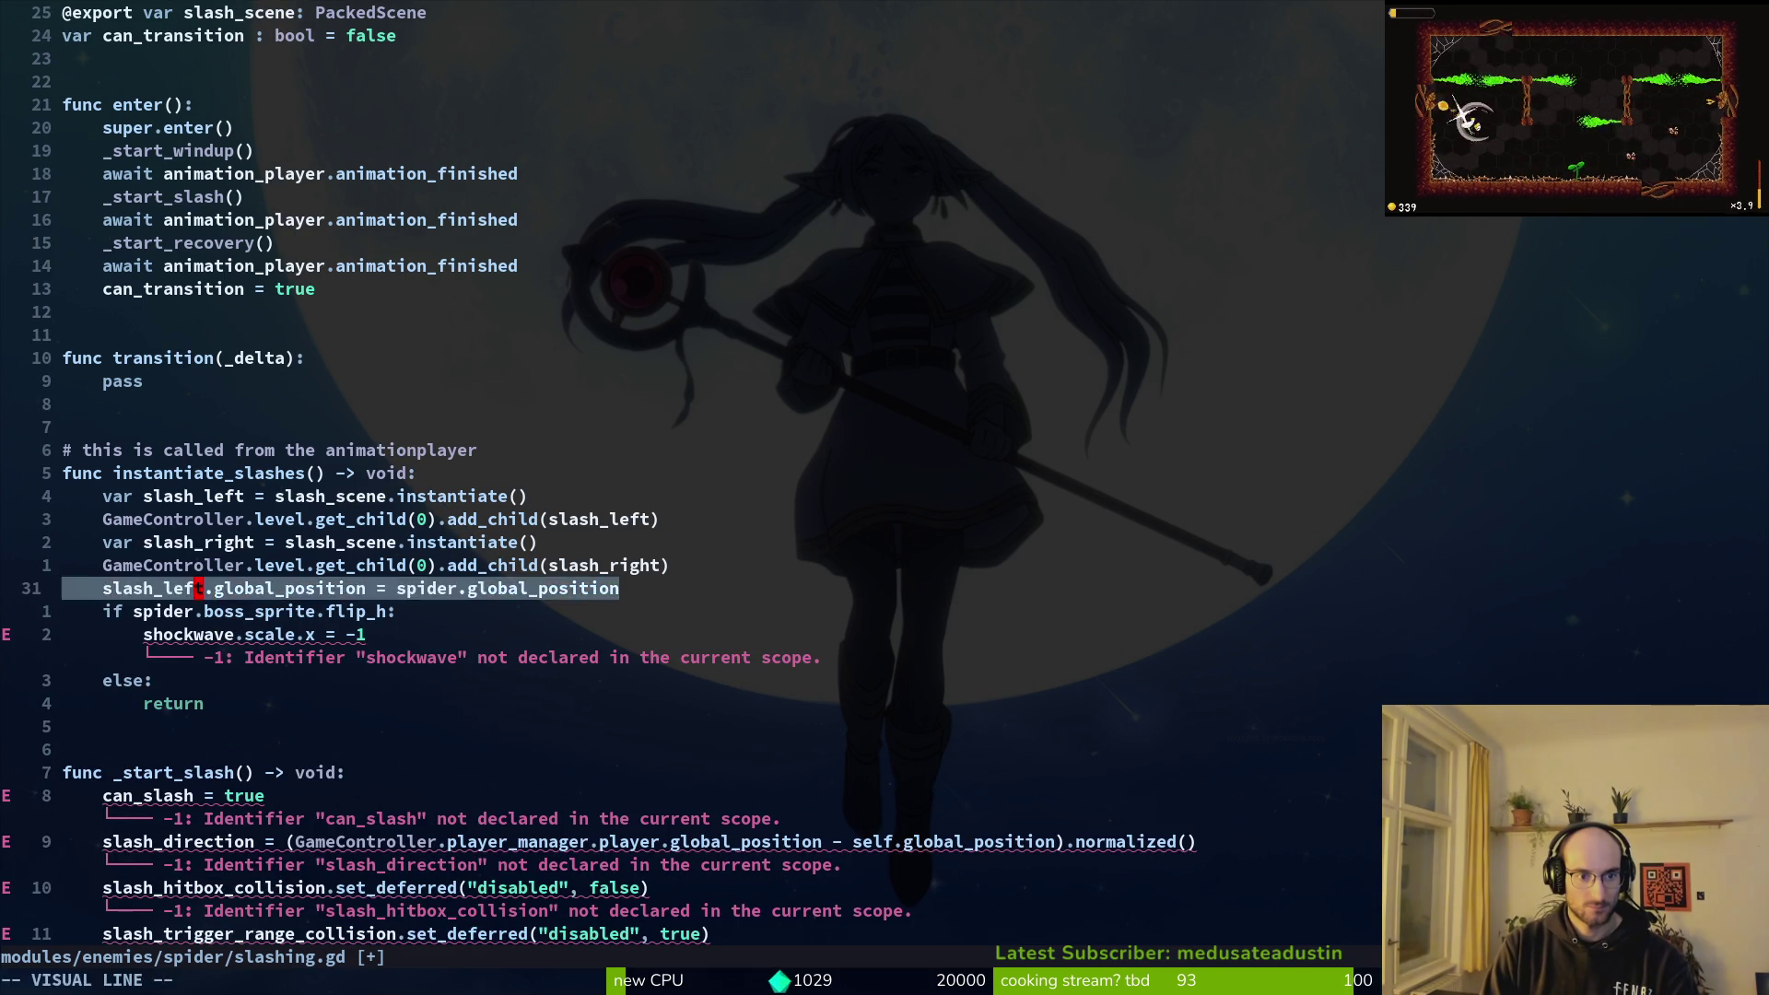
pyautogui.press('y')
pyautogui.press('y')
pyautogui.write('p')
pyautogui.write('cwslash_right')
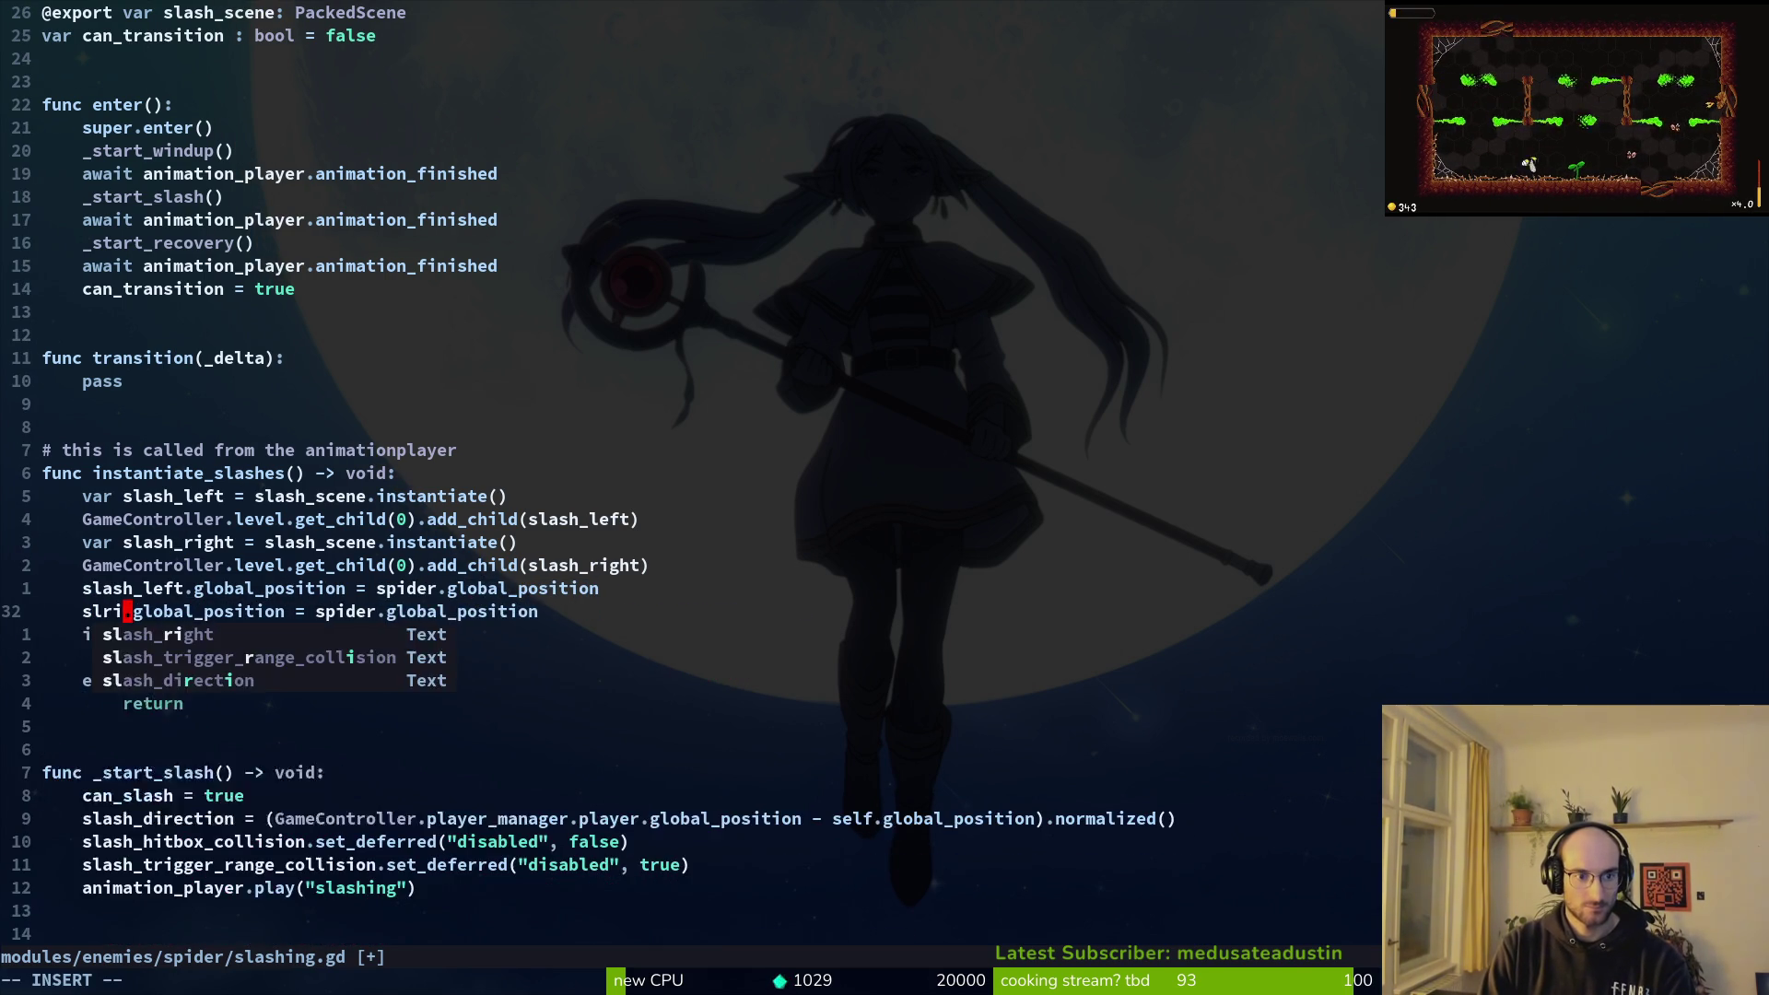
pyautogui.press('Escape')
pyautogui.write(':w')
pyautogui.press('Return')
pyautogui.press('k')
pyautogui.press('k')
# Step: Reorder the lines so slash_left's and slash_right's setup lines are grouped together, then save
pyautogui.press('k')
pyautogui.press('d')
pyautogui.press('d')
pyautogui.press('p')
# Step: Add blank lines after slash_left's setup and change the shockwave.scale.x = -1 line to slash_right, then save
pyautogui.press('k')
pyautogui.hotkey('shift', 'v')
pyautogui.hotkey('shift', 'j')
pyautogui.press('Escape')
pyautogui.press('j')
pyautogui.hotkey('shift', 'v')
pyautogui.hotkey('shift', 'k')
pyautogui.hotkey('shift', 'k')
pyautogui.press('Escape')
pyautogui.write(':w')
pyautogui.press('Return')
pyautogui.press('k')
pyautogui.press('o')
pyautogui.press('Return')
pyautogui.press('Escape')
pyautogui.press('Return')
pyautogui.press('Return')
pyautogui.press('Return')
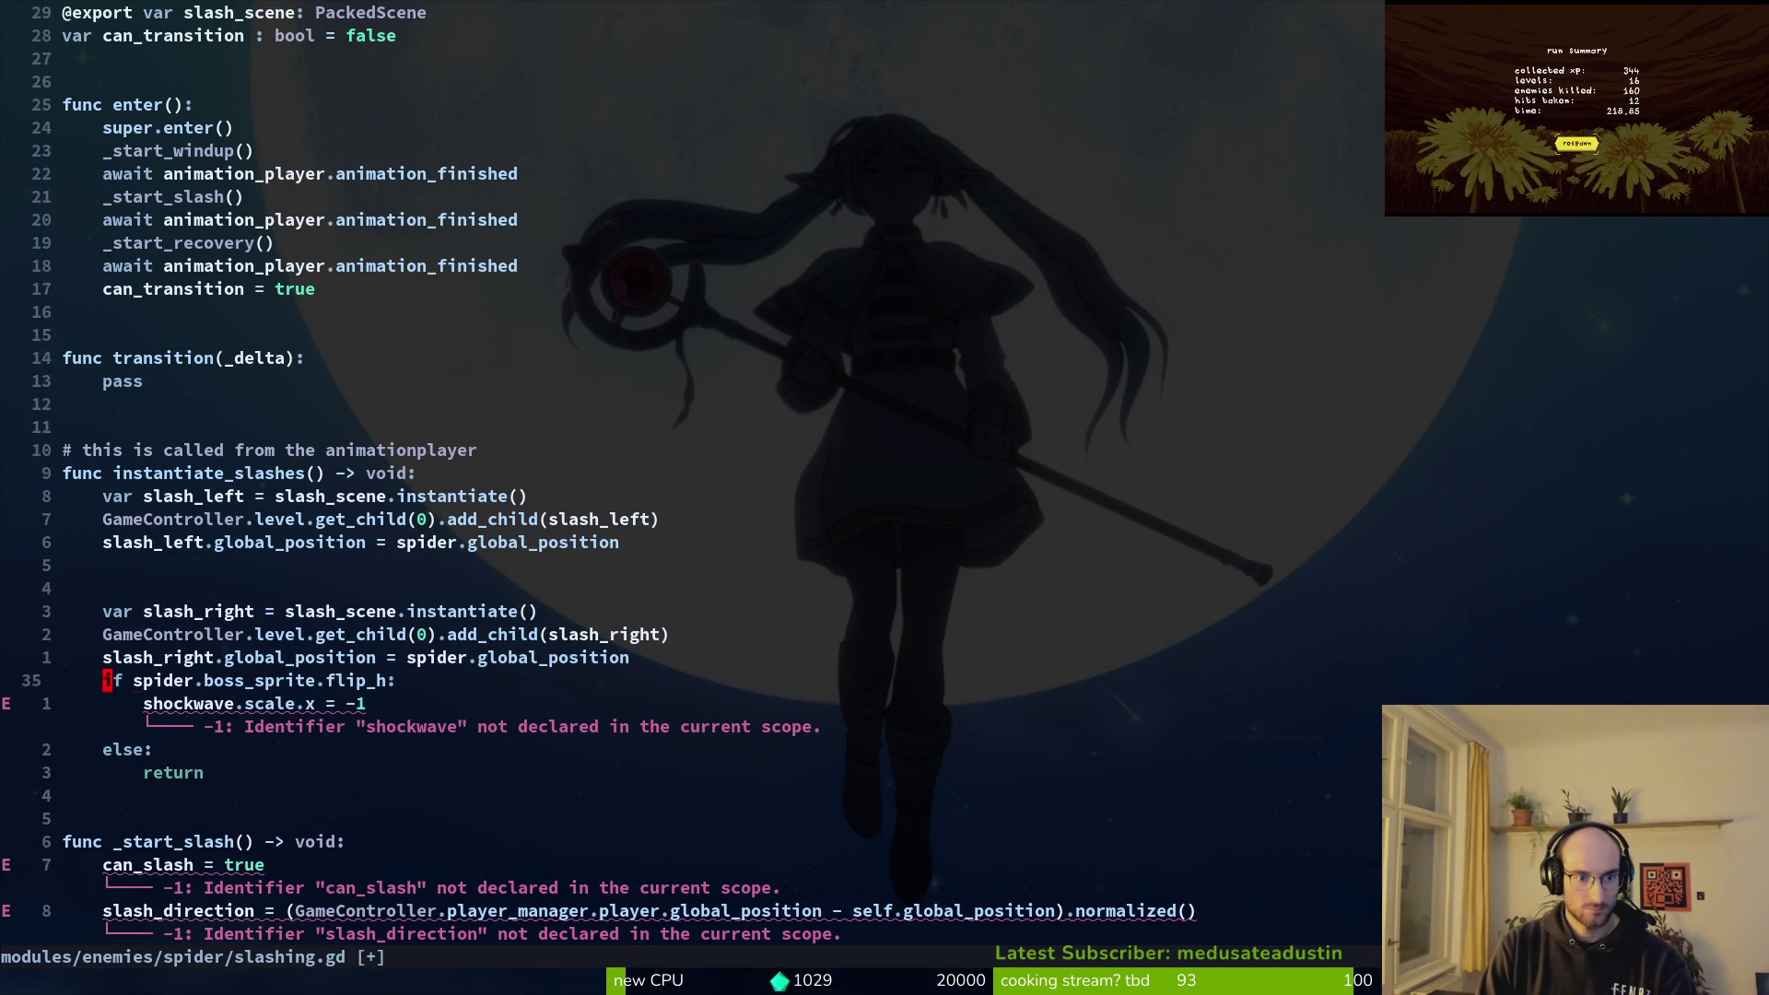
pyautogui.write('cwslle')
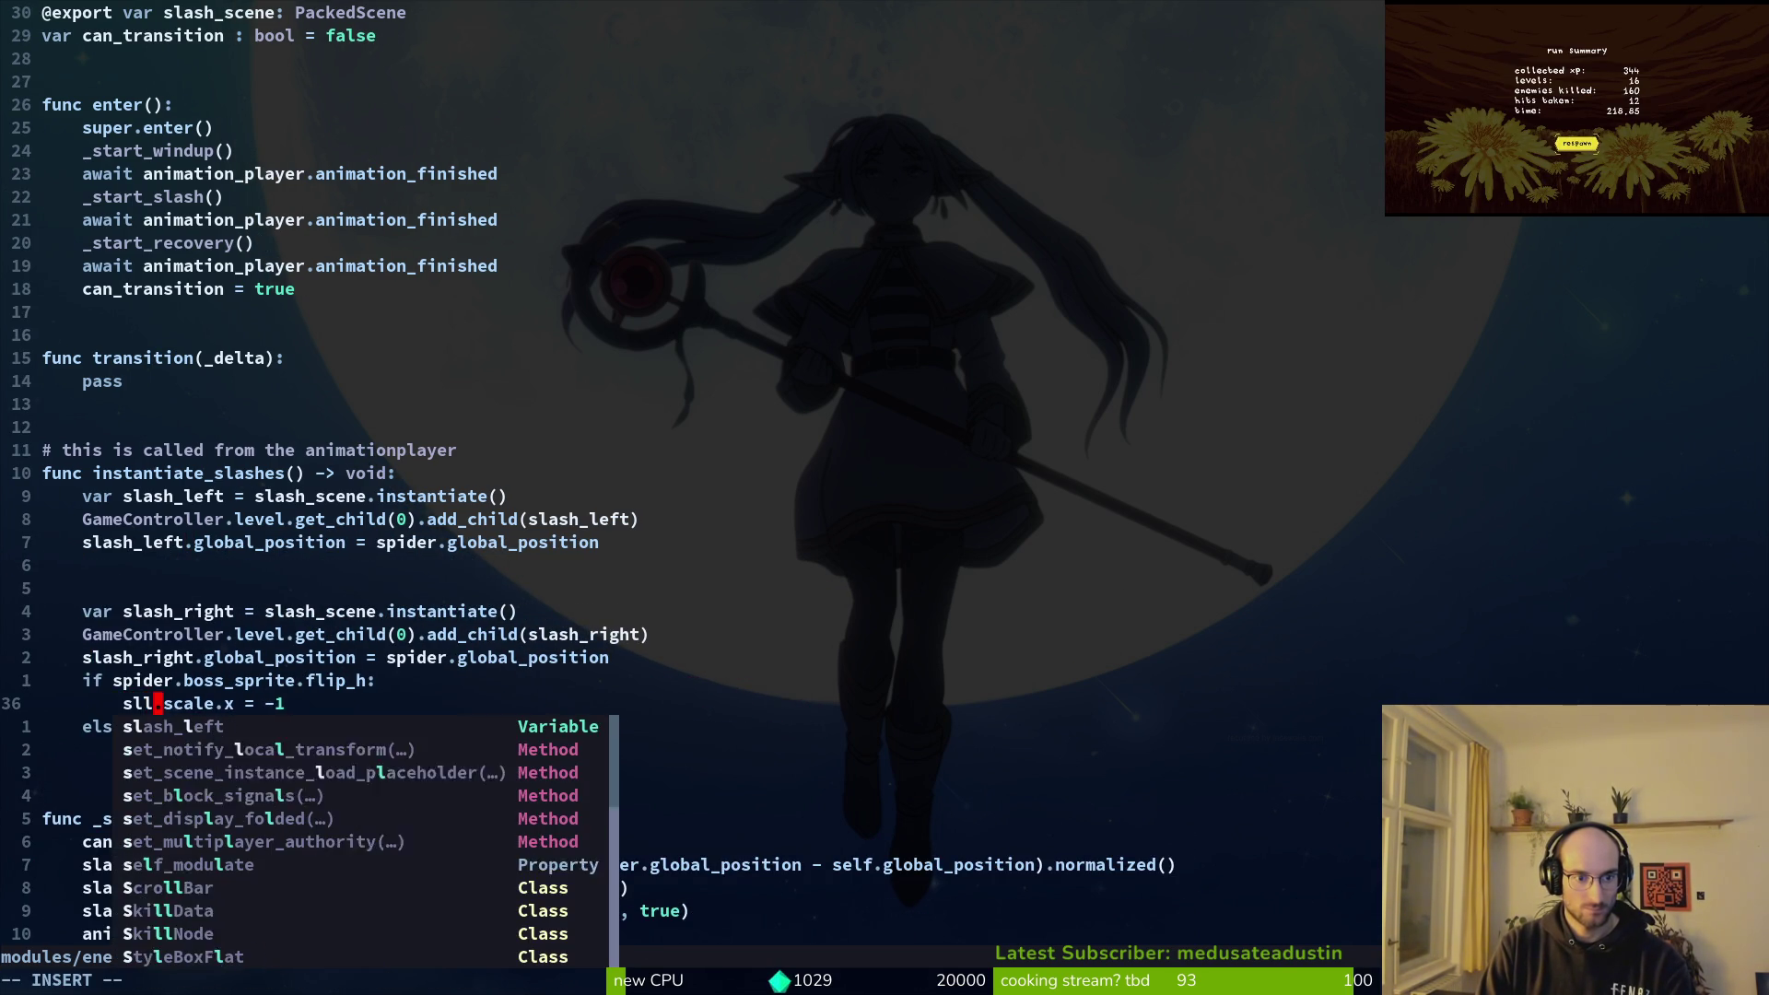
pyautogui.press('BackSpace')
pyautogui.press('BackSpace')
pyautogui.press('BackSpace')
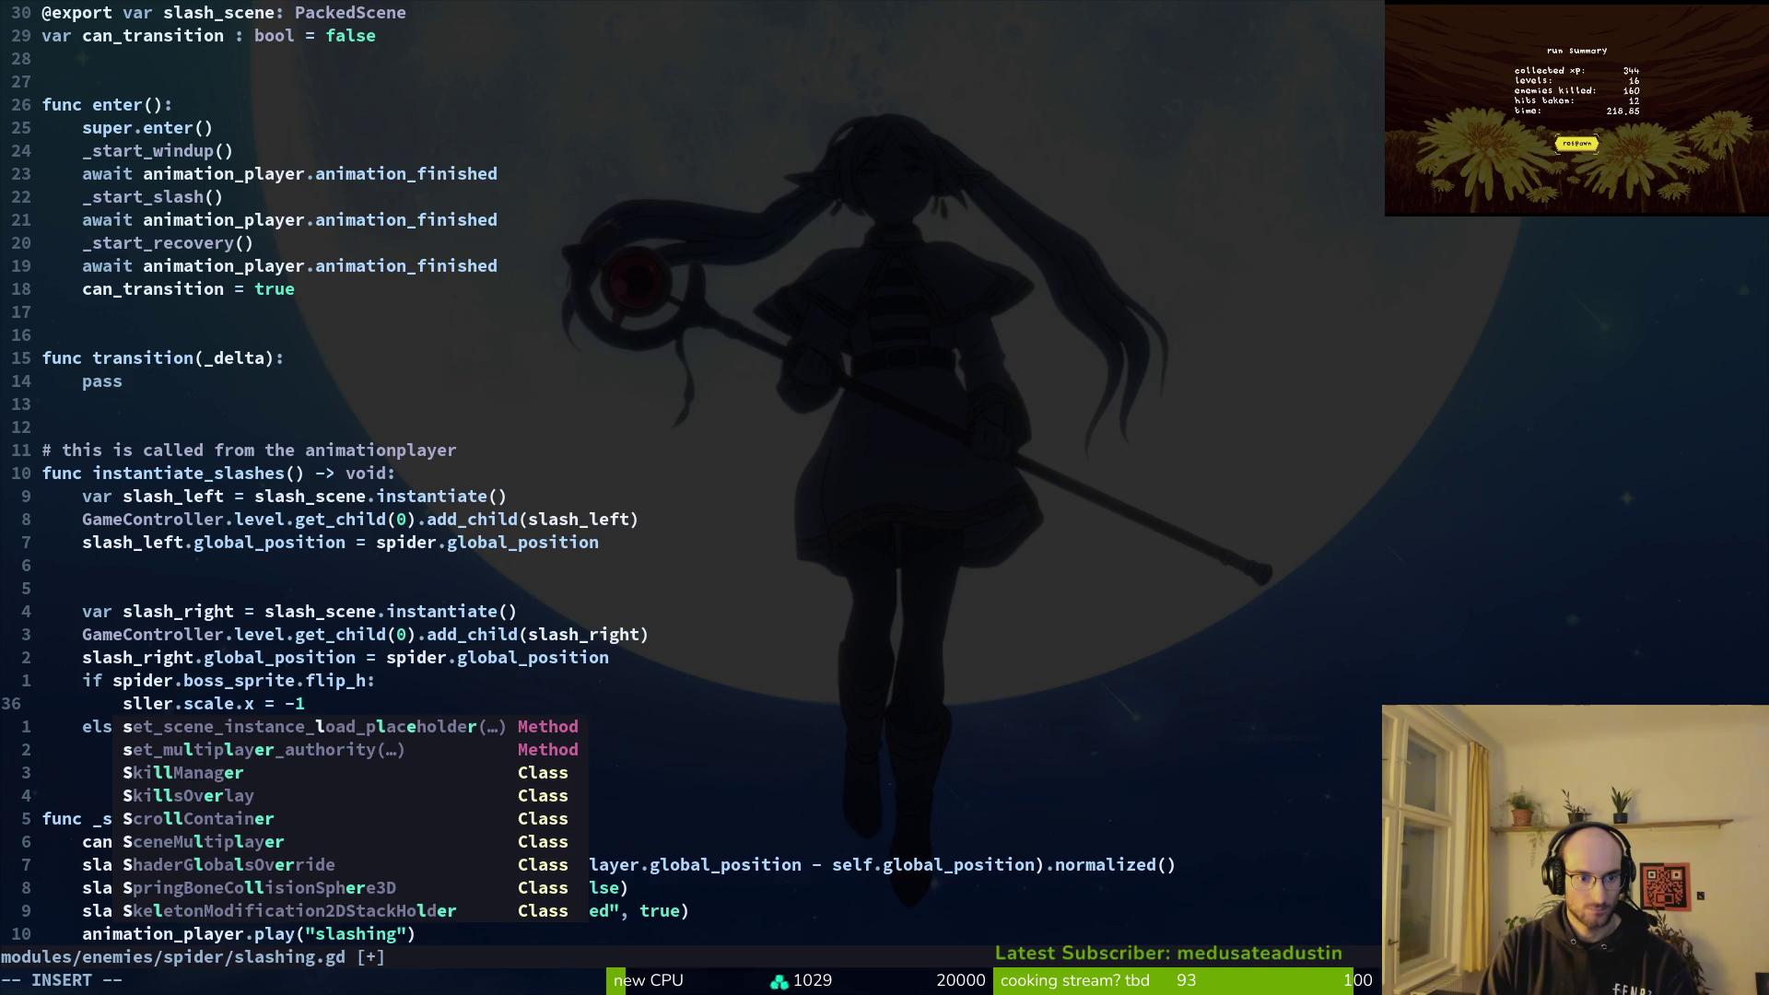
pyautogui.write('r')
pyautogui.press('Return')
pyautogui.press('Escape')
pyautogui.write(':w')
pyautogui.press('Return')
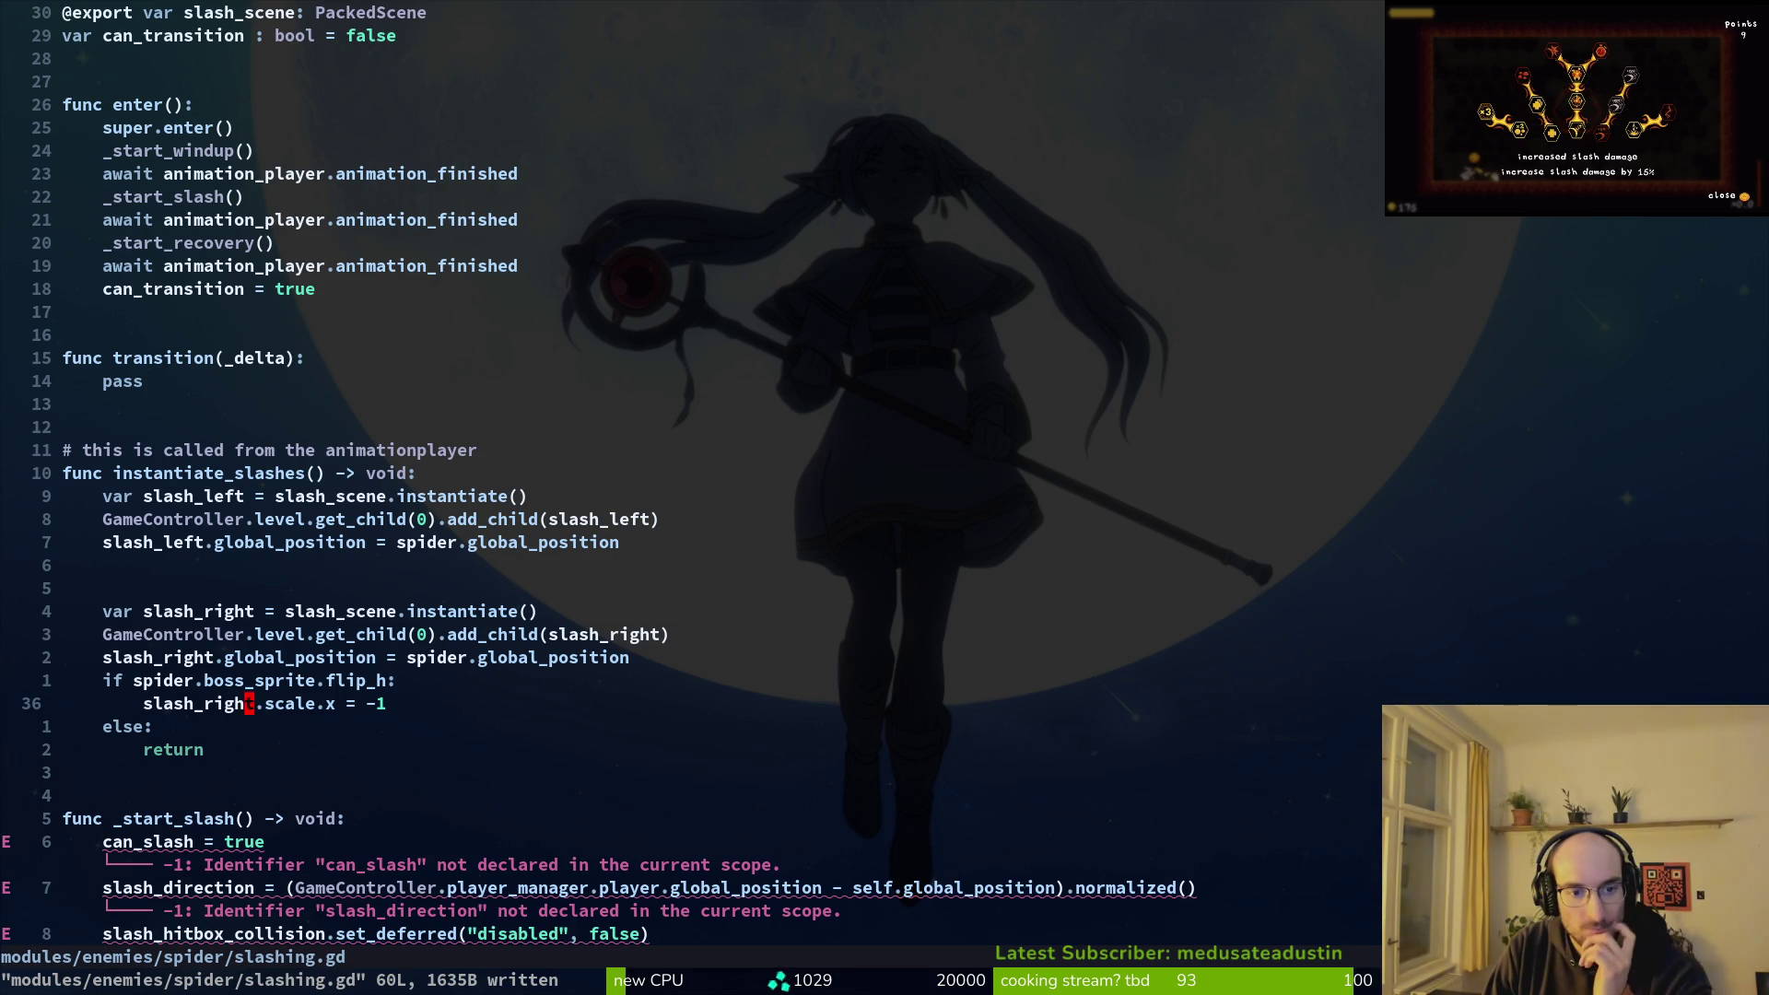
# Step: Insert blank lines after slash_right's position line and above var slash_left
pyautogui.press('k')
pyautogui.press('k')
pyautogui.press('k')
pyautogui.press('j')
pyautogui.press('o')
pyautogui.press('Escape')
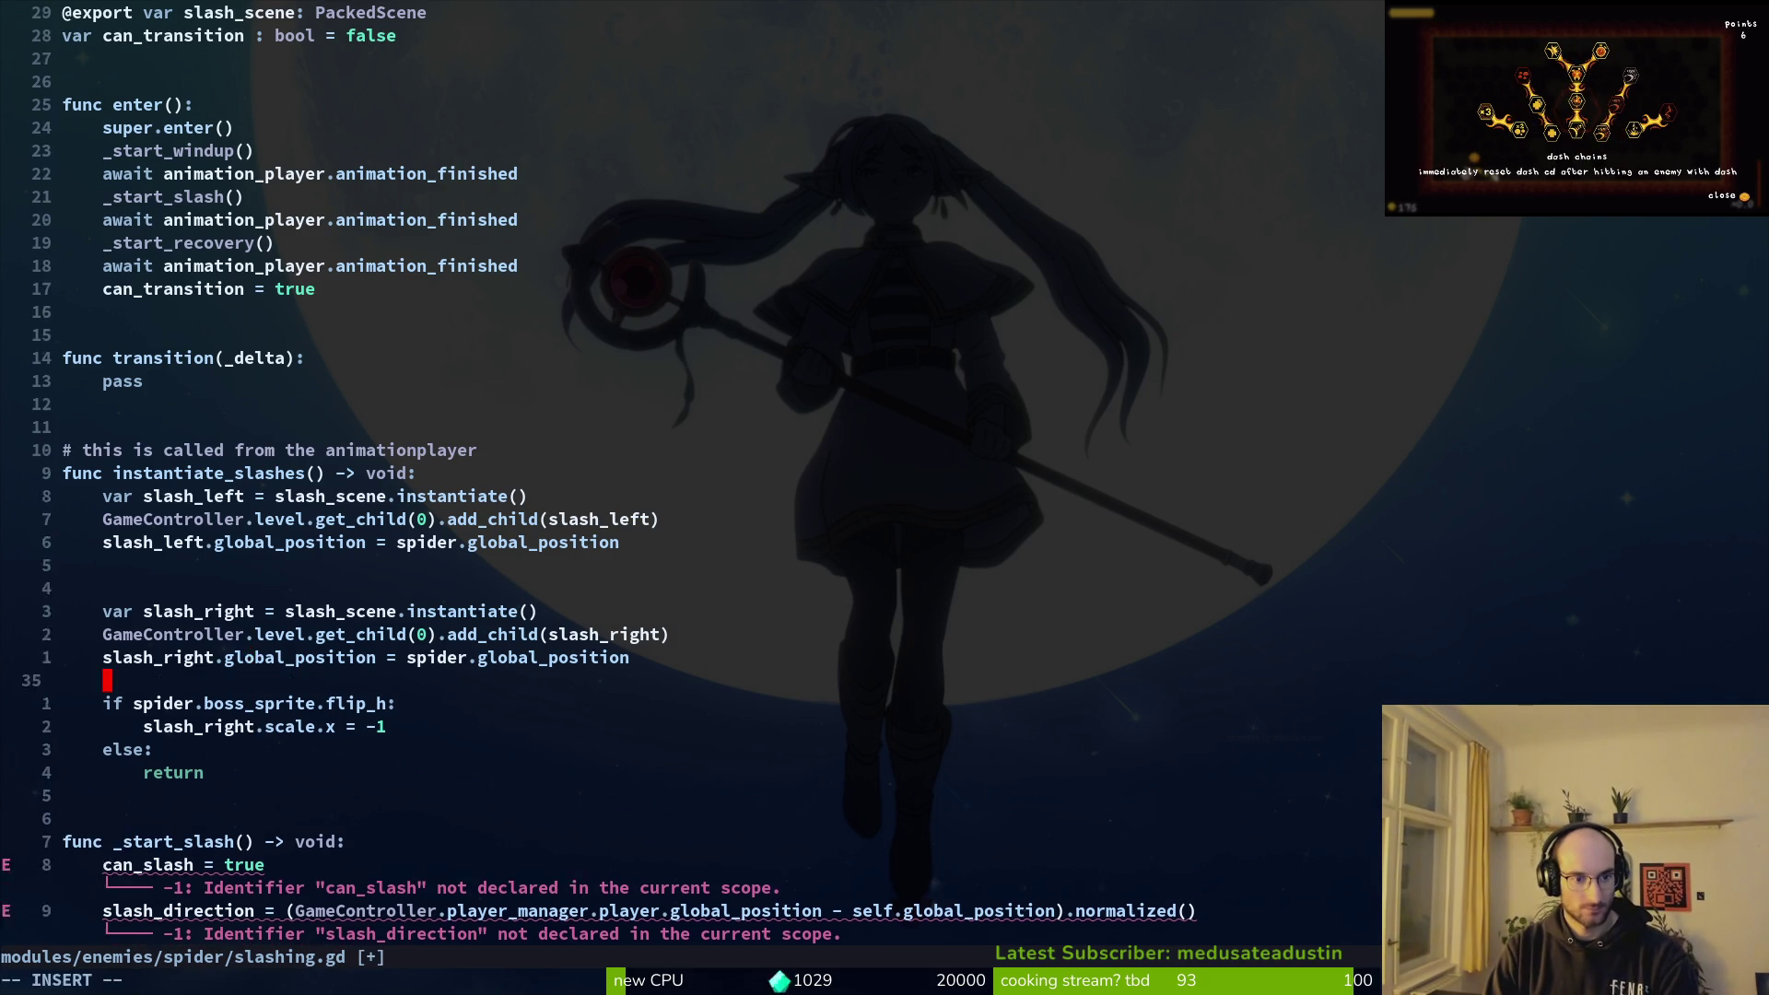
pyautogui.press('j')
pyautogui.press('j')
pyautogui.press('j')
pyautogui.hotkey('ctrl', 'e')
pyautogui.press('k')
pyautogui.press('k')
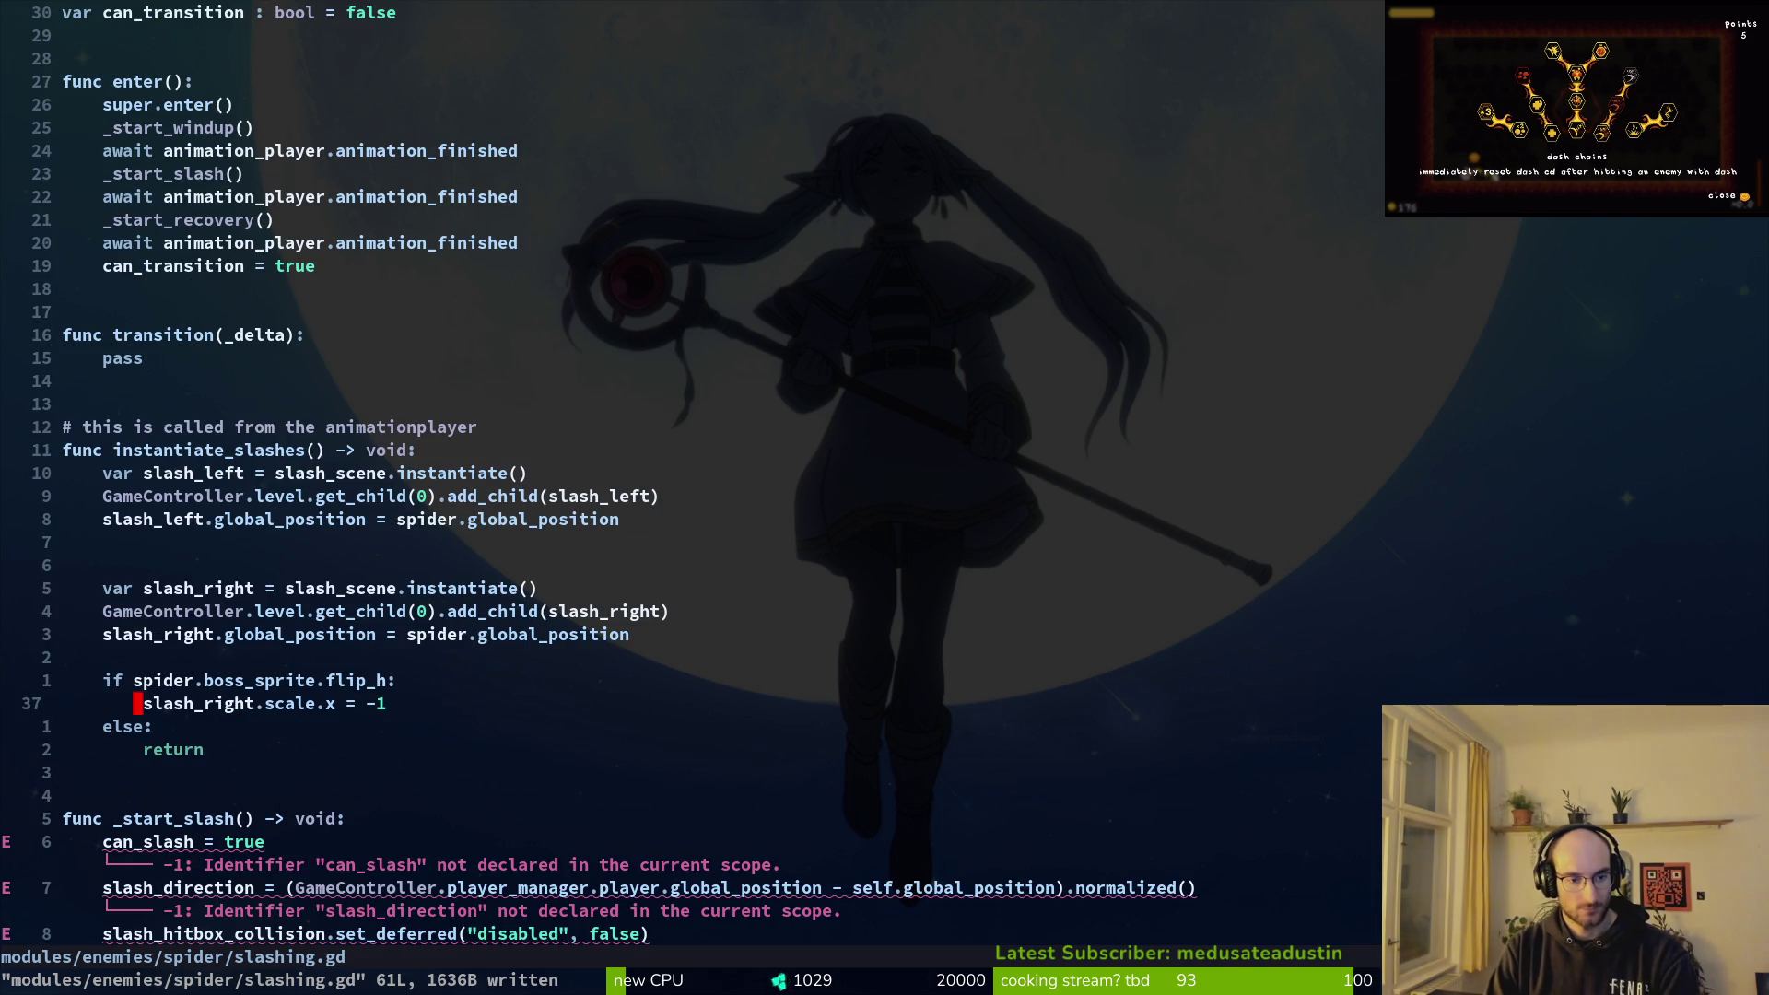
pyautogui.press('k')
pyautogui.press('k')
pyautogui.press('k')
pyautogui.press('k')
pyautogui.press('k')
pyautogui.press('k')
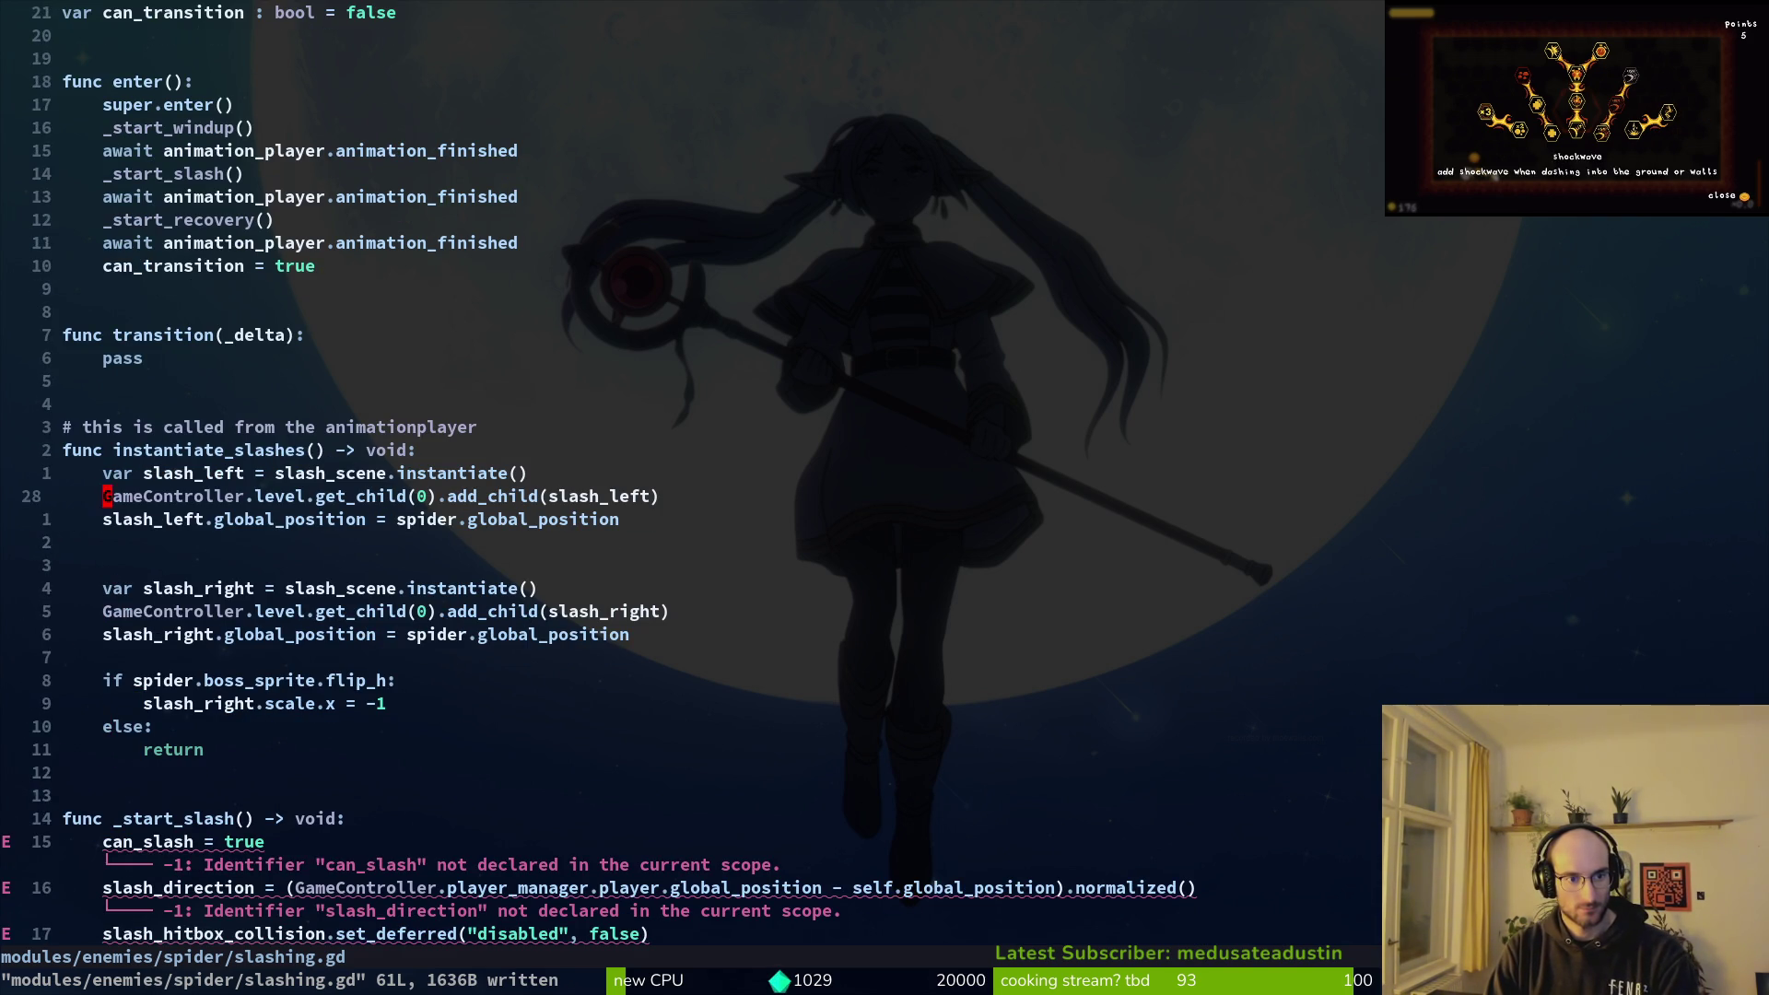
pyautogui.press('k')
pyautogui.press('k')
pyautogui.press('O')
pyautogui.press('Escape')
# Step: Select the lines of the _start_slash function
pyautogui.press('j')
pyautogui.press('j')
pyautogui.press('j')
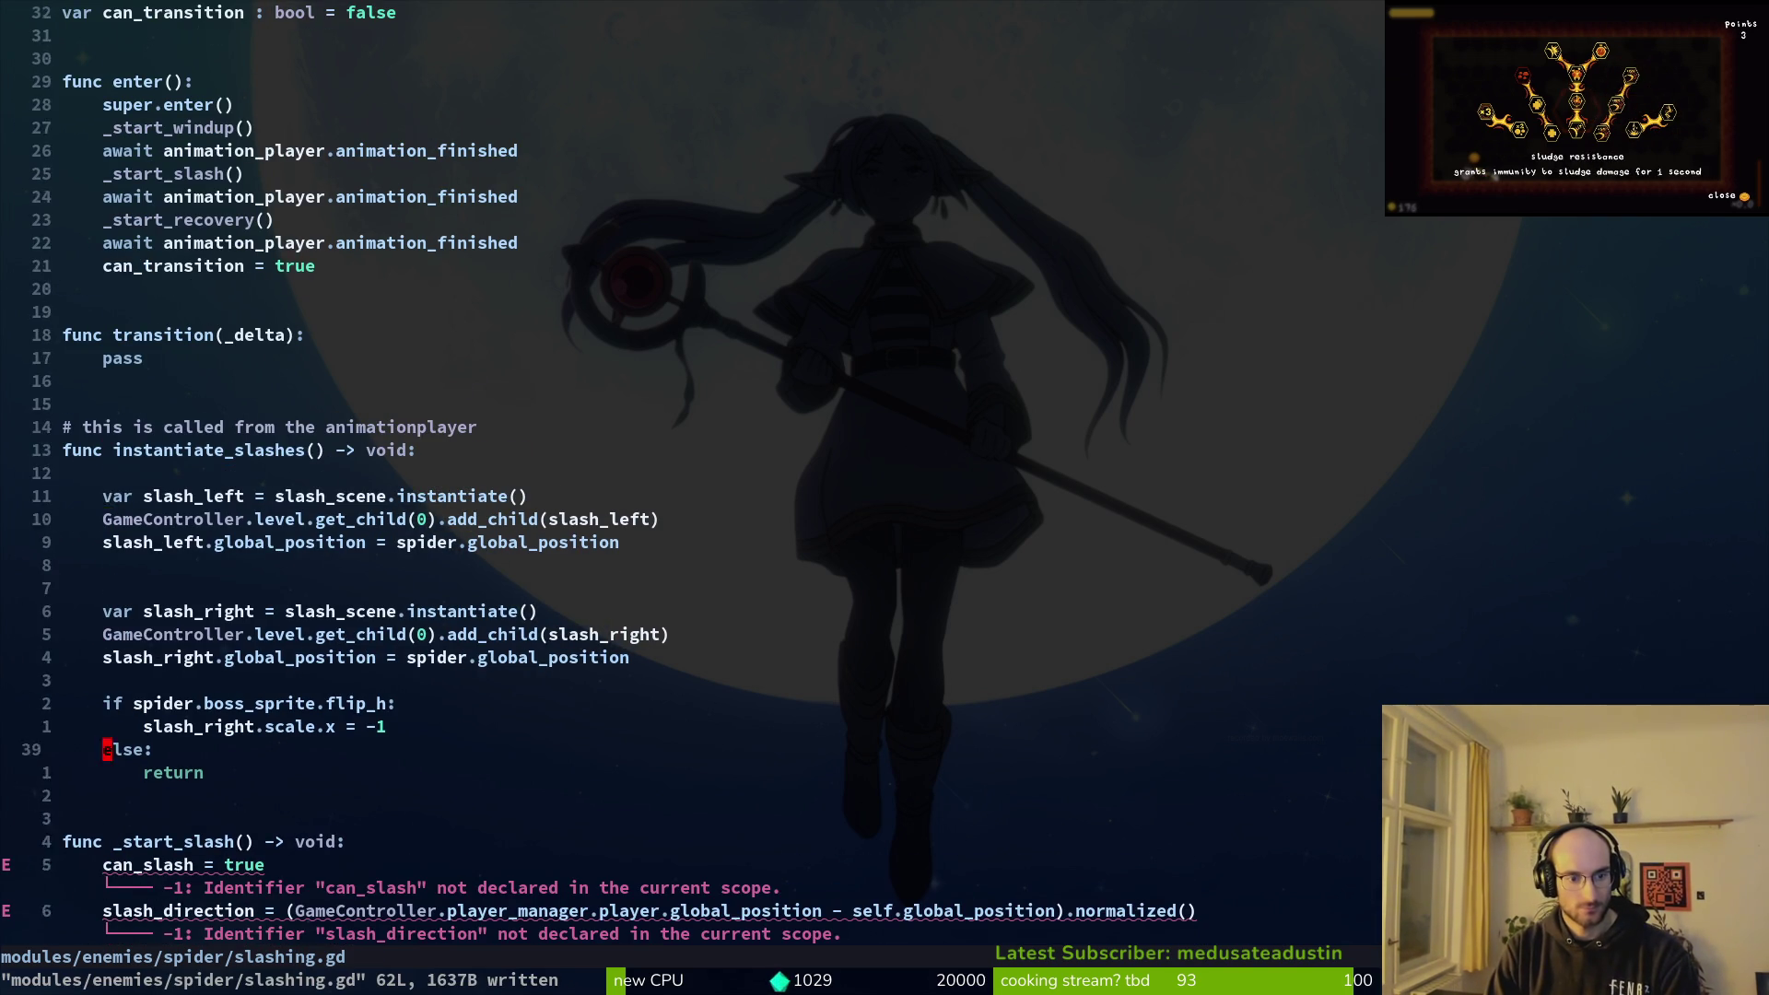
pyautogui.press('k')
pyautogui.press('k')
pyautogui.hotkey('shift', 'v')
pyautogui.press('j')
pyautogui.press('j')
pyautogui.press('j')
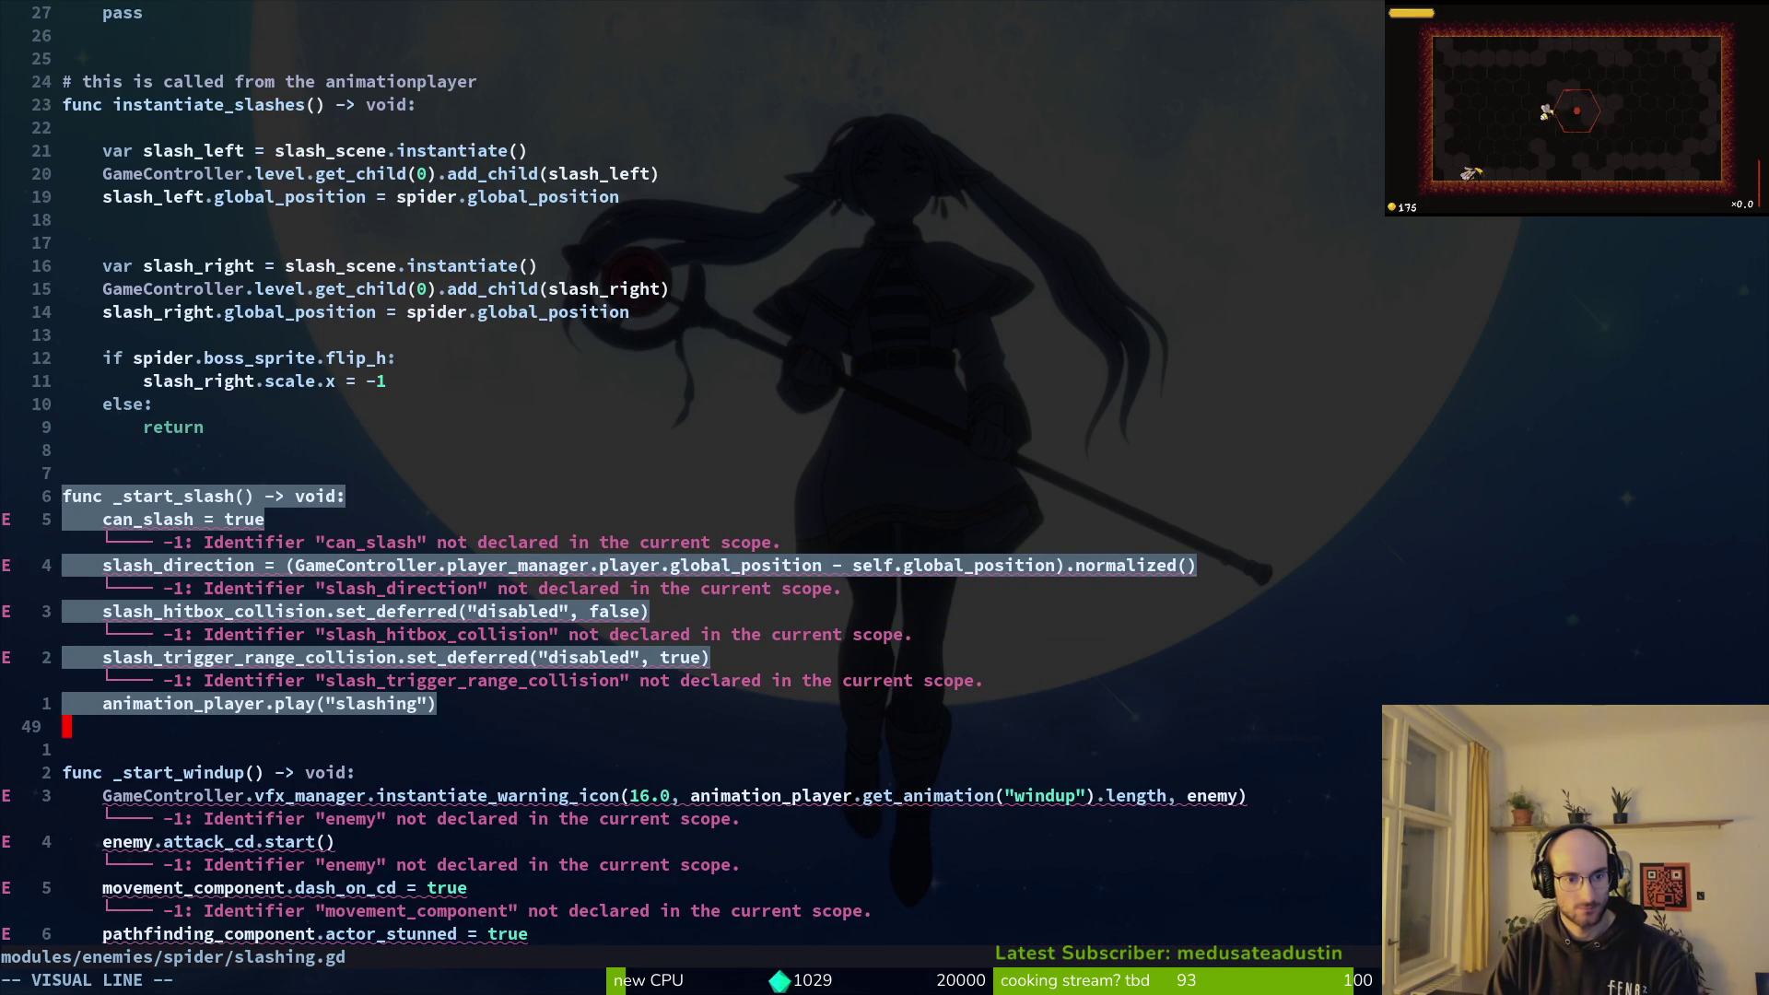
# Step: Delete the can_slash and other slash setup lines from _start_slash and save
pyautogui.press('k')
pyautogui.press('k')
pyautogui.press('k')
pyautogui.press('Escape')
pyautogui.press('k')
pyautogui.press('k')
pyautogui.press('k')
pyautogui.press('d')
pyautogui.press('d')
pyautogui.press('d')
pyautogui.press('d')
pyautogui.press('d')
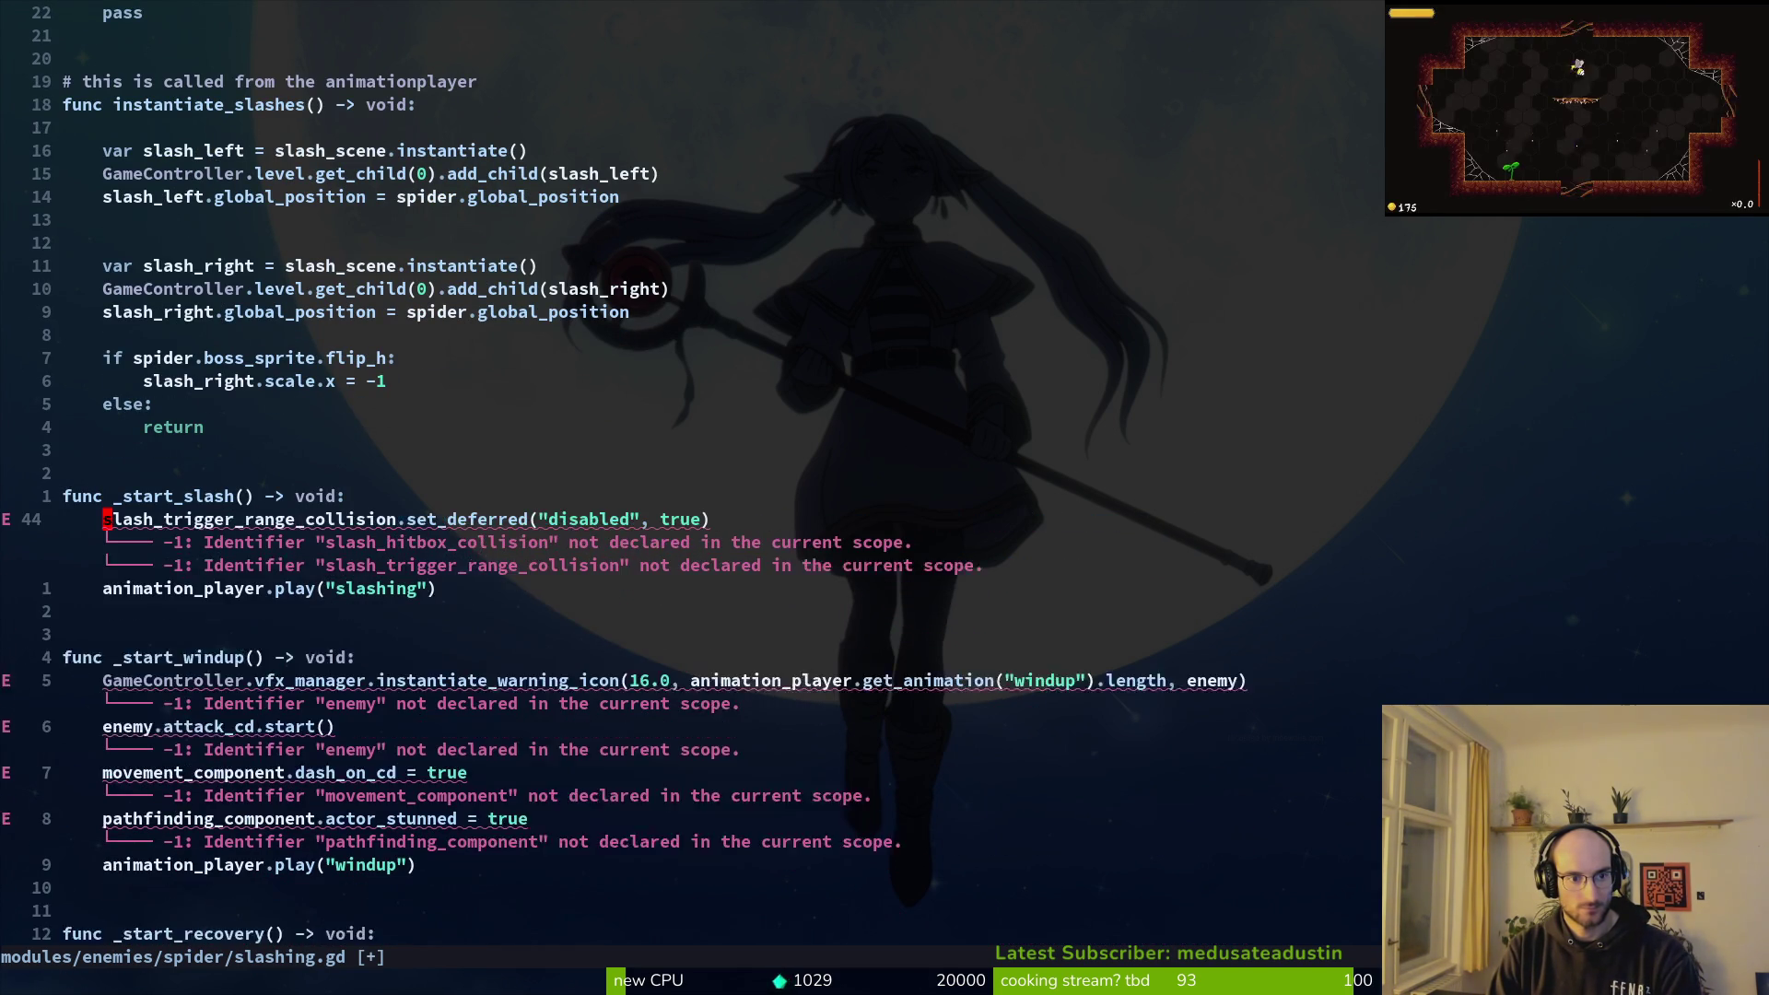
pyautogui.press('d')
pyautogui.press('d')
pyautogui.write(':w')
pyautogui.press('Return')
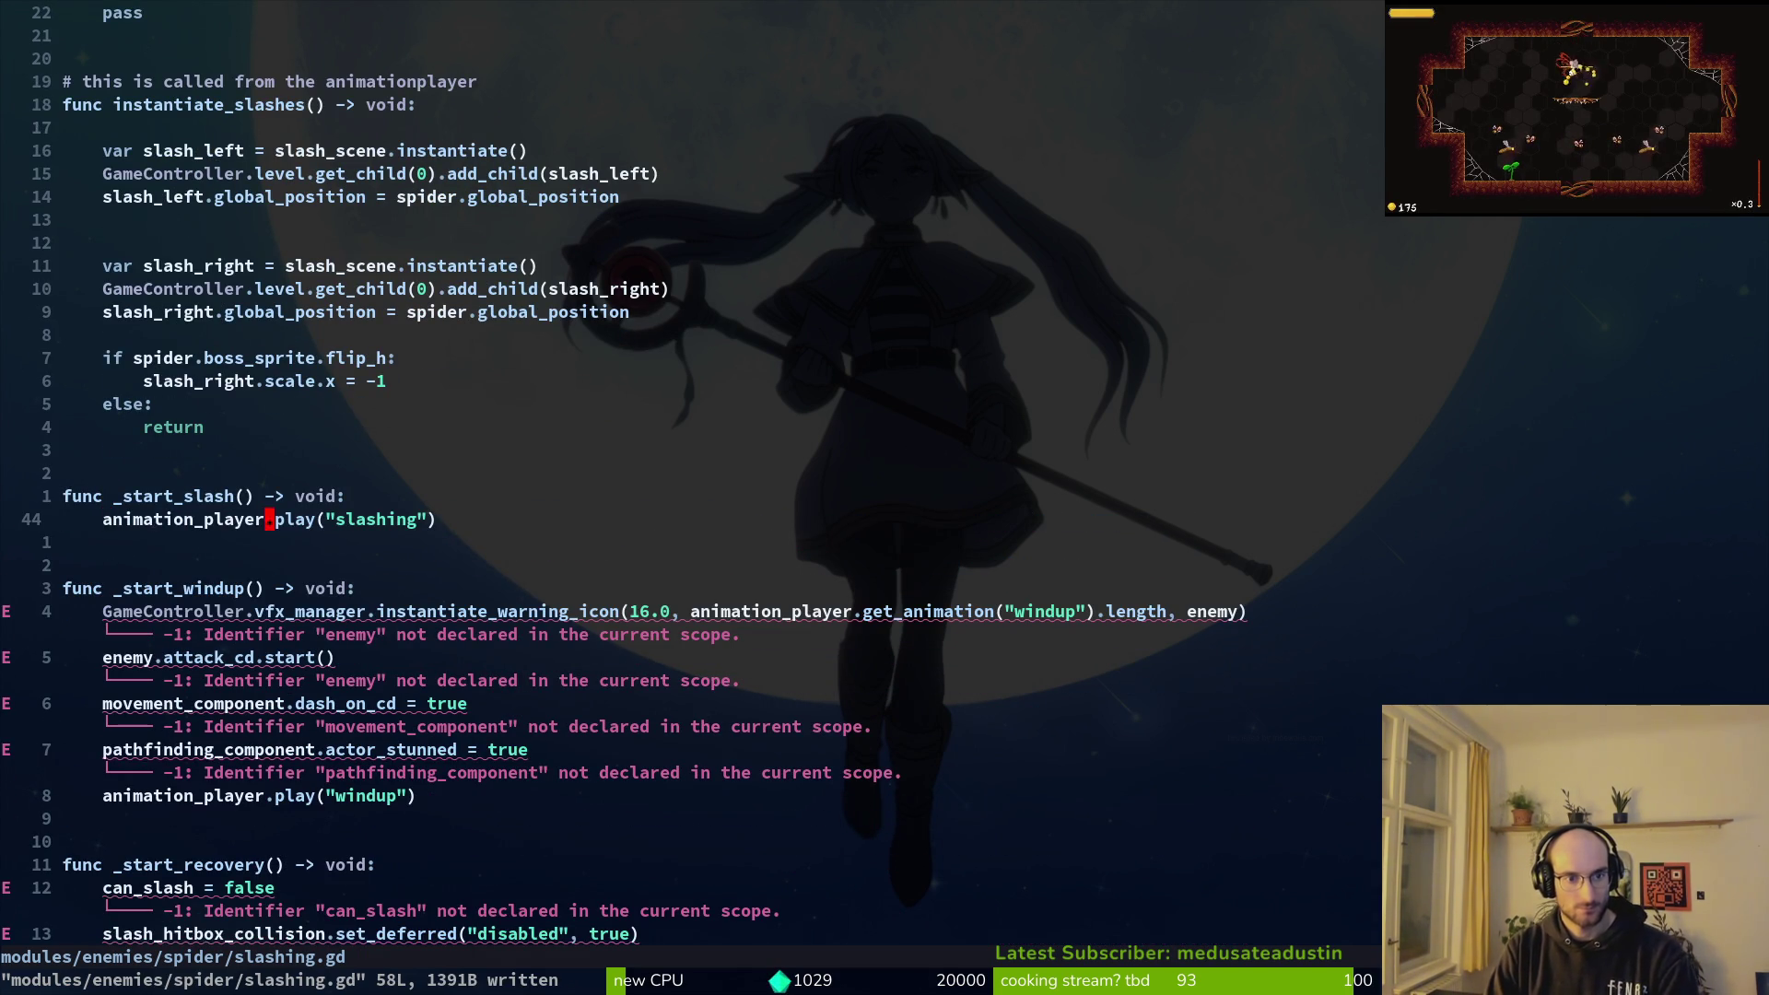
# Step: Clear the play call's animation name and check the windup animation name in _start_windup
pyautogui.press('c')
pyautogui.press('i')
pyautogui.press('"')
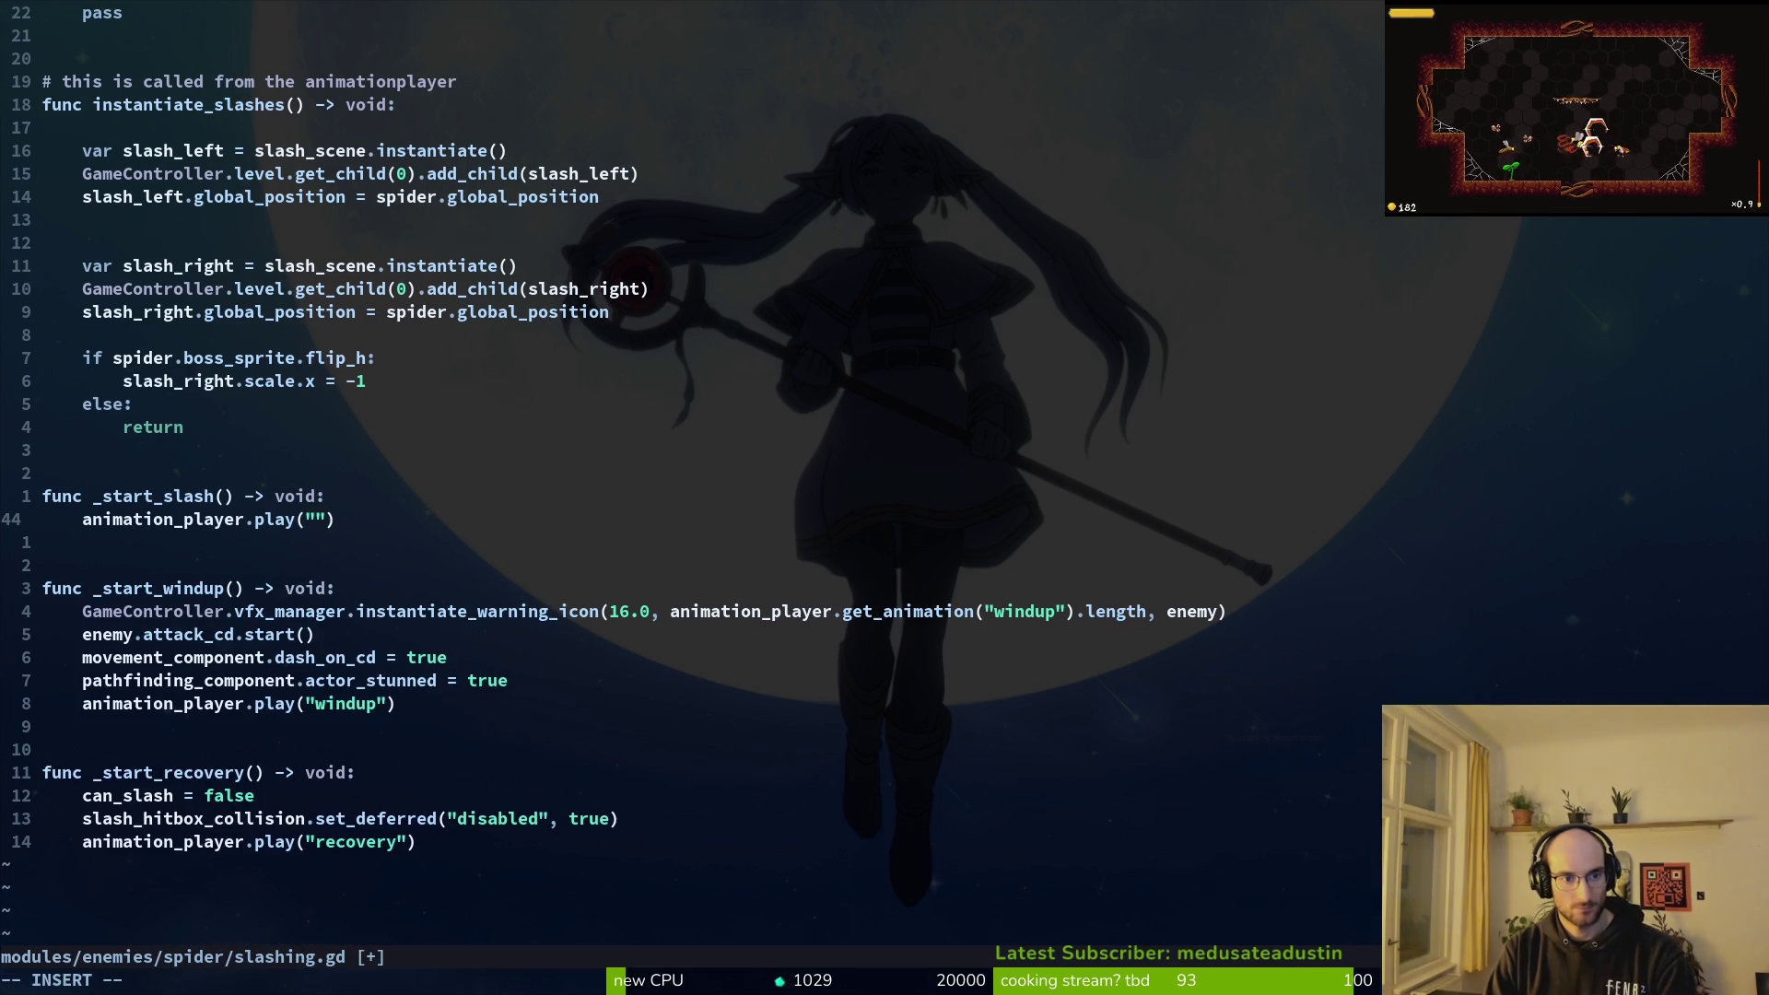
pyautogui.press('Escape')
pyautogui.press('2')
pyautogui.press('0')
pyautogui.press('k')
pyautogui.press('2')
pyautogui.press('0')
pyautogui.press('j')
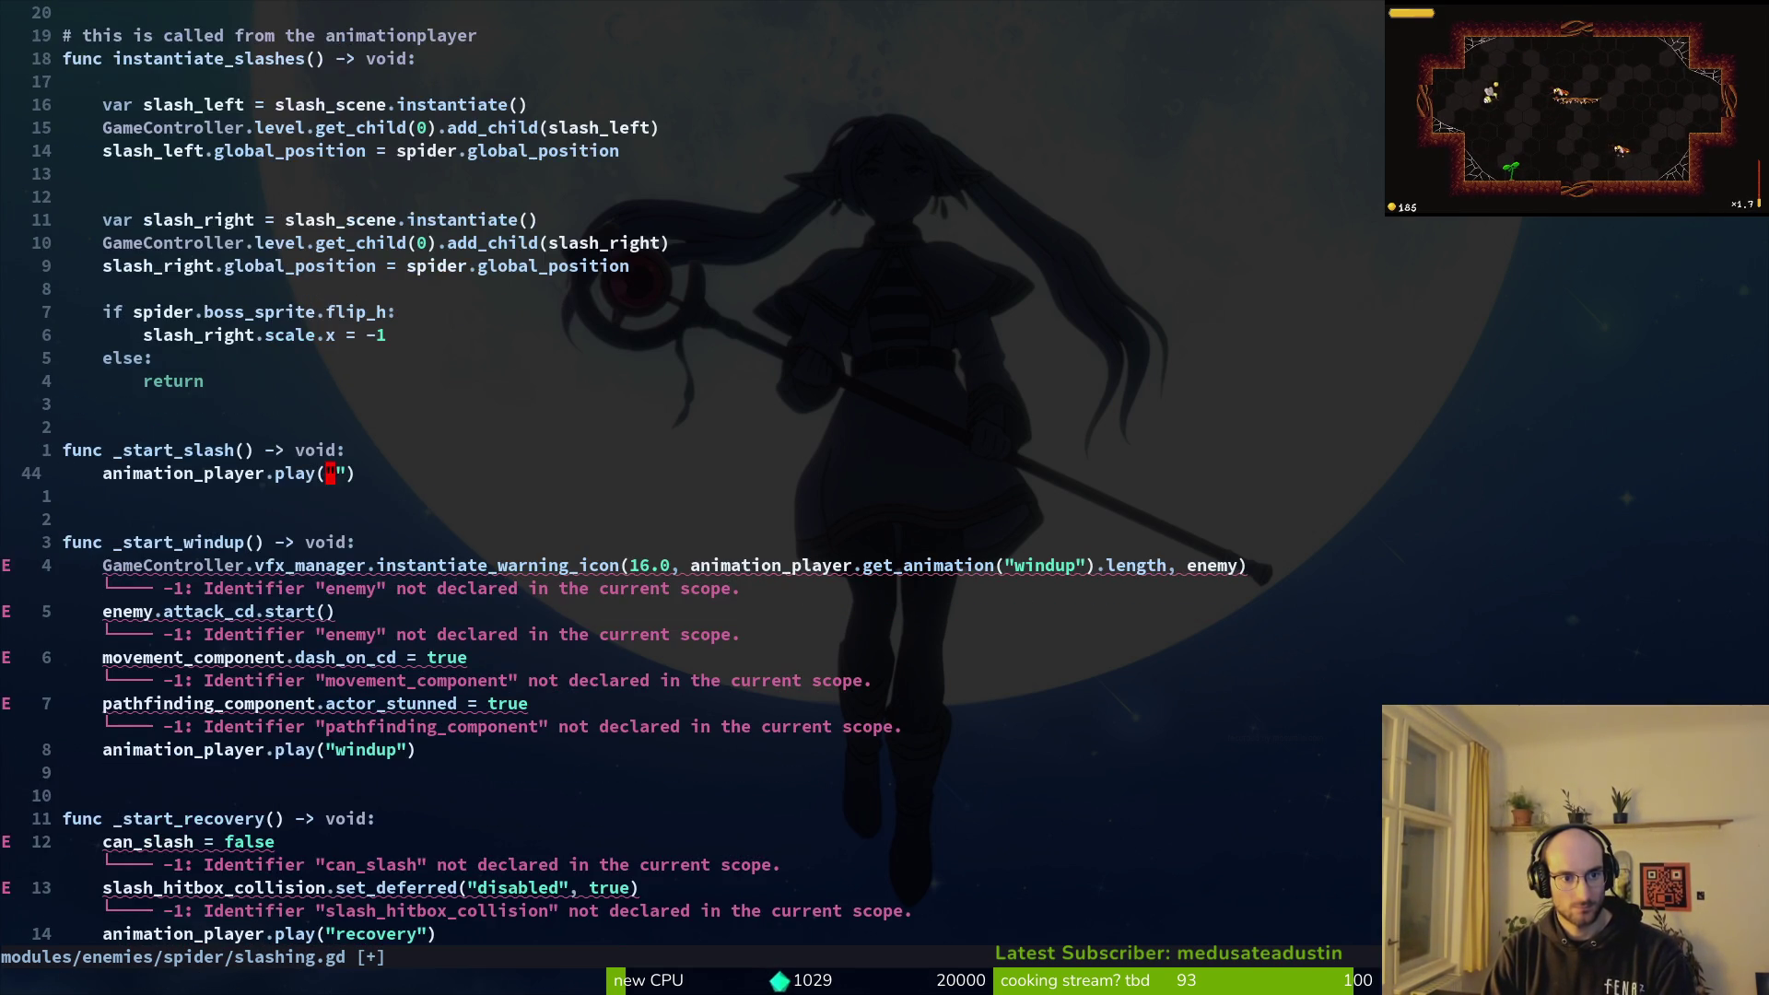
pyautogui.press('2')
pyautogui.press('0')
pyautogui.press('k')
pyautogui.press('8')
pyautogui.press('k')
pyautogui.press('3')
pyautogui.press('k')
pyautogui.press('k')
pyautogui.hotkey('ctrl', 'o')
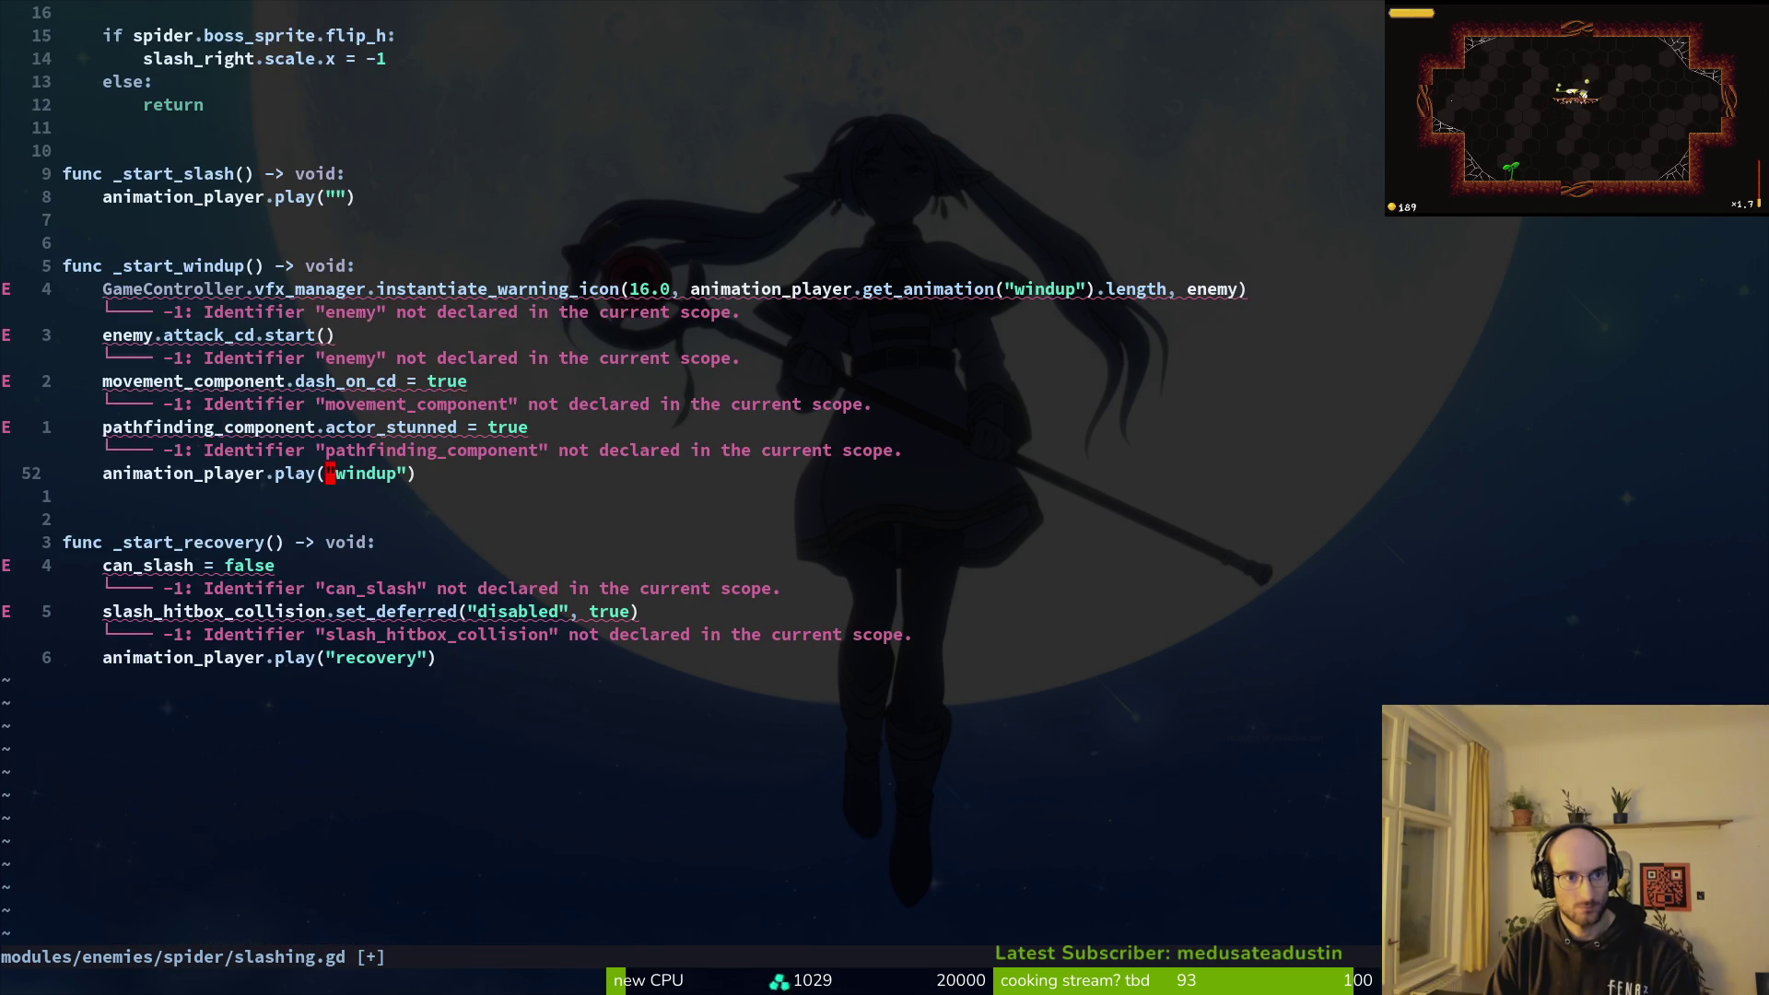
# Step: Set the empty play call's animation name to 'slashLeft'
pyautogui.press('{')
pyautogui.press('{')
pyautogui.press('j')
pyautogui.press('j')
pyautogui.press('f')
pyautogui.press('"')
pyautogui.write('ay("slash_')
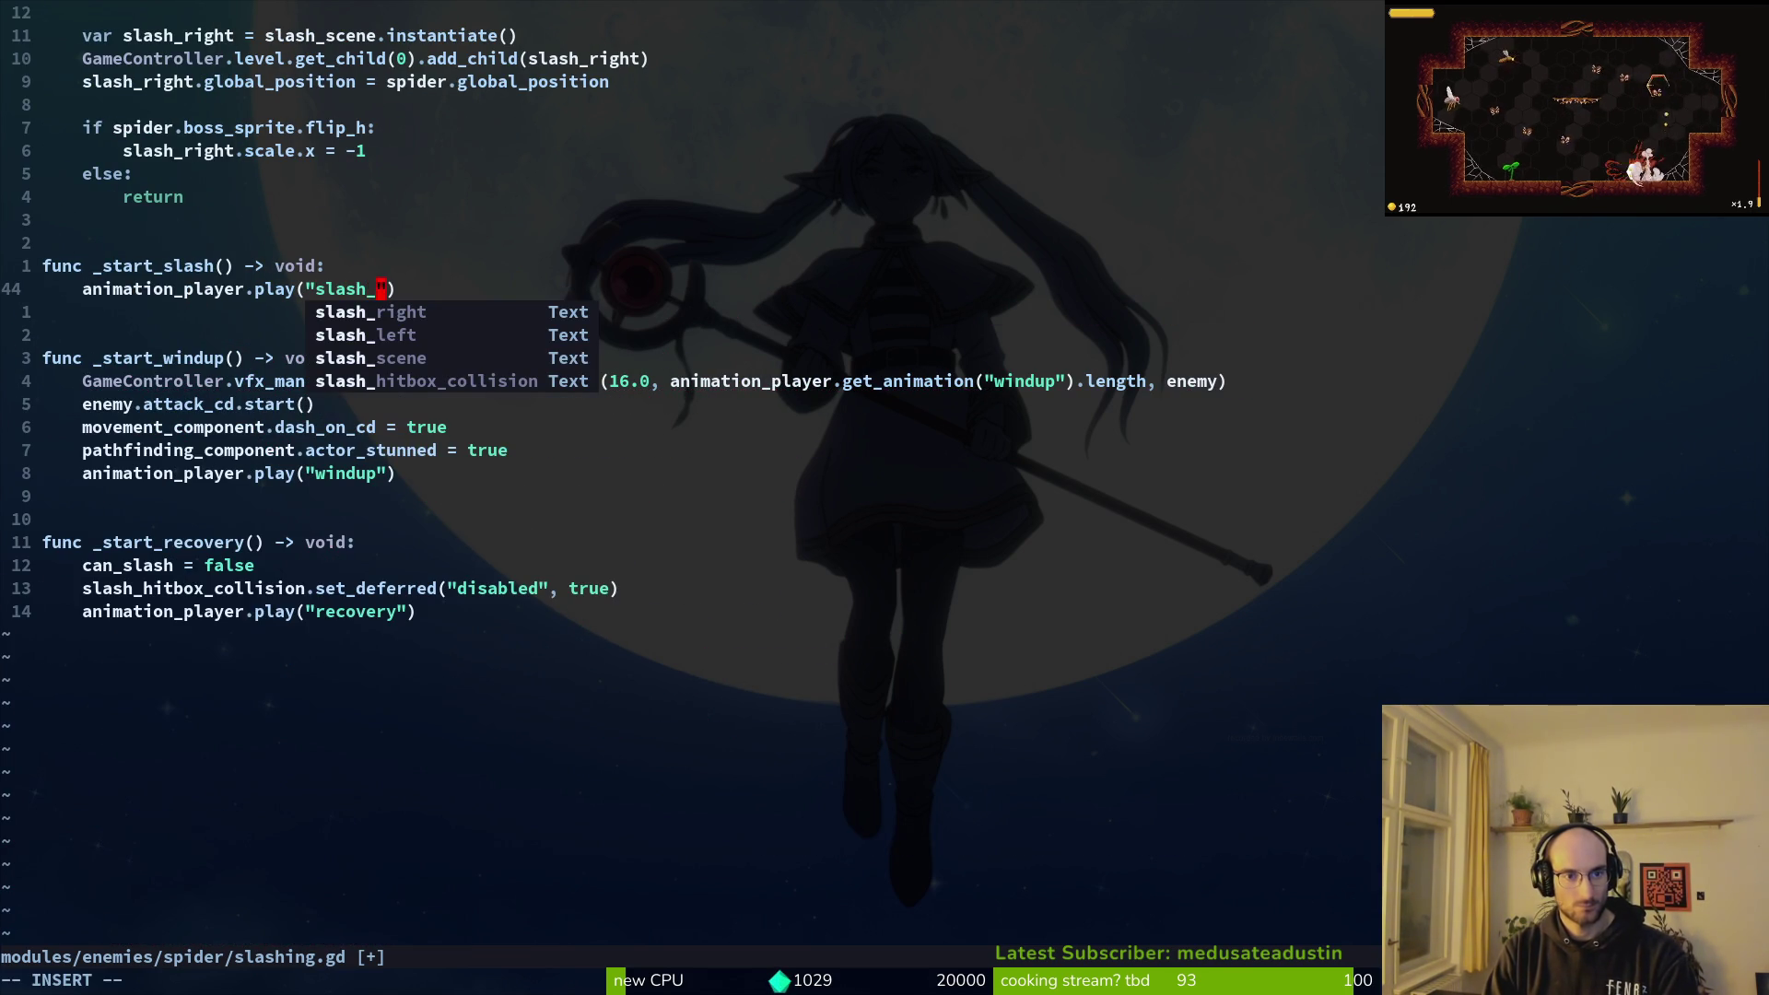
pyautogui.write('Left')
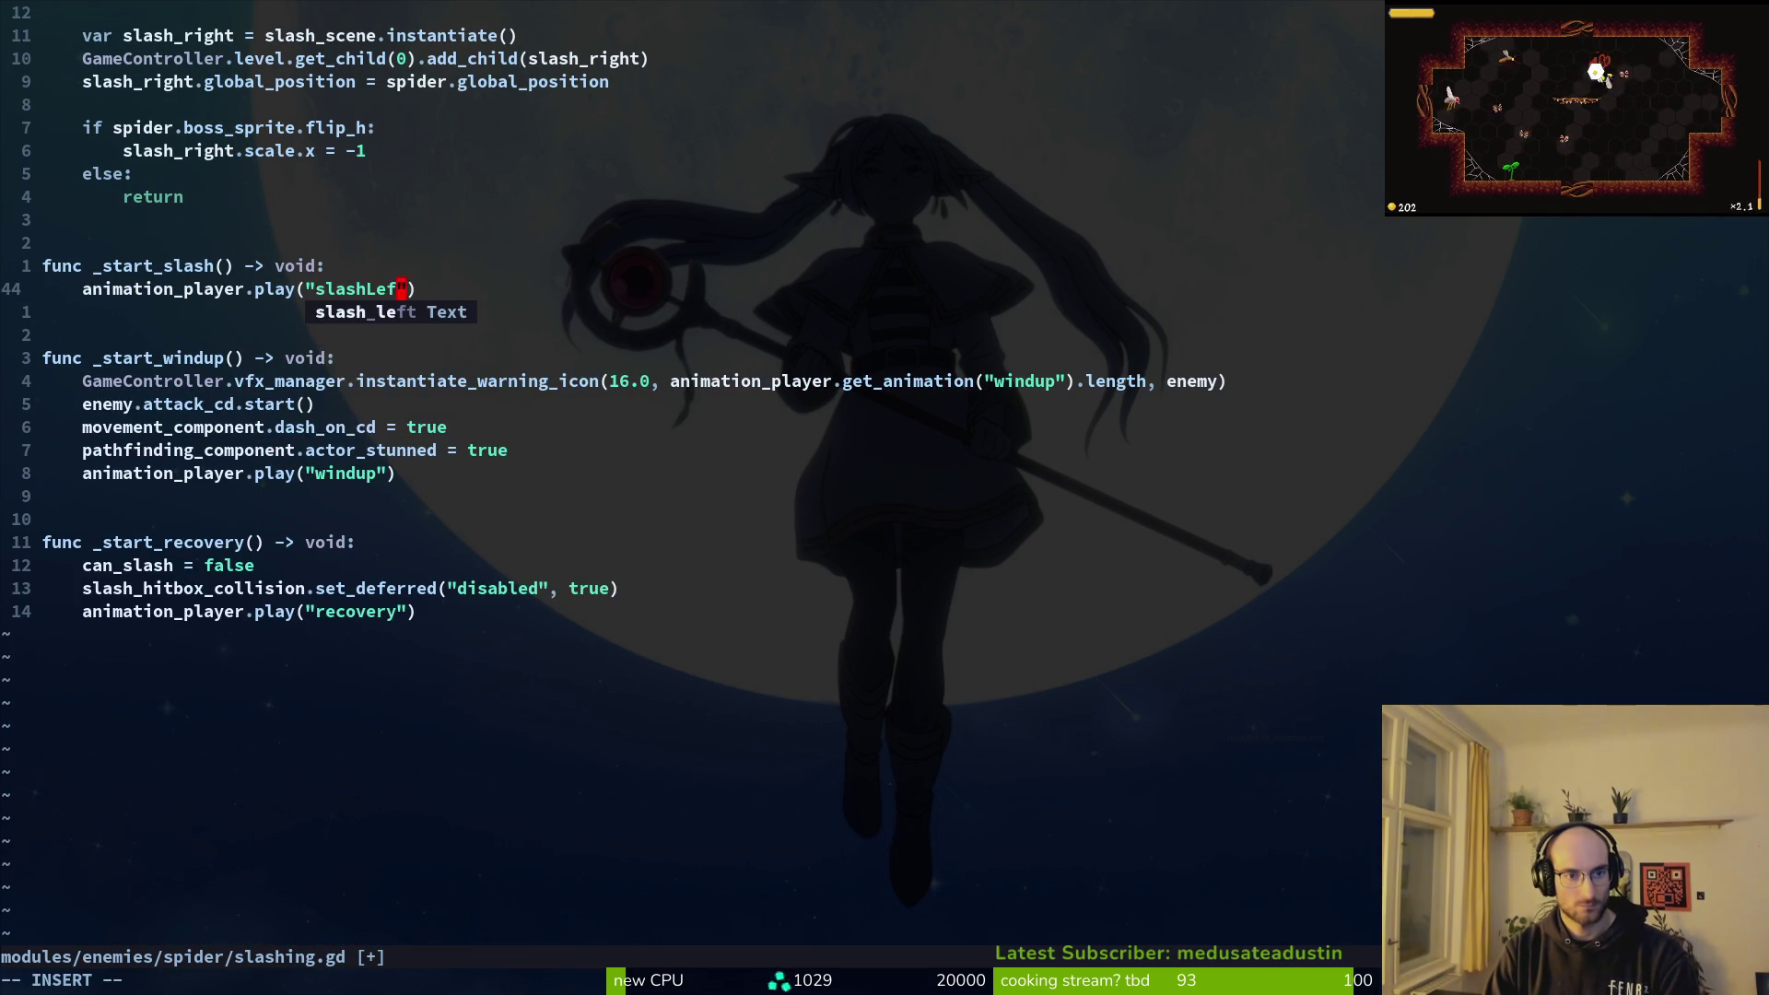
pyautogui.press('Escape')
# Step: Add an 'await' line for animation_finished below the slashLeft play call and save
pyautogui.hotkey('shift', 'v')
pyautogui.write('yplayer.play("slashLeft')
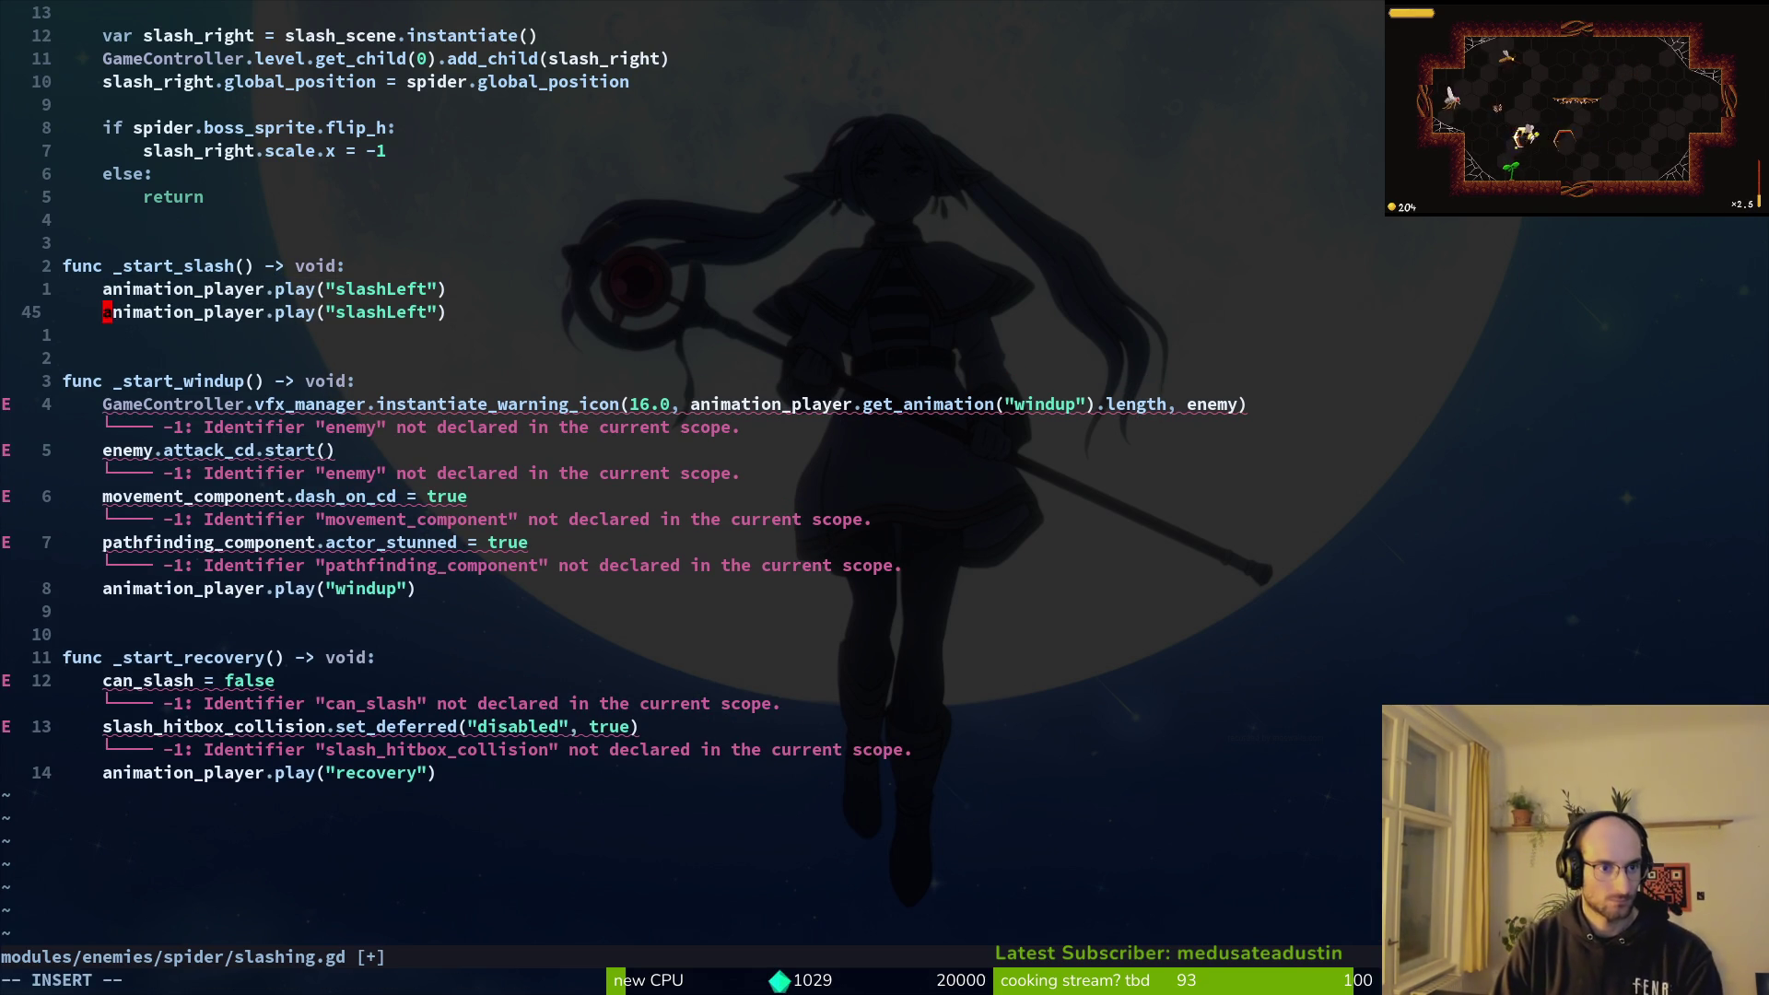
pyautogui.write('awai')
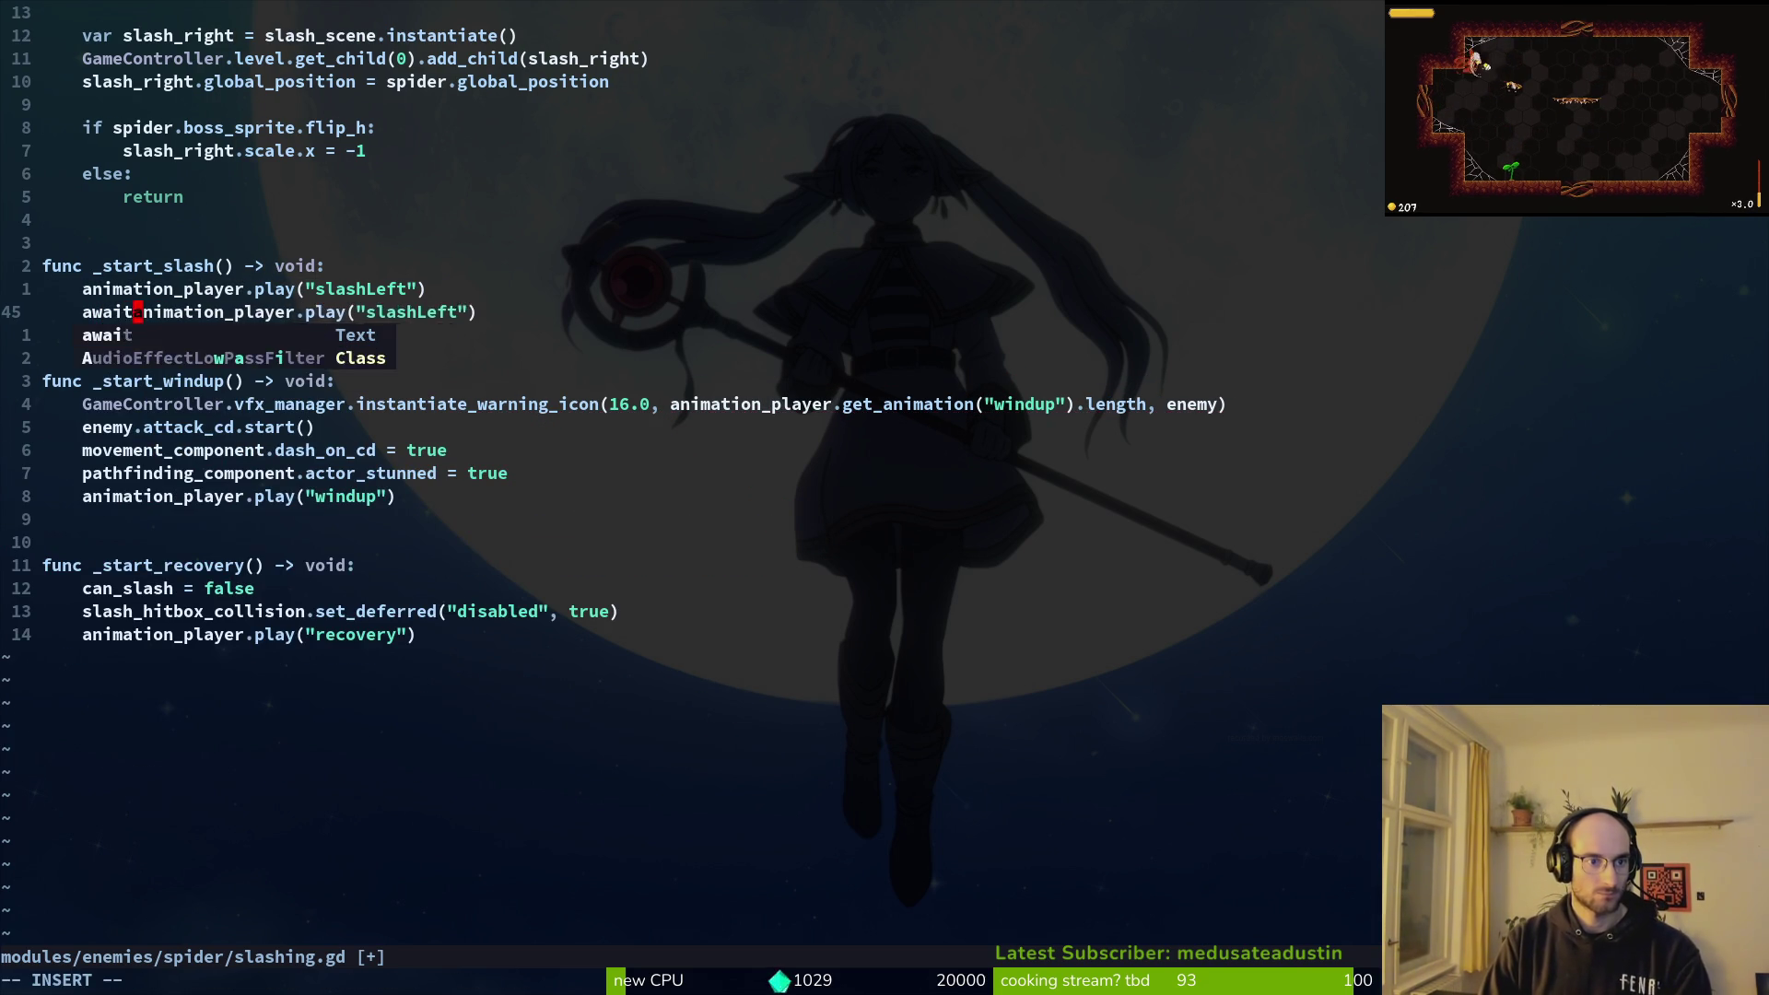
pyautogui.write('t')
pyautogui.press('Escape')
pyautogui.write('wcwanifin')
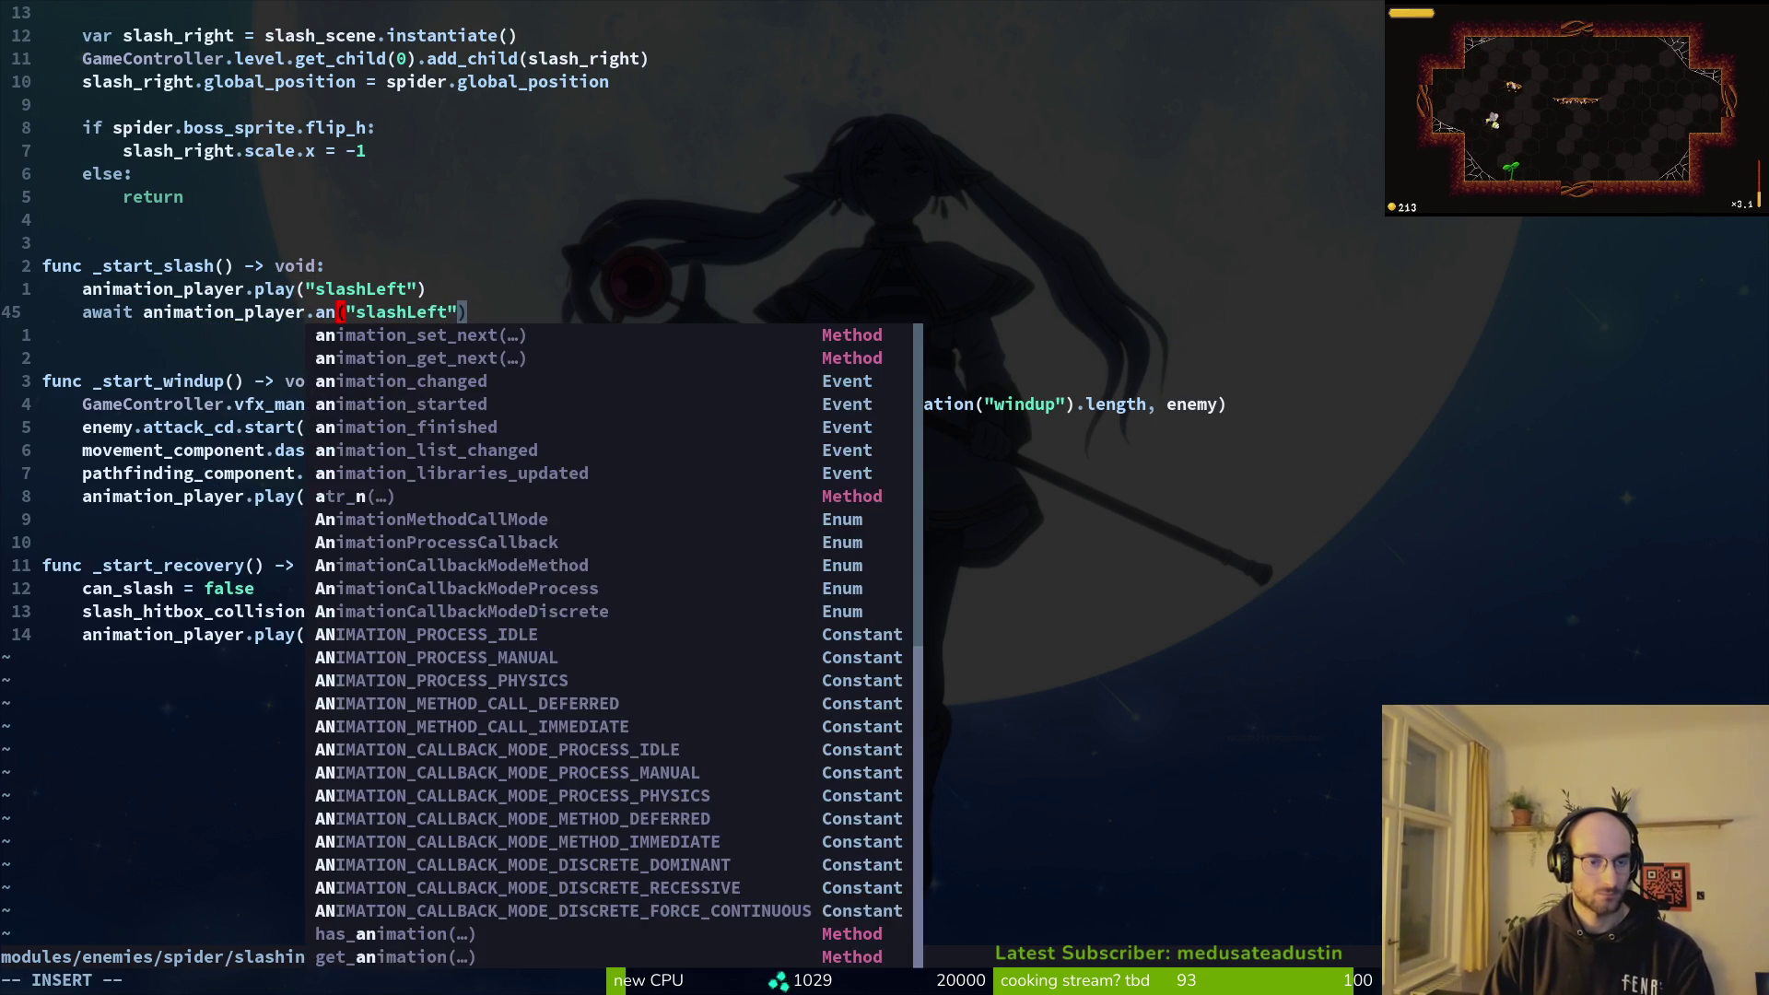
pyautogui.press('Return')
pyautogui.press('Escape')
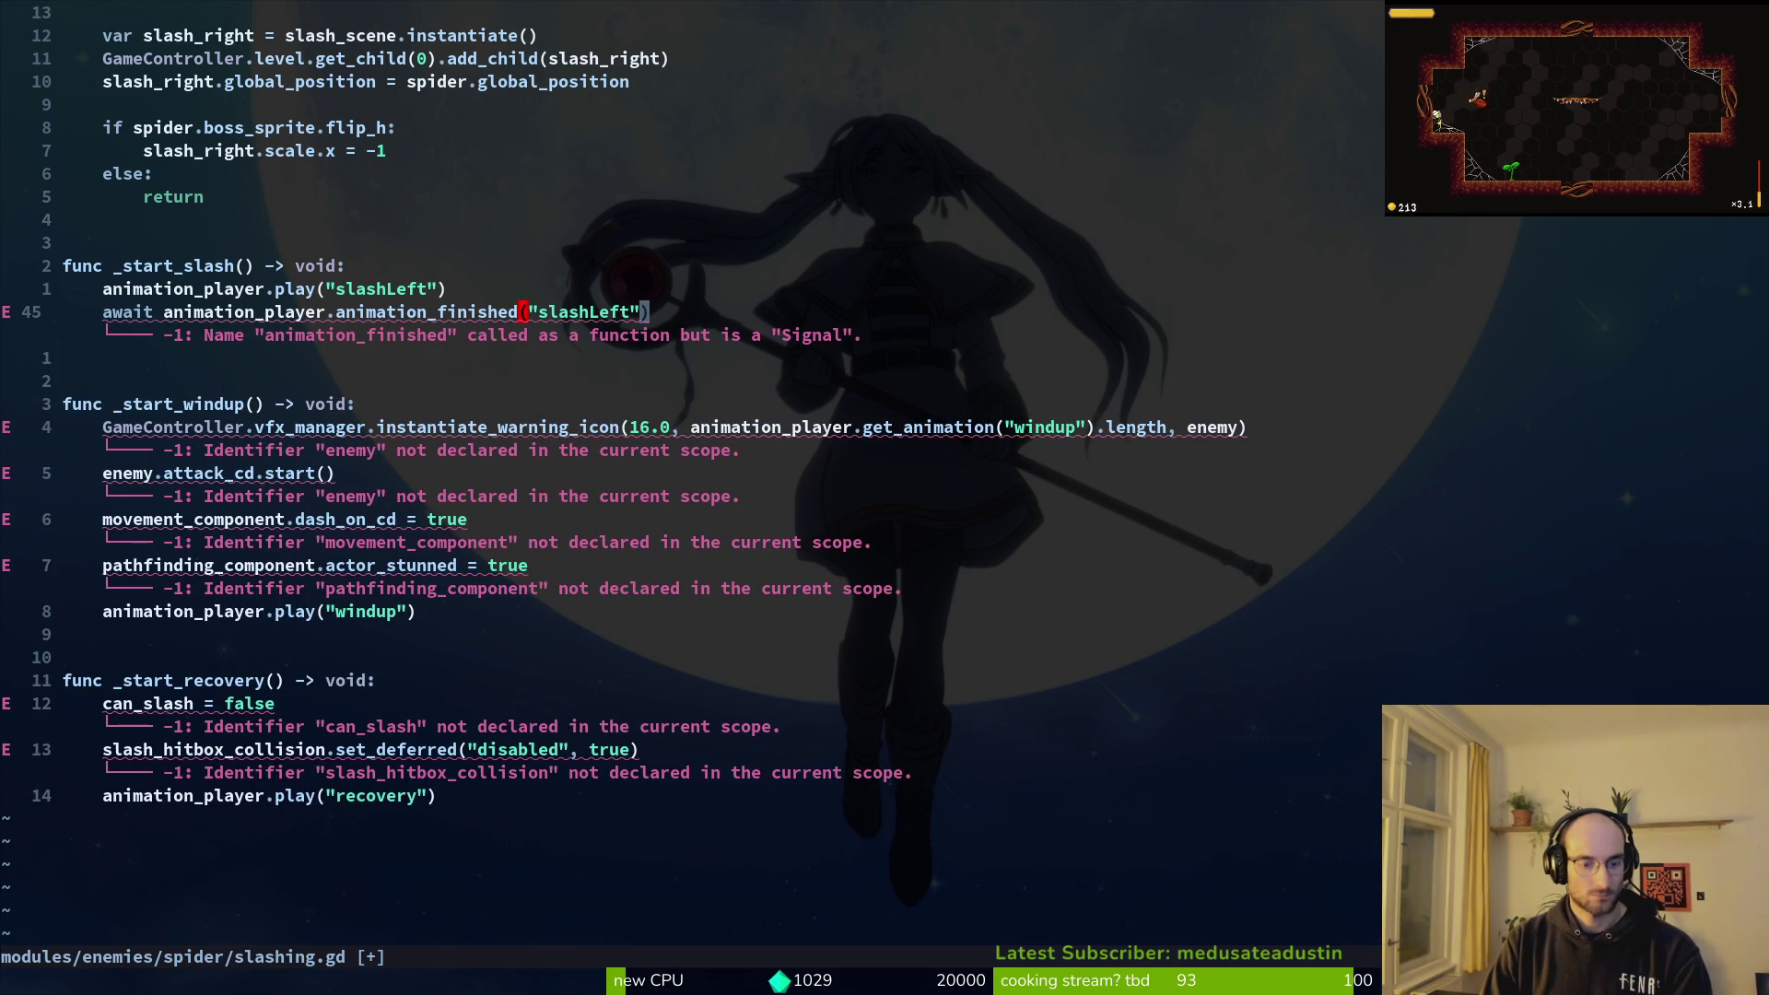
pyautogui.write('v$')
pyautogui.write('d:w')
pyautogui.press('Return')
# Step: Duplicate the play and await lines, rename the copy to 'slashRight', and save
pyautogui.press('k')
pyautogui.press('V')
pyautogui.press('j')
pyautogui.press('y')
pyautogui.press('j')
pyautogui.press('p')
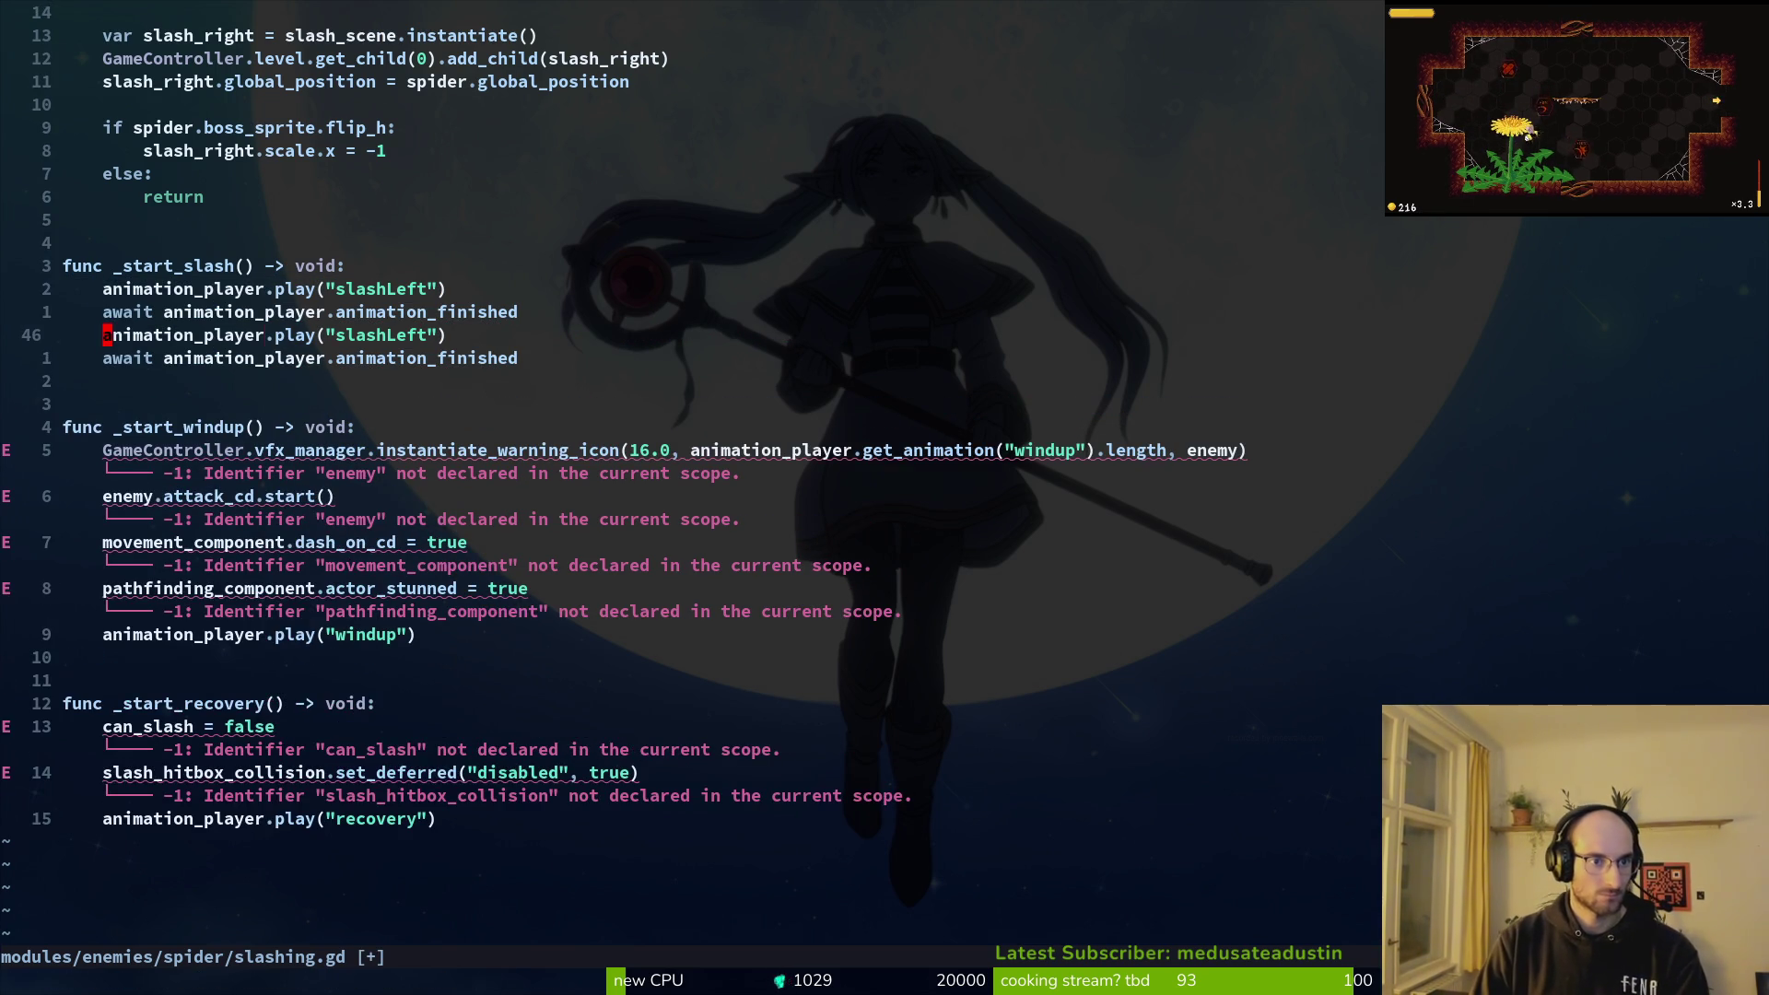
pyautogui.press('F')
pyautogui.press('L')
pyautogui.press('c')
pyautogui.press('e')
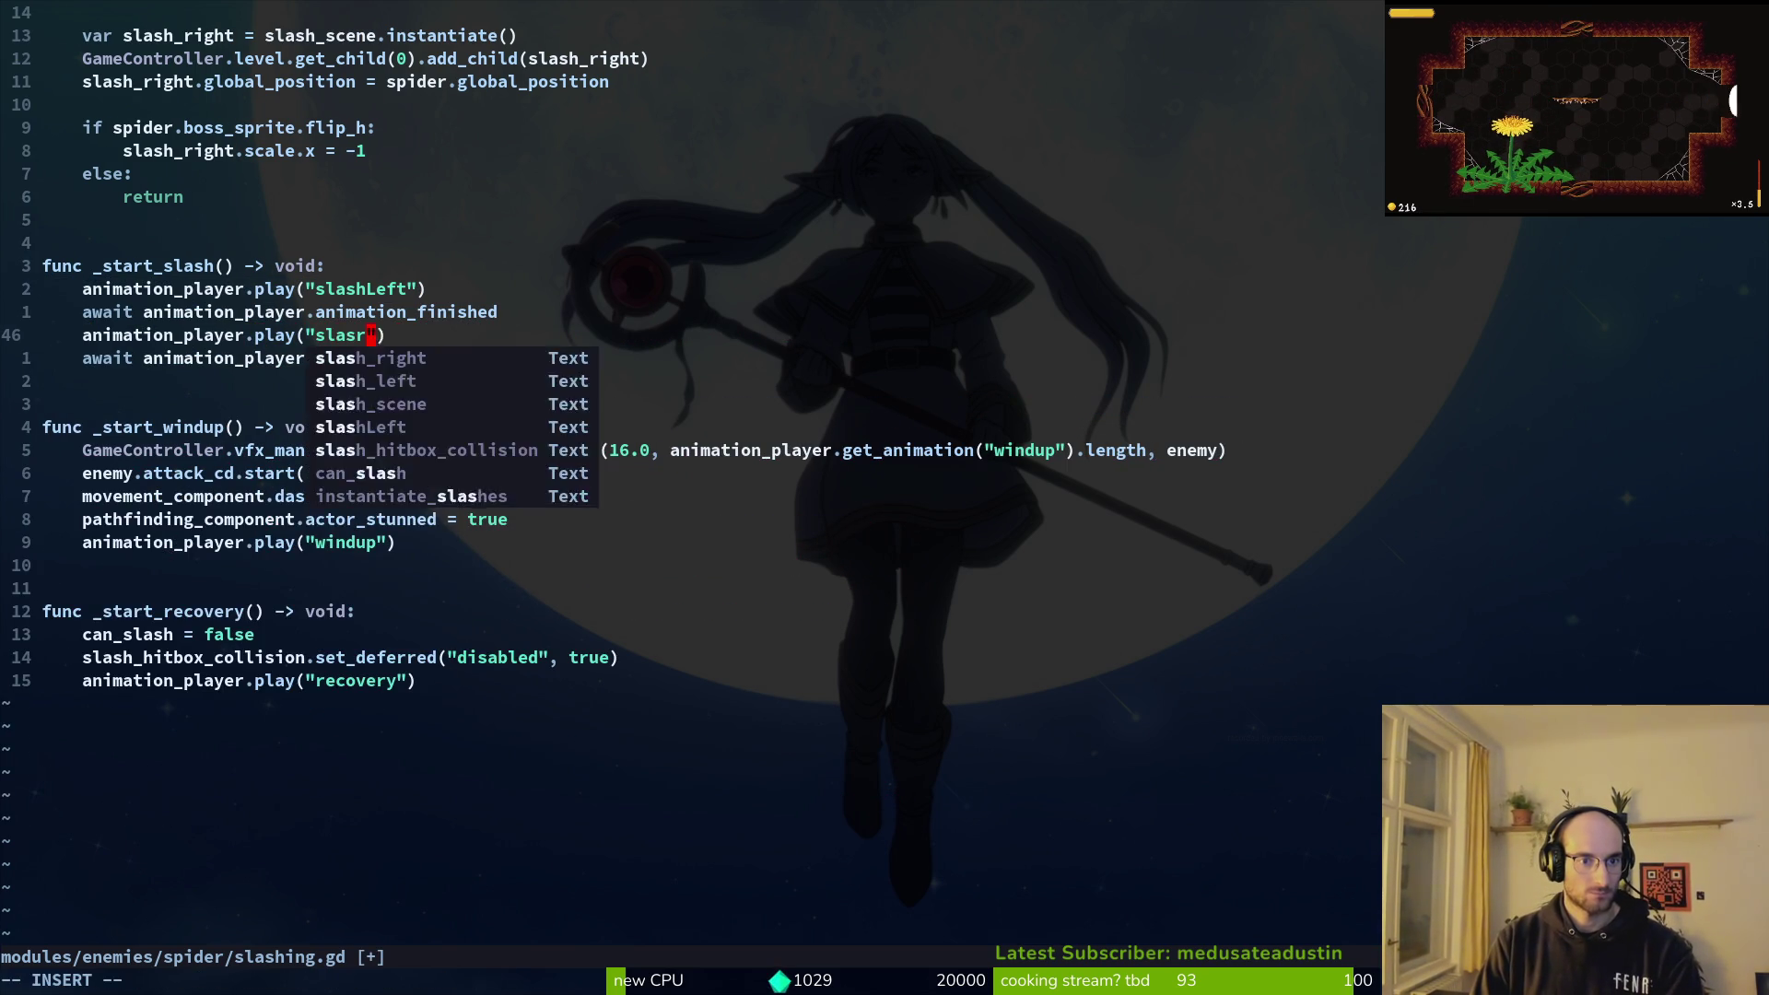
pyautogui.write('hRight')
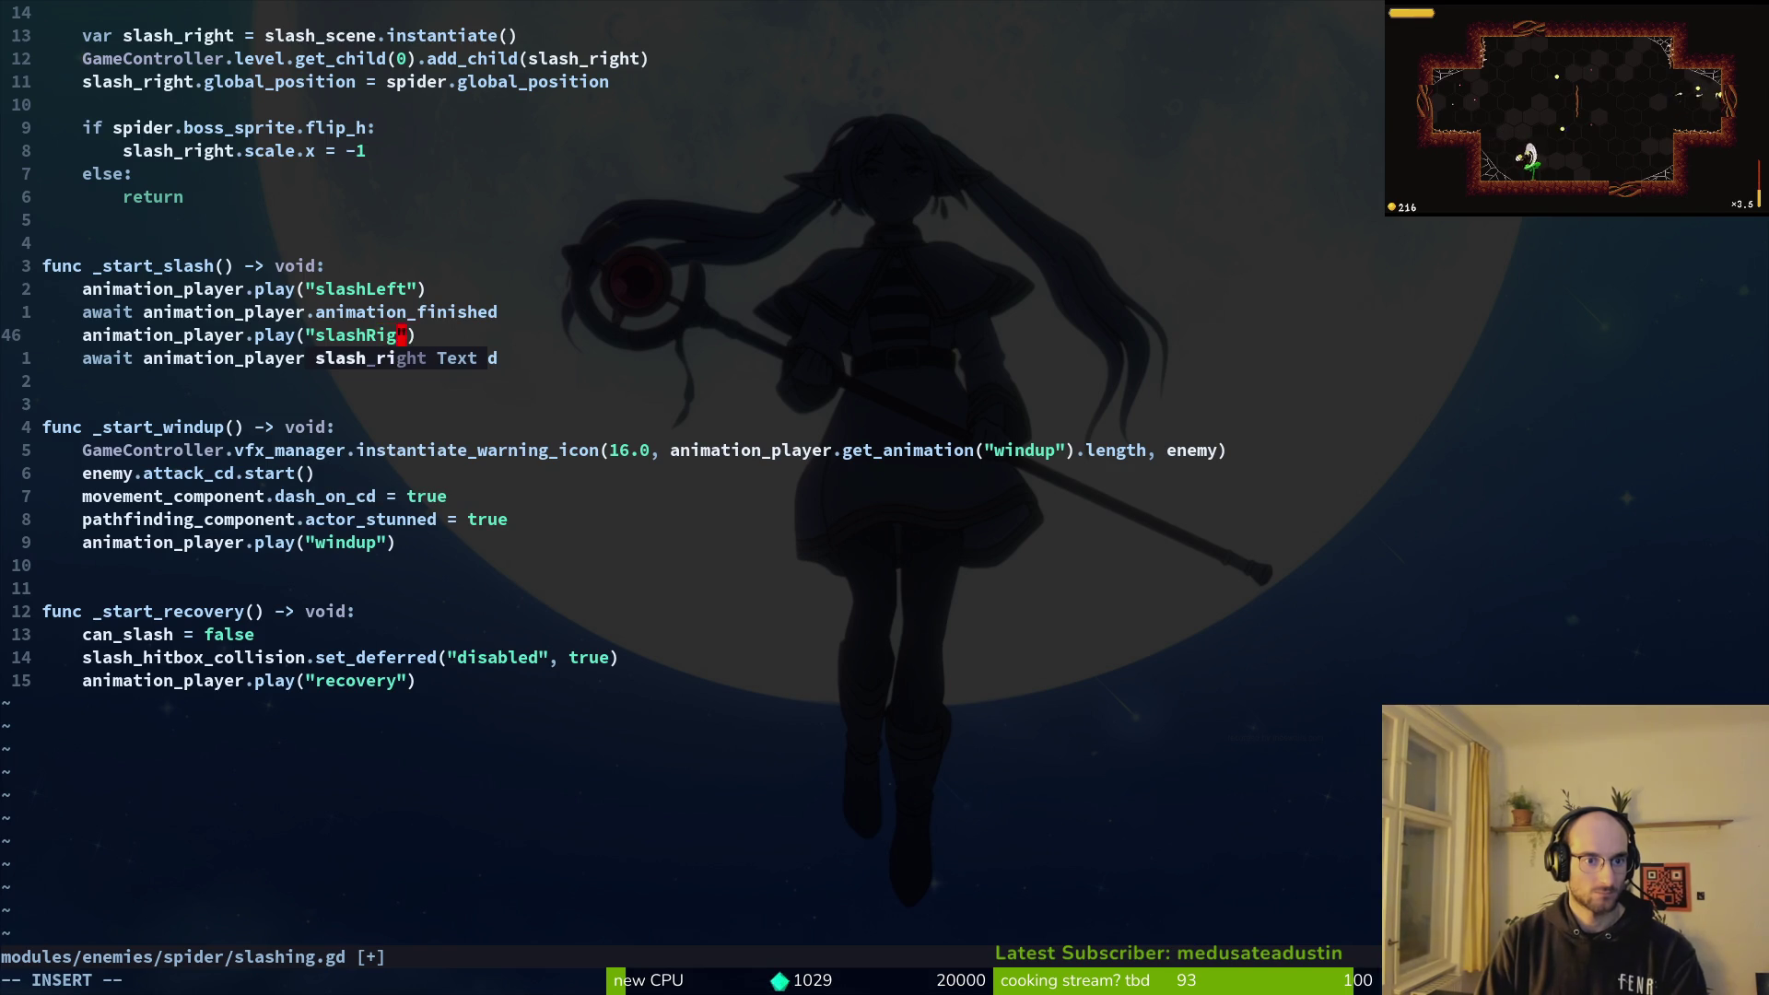
pyautogui.press('Escape')
pyautogui.write(':w')
pyautogui.press('Return')
pyautogui.press('j')
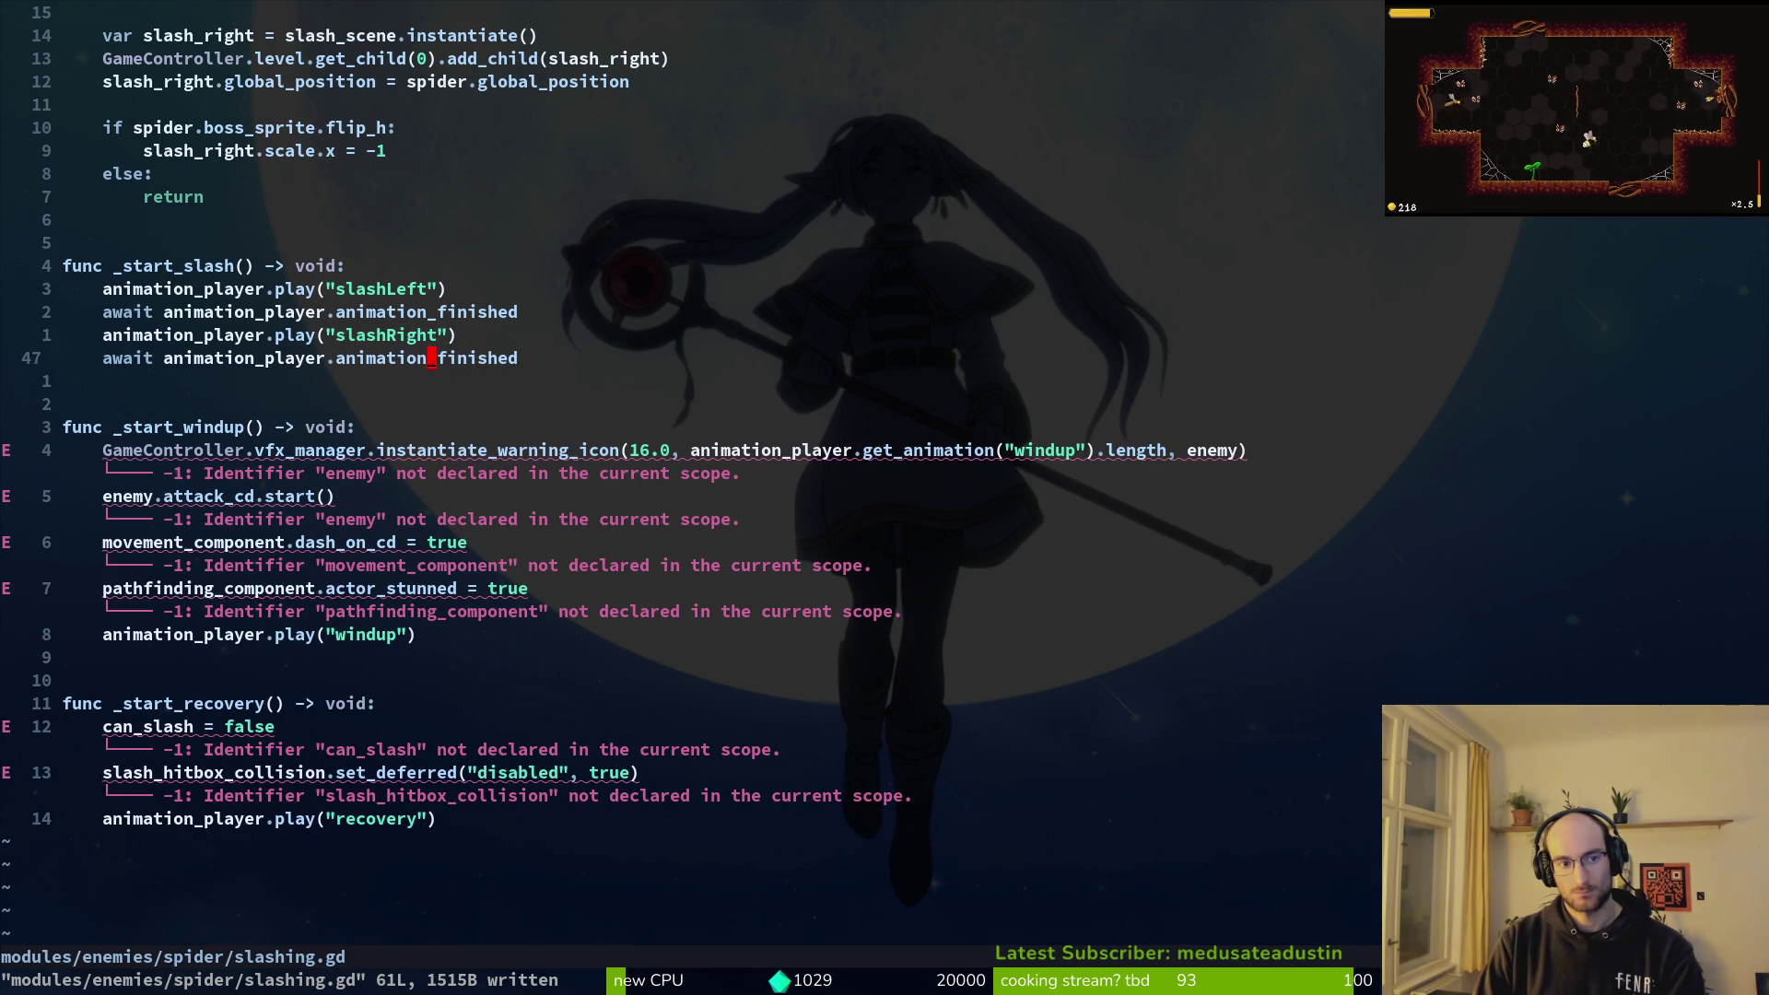
# Step: Remove the trailing await line and move the three slash lines from _start_slash into enter()
pyautogui.press('d')
pyautogui.press('d')
pyautogui.write(':w')
pyautogui.press('Return')
pyautogui.press('k')
pyautogui.press('k')
pyautogui.press('k')
pyautogui.press('V')
pyautogui.press('j')
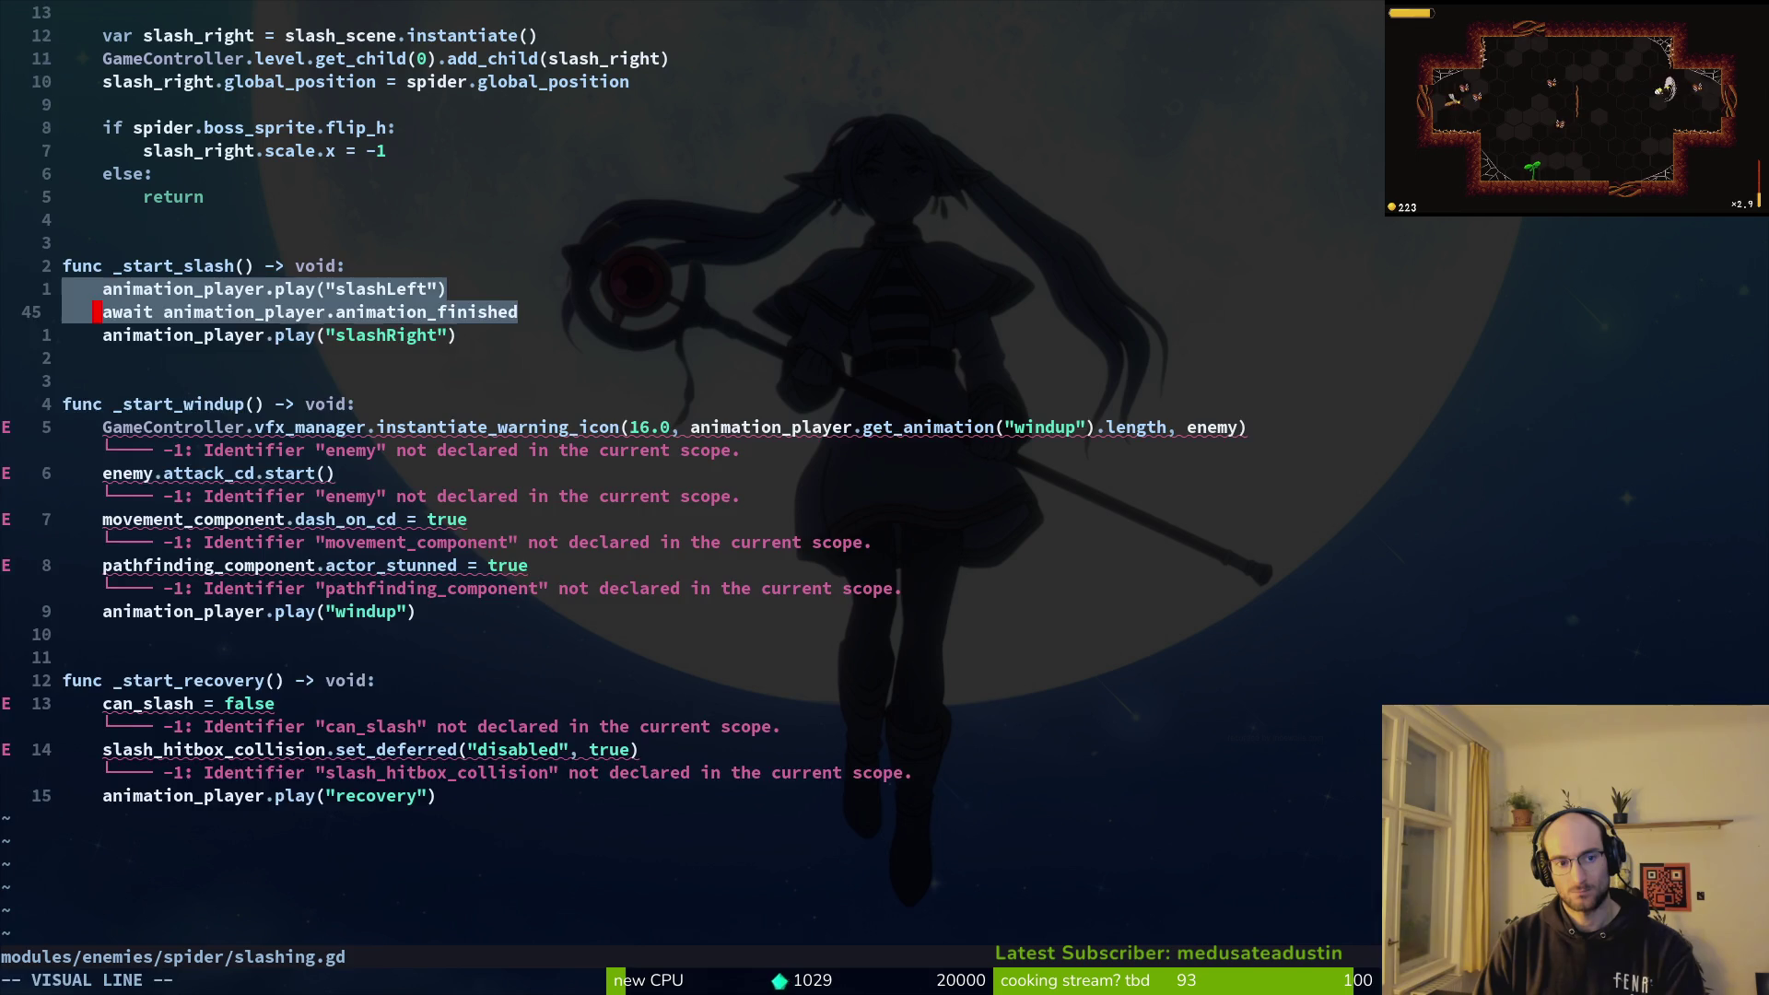
pyautogui.press('d')
pyautogui.press('g')
pyautogui.press('g')
pyautogui.press('j')
pyautogui.press('1')
pyautogui.press('0')
pyautogui.press('j')
pyautogui.press('P')
pyautogui.press('j')
pyautogui.press('j')
# Step: Delete the old windup, slash and recovery calls from enter() and save
pyautogui.press('j')
pyautogui.press('V')
pyautogui.press('j')
pyautogui.press('j')
pyautogui.press('j')
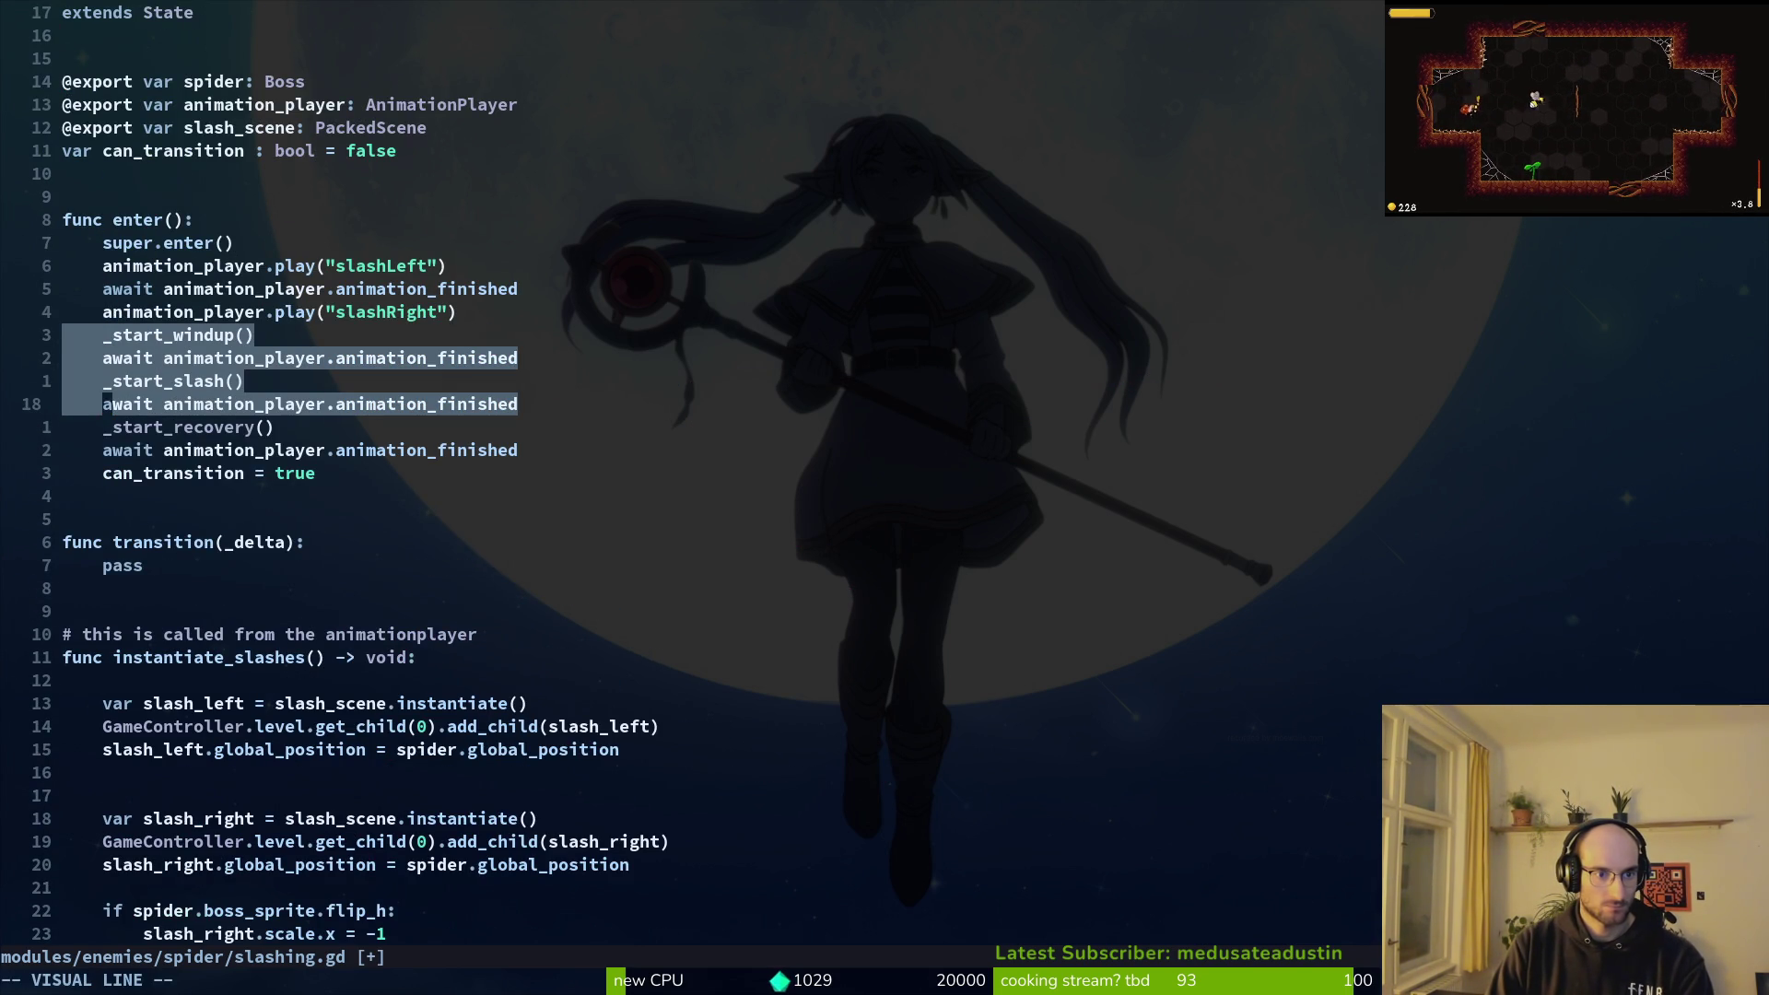
pyautogui.press('j')
pyautogui.press('j')
pyautogui.write('d:w')
pyautogui.press('Return')
# Step: Add an 'if can_transition:' check to transition() and save
pyautogui.press('j')
pyautogui.press('j')
pyautogui.press('j')
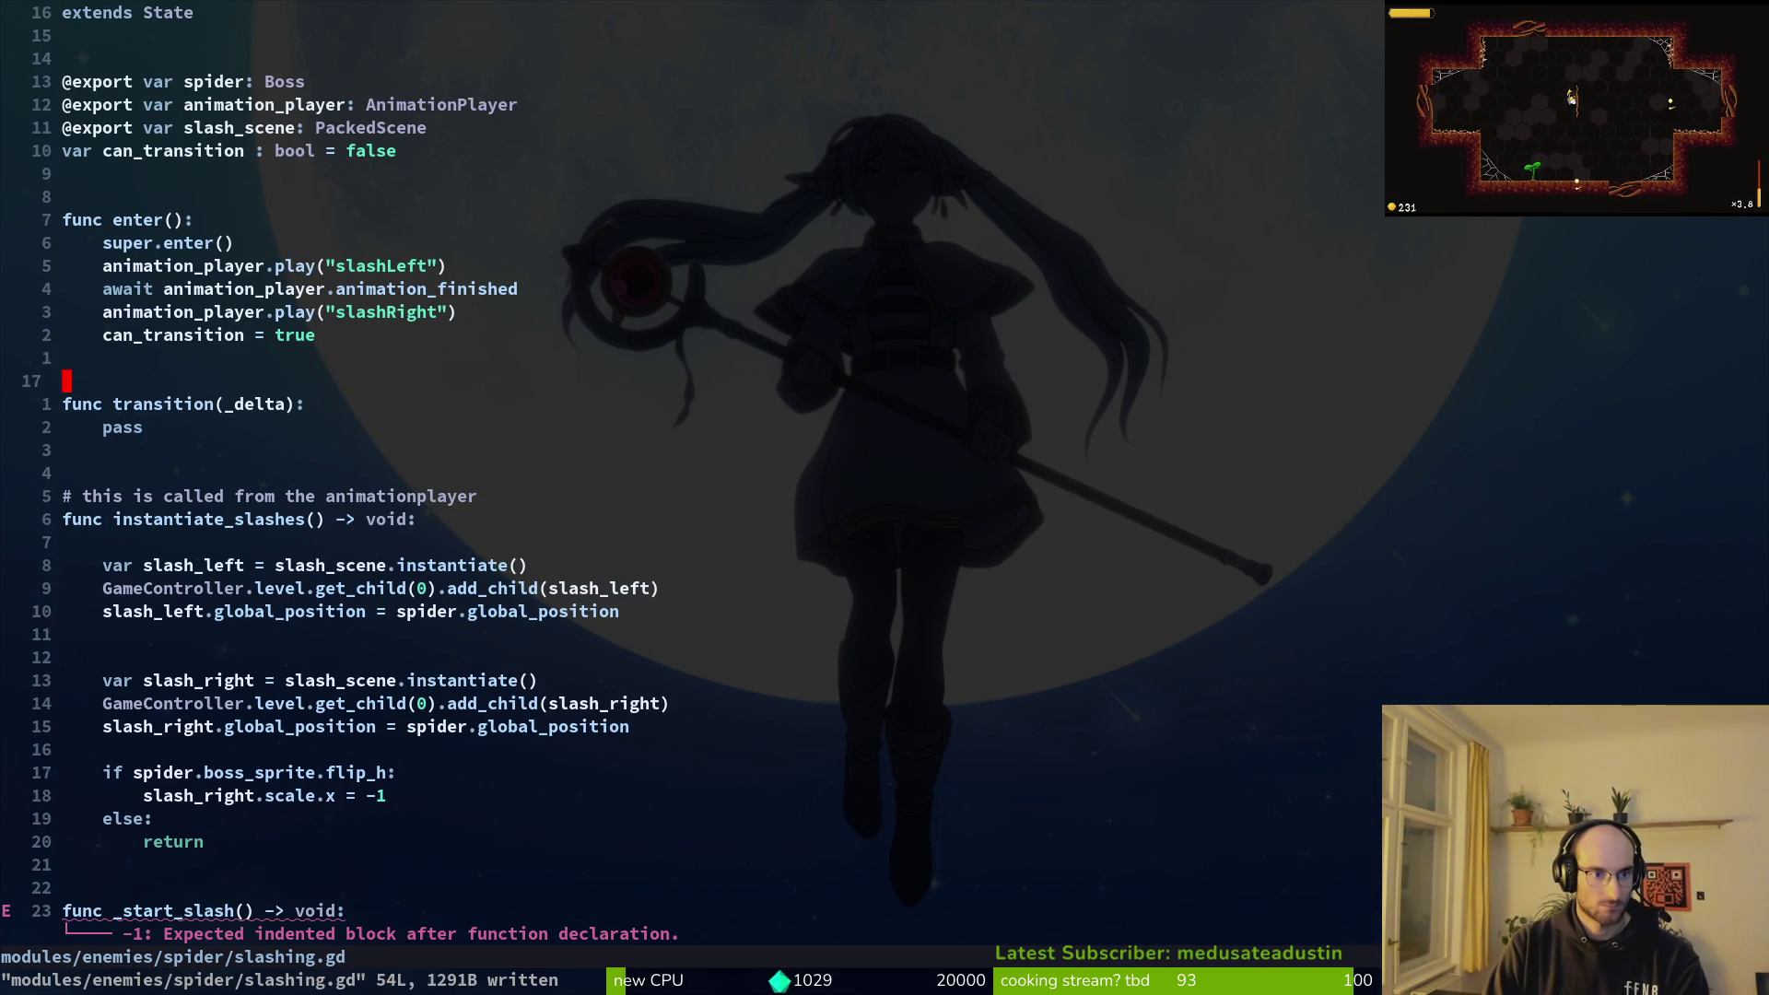
pyautogui.press('o')
pyautogui.write('_')
pyautogui.press('Tab')
pyautogui.write(':')
pyautogui.press('Return')
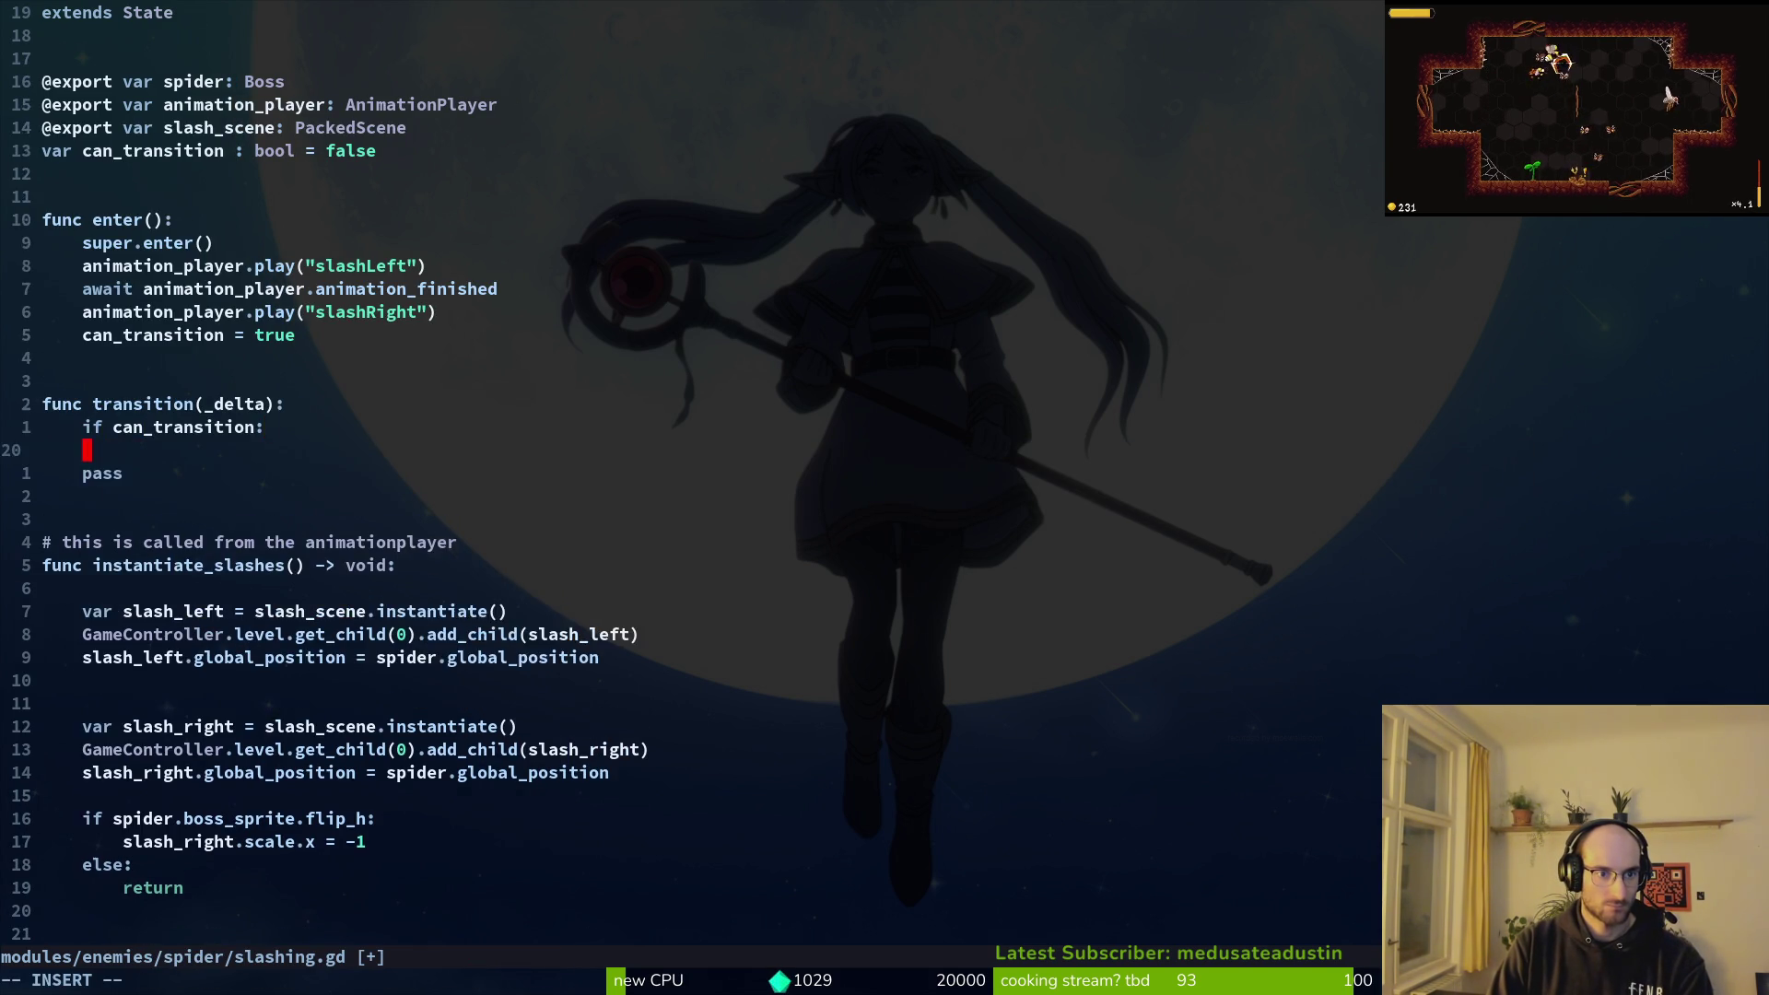
pyautogui.press('Escape')
pyautogui.write(':w')
pyautogui.press('Return')
pyautogui.press('space')
pyautogui.press('f')
pyautogui.press('f')
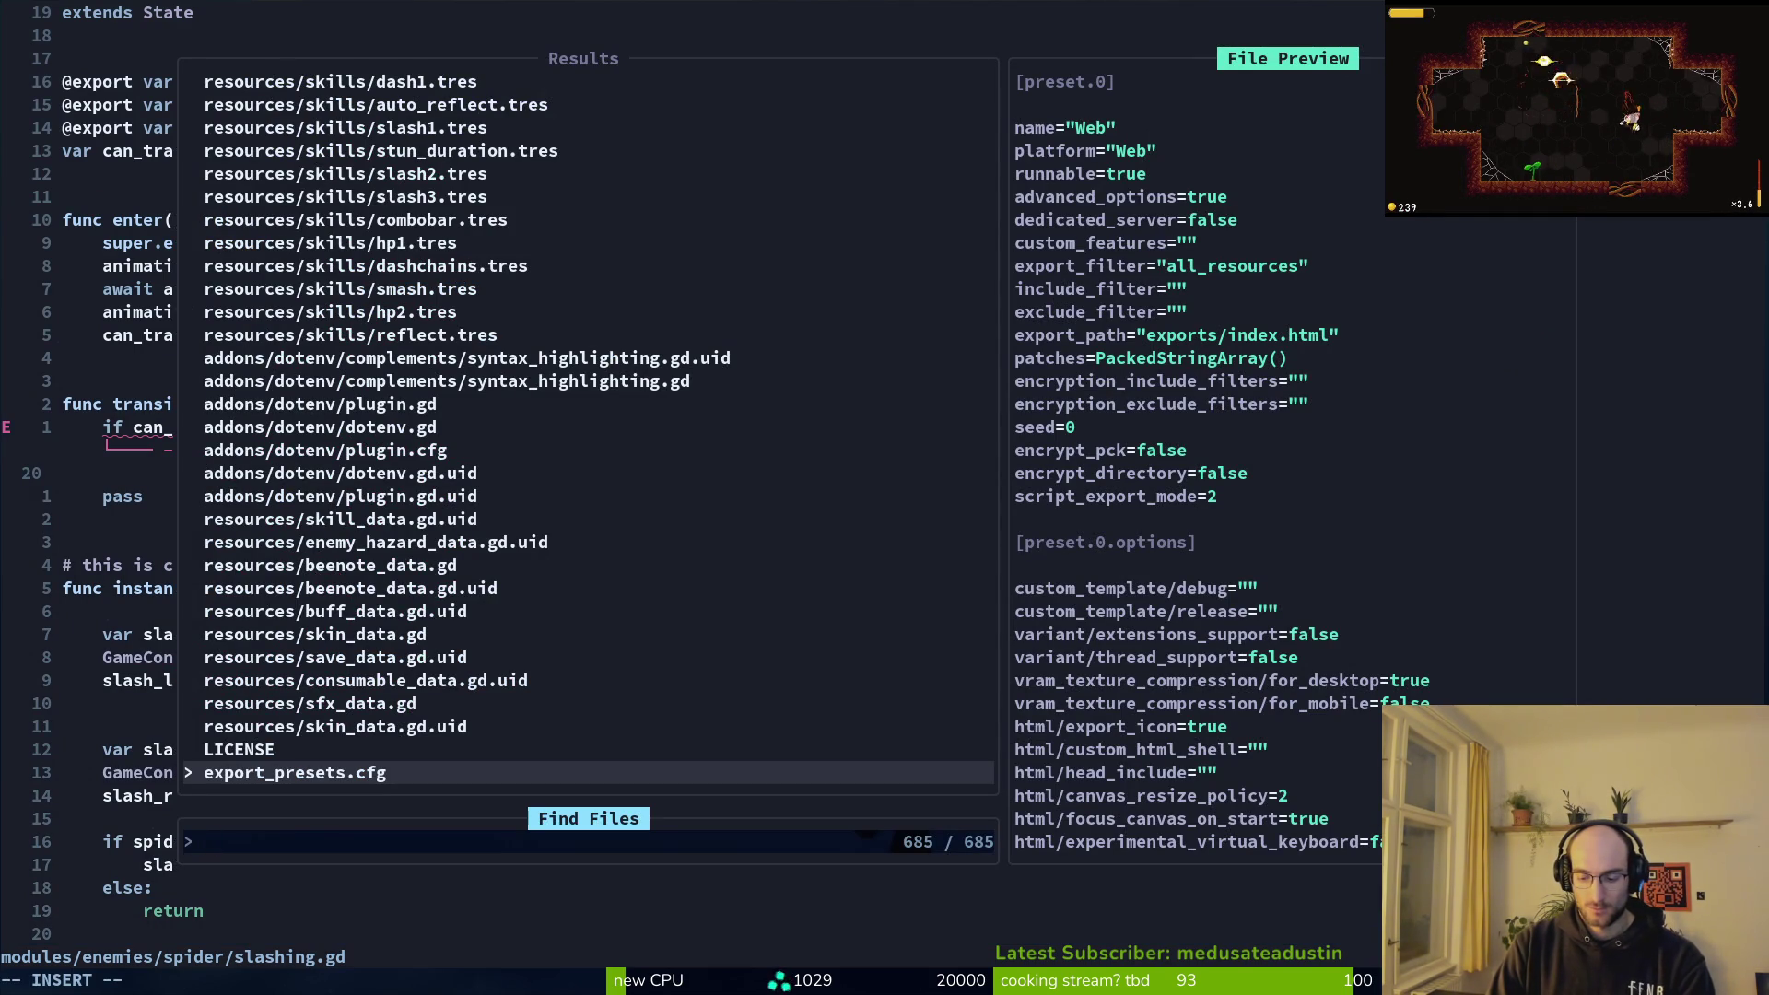
# Step: Search the file finder for web-related files, then close it
pyautogui.write('craw')
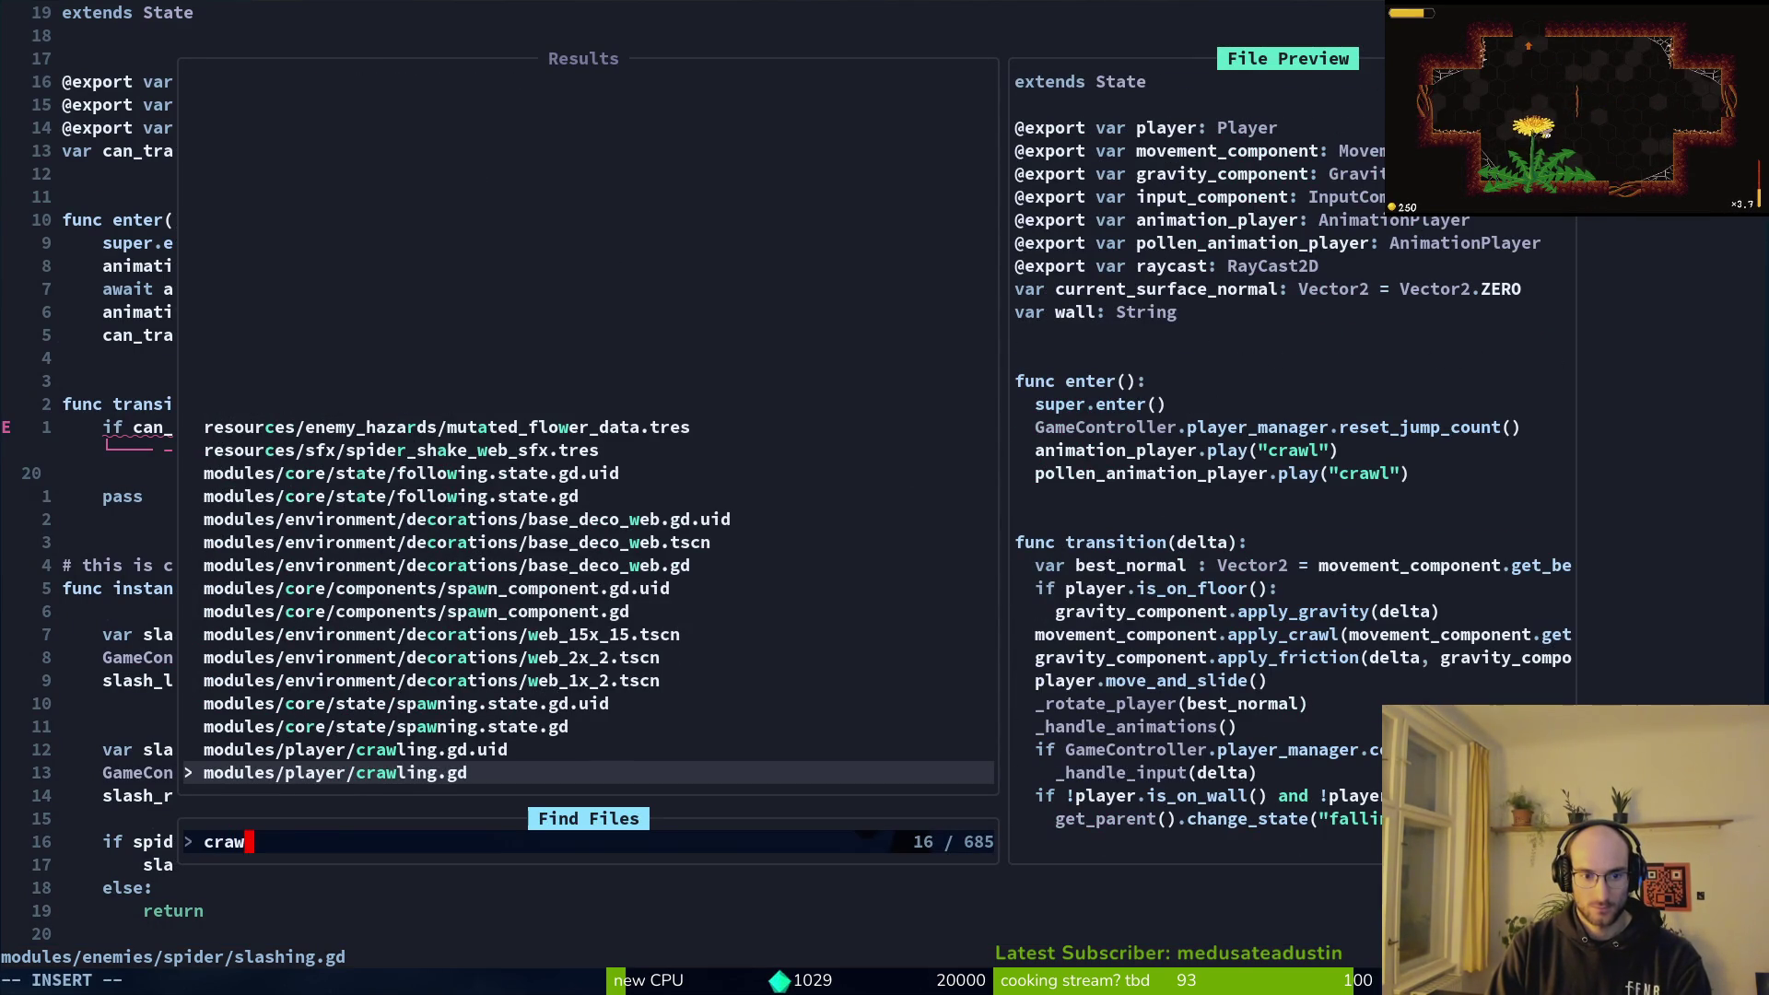
pyautogui.press('BackSpace')
pyautogui.press('BackSpace')
pyautogui.press('BackSpace')
pyautogui.write('shask')
pyautogui.press('BackSpace')
pyautogui.press('BackSpace')
pyautogui.write('kewe')
pyautogui.press('BackSpace')
pyautogui.press('BackSpace')
pyautogui.press('BackSpace')
pyautogui.press('BackSpace')
pyautogui.press('BackSpace')
pyautogui.write('web')
pyautogui.press('Down')
pyautogui.press('Up')
pyautogui.press('Up')
pyautogui.press('Up')
pyautogui.press('Up')
pyautogui.press('BackSpace')
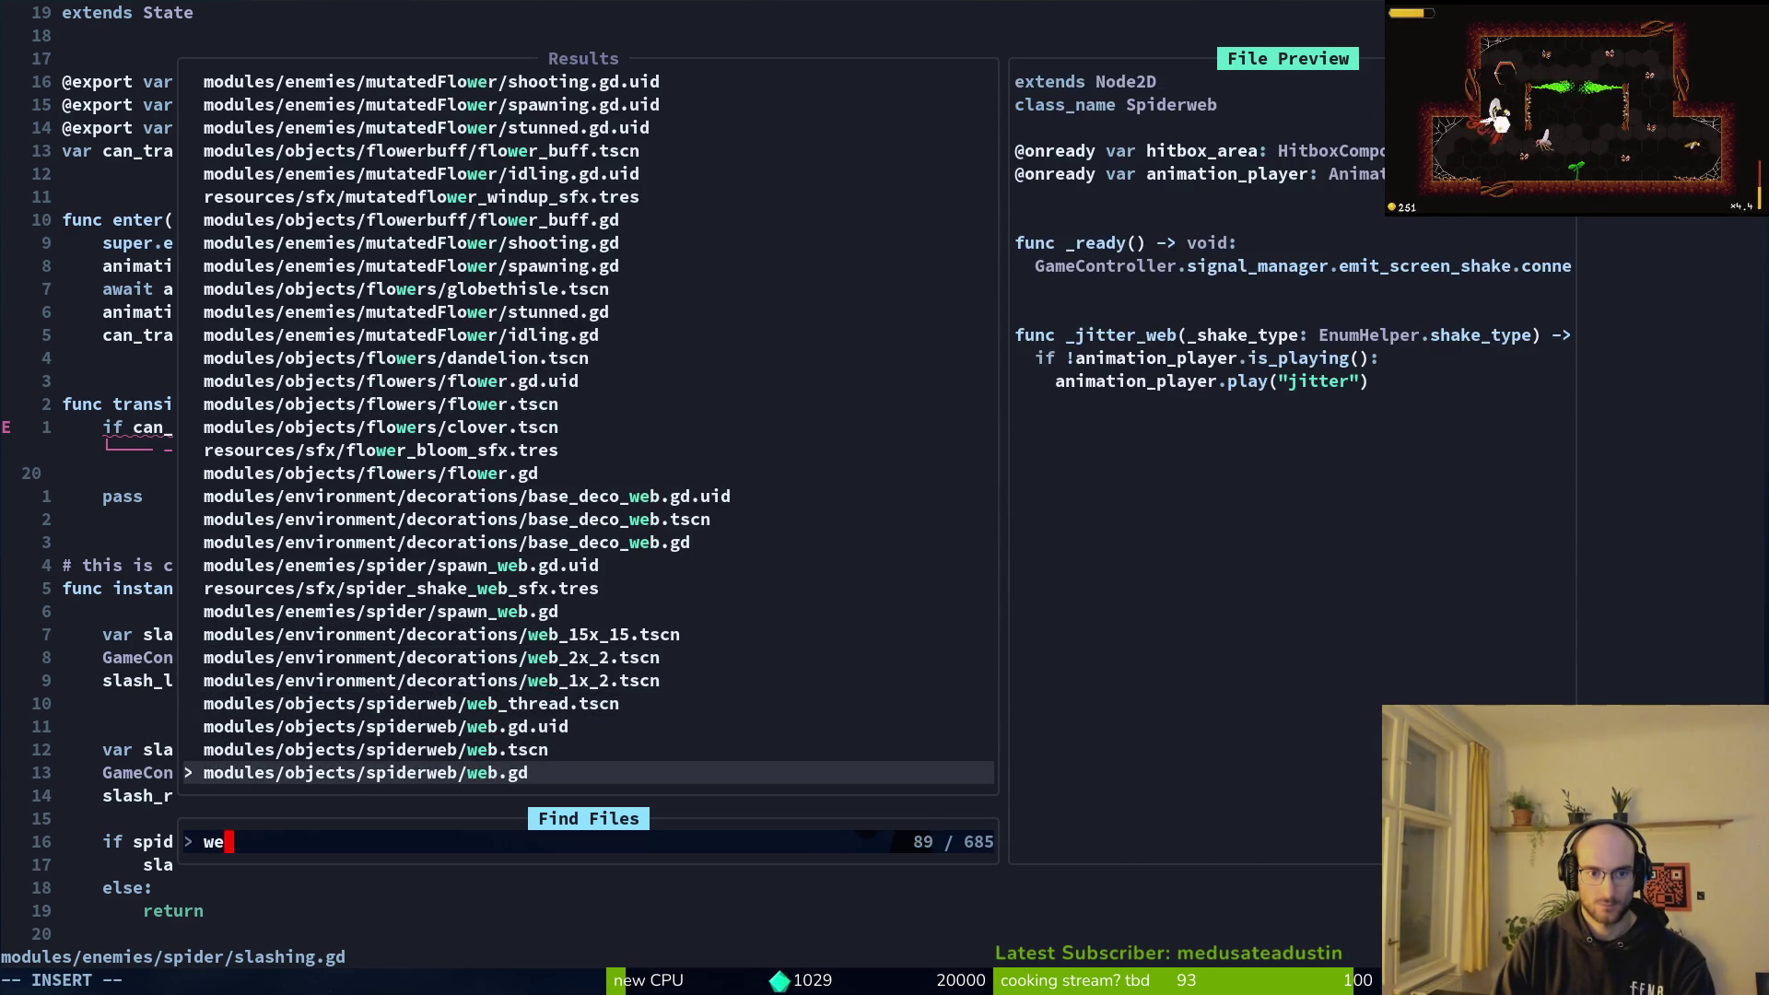
pyautogui.press('BackSpace')
pyautogui.press('BackSpace')
pyautogui.press('Escape')
# Step: Open spawn_web.gd and copy its transition if-block through the get_parent line
pyautogui.press('space')
pyautogui.press('p')
pyautogui.press('v')
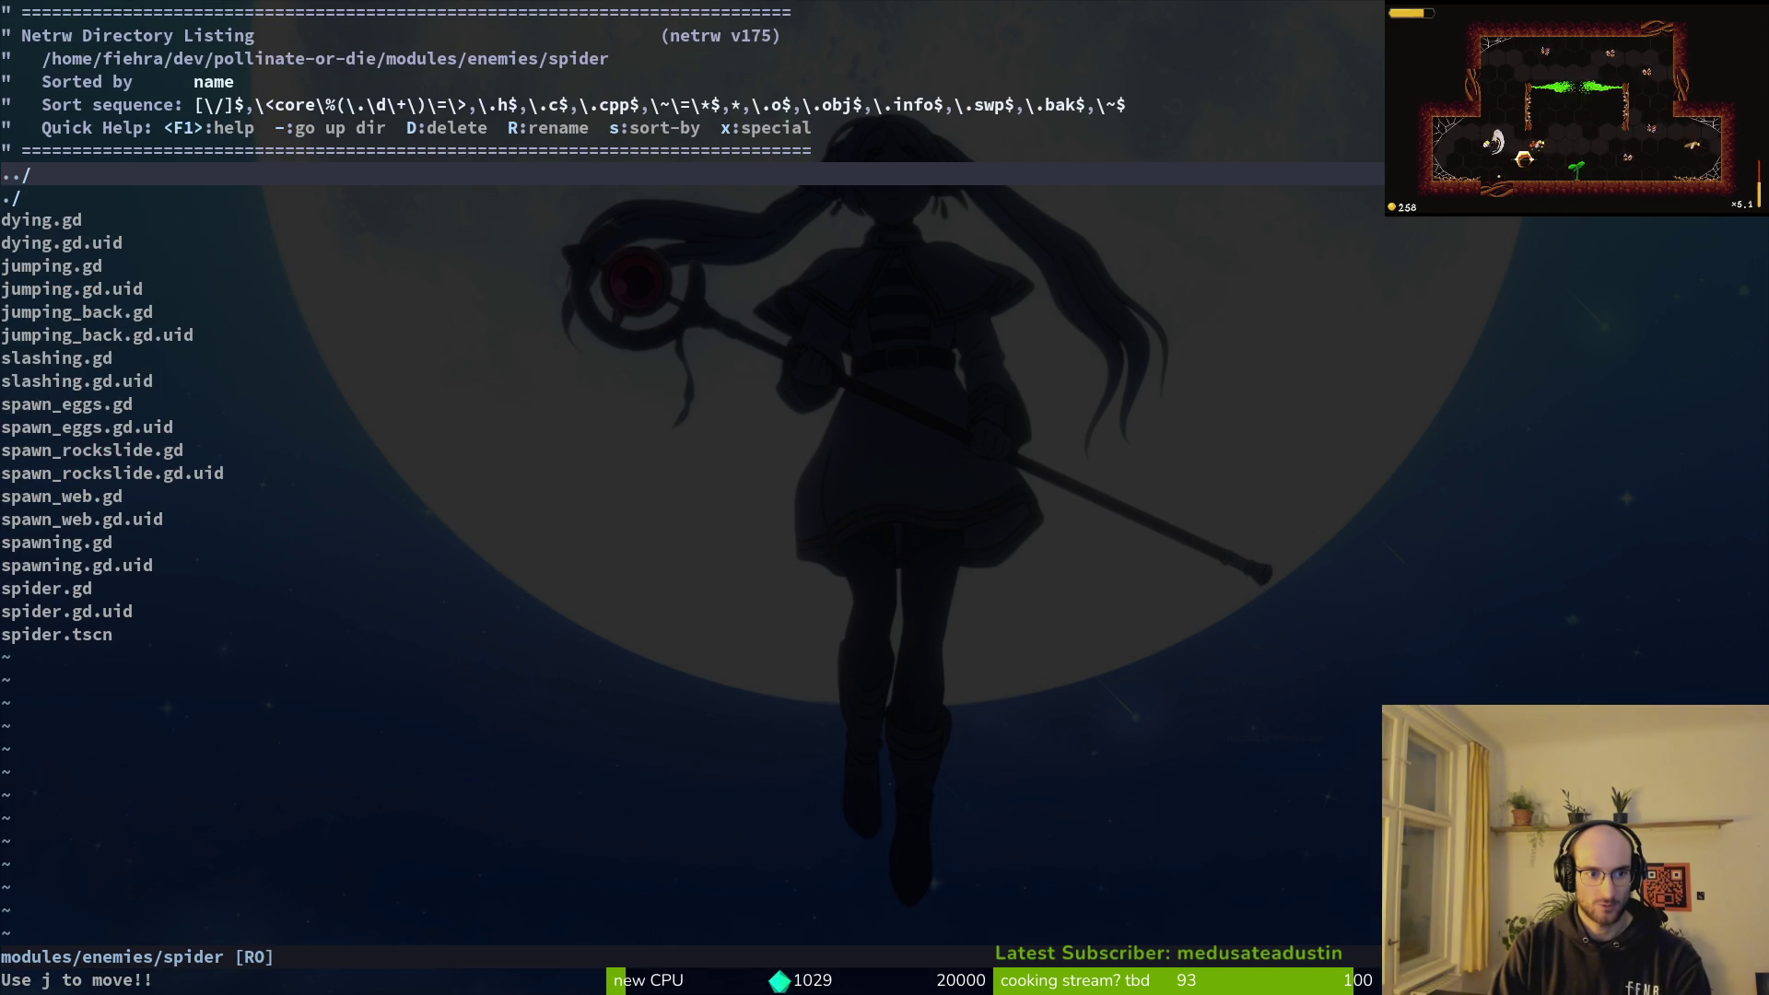
pyautogui.press('space')
pyautogui.write('pfspawnweb')
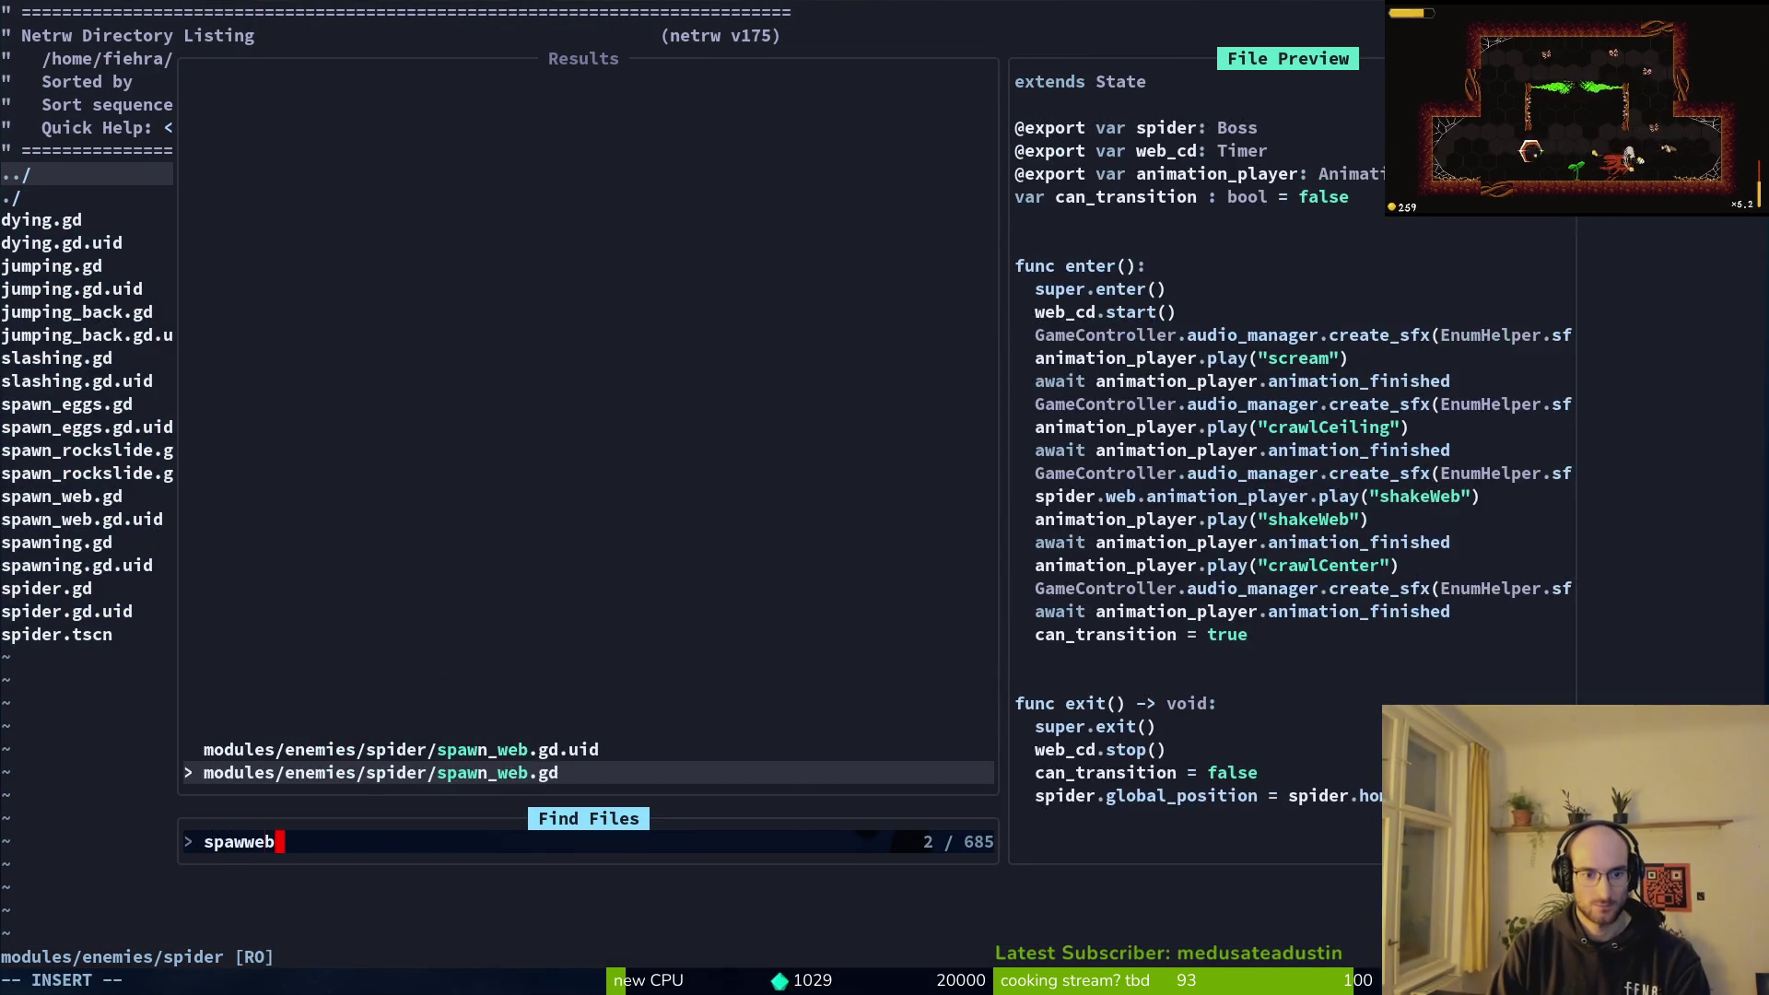
pyautogui.press('Return')
pyautogui.press('Return')
pyautogui.press('Return')
pyautogui.press('Return')
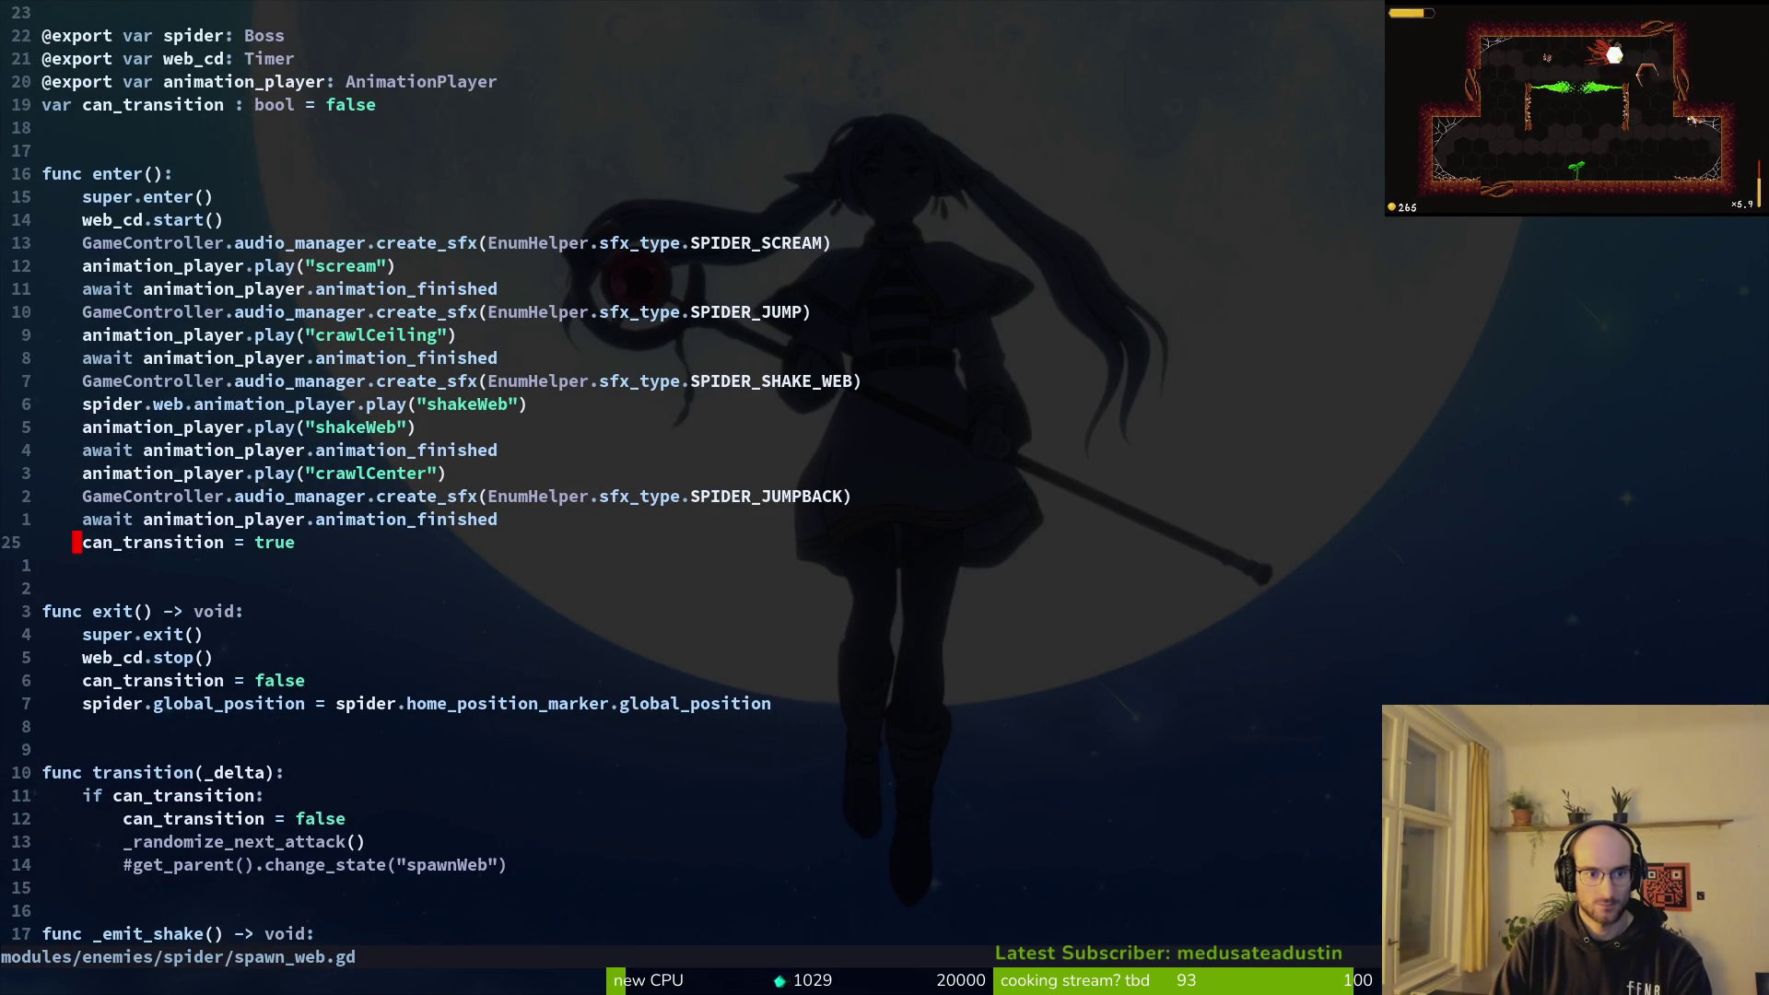
pyautogui.press('j')
pyautogui.press('j')
pyautogui.press('j')
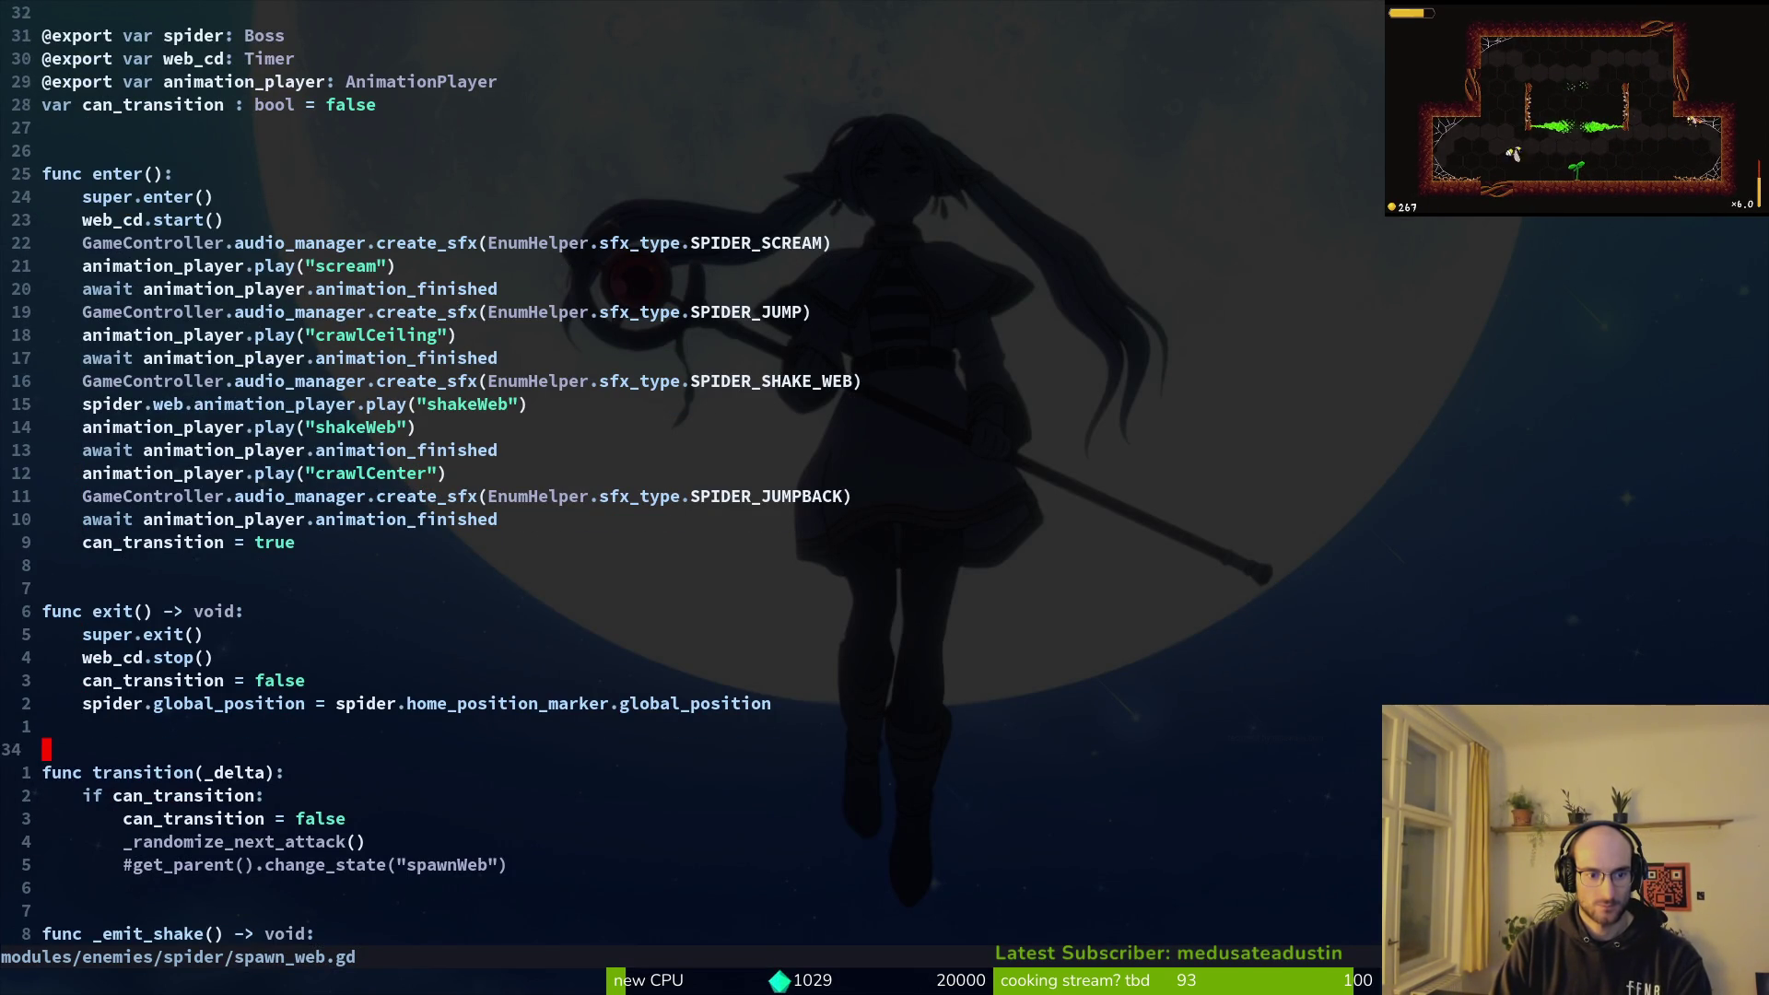
pyautogui.hotkey('shift', 'v')
pyautogui.press('j')
pyautogui.press('j')
pyautogui.press('j')
pyautogui.press('y')
# Step: Find and open the spider's slashing.gd
pyautogui.press('space')
pyautogui.press('p')
pyautogui.press('v')
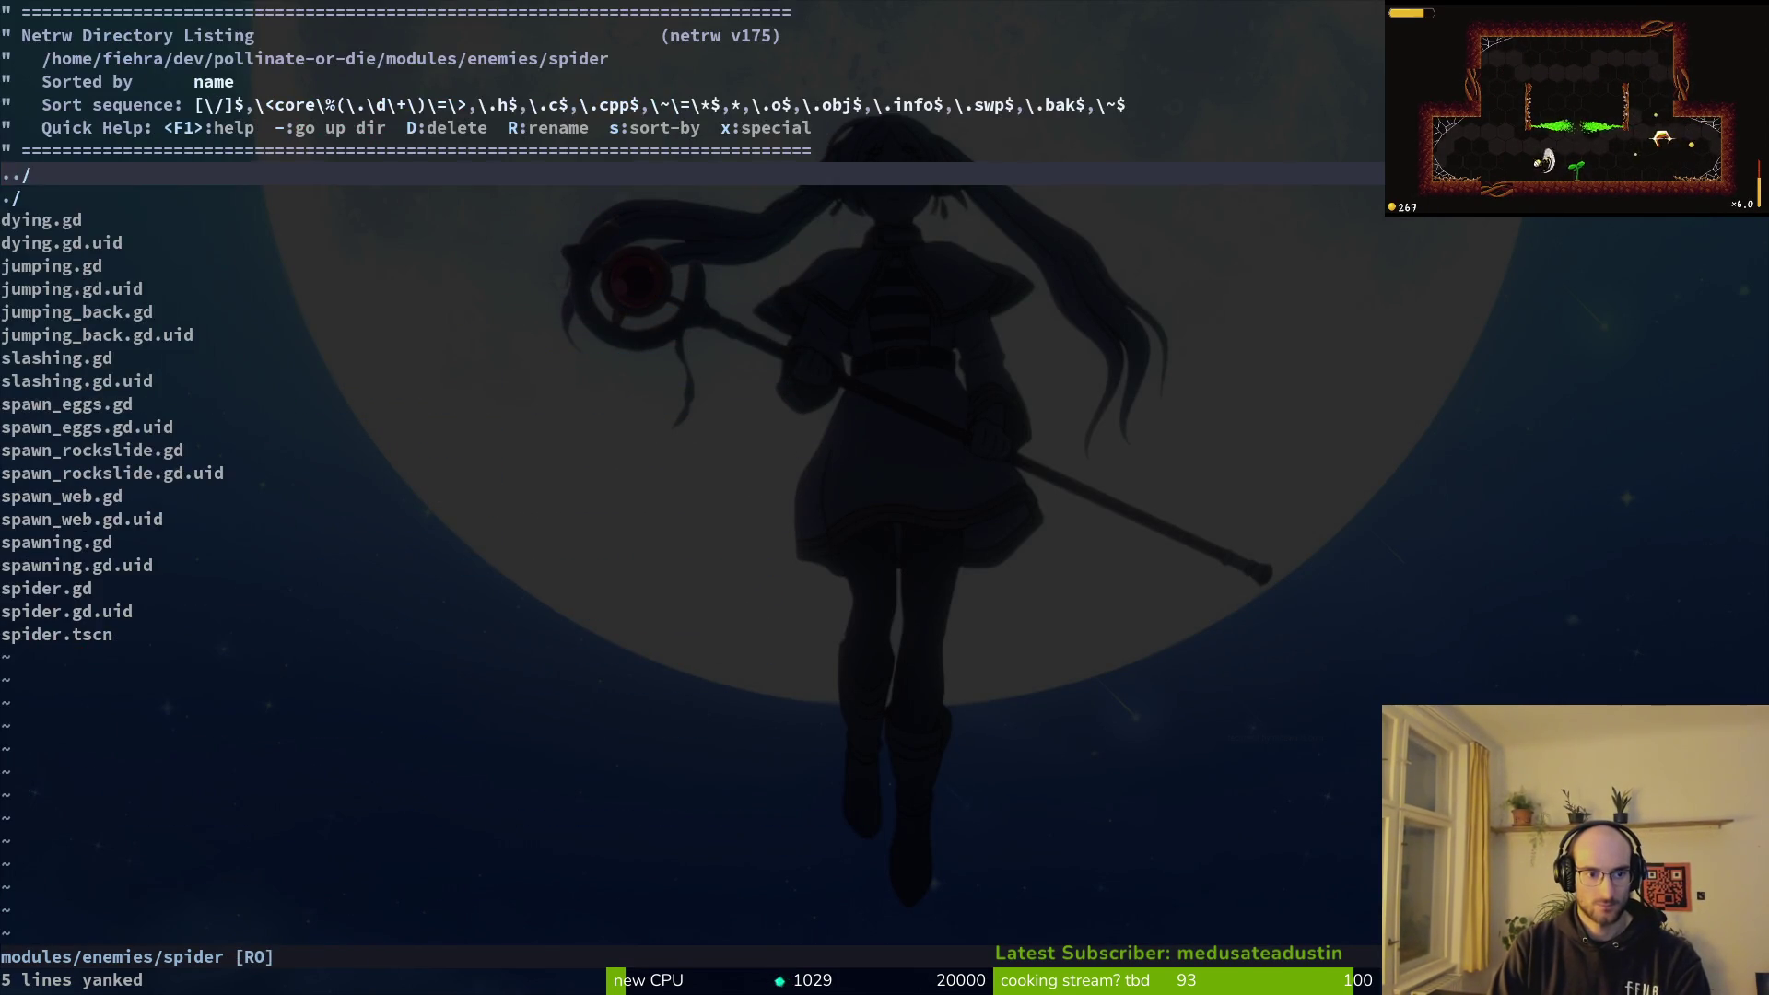
pyautogui.press('Return')
pyautogui.press('space')
pyautogui.press('p')
pyautogui.press('f')
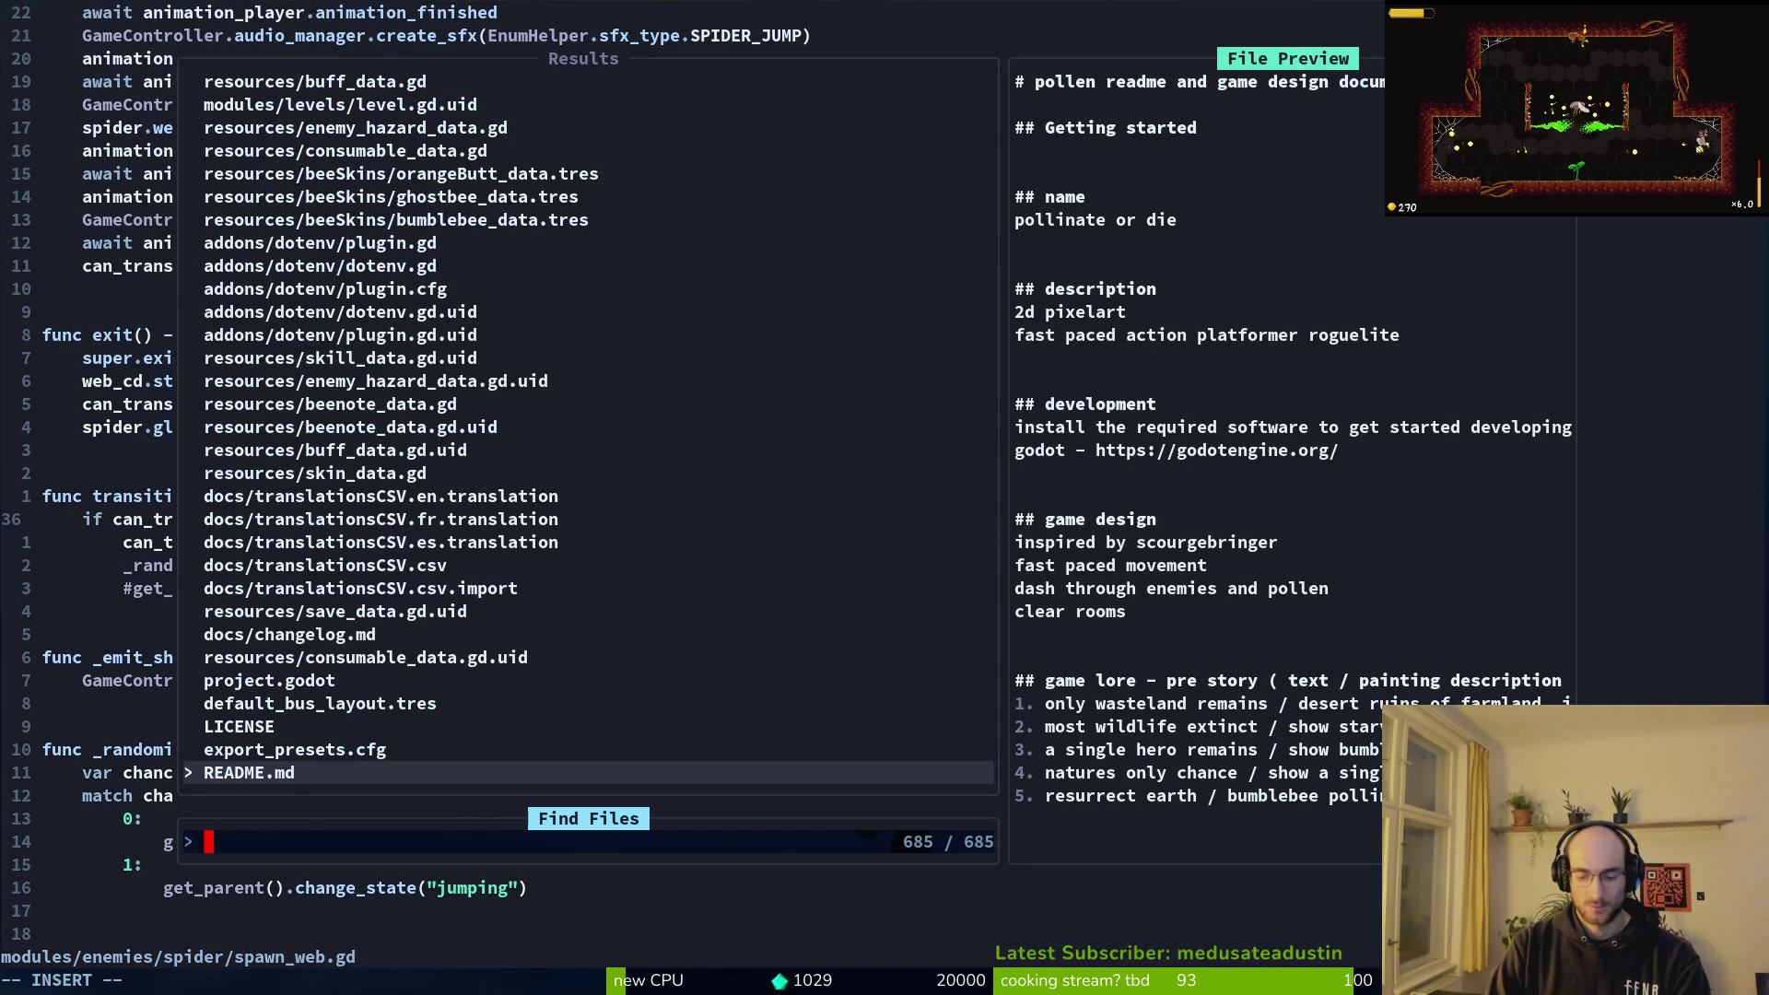
pyautogui.write('slash')
pyautogui.press('Return')
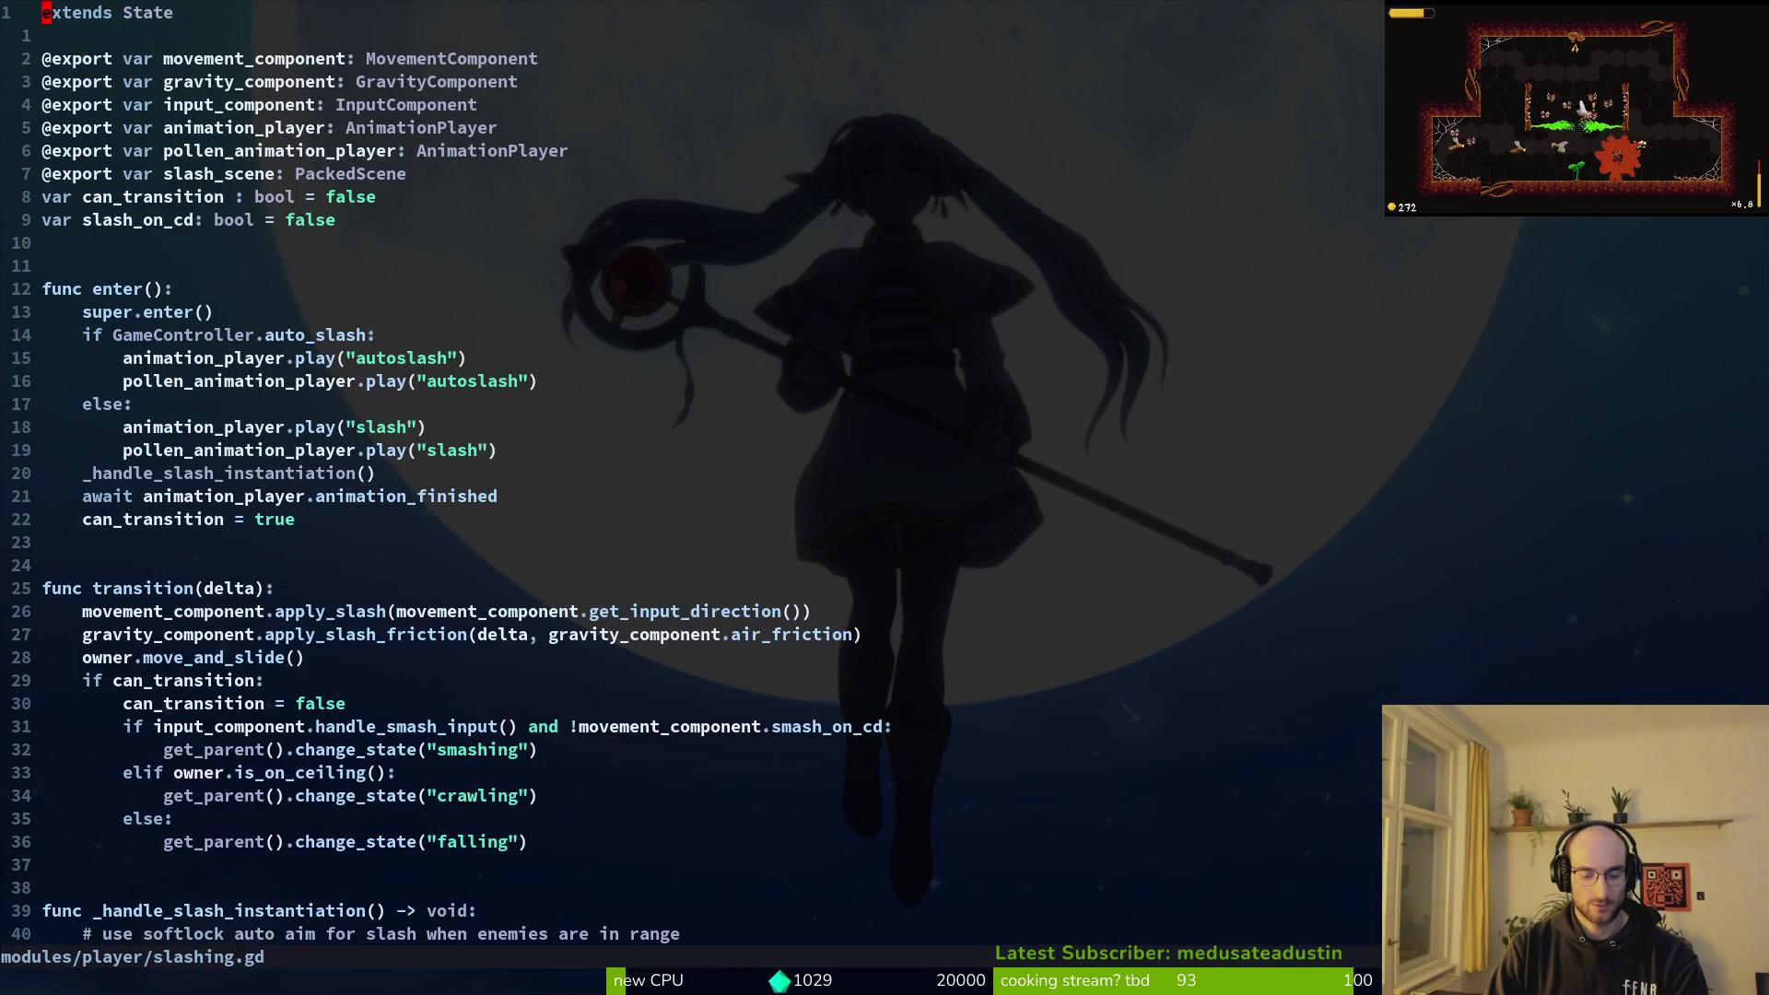
pyautogui.press('space')
pyautogui.write('pfslashing')
pyautogui.press('Up')
pyautogui.press('Return')
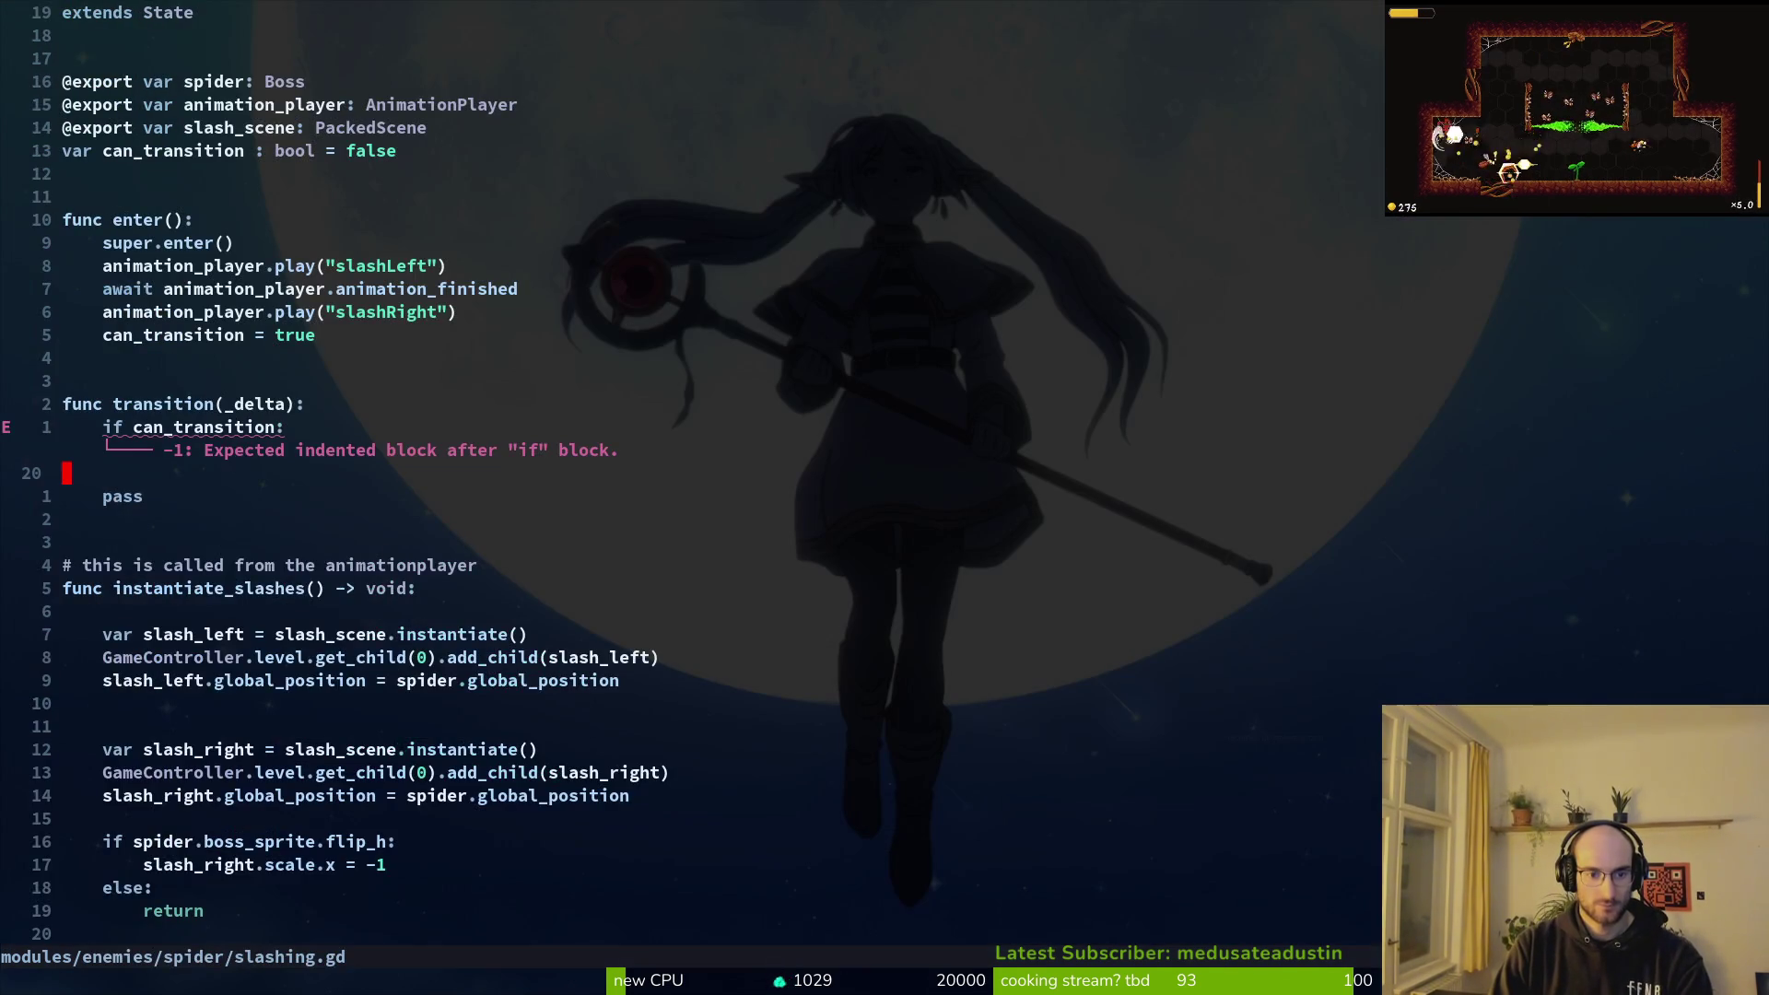
# Step: Paste the if-block into transition(), remove duplicate, blank and pass lines, and save
pyautogui.press('p')
pyautogui.press('k')
pyautogui.press('k')
pyautogui.press('k')
pyautogui.press('k')
pyautogui.press('d')
pyautogui.press('d')
pyautogui.press('u')
pyautogui.press('d')
pyautogui.press('d')
pyautogui.press('d')
pyautogui.press('d')
pyautogui.write(':w')
pyautogui.press('Return')
pyautogui.press('j')
pyautogui.press('j')
pyautogui.press('d')
pyautogui.press('d')
pyautogui.press('k')
pyautogui.press('d')
pyautogui.press('d')
# Step: Review the player's slashing.gd for reference, then return to the spider's slashing.gd
pyautogui.press('k')
pyautogui.press('d')
pyautogui.press('d')
pyautogui.write(':w')
pyautogui.press('Return')
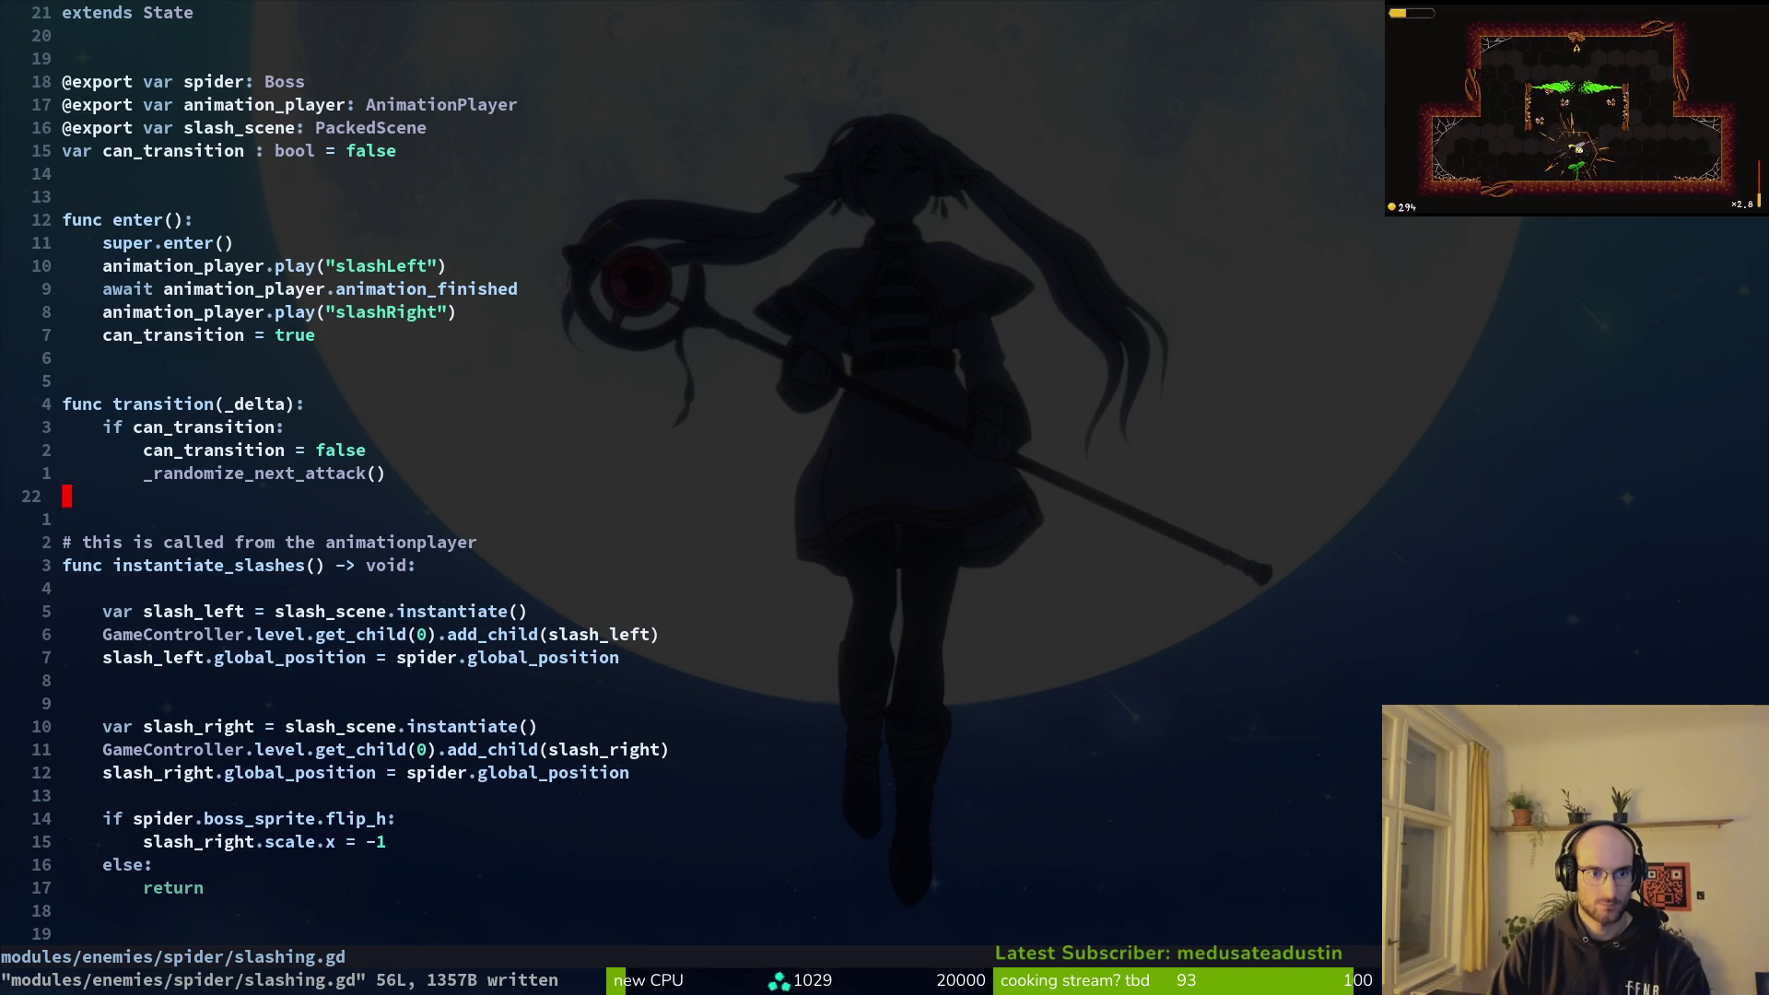
pyautogui.hotkey('ctrl', '6')
pyautogui.hotkey('ctrl', 'd')
pyautogui.hotkey('ctrl', 'd')
pyautogui.press('k')
pyautogui.press('k')
pyautogui.press('k')
pyautogui.hotkey('ctrl', 'u')
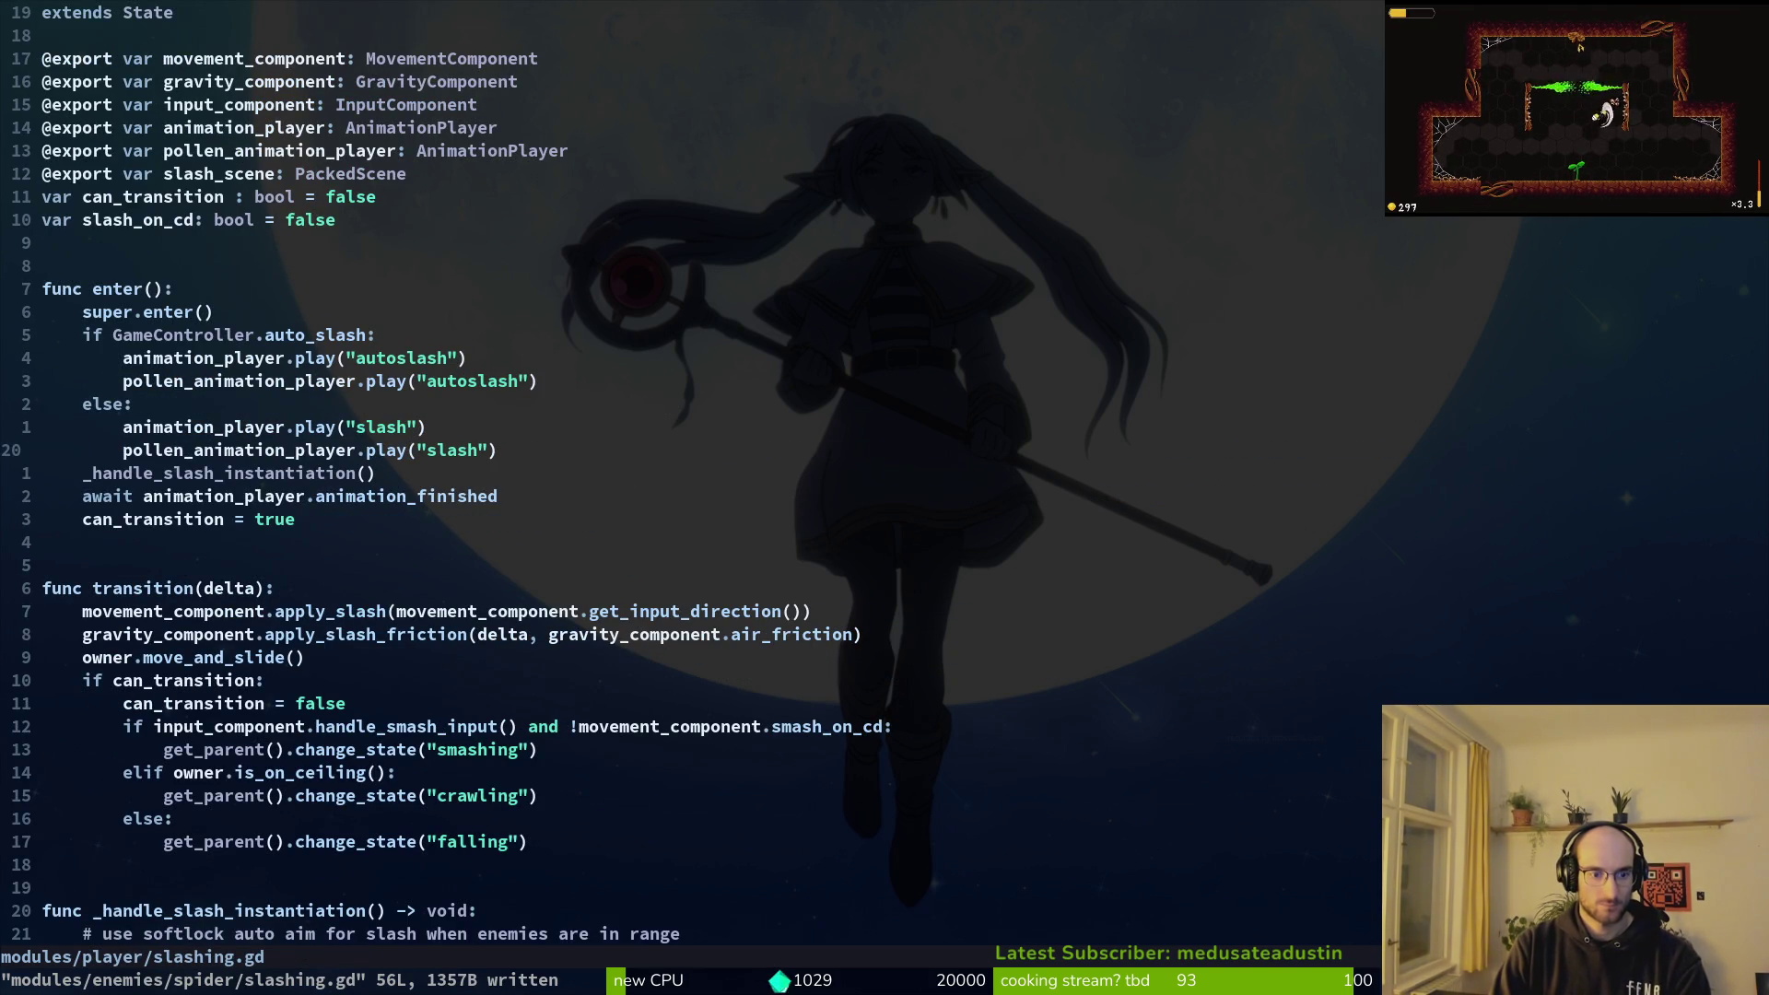
pyautogui.hotkey('ctrl', '6')
# Step: Find and open spawn_web.gd with the project file search
pyautogui.press('space')
pyautogui.press('f')
pyautogui.press('f')
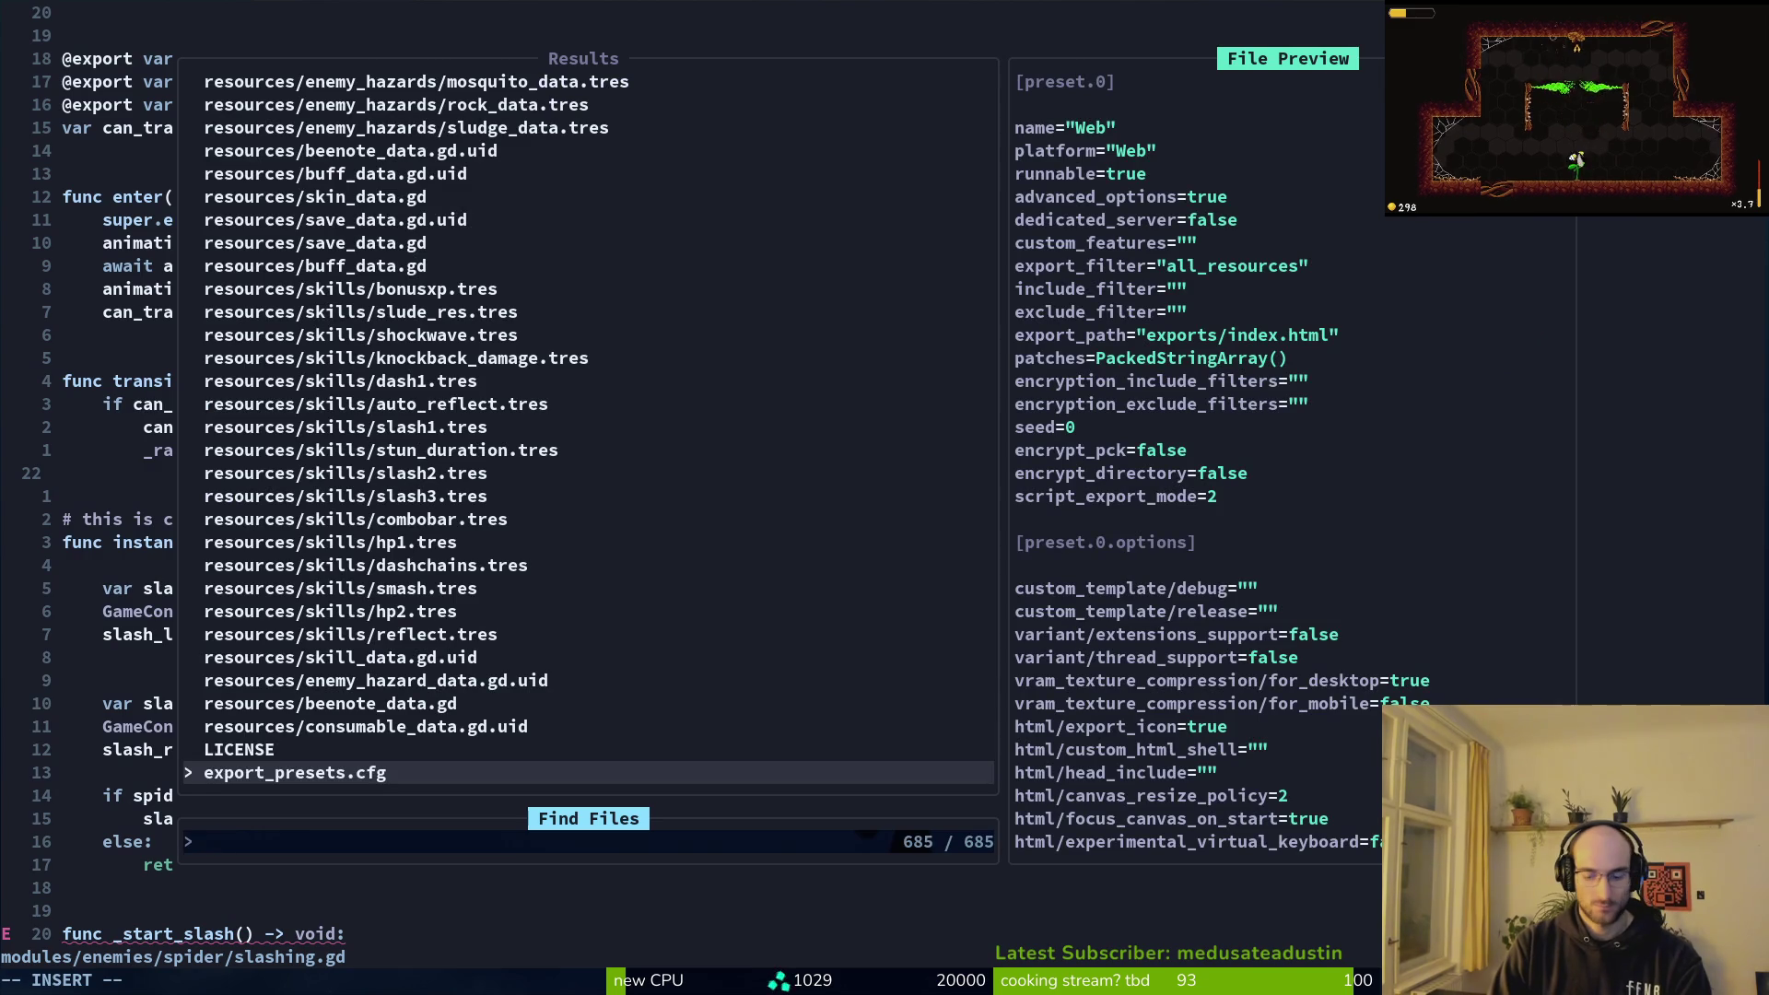
pyautogui.write('spawnweb')
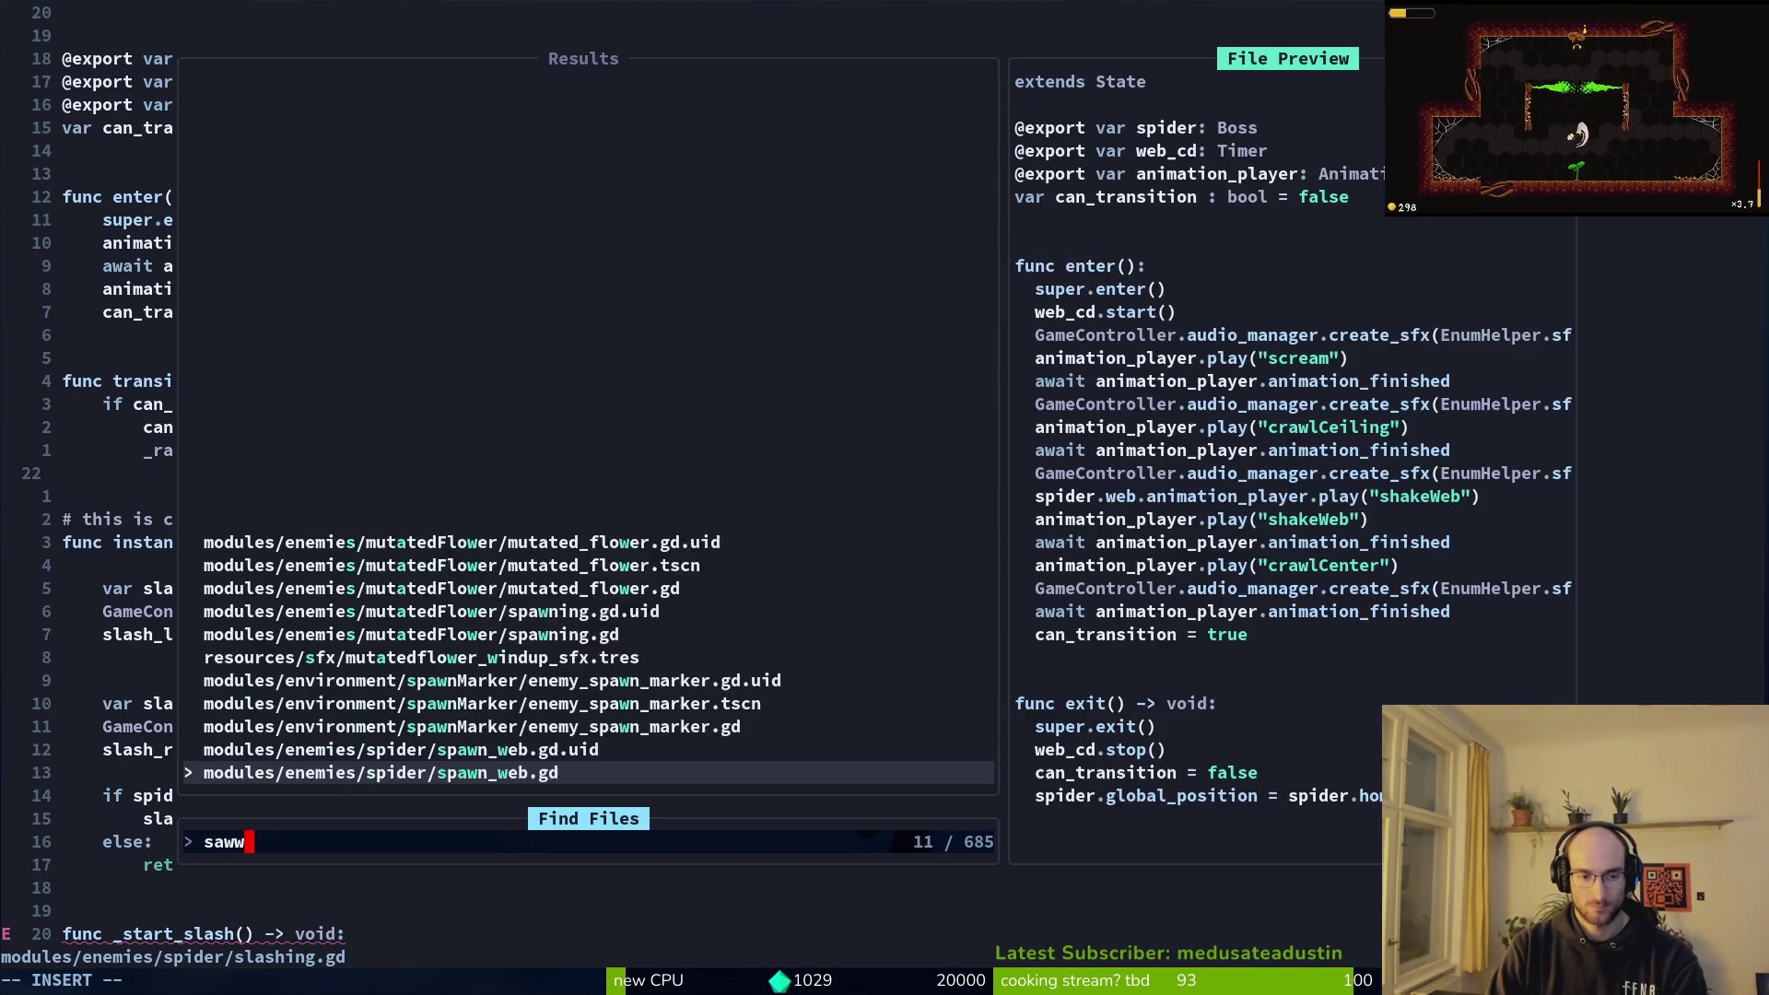
pyautogui.press('Return')
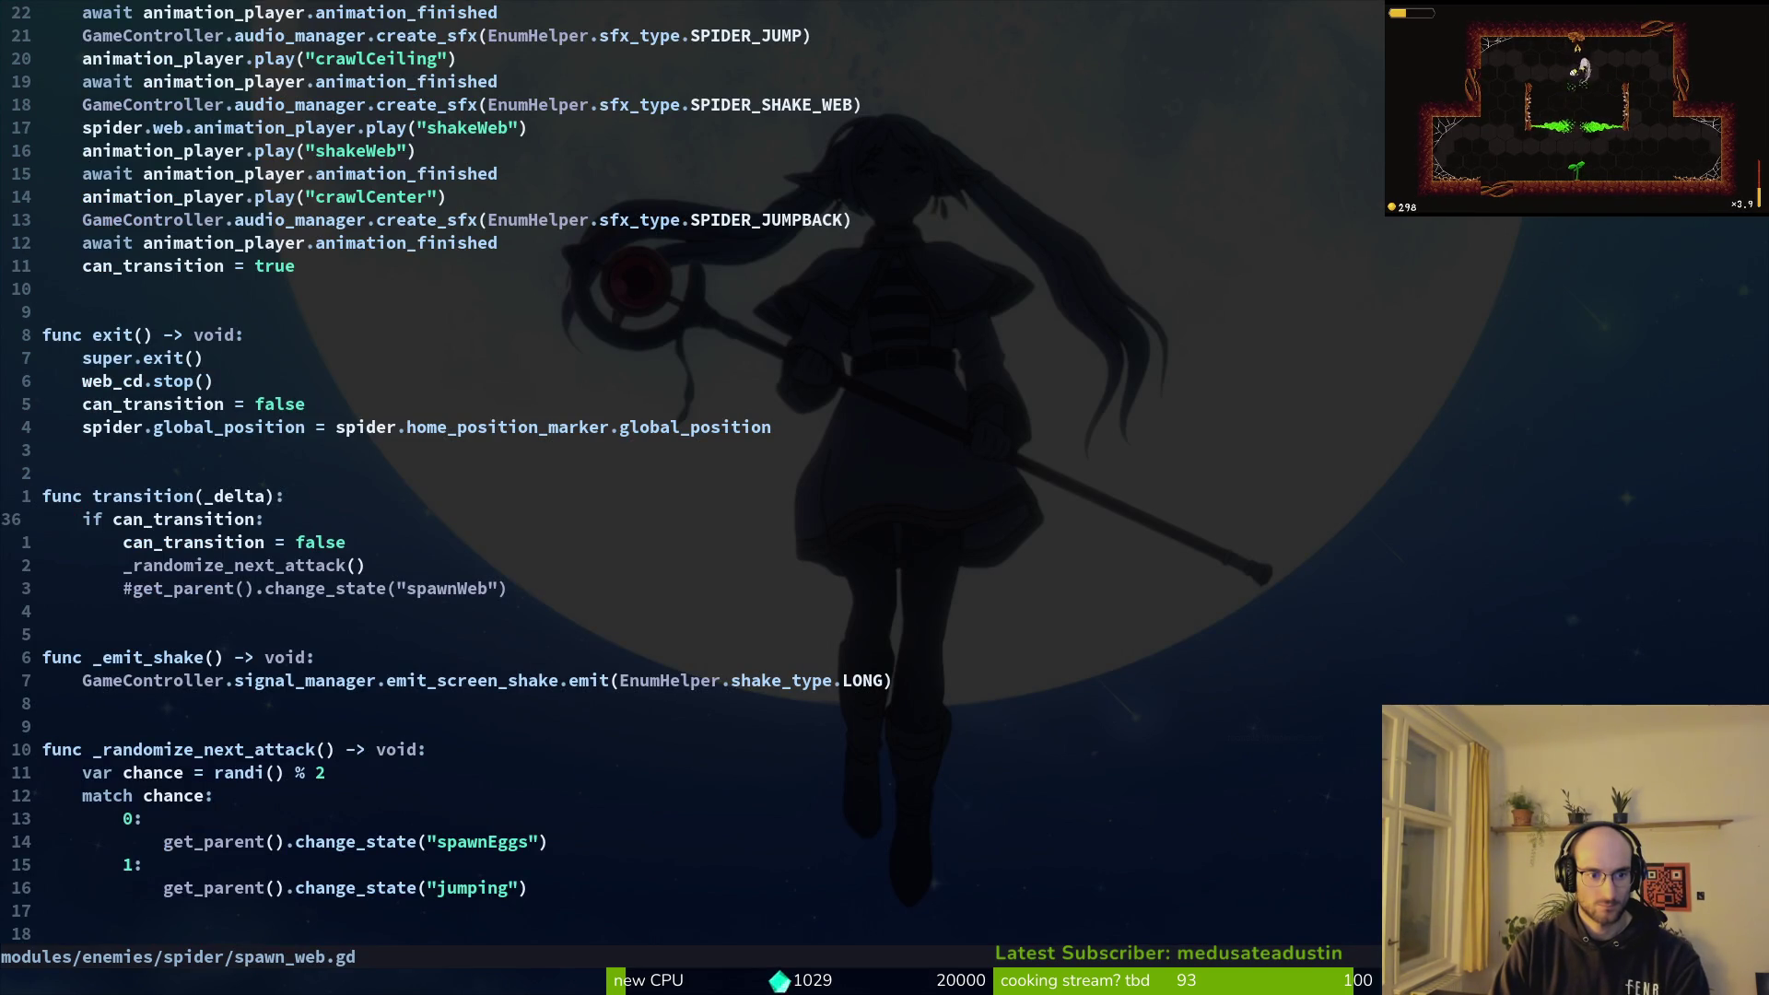
# Step: Copy the _randomize_next_attack function from spawn_web.gd into slashing.gd and save it
pyautogui.write('10jVj')
pyautogui.hotkey('shift', 'g')
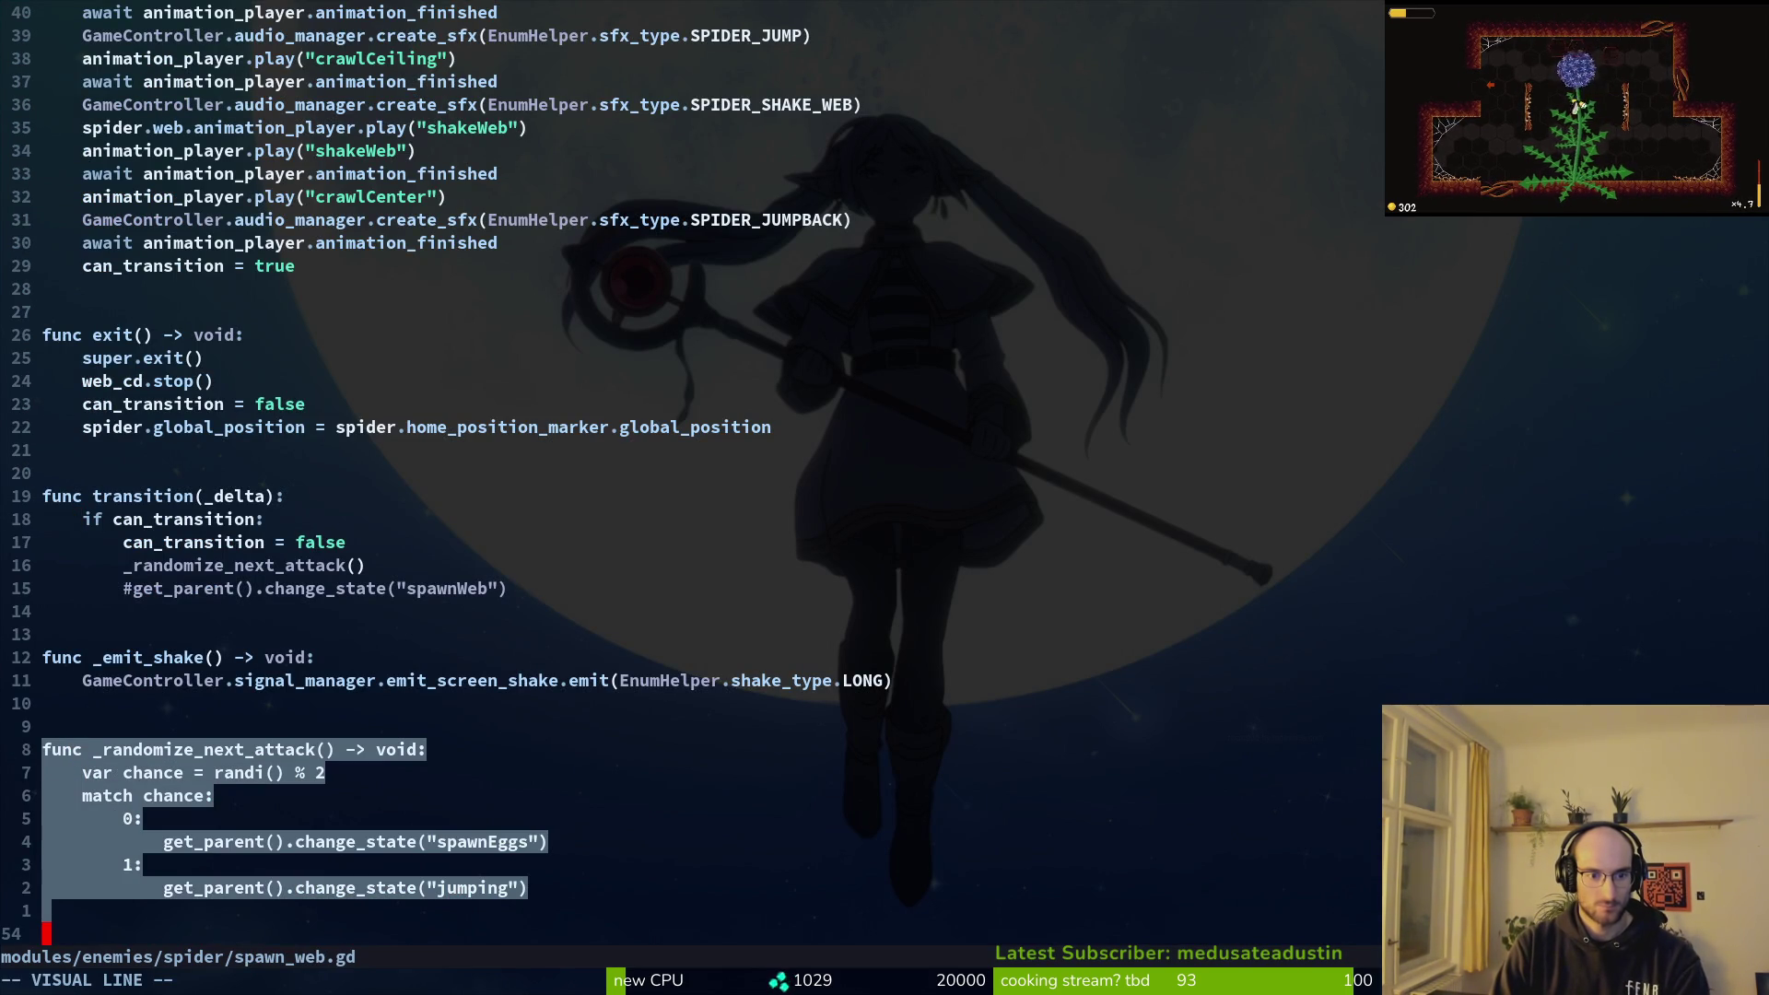
pyautogui.press('y')
pyautogui.hotkey('ctrl', '6')
pyautogui.press('p')
pyautogui.press('k')
pyautogui.press('o')
pyautogui.press('Escape')
pyautogui.write(':w')
pyautogui.press('Return')
# Step: Raise the random roll in _randomize_next_attack from randi() % 2 to % 3
pyautogui.press('j')
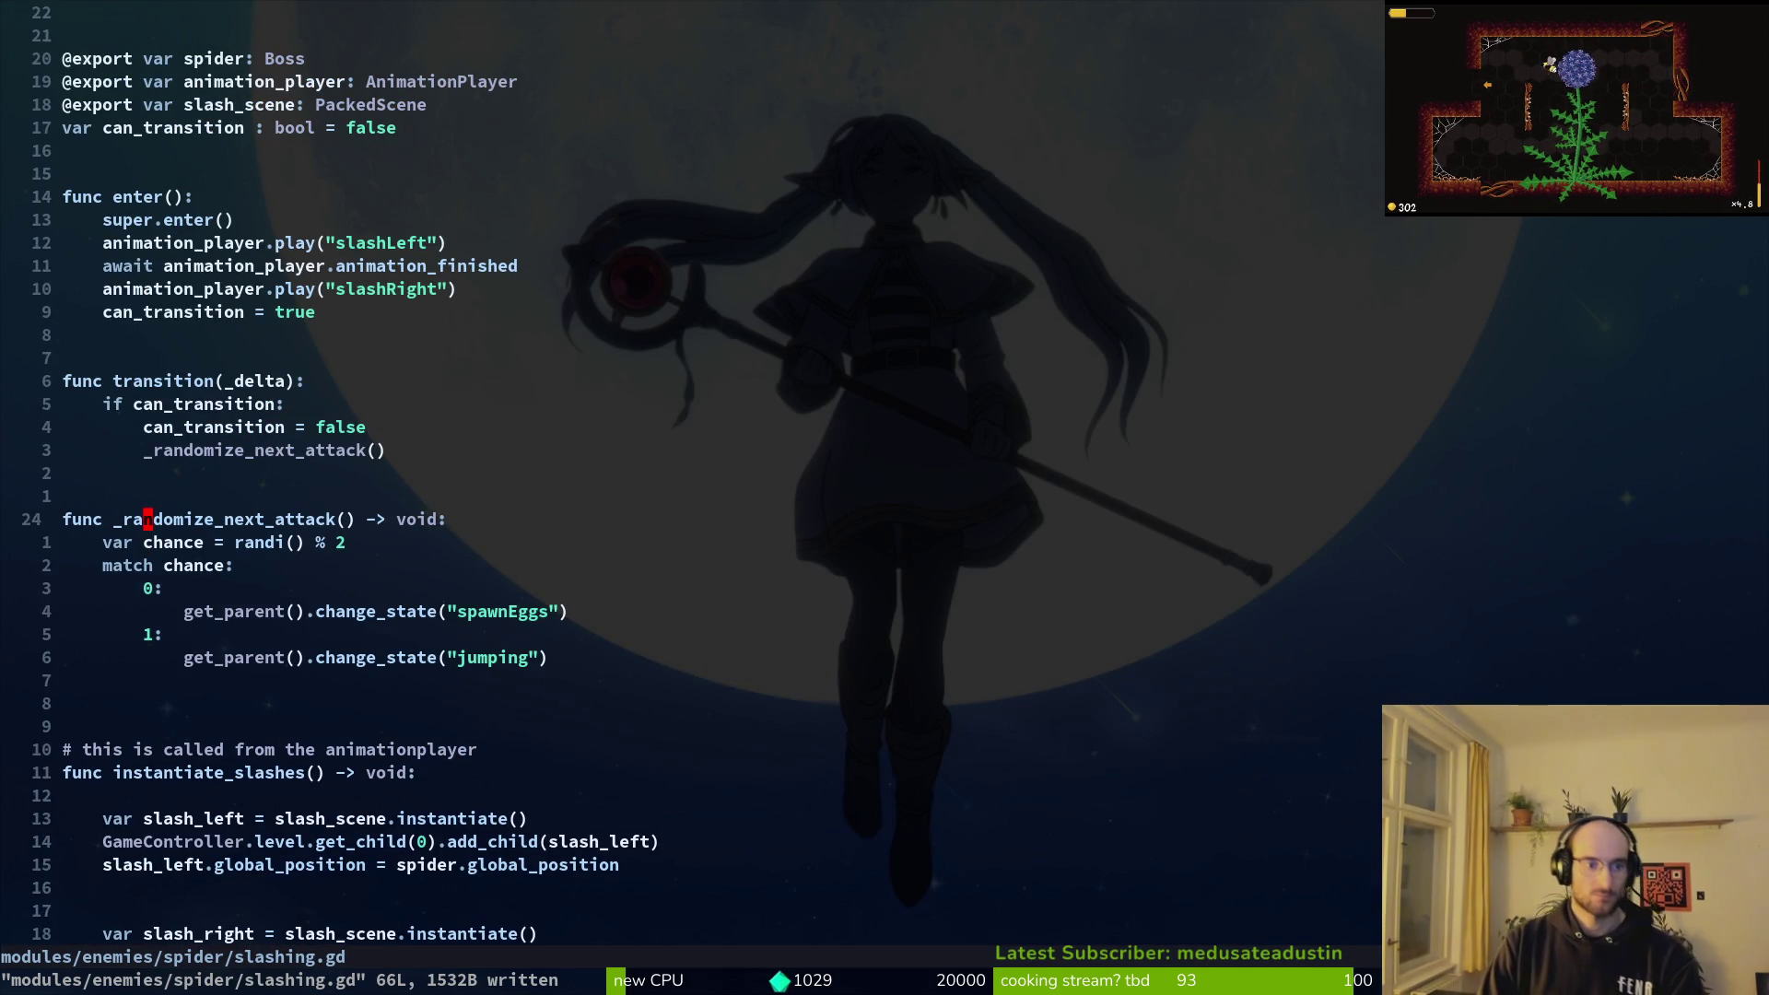
pyautogui.press('j')
pyautogui.press('j')
pyautogui.press('j')
pyautogui.press('j')
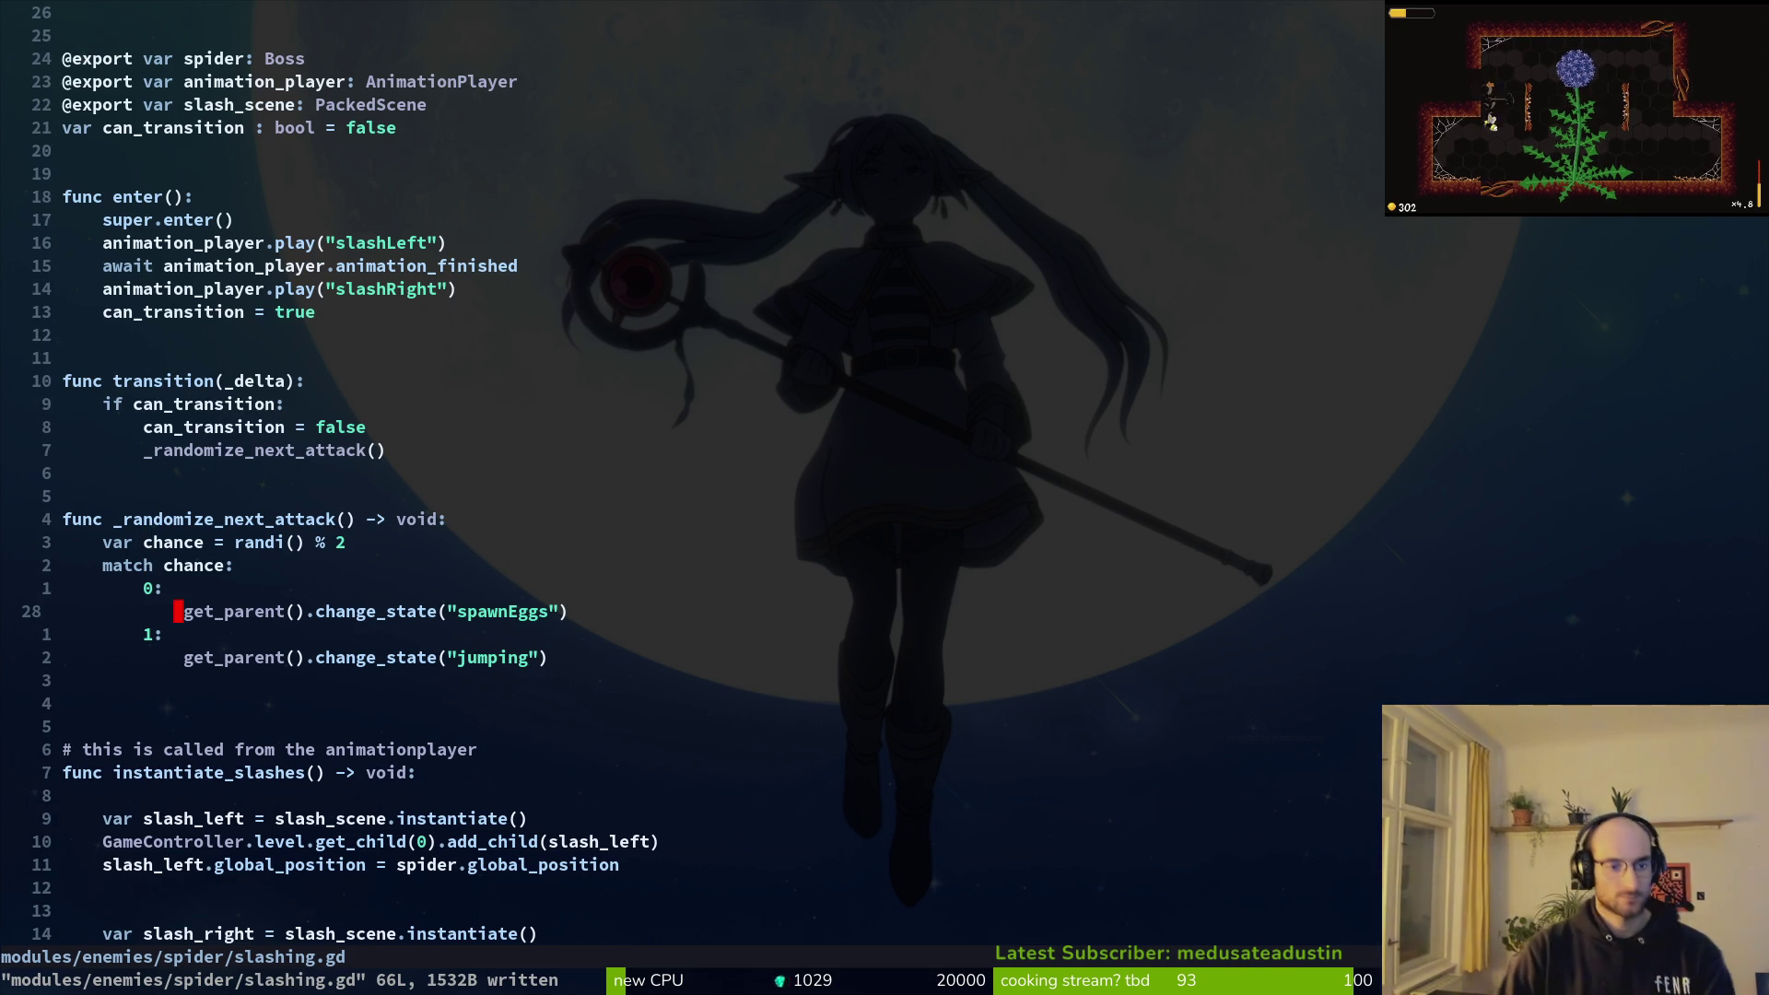
pyautogui.press('q')
pyautogui.press('q')
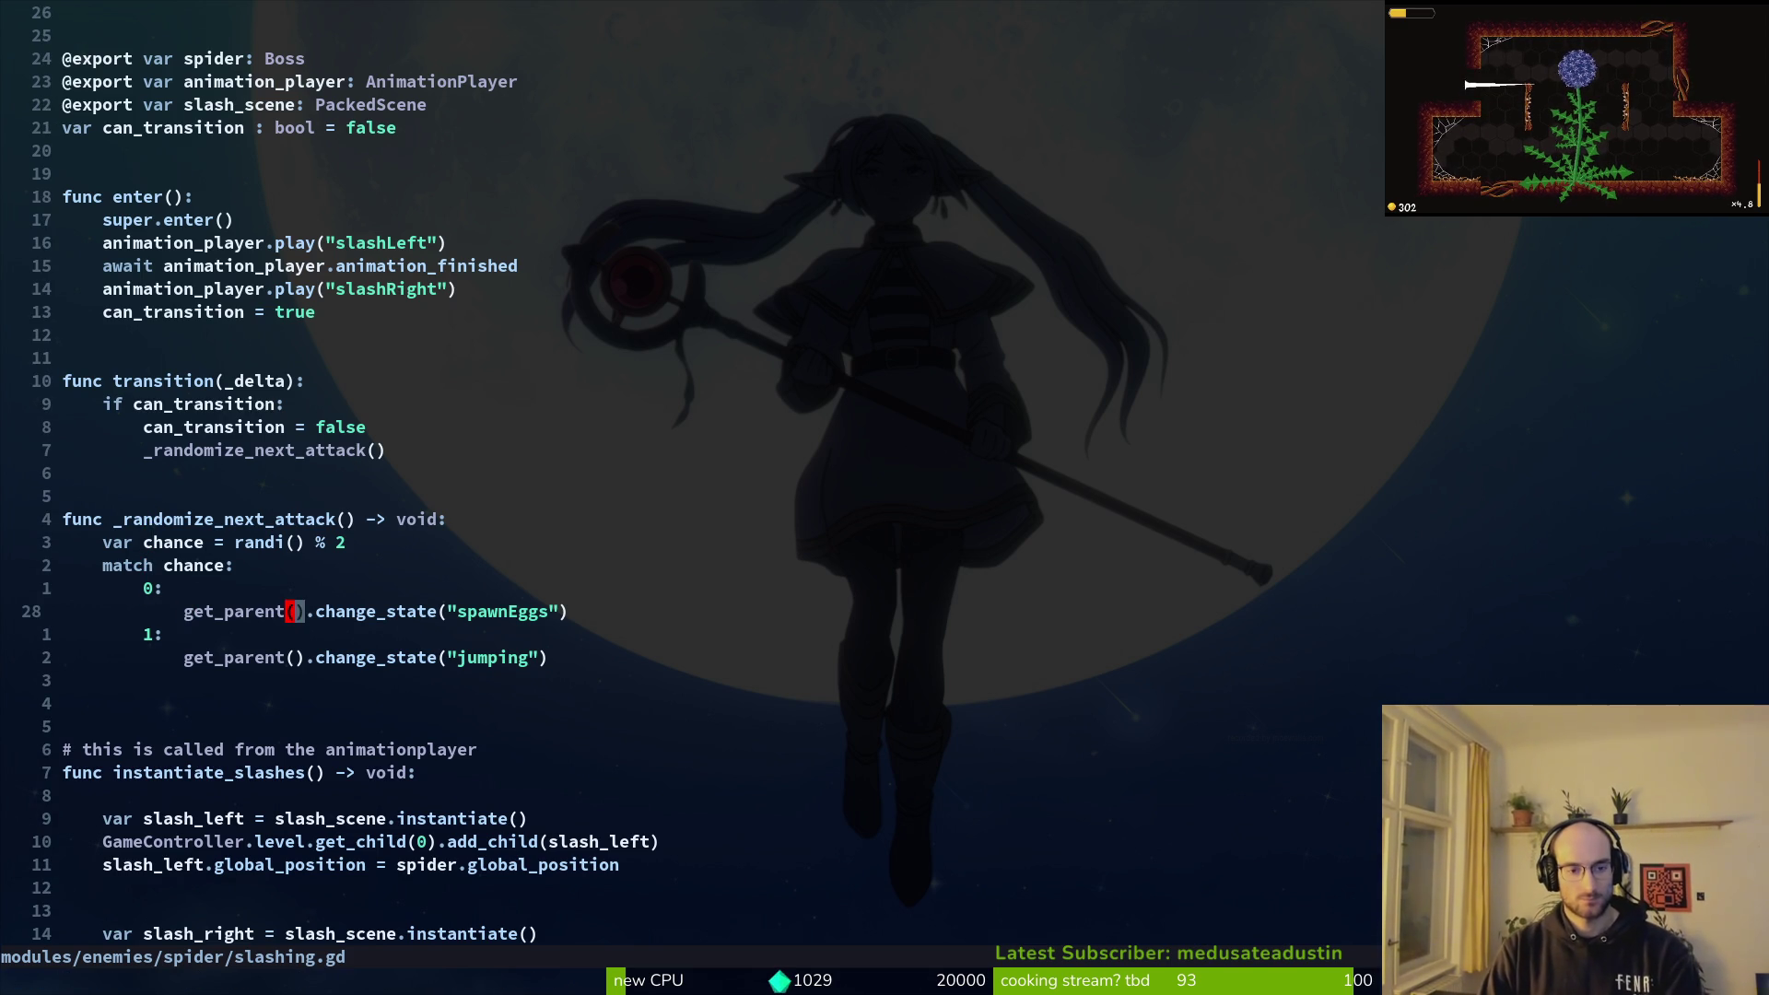
pyautogui.press('w')
pyautogui.press('w')
pyautogui.press('k')
pyautogui.press('k')
pyautogui.press('k')
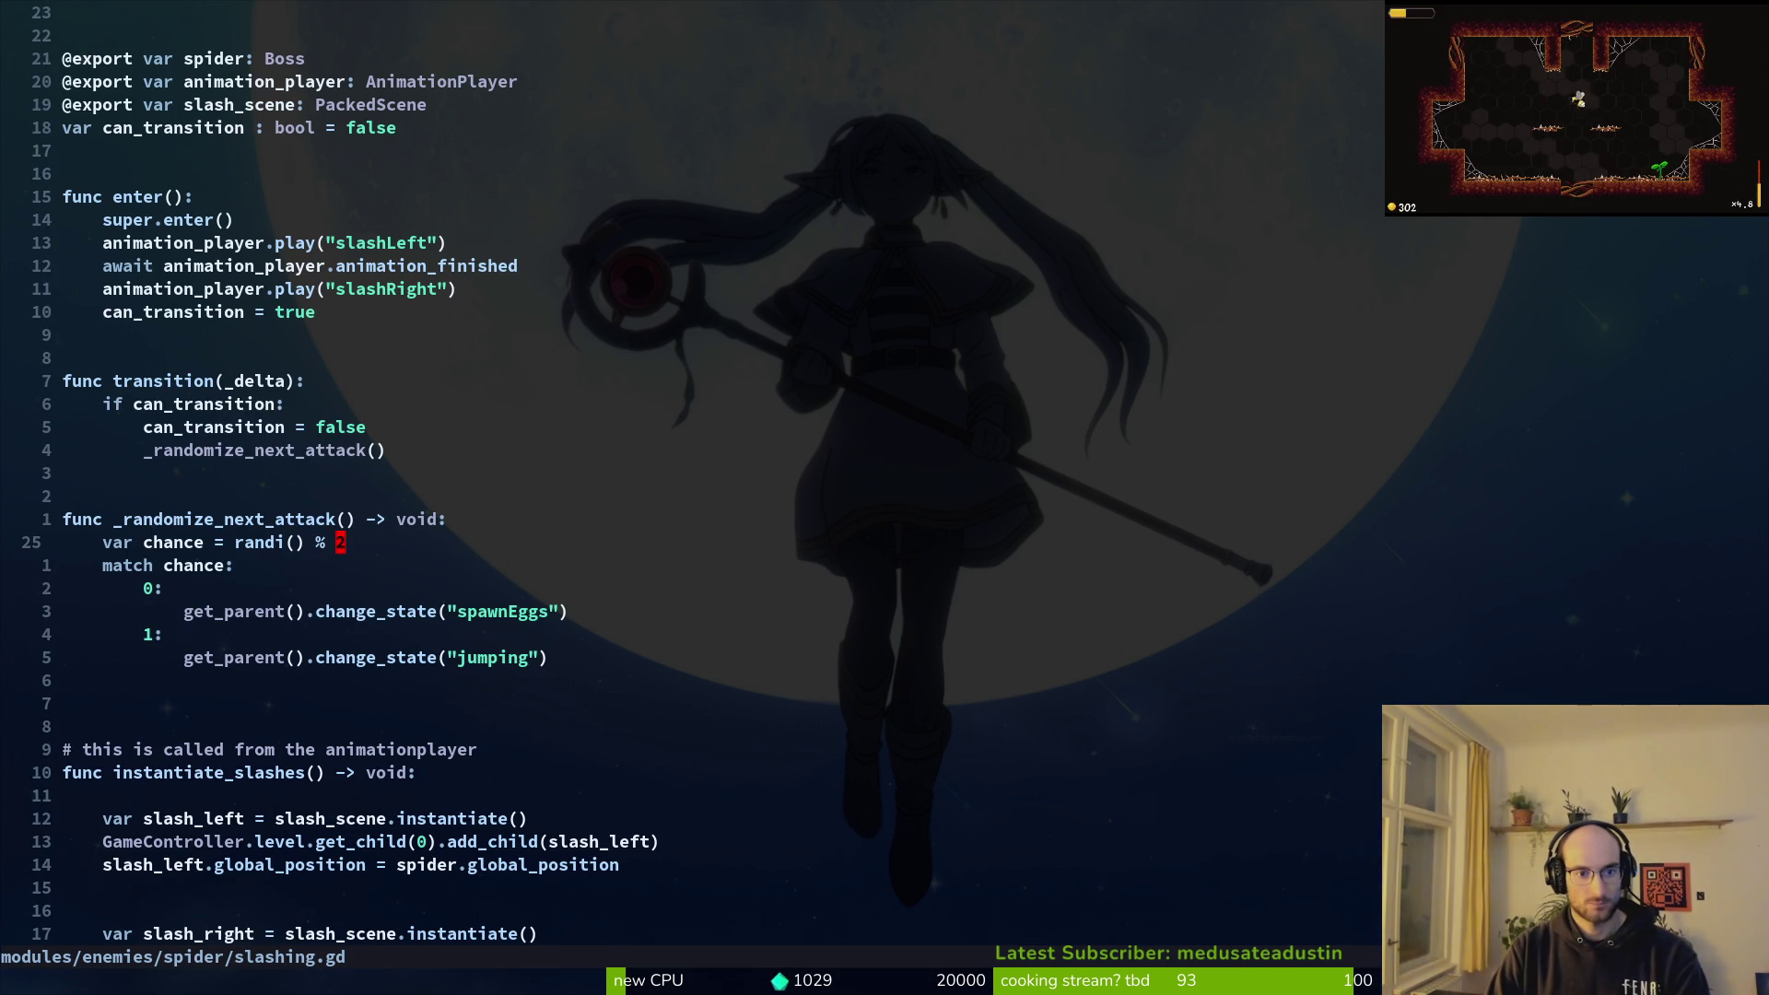
pyautogui.hotkey('ctrl', 'a')
# Step: Duplicate the jumping case as a new case 2 and save slashing.gd
pyautogui.press('j')
pyautogui.press('j')
pyautogui.press('j')
pyautogui.press('j')
pyautogui.press('V')
pyautogui.press('j')
pyautogui.press('y')
pyautogui.press('j')
pyautogui.press('j')
pyautogui.write('Pw')
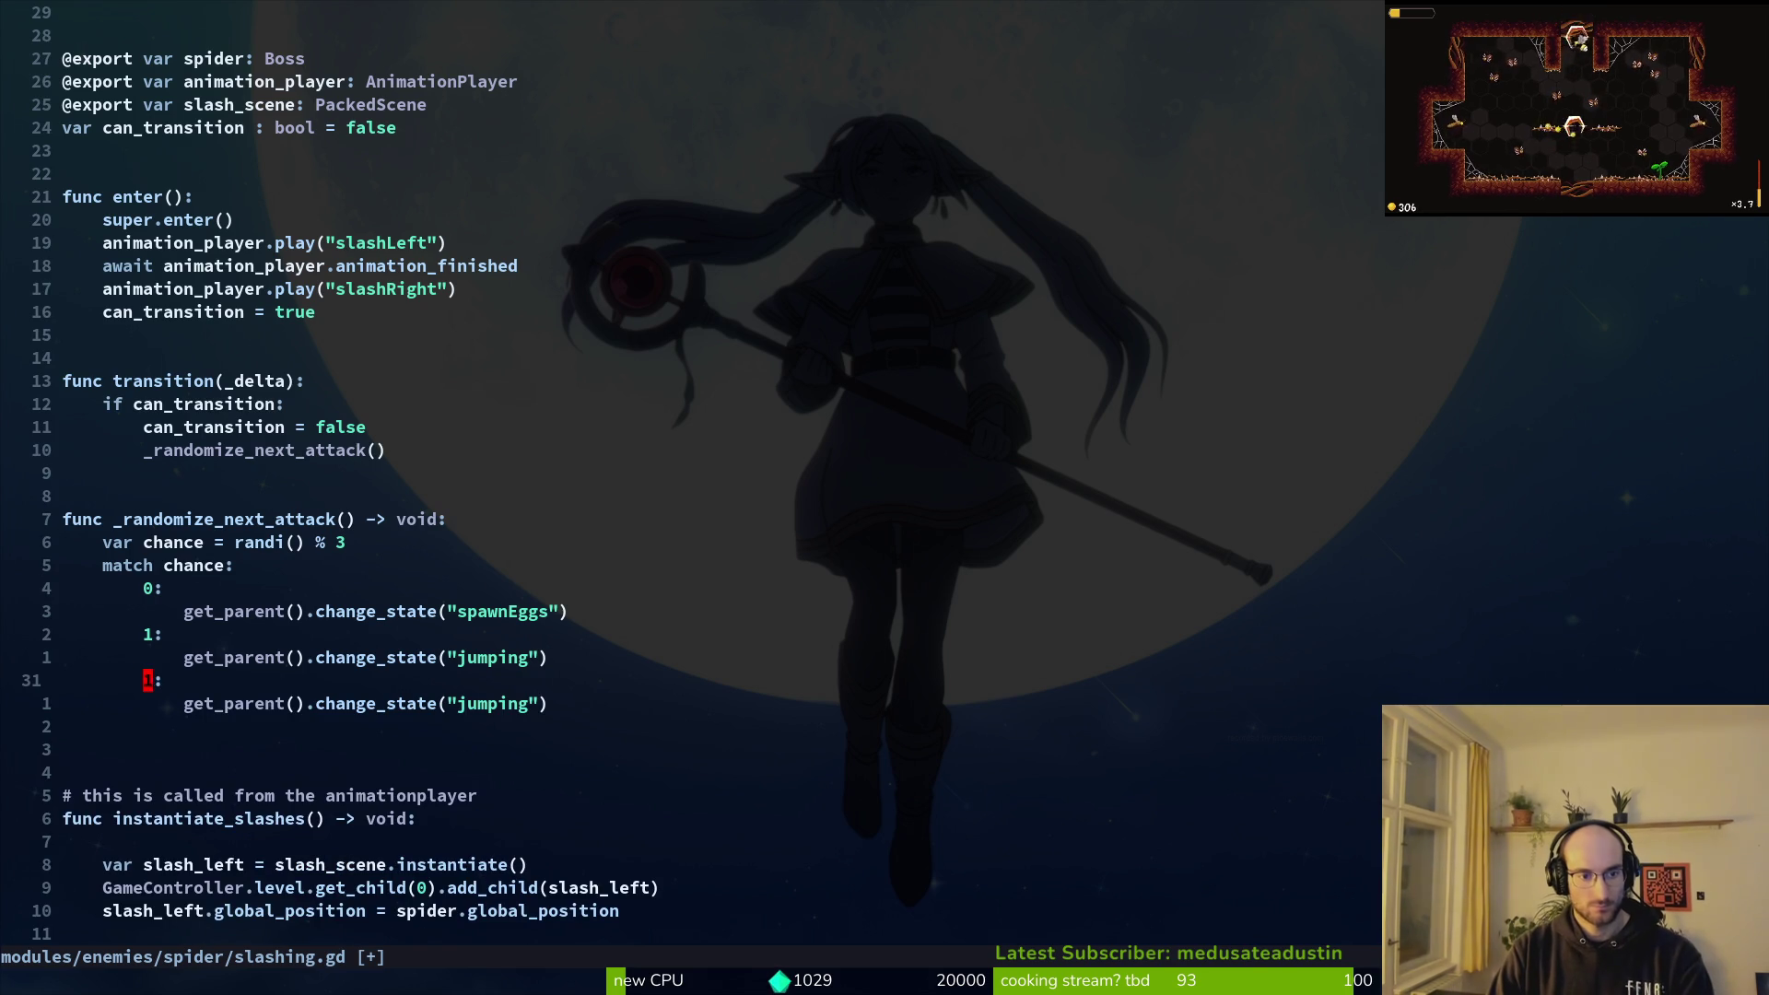
pyautogui.write('2')
pyautogui.press('Escape')
pyautogui.write(':w')
pyautogui.press('Return')
pyautogui.press('Return')
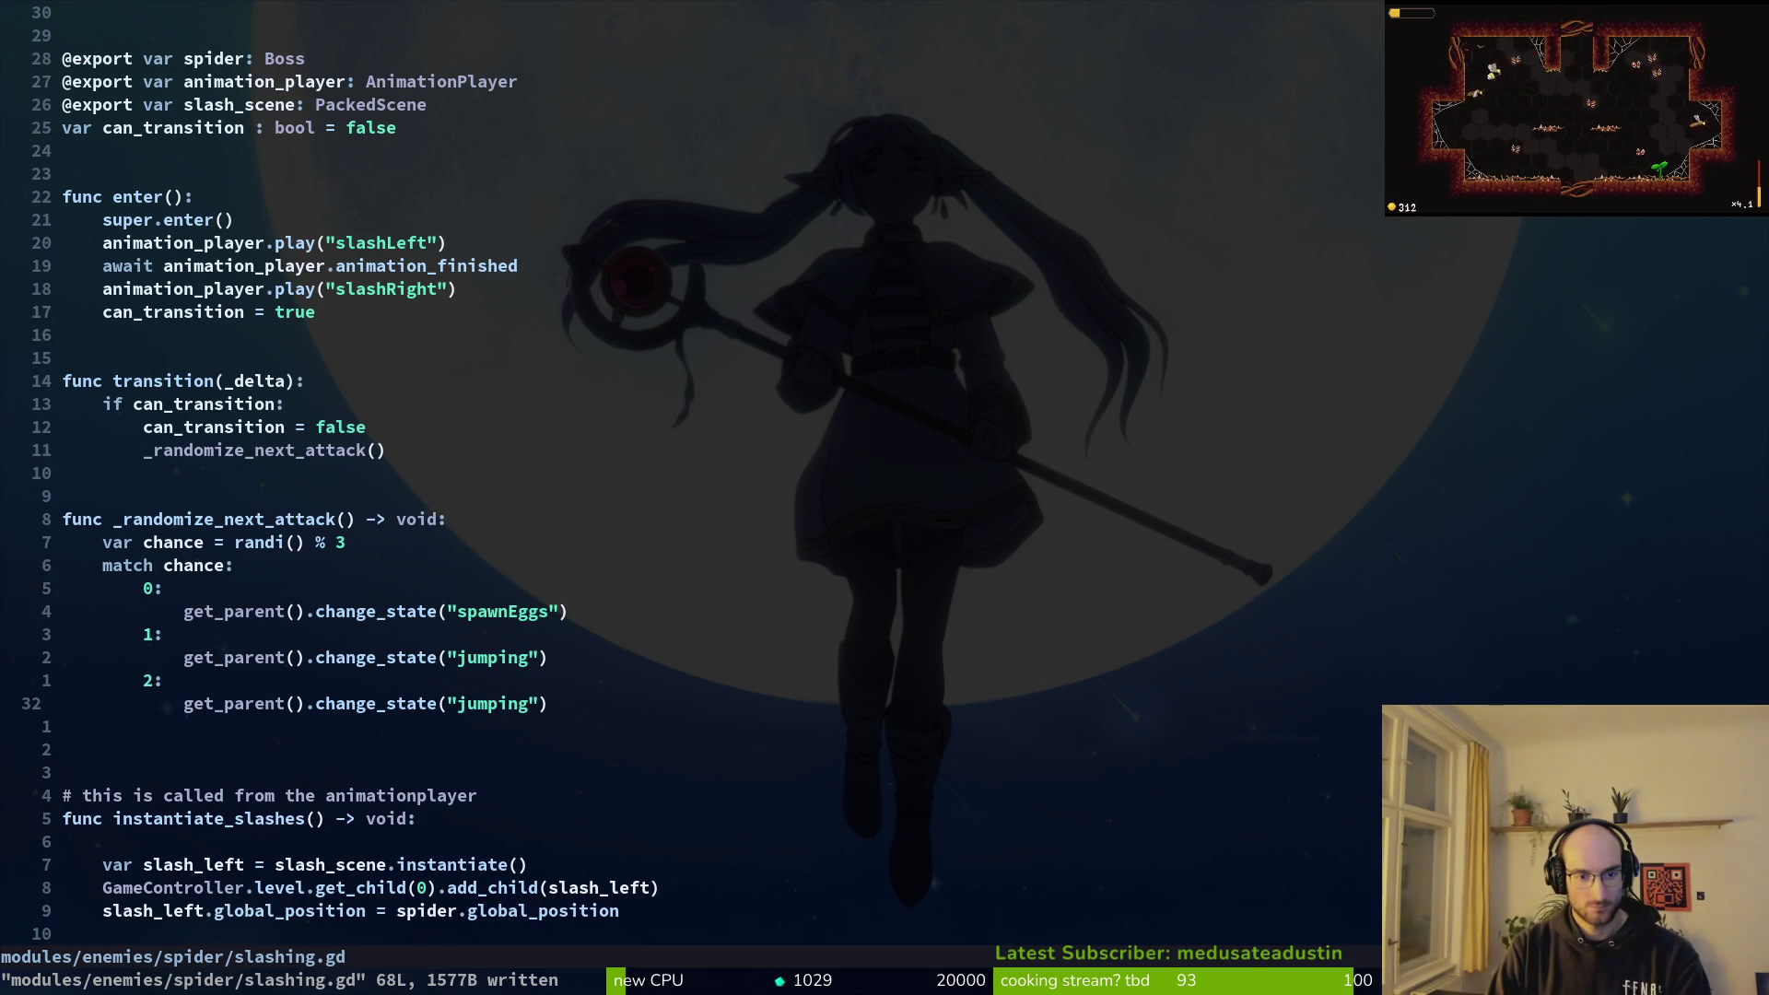
# Step: Change case 2's state name from "jumping" to "spawnWeb" and save slashing.gd
pyautogui.press('c')
pyautogui.press('i')
pyautogui.press('"')
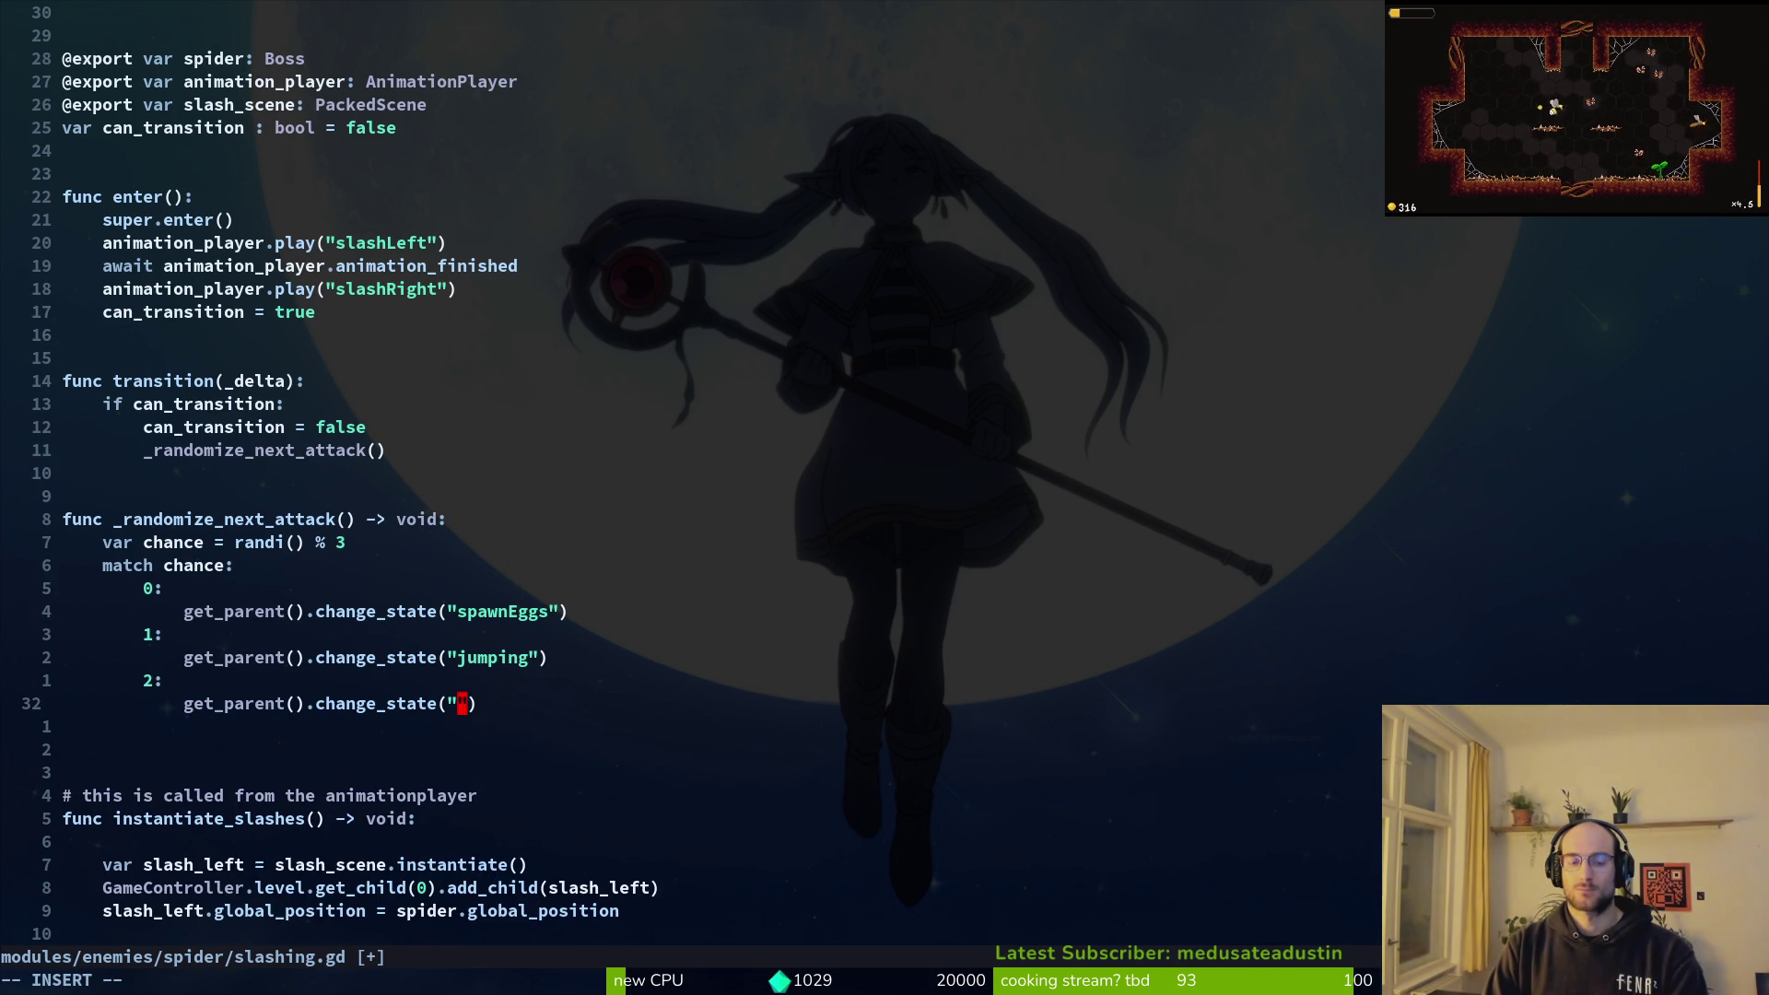
pyautogui.write('spawn')
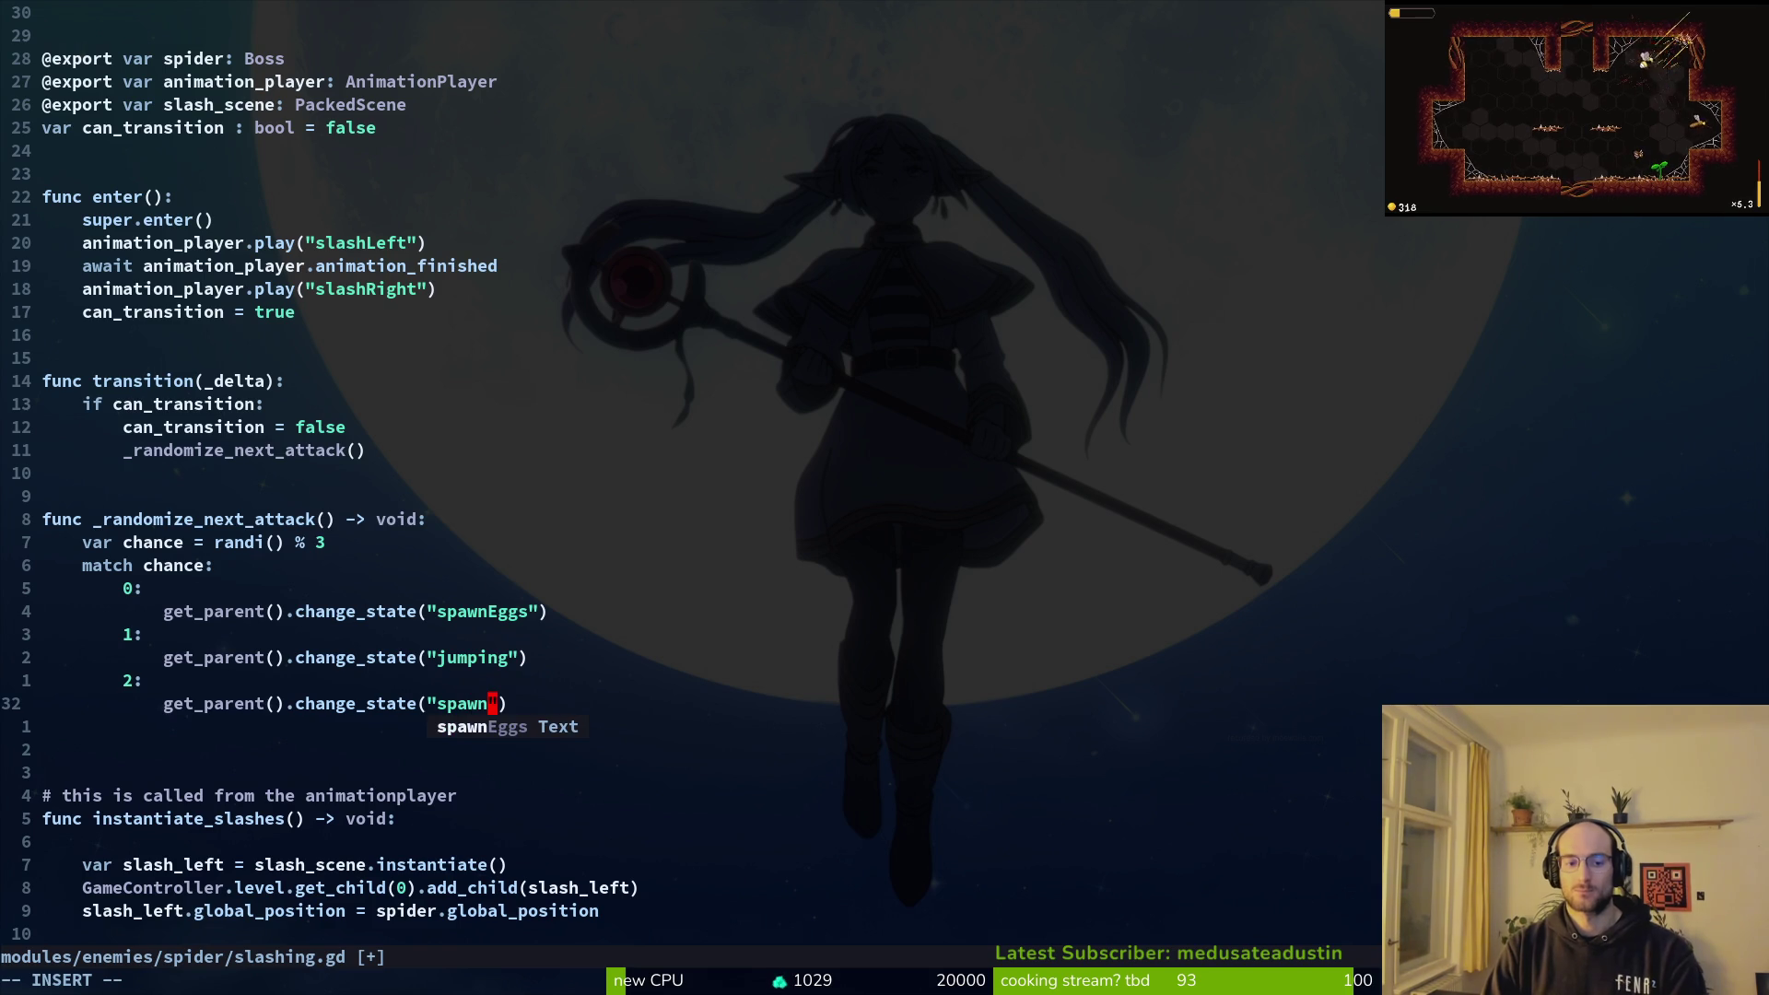
pyautogui.write('We')
pyautogui.press('Escape')
pyautogui.write(':w')
pyautogui.press('Return')
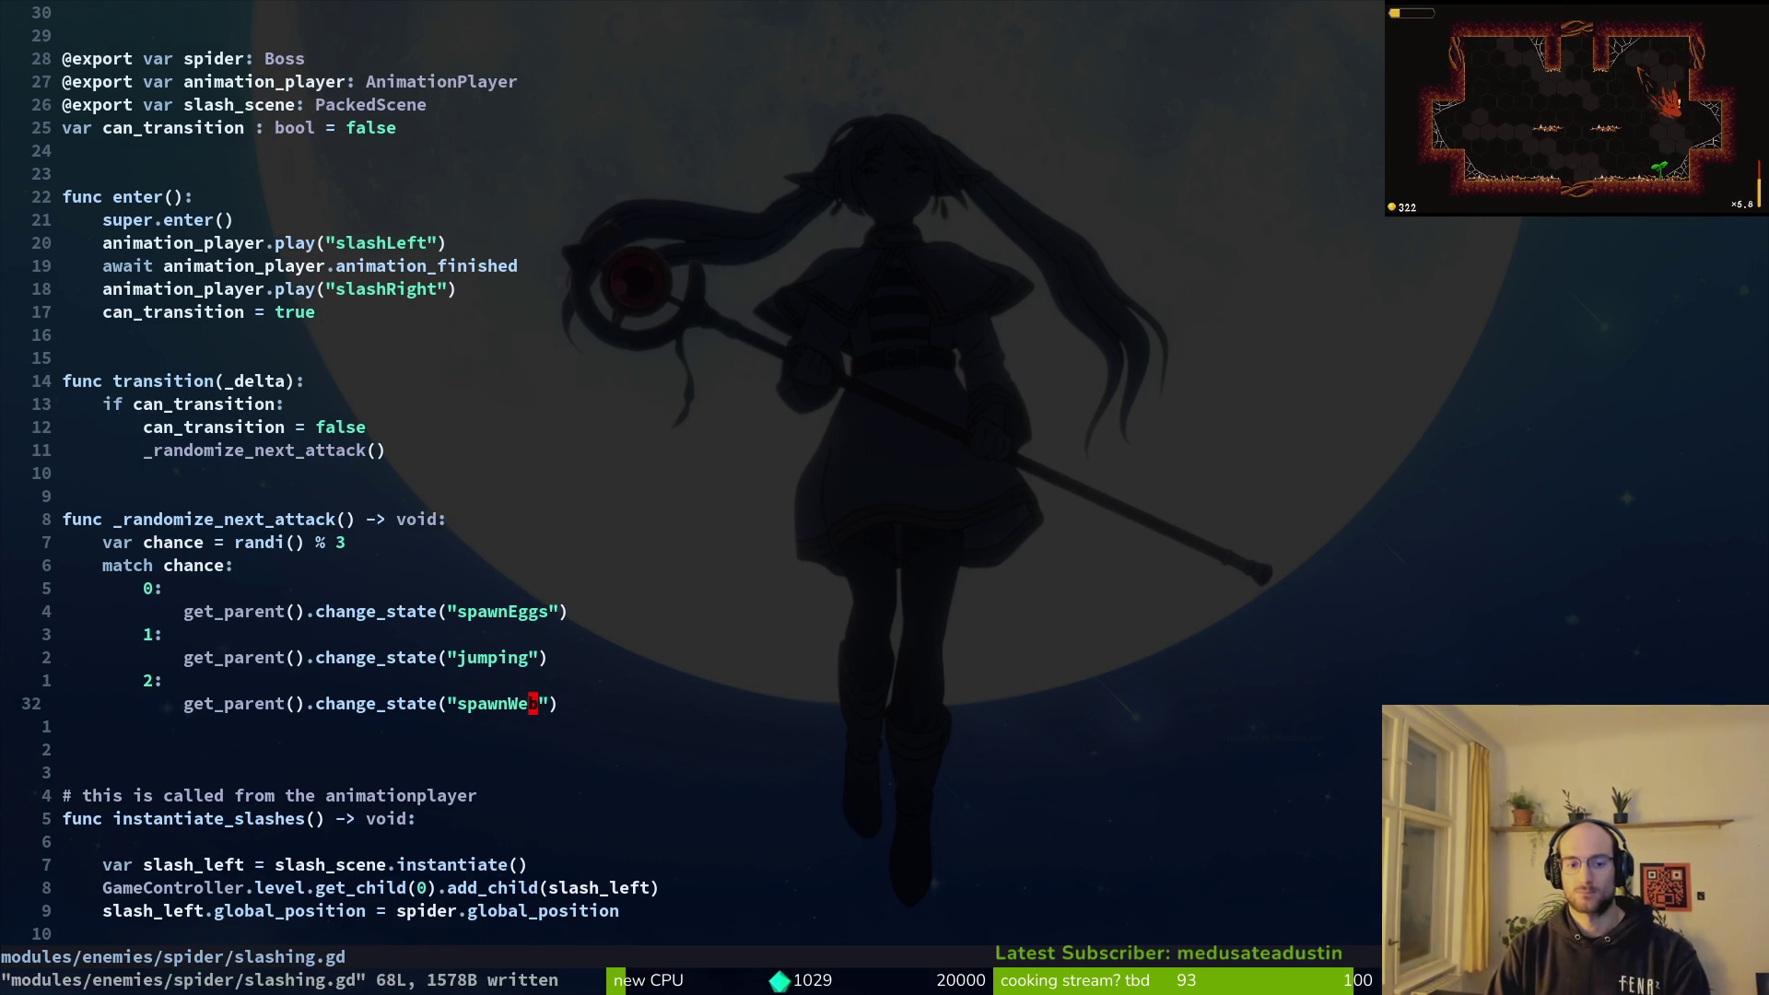
pyautogui.hotkey('alt', 'Tab')
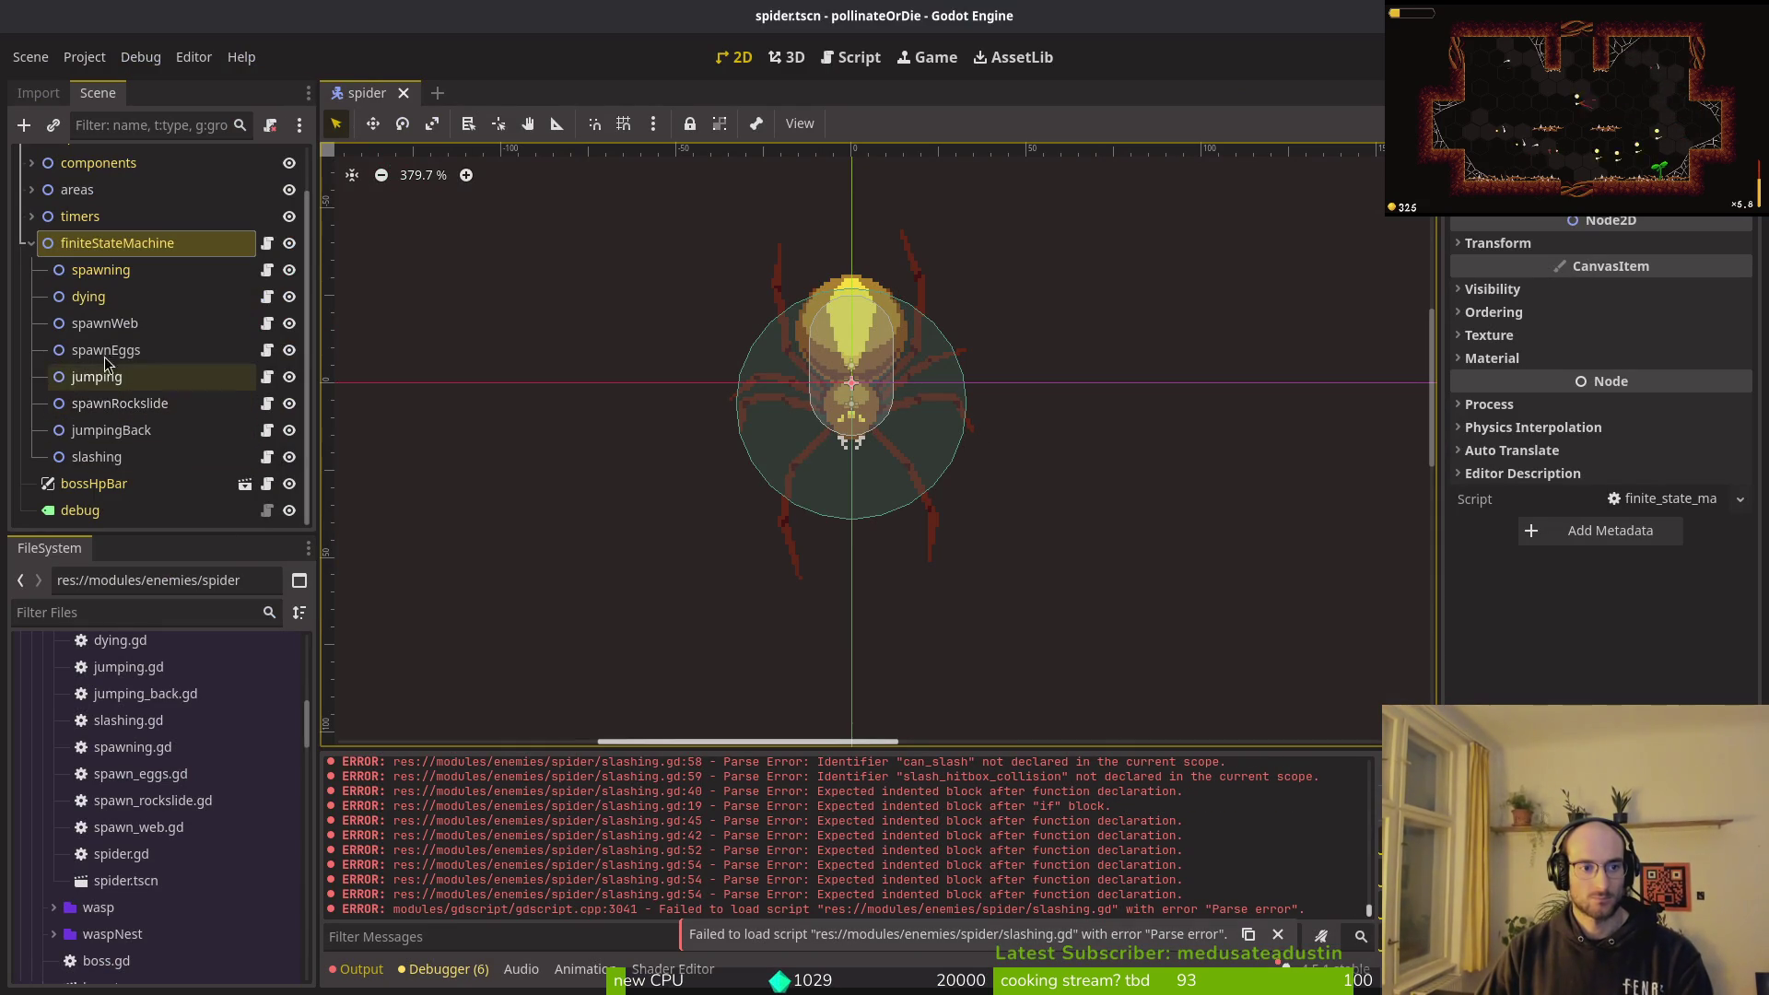
pyautogui.hotkey('alt', 'Tab')
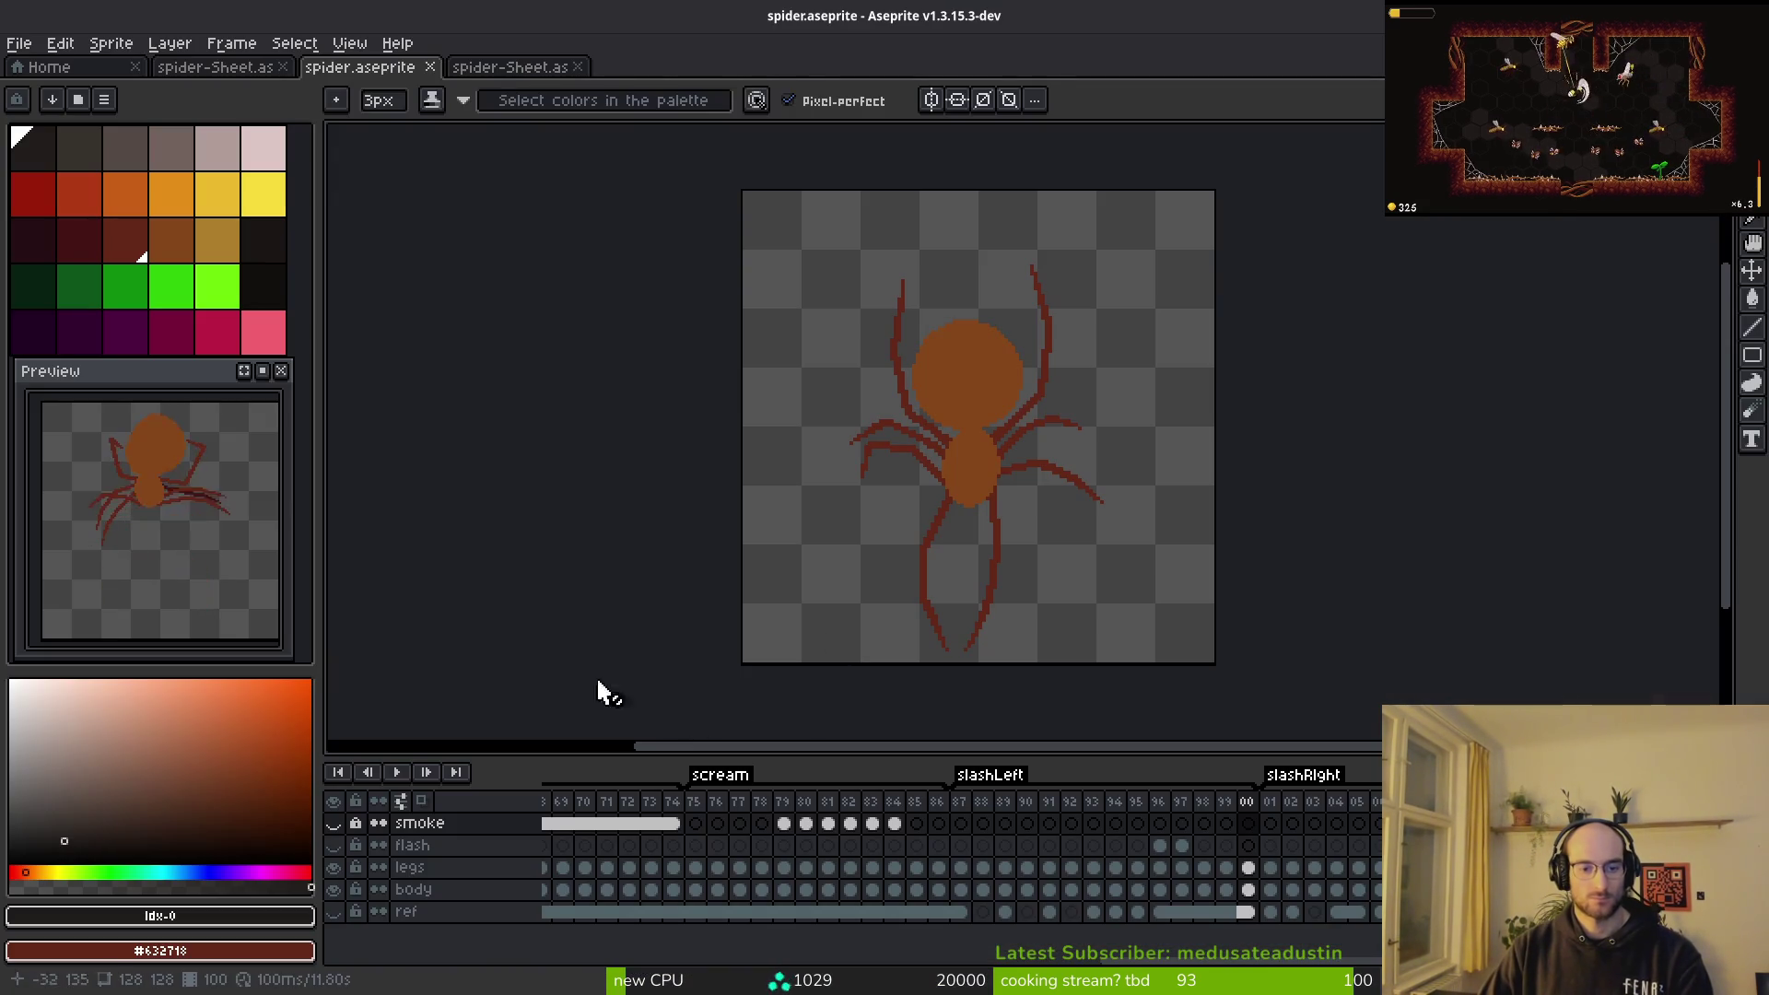
pyautogui.hotkey('alt', 'Tab')
# Step: Delete everything from func _start_slash to the end of the file, removing the slash, windup and recovery functions
pyautogui.press('j')
pyautogui.press('j')
pyautogui.press('j')
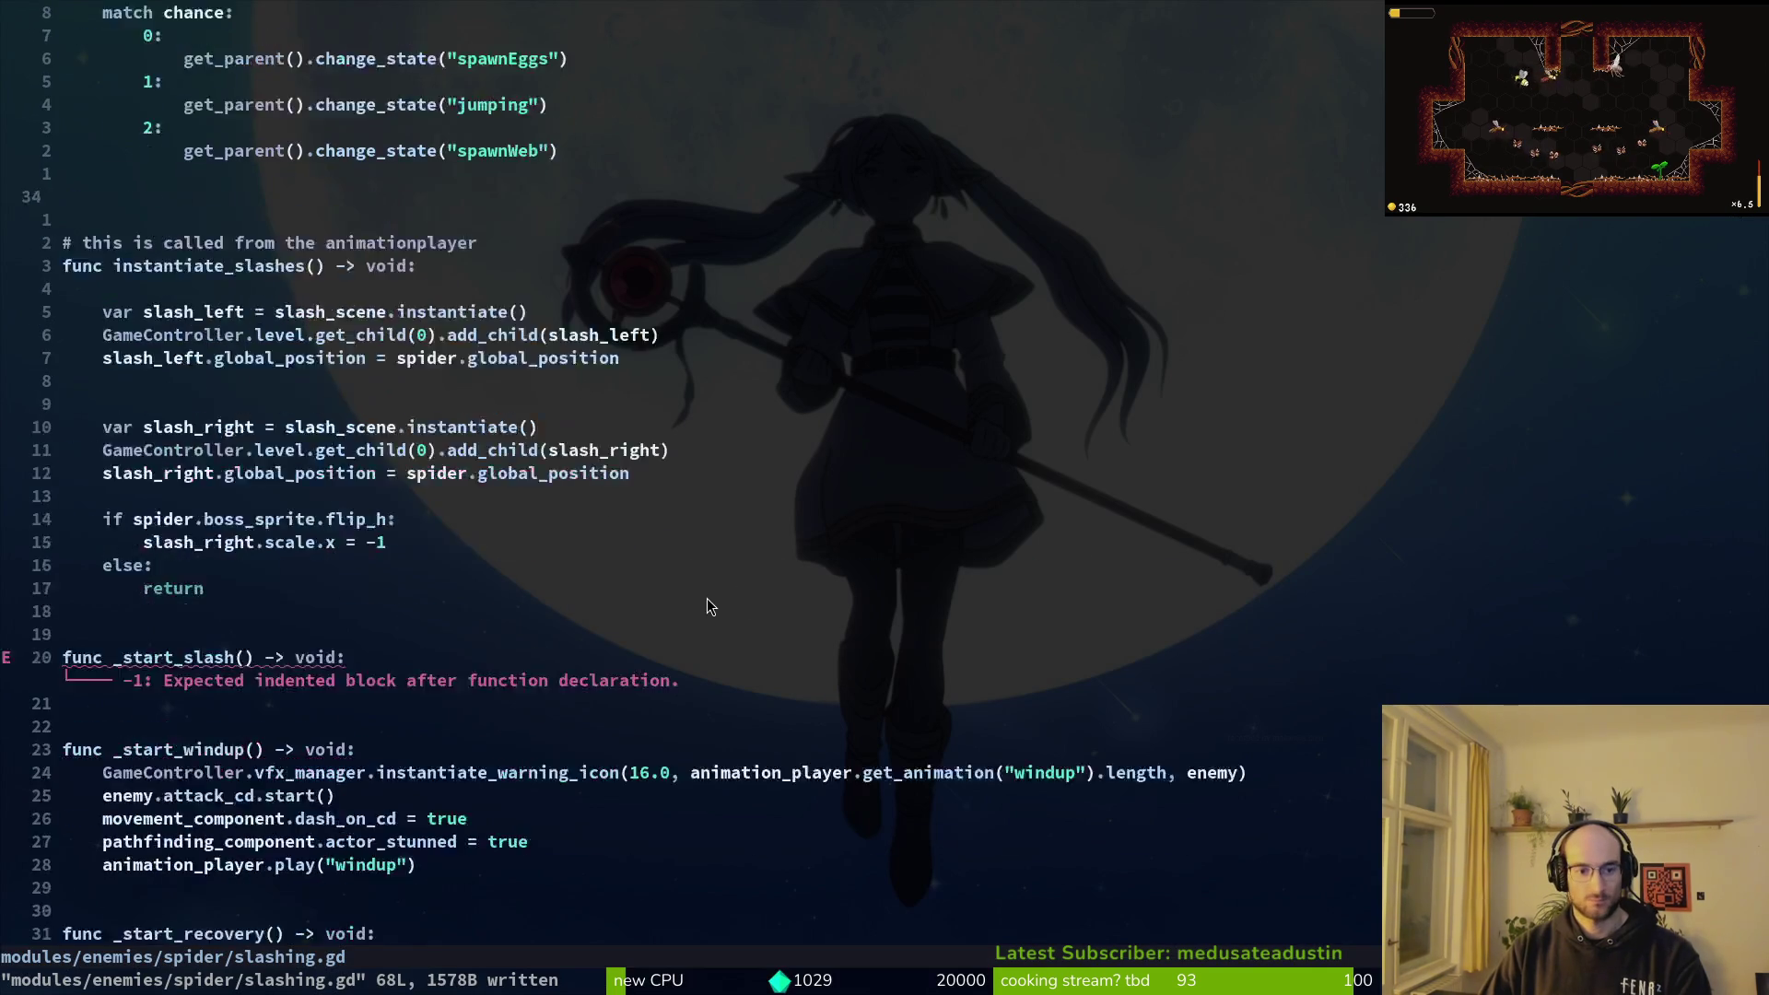
pyautogui.press('o')
pyautogui.press('d')
pyautogui.press('d')
pyautogui.press('k')
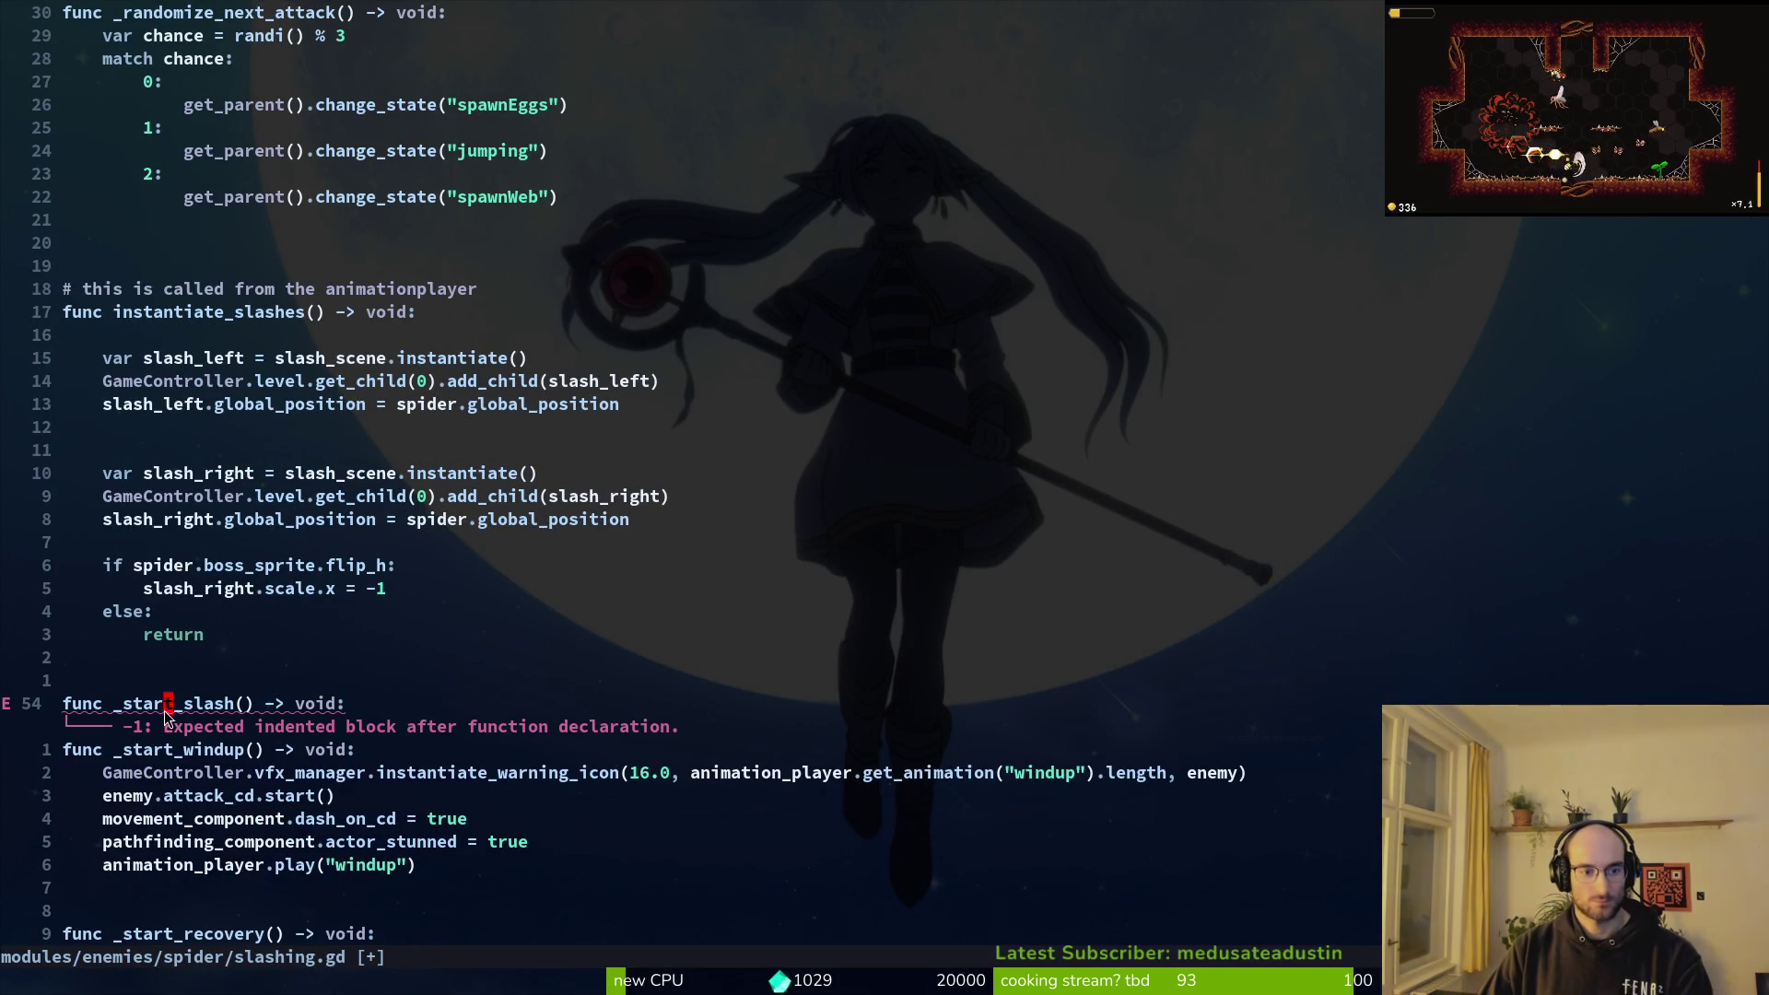
pyautogui.press('V')
pyautogui.press('j')
pyautogui.press('j')
pyautogui.press('j')
pyautogui.press('d')
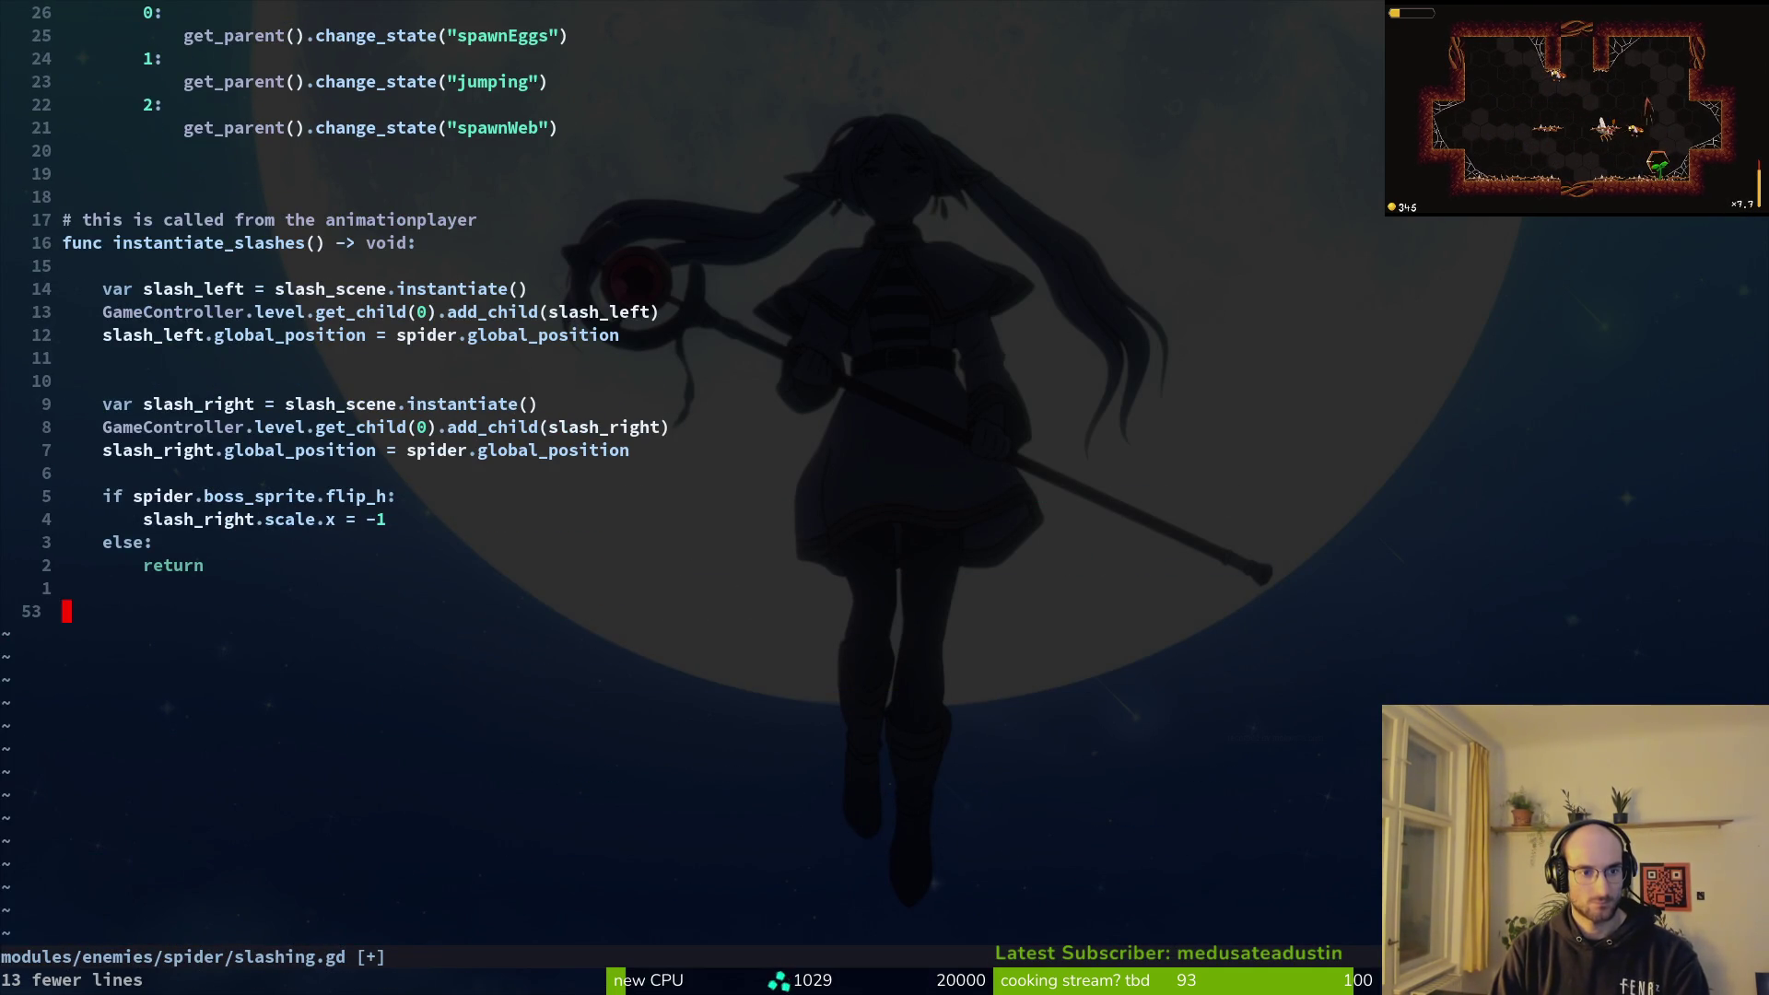
# Step: Save, then remove the blank line after the instantiate_slashes header and save
pyautogui.press('k')
pyautogui.press('k')
pyautogui.press('k')
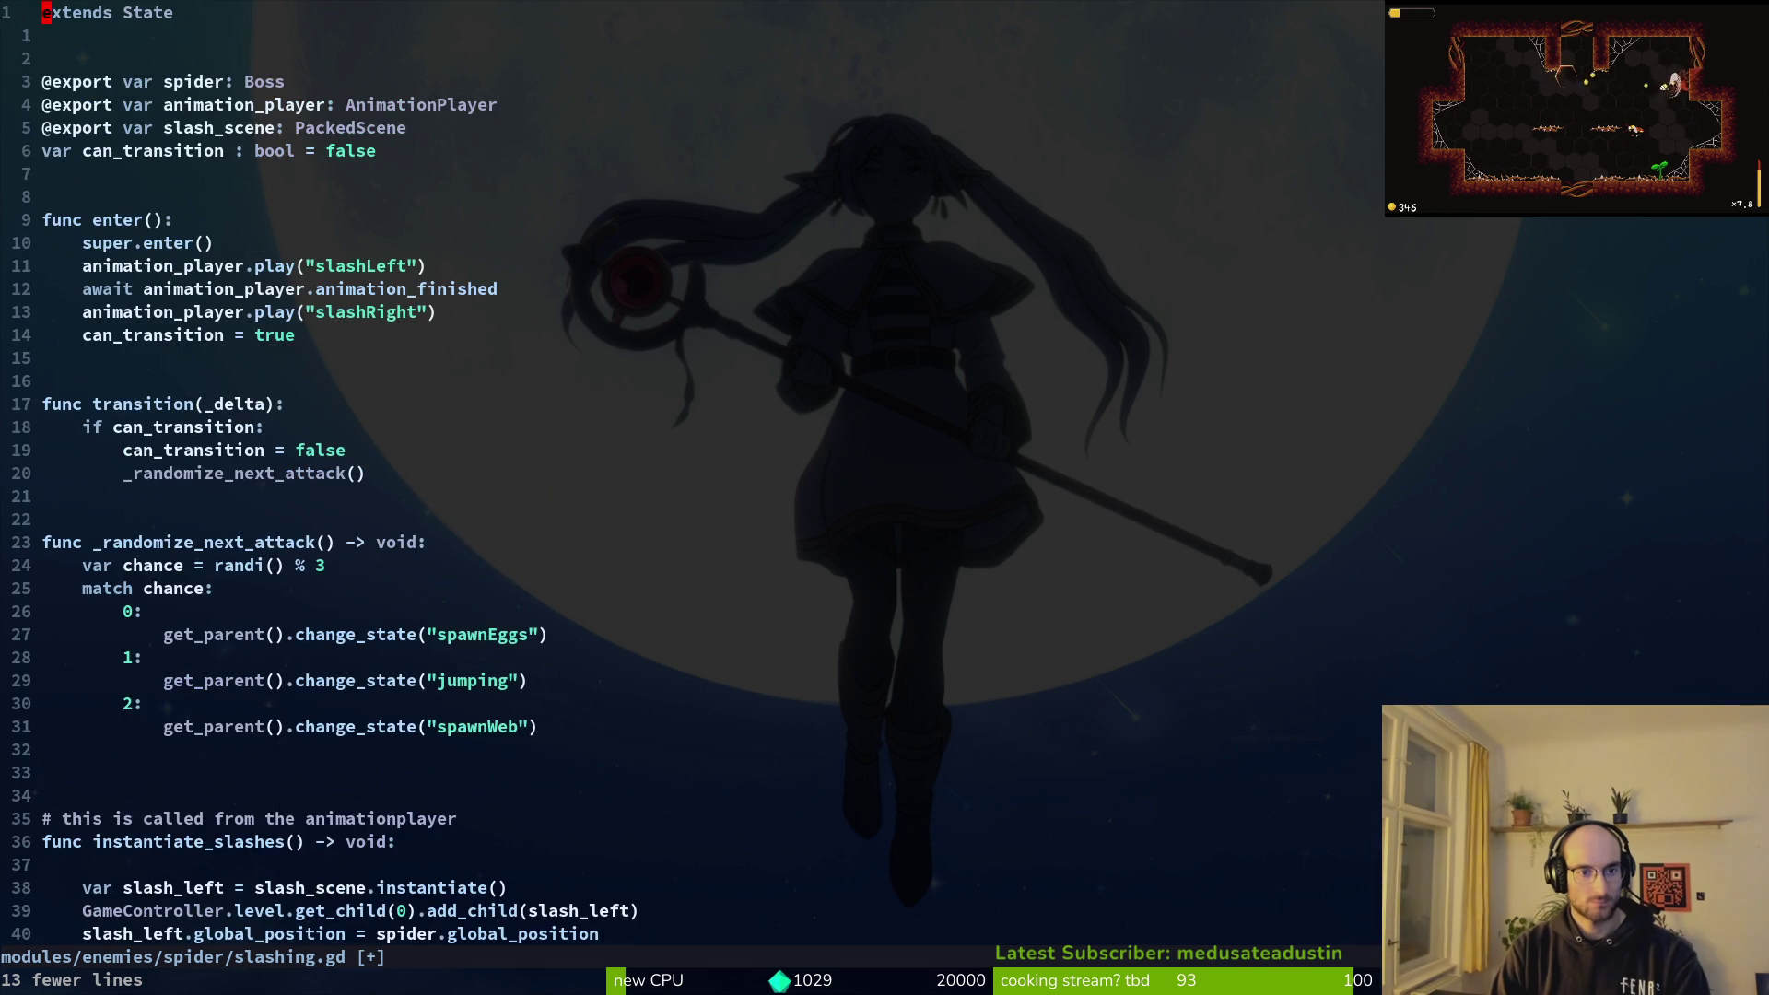
pyautogui.write(':w')
pyautogui.press('Return')
pyautogui.hotkey('ctrl', 'o')
pyautogui.press('k')
pyautogui.press('k')
pyautogui.write('V')
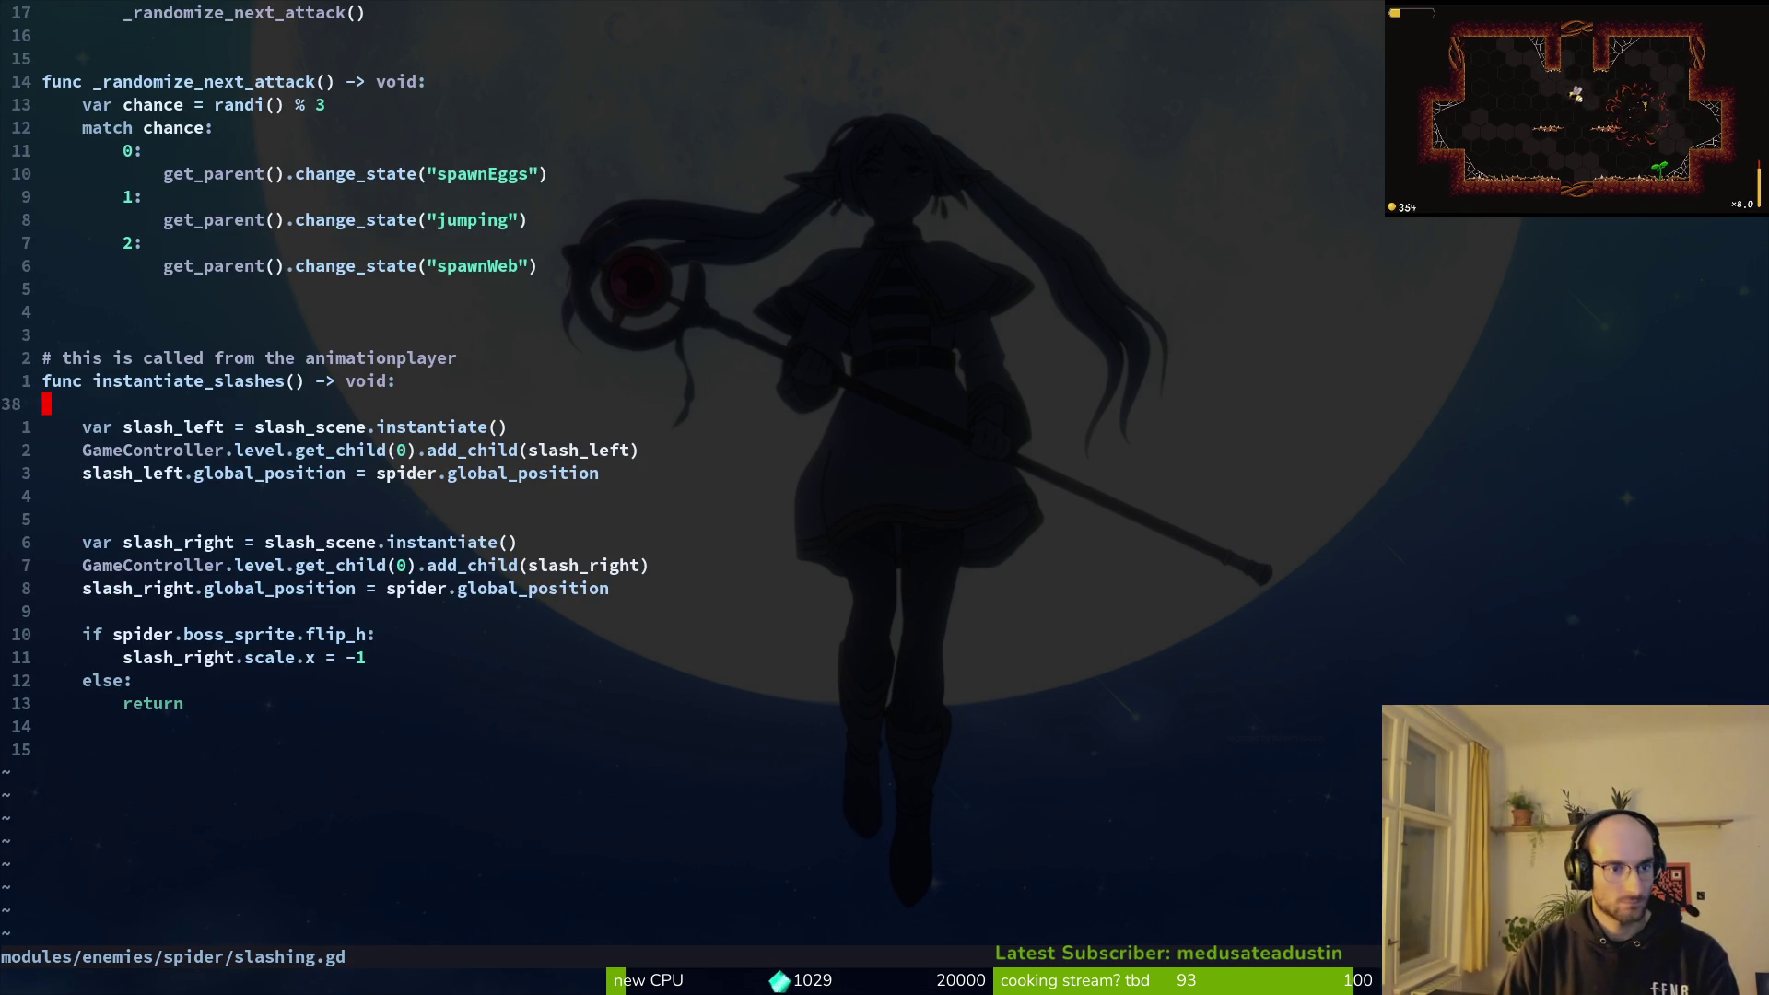
pyautogui.write('d:w')
pyautogui.press('Return')
# Step: Remove the next extra blank line in instantiate_slashes and save slashing.gd
pyautogui.press('j')
pyautogui.press('j')
pyautogui.press('j')
pyautogui.press('d')
pyautogui.press('d')
pyautogui.write(':w')
pyautogui.press('Return')
pyautogui.press('j')
pyautogui.press('j')
pyautogui.press('j')
pyautogui.press('k')
pyautogui.press('k')
pyautogui.press('k')
pyautogui.press('k')
pyautogui.press('k')
pyautogui.press('k')
pyautogui.press('j')
pyautogui.press('j')
pyautogui.press('j')
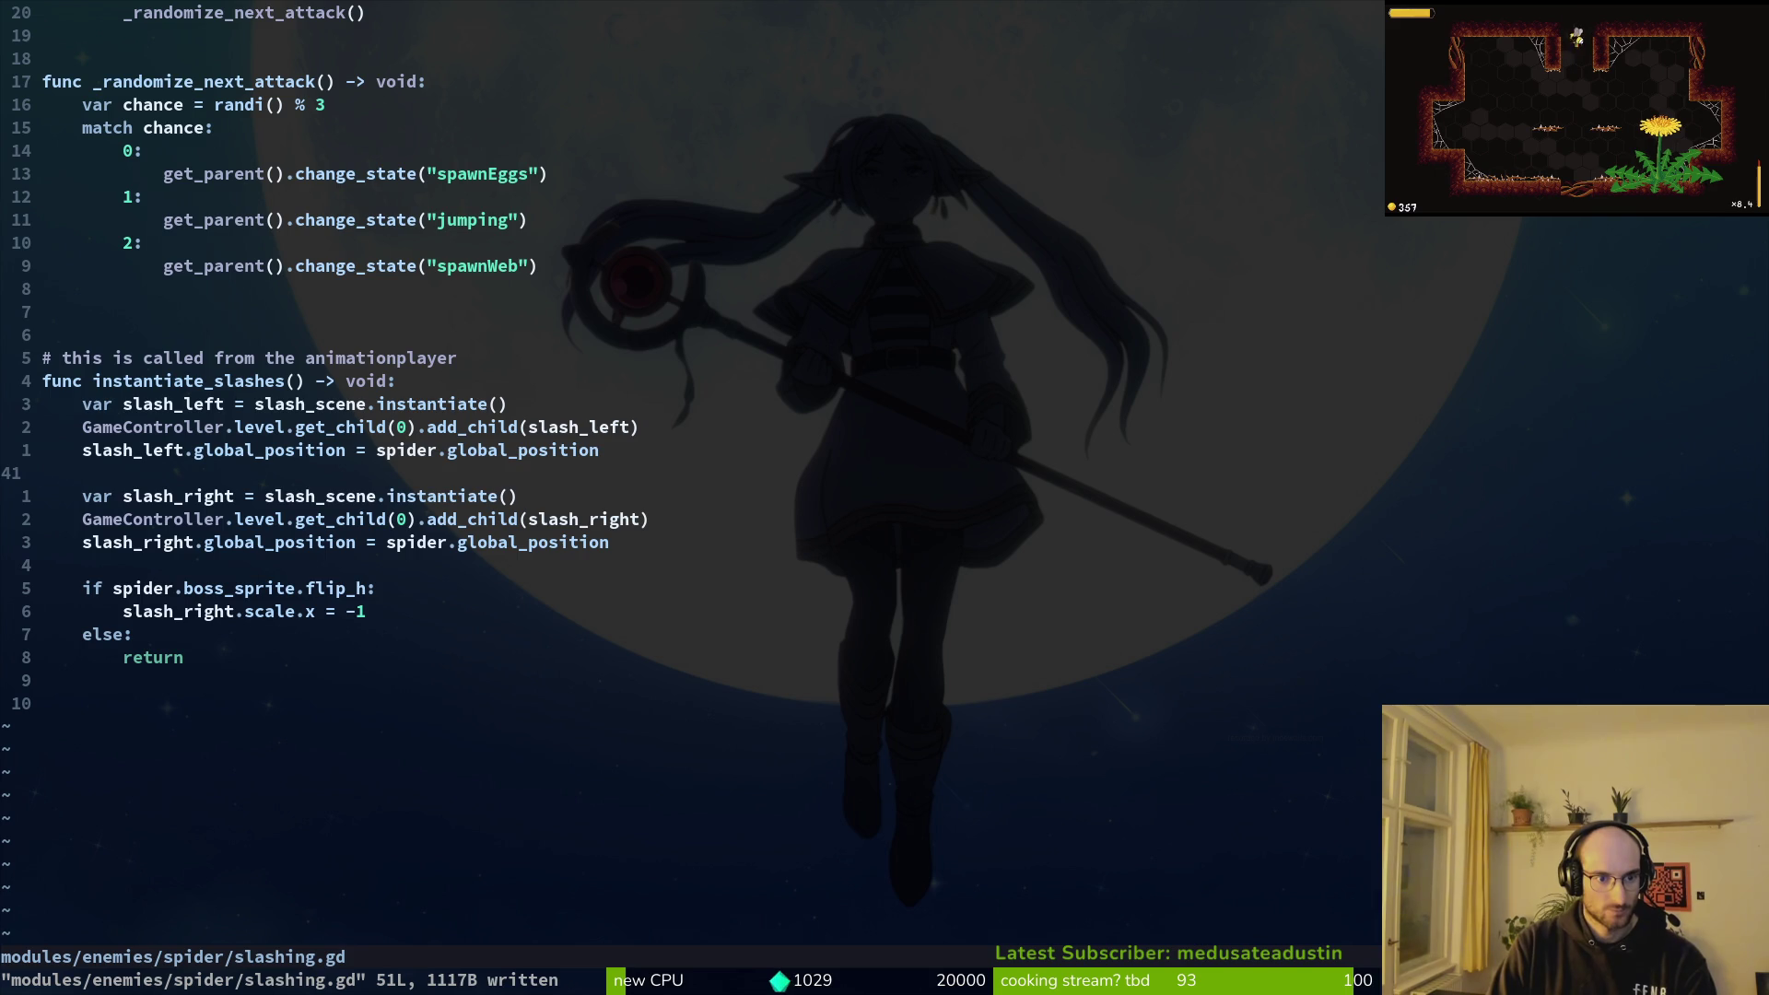
# Step: Review instantiate_slashes and select the slash_right lines
pyautogui.press('k')
pyautogui.press('k')
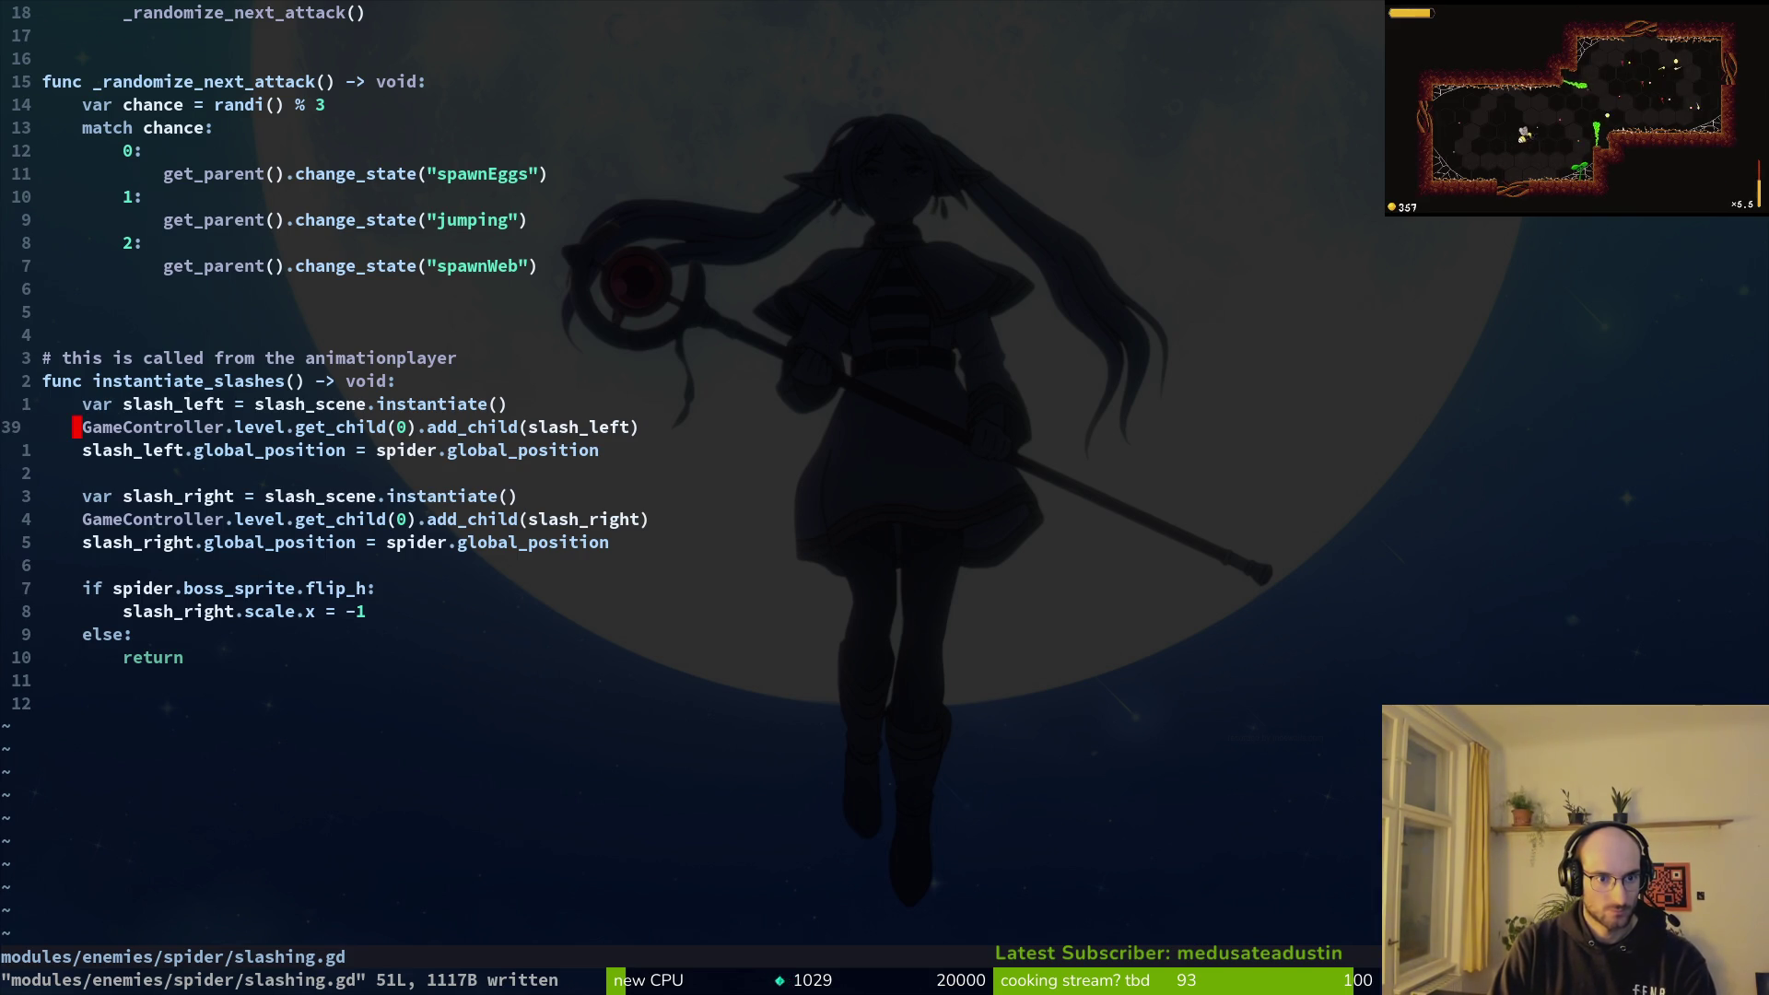
pyautogui.press('k')
pyautogui.press('k')
pyautogui.press('k')
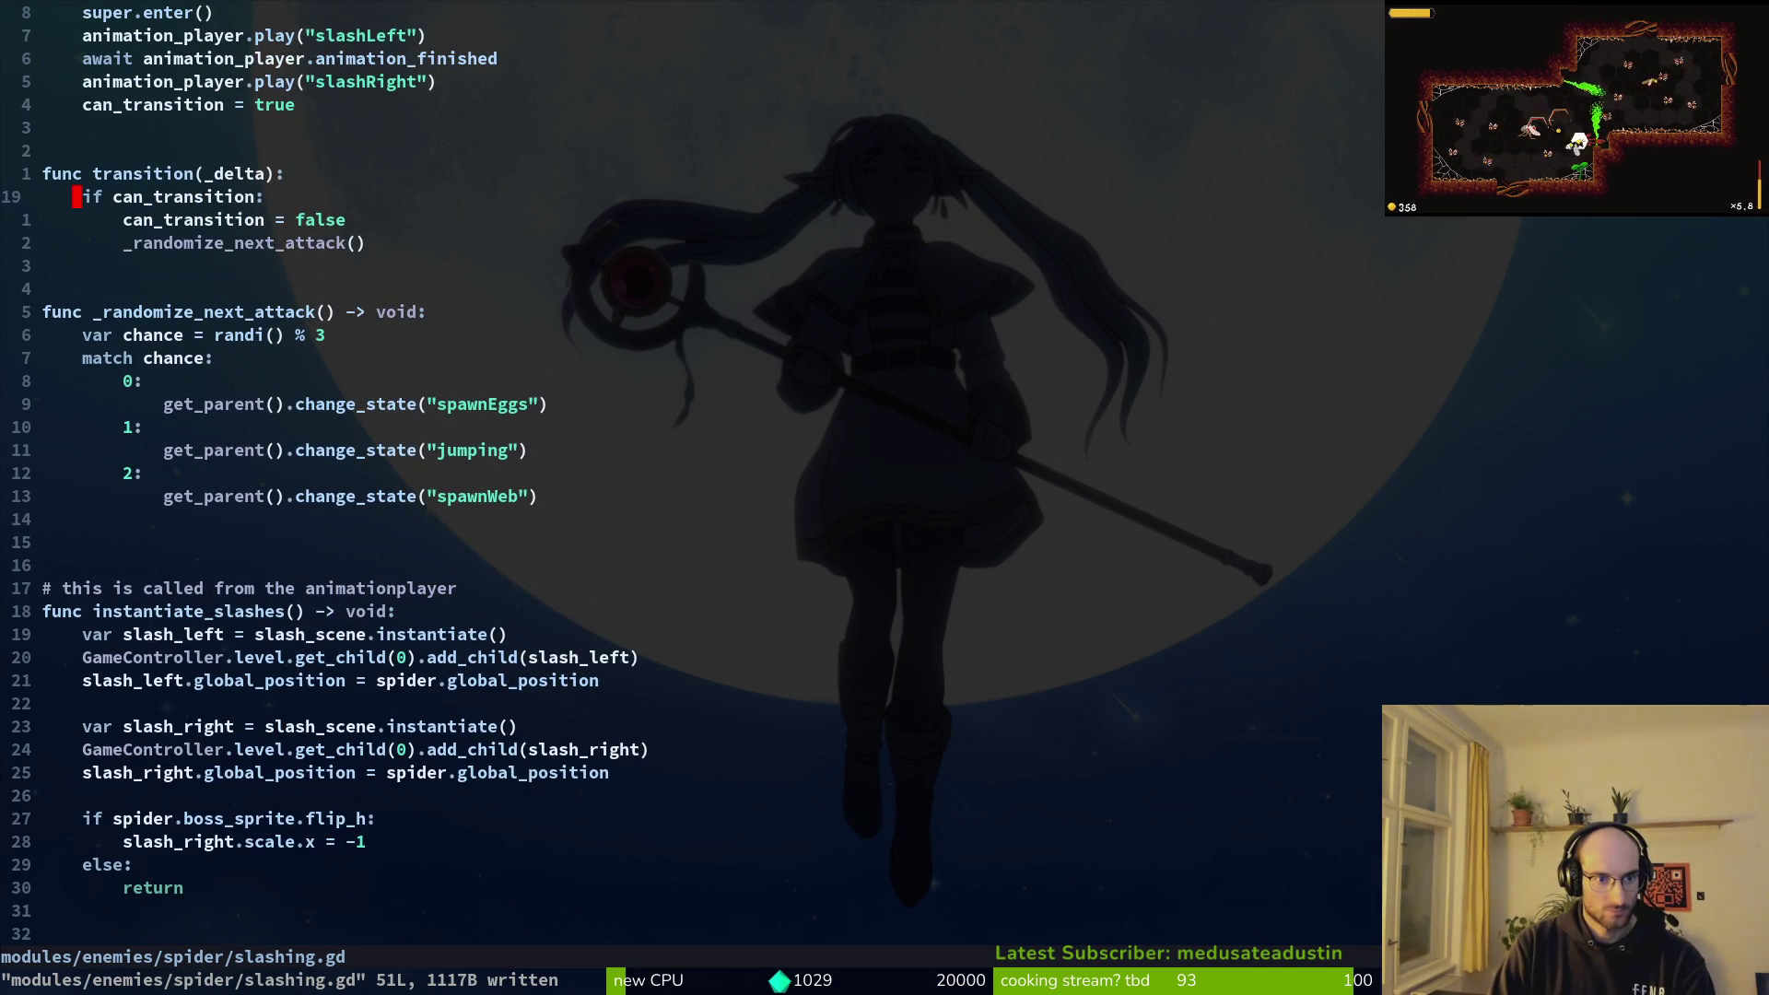
pyautogui.press('j')
pyautogui.press('j')
pyautogui.press('j')
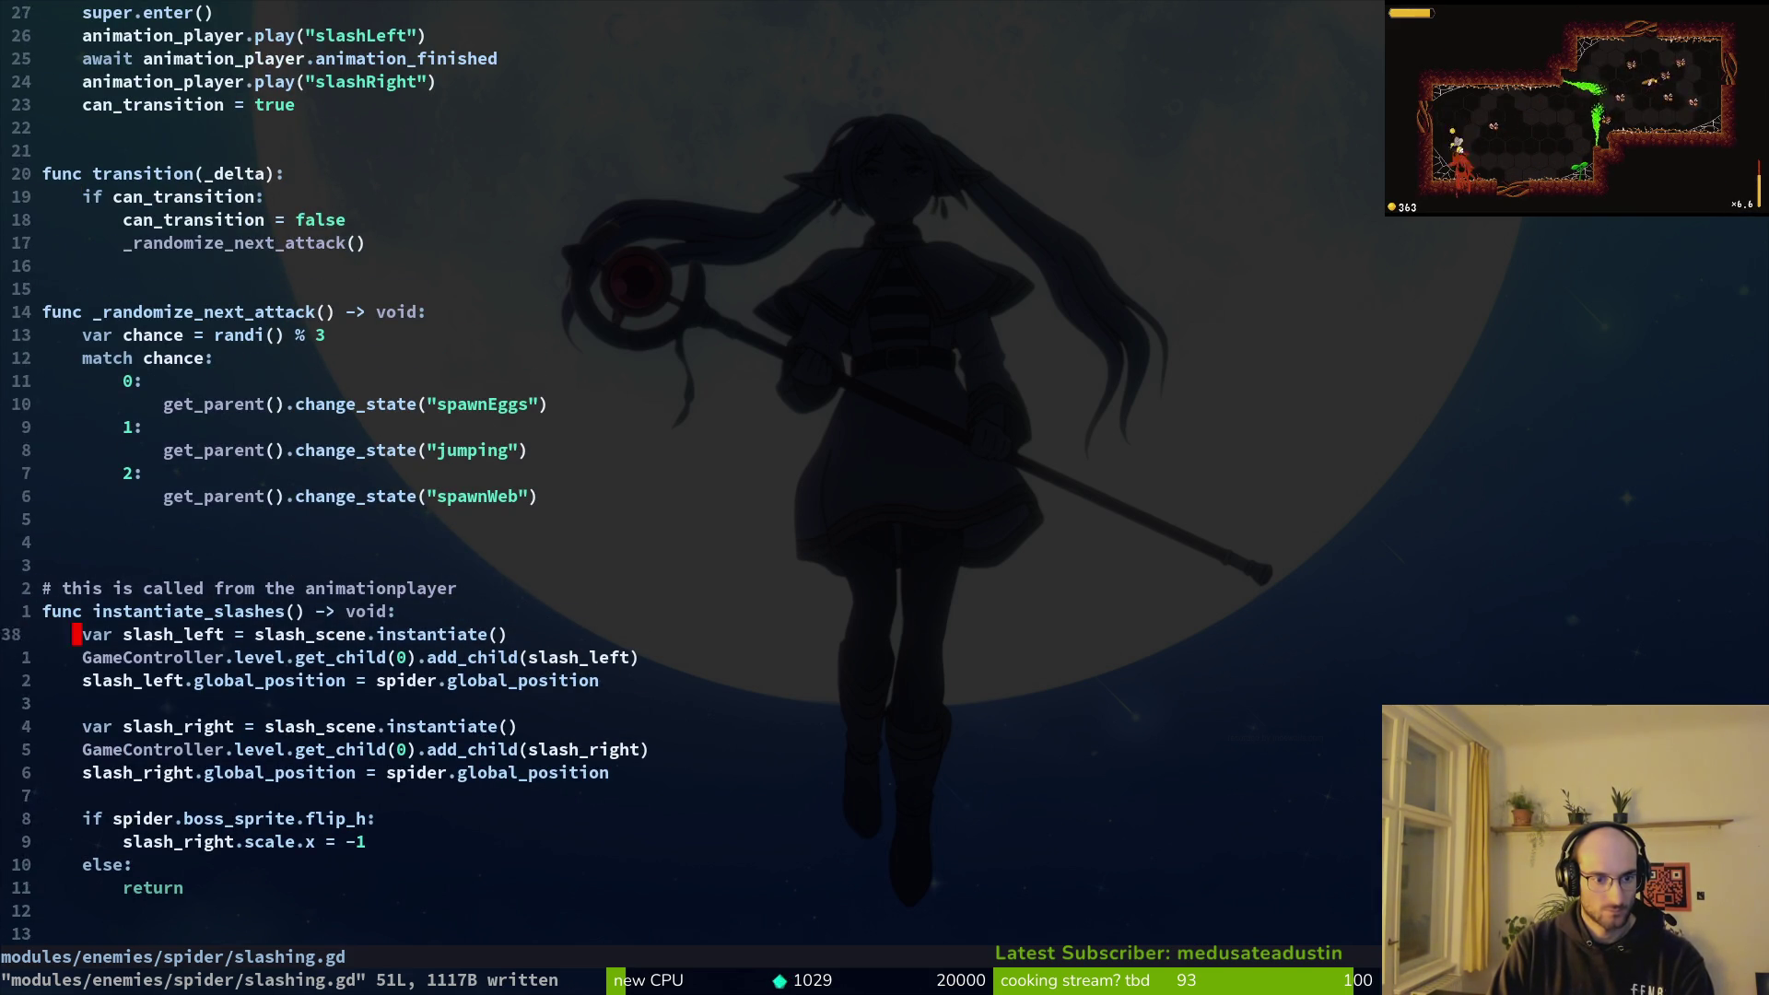
pyautogui.press('j')
pyautogui.press('j')
pyautogui.hotkey('shift', 'v')
pyautogui.press('y')
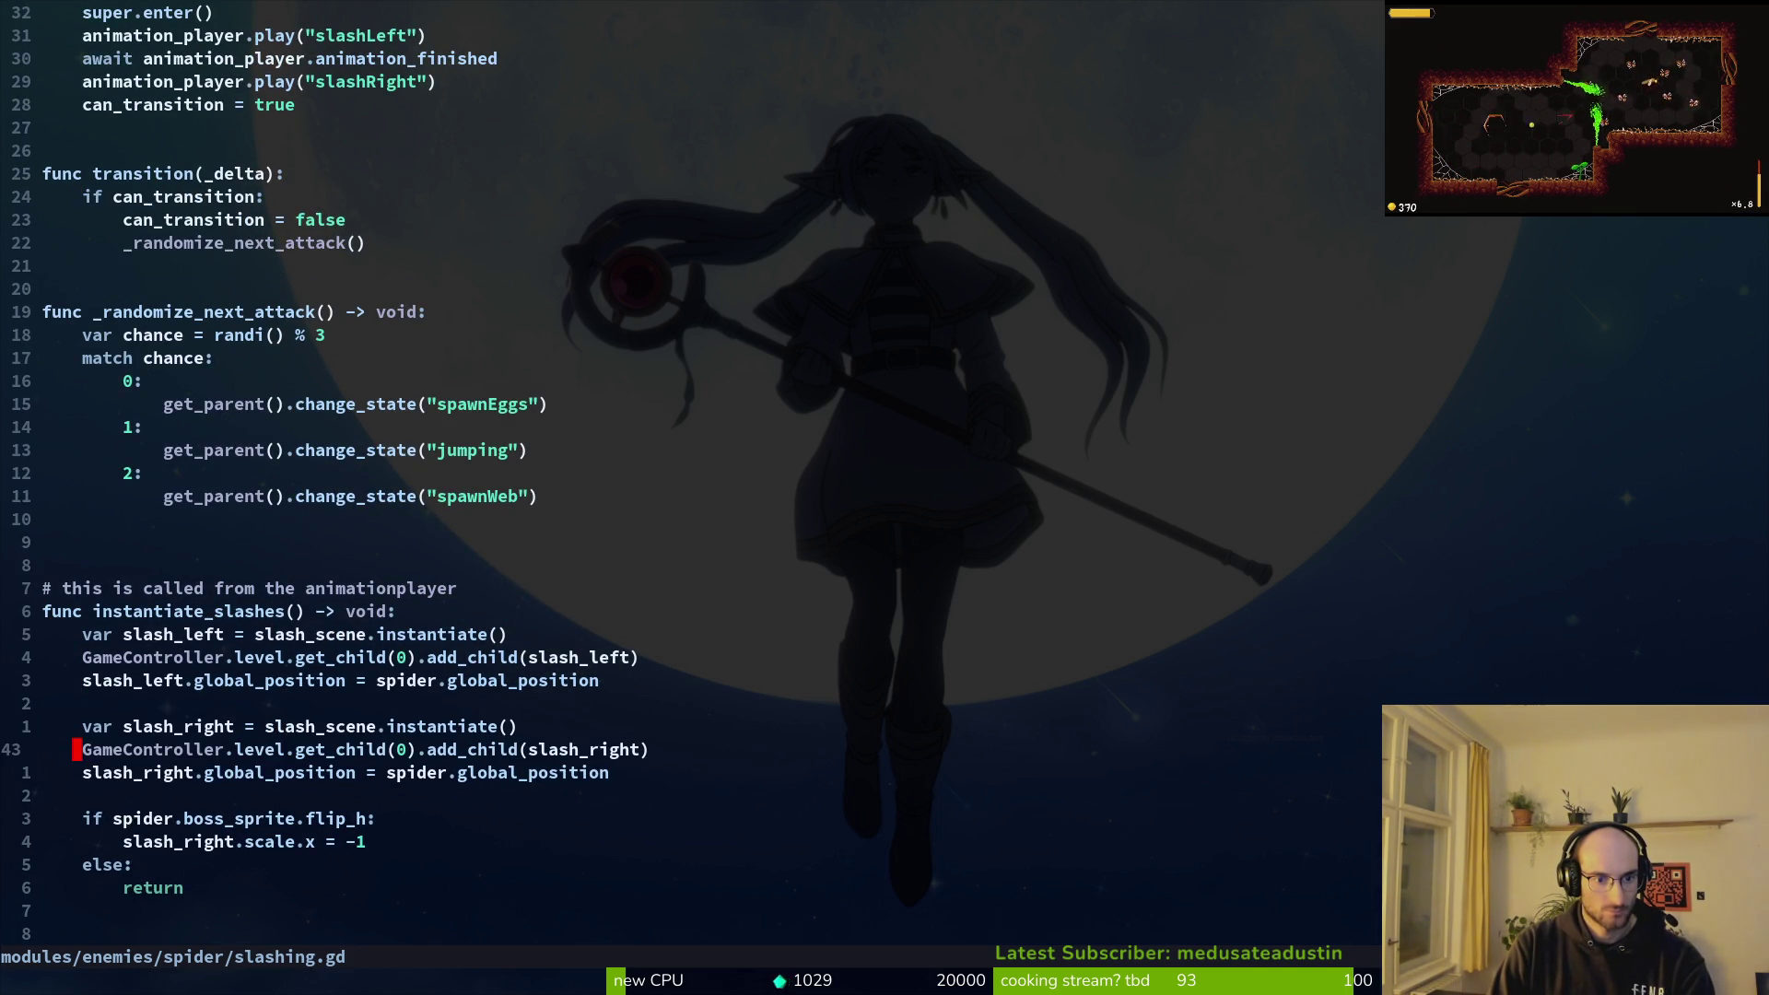
pyautogui.hotkey('shift', 'v')
pyautogui.press('Escape')
pyautogui.press('k')
pyautogui.hotkey('shift', 'v')
pyautogui.press('j')
pyautogui.press('j')
pyautogui.press('Escape')
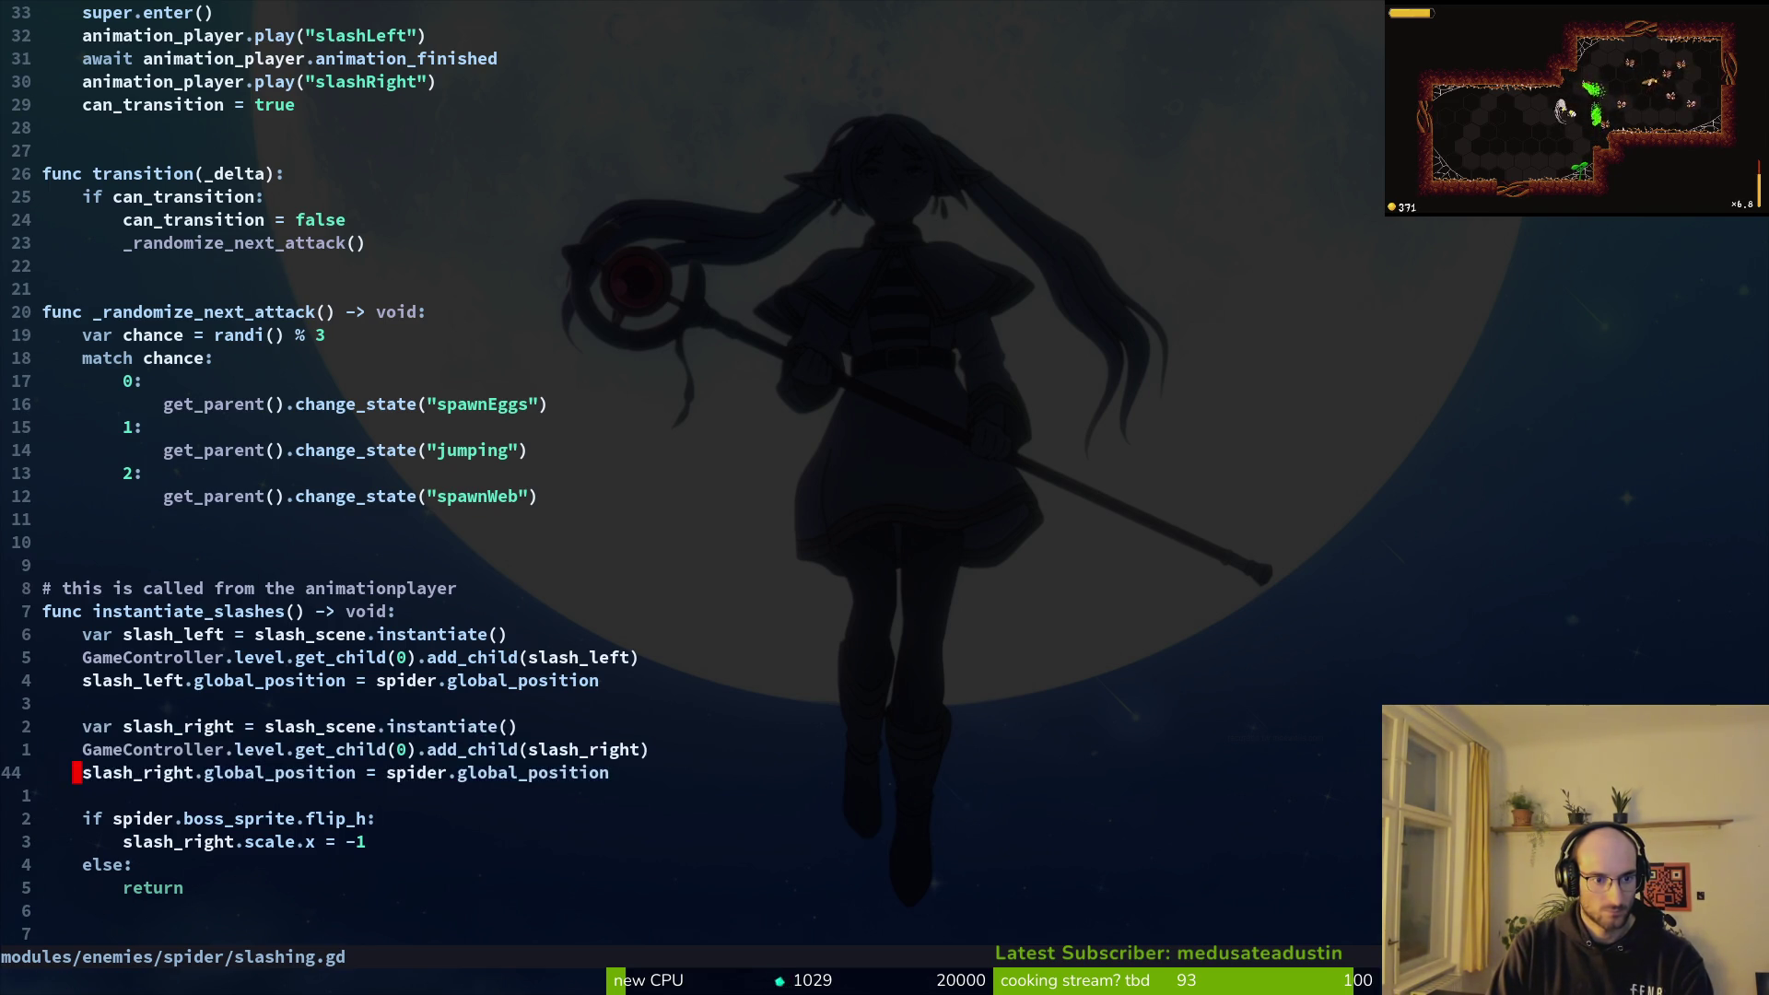
# Step: Delete the slash_right block with its trailing blank line, then undo the deletion
pyautogui.hotkey('shift', 'v')
pyautogui.press('j')
pyautogui.press('j')
pyautogui.press('j')
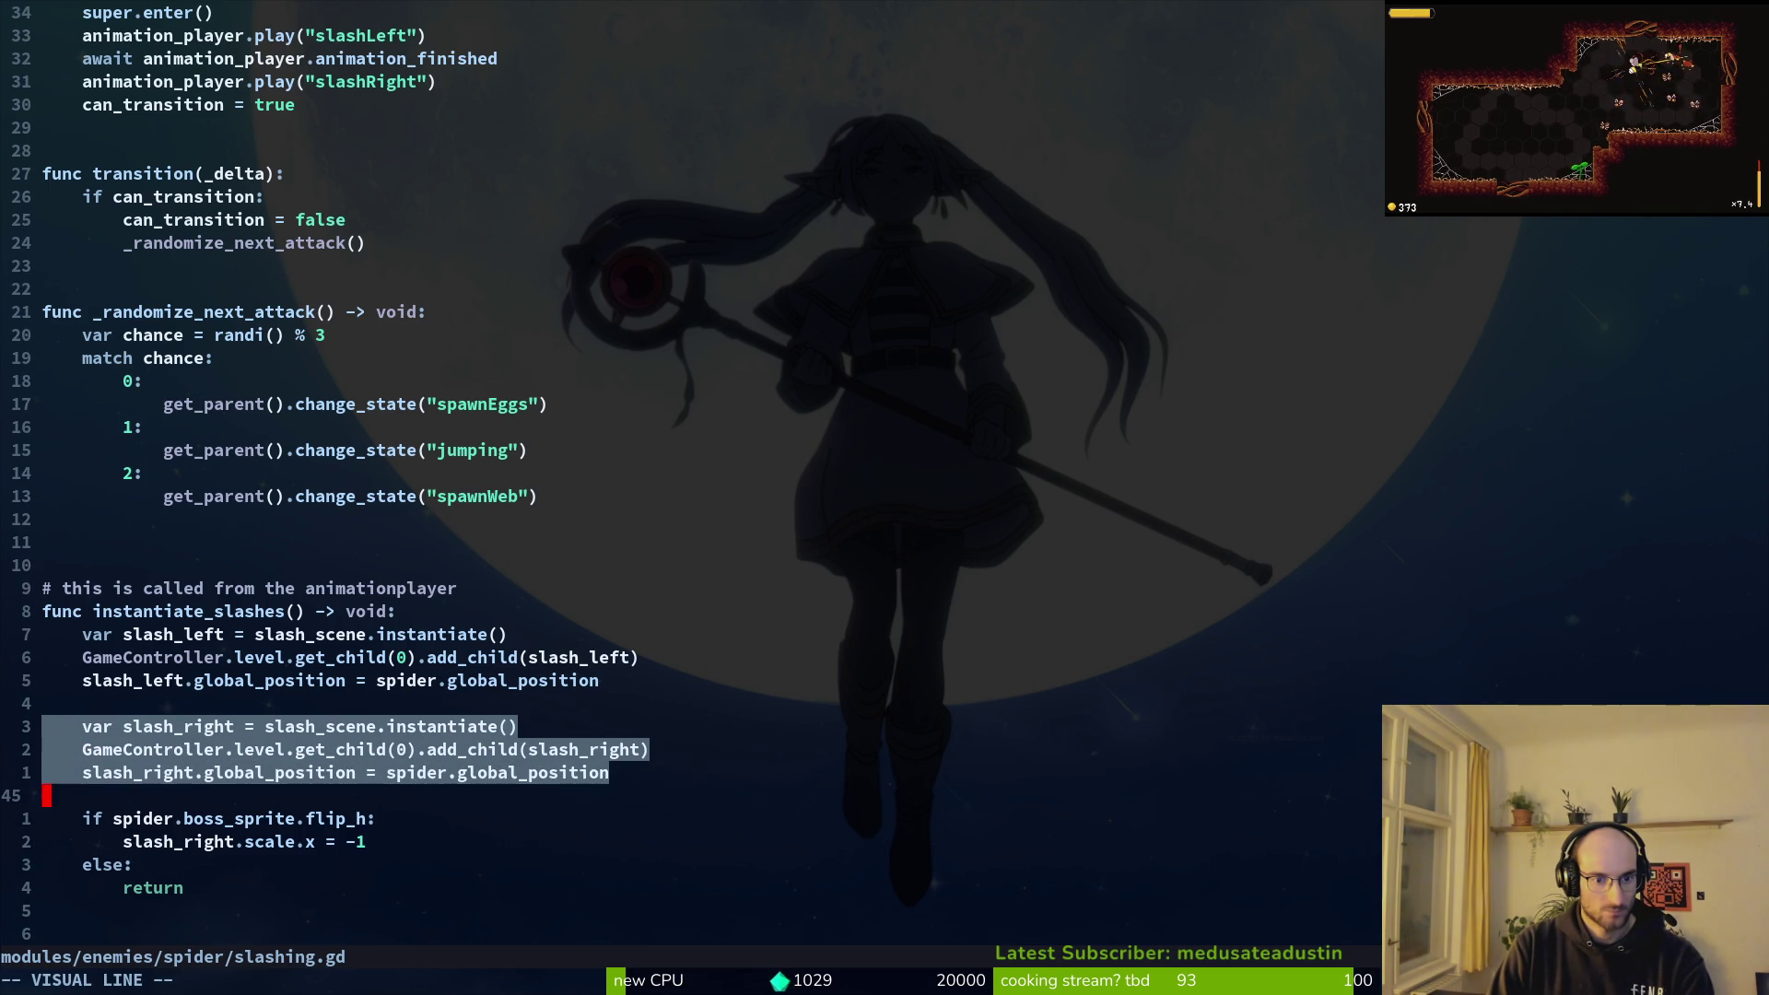
pyautogui.press('d')
pyautogui.press('g')
pyautogui.press('g')
pyautogui.press('j')
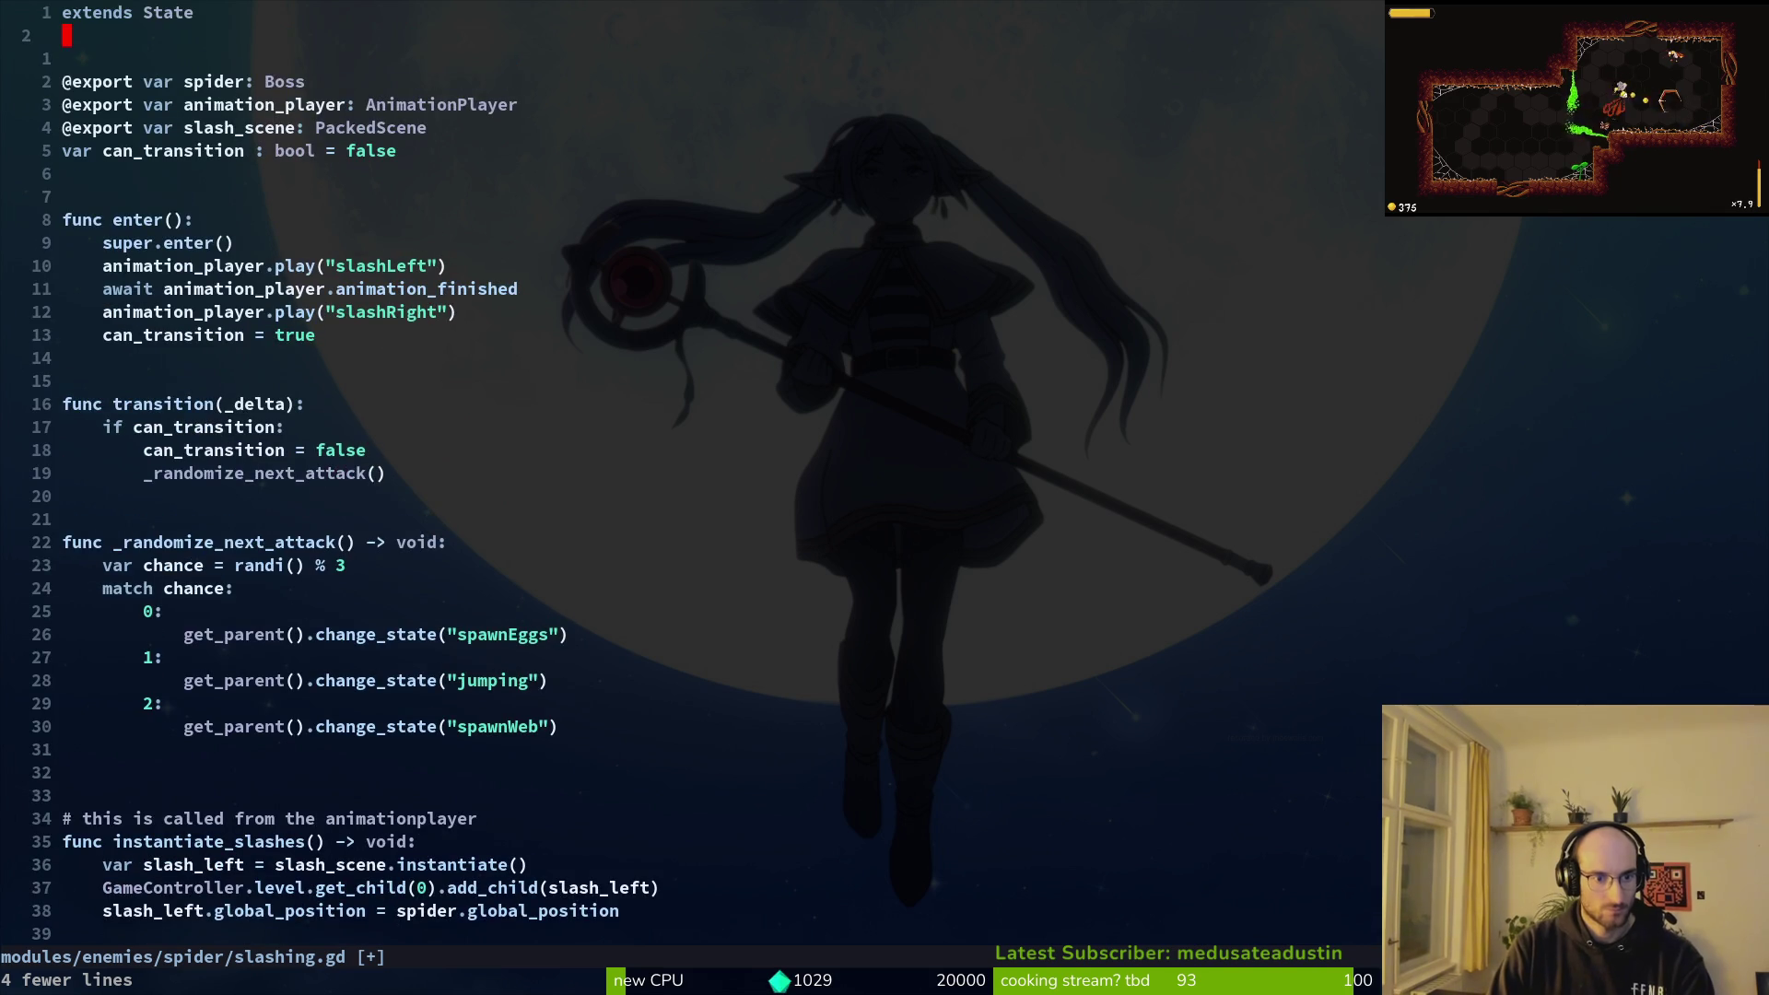
pyautogui.press('u')
pyautogui.hotkey('shift', 'v')
# Step: Move the scale flip line above the if check and remove its extra indentation
pyautogui.press('y')
pyautogui.press('j')
pyautogui.press('j')
pyautogui.press('j')
pyautogui.press('k')
pyautogui.press('k')
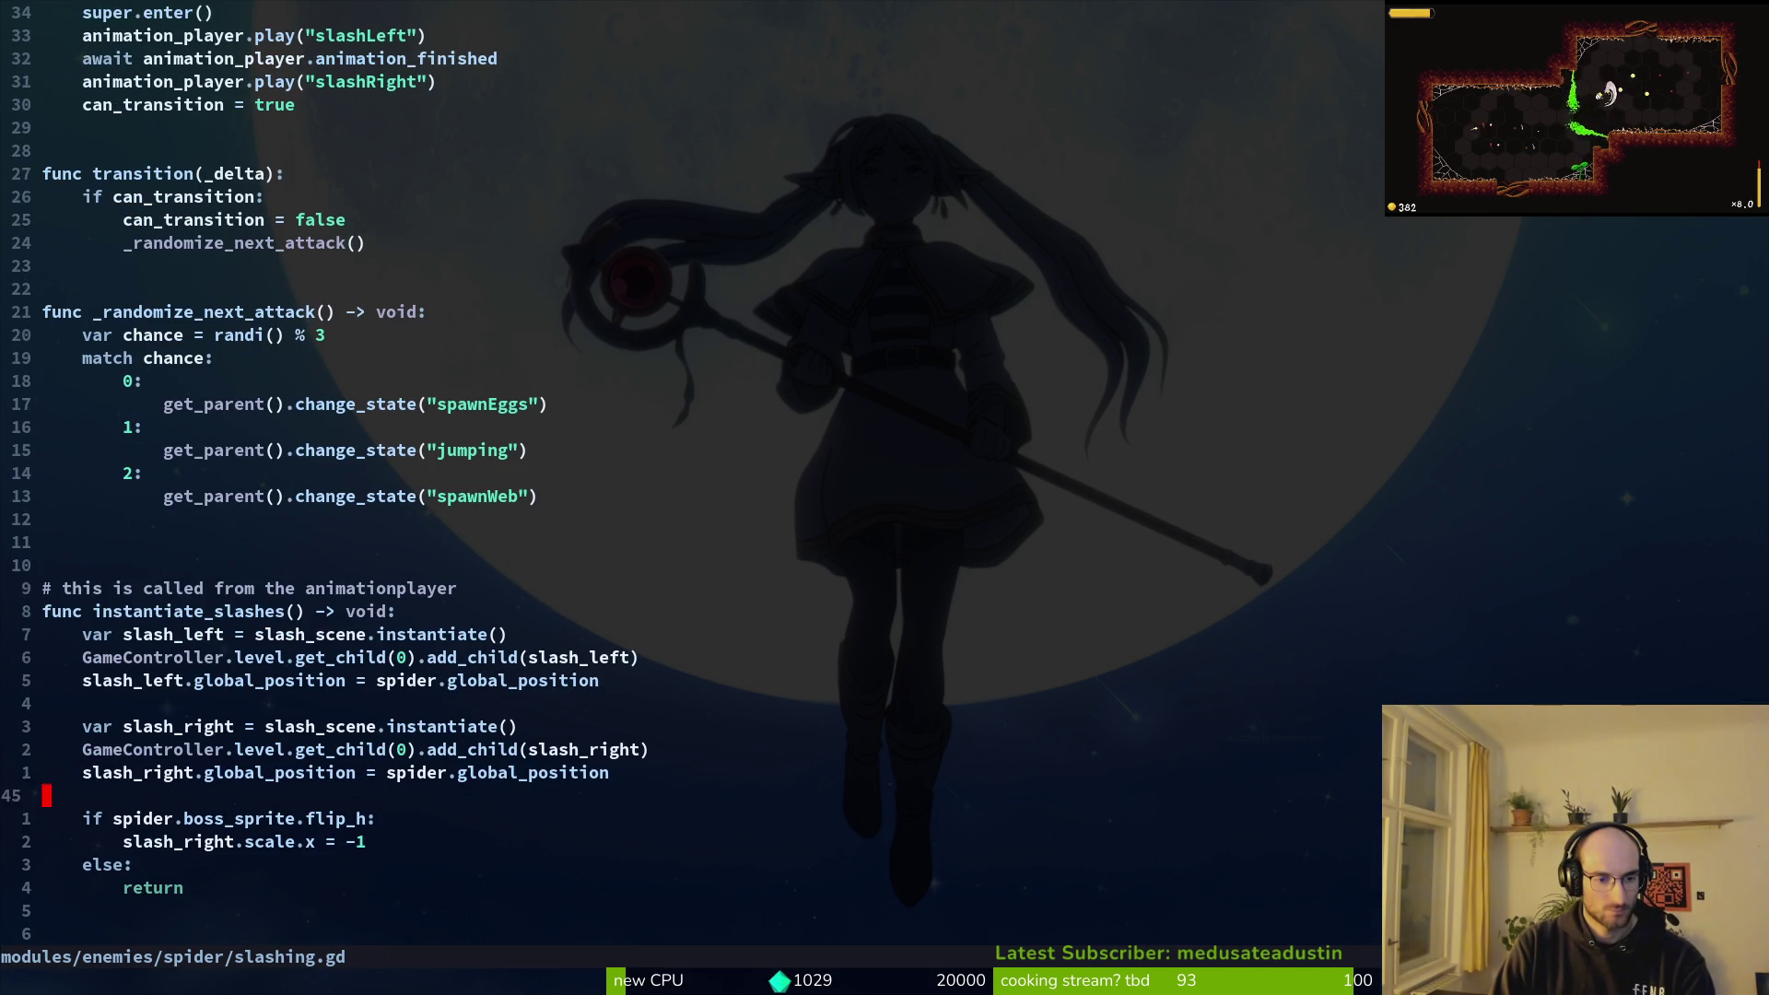
pyautogui.press('d')
pyautogui.press('d')
pyautogui.press('k')
pyautogui.press('P')
pyautogui.press('less')
pyautogui.press('less')
# Step: Delete the if, else and return lines around the slash spawning code
pyautogui.press('j')
pyautogui.hotkey('shift', 'v')
pyautogui.press('j')
pyautogui.press('j')
pyautogui.press('d')
pyautogui.press('Return')
pyautogui.press('k')
pyautogui.press('k')
pyautogui.press('k')
pyautogui.press('y')
pyautogui.press('y')
pyautogui.press('k')
pyautogui.press('k')
pyautogui.press('k')
pyautogui.press('k')
pyautogui.press('k')
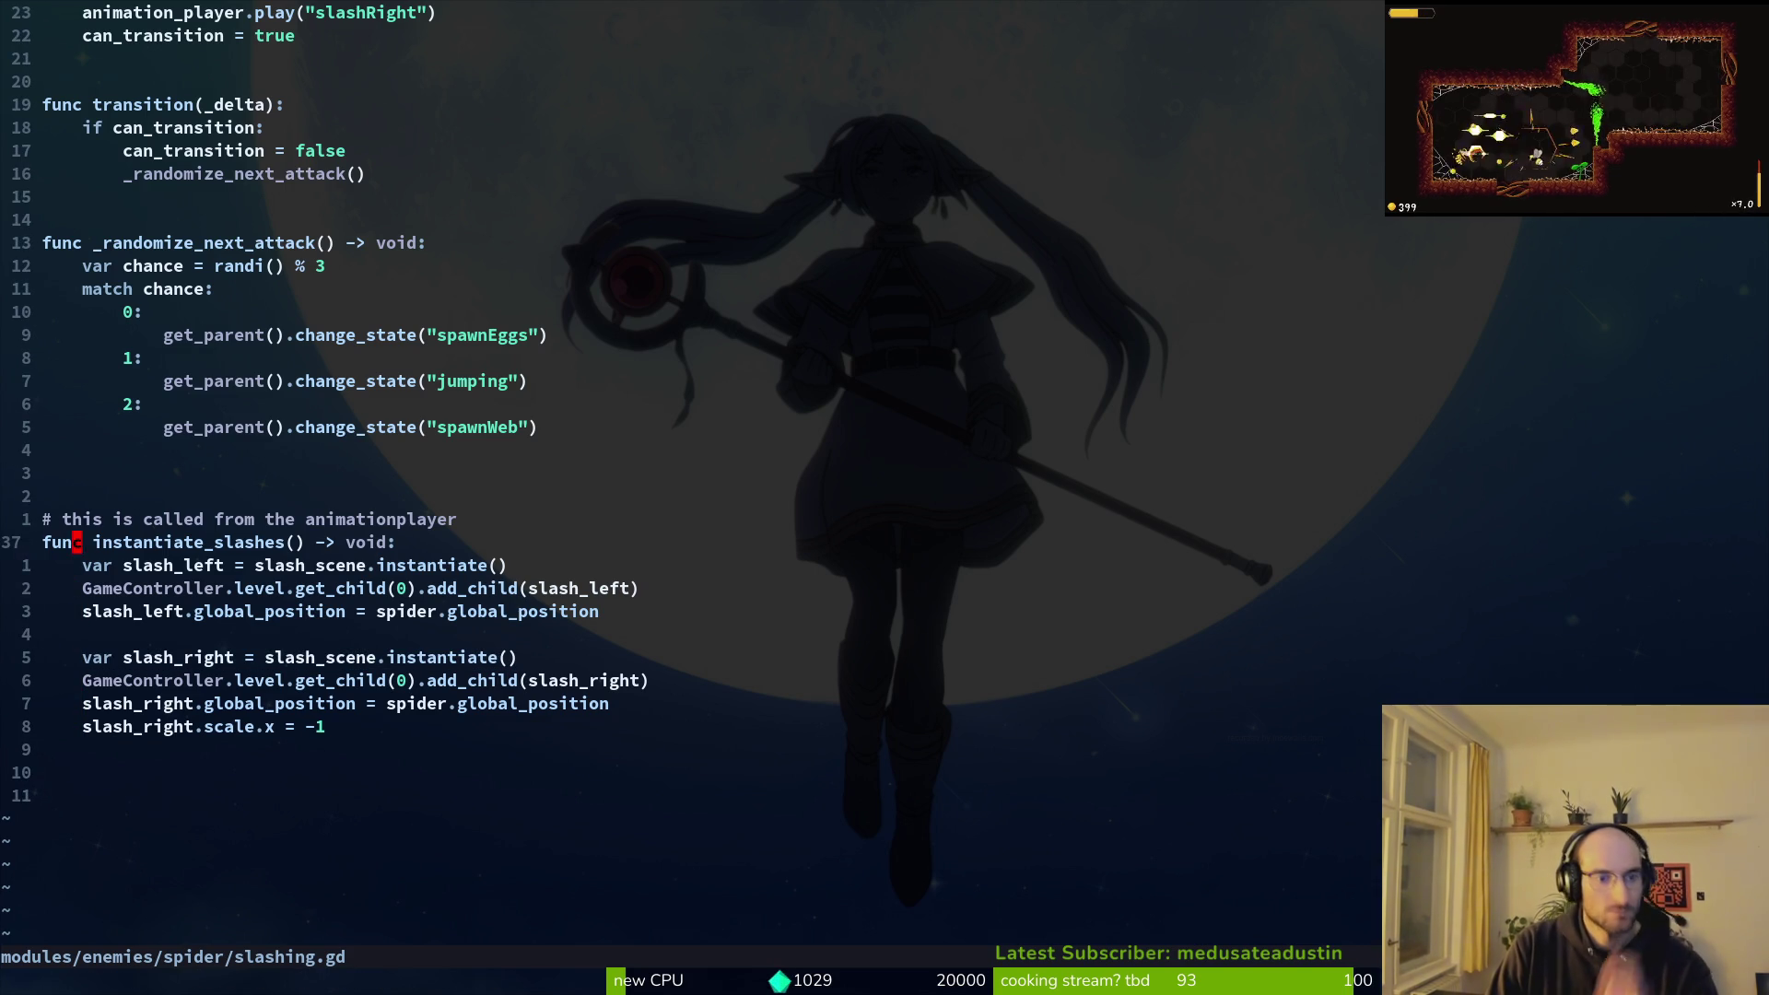
pyautogui.press('j')
pyautogui.press('j')
pyautogui.press('j')
pyautogui.press('j')
pyautogui.press('j')
pyautogui.press('k')
pyautogui.write('kwciwisntan')
# Step: Rename the function to instantiate_left_slash and duplicate its declaration above the right-slash code
pyautogui.press('BackSpace')
pyautogui.press('BackSpace')
pyautogui.press('BackSpace')
pyautogui.write('nstantiate')
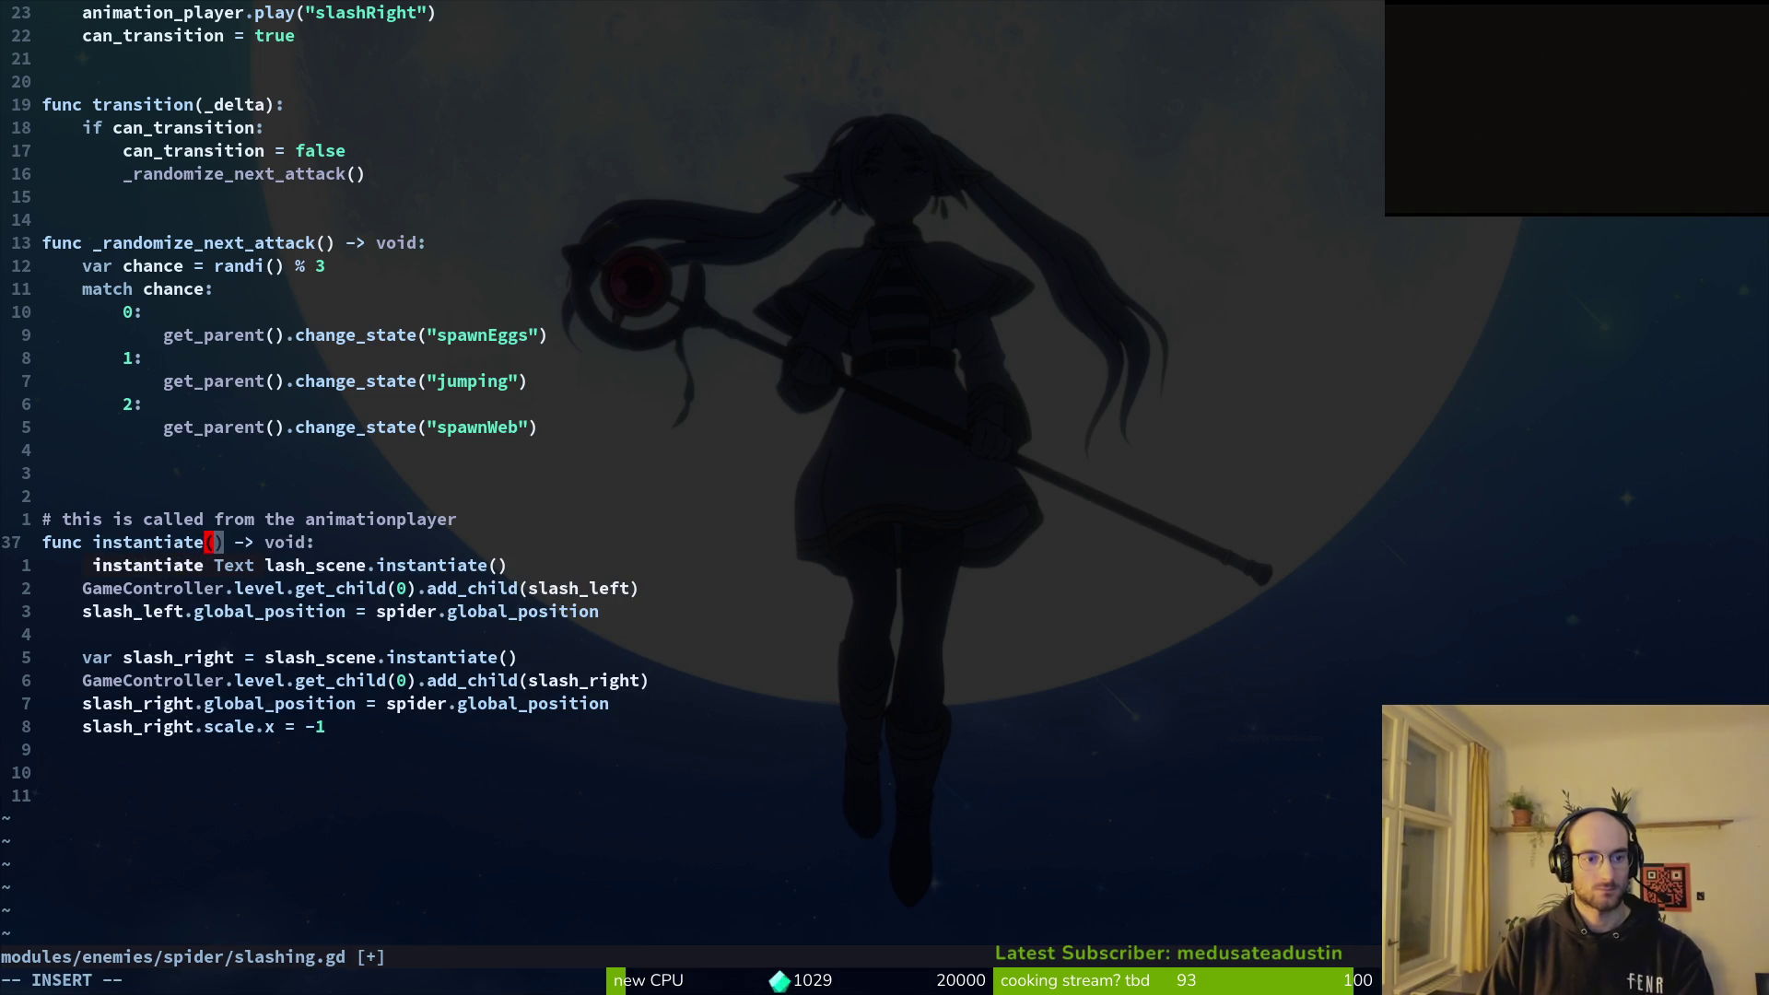
pyautogui.write('_')
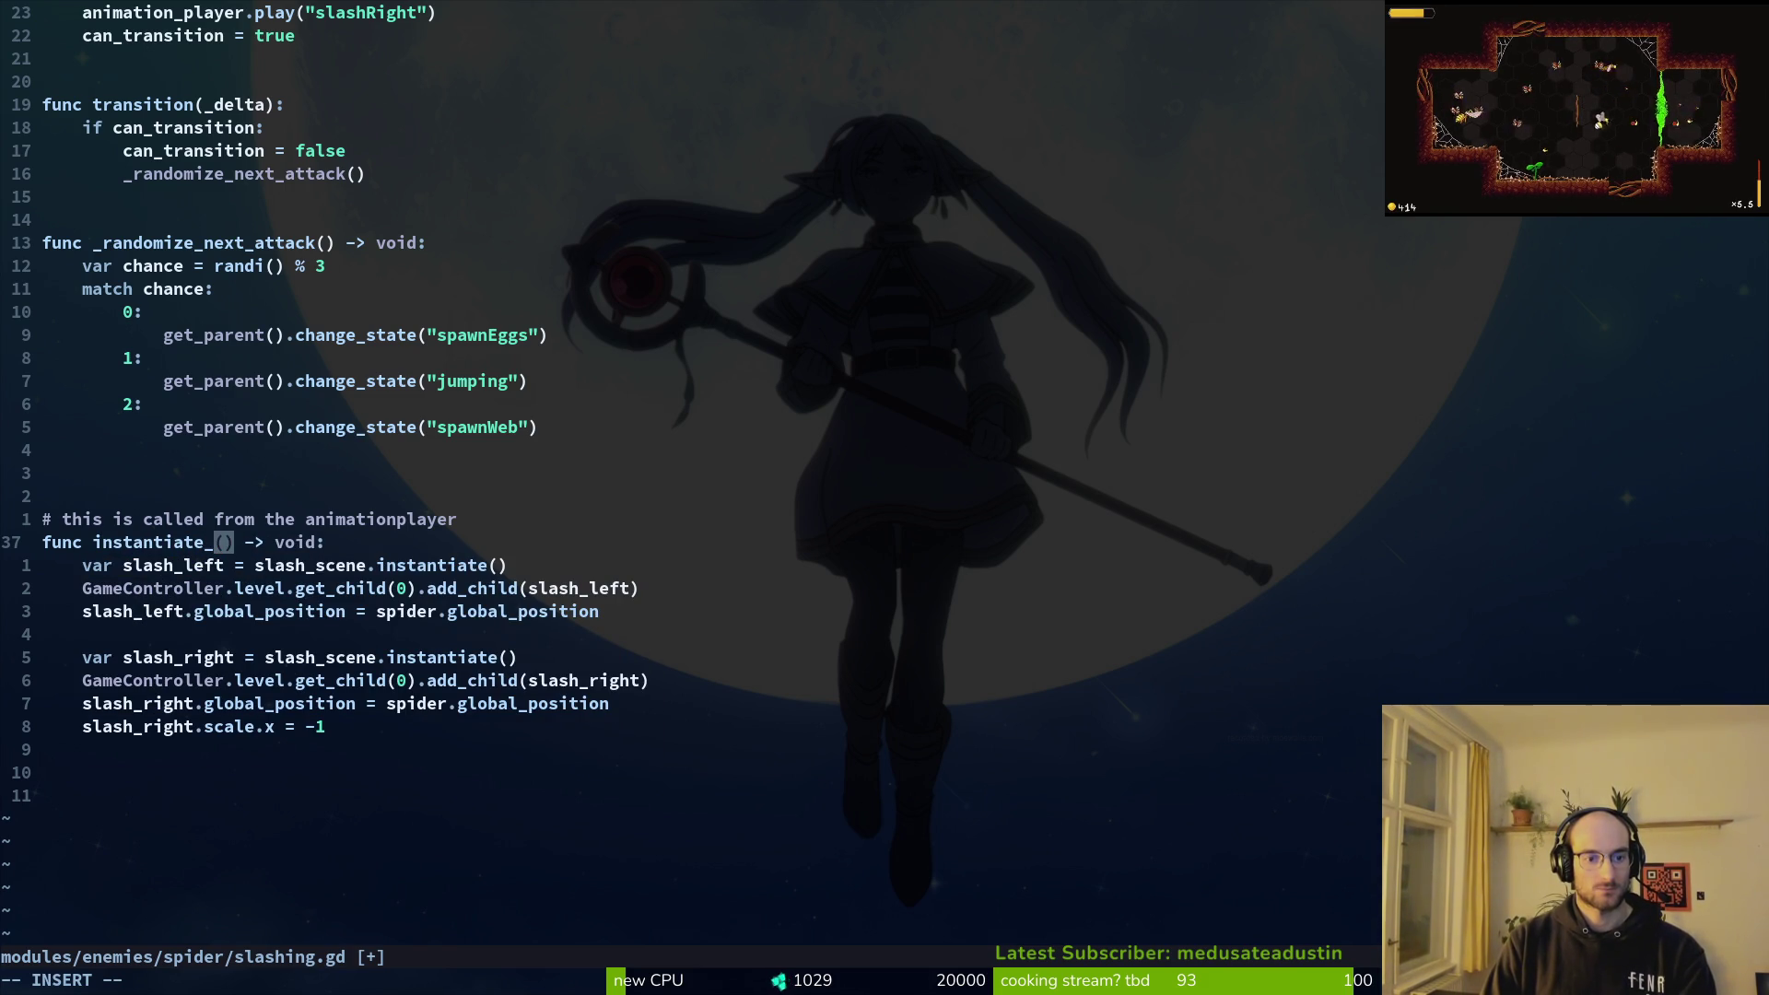
pyautogui.write('left_sl')
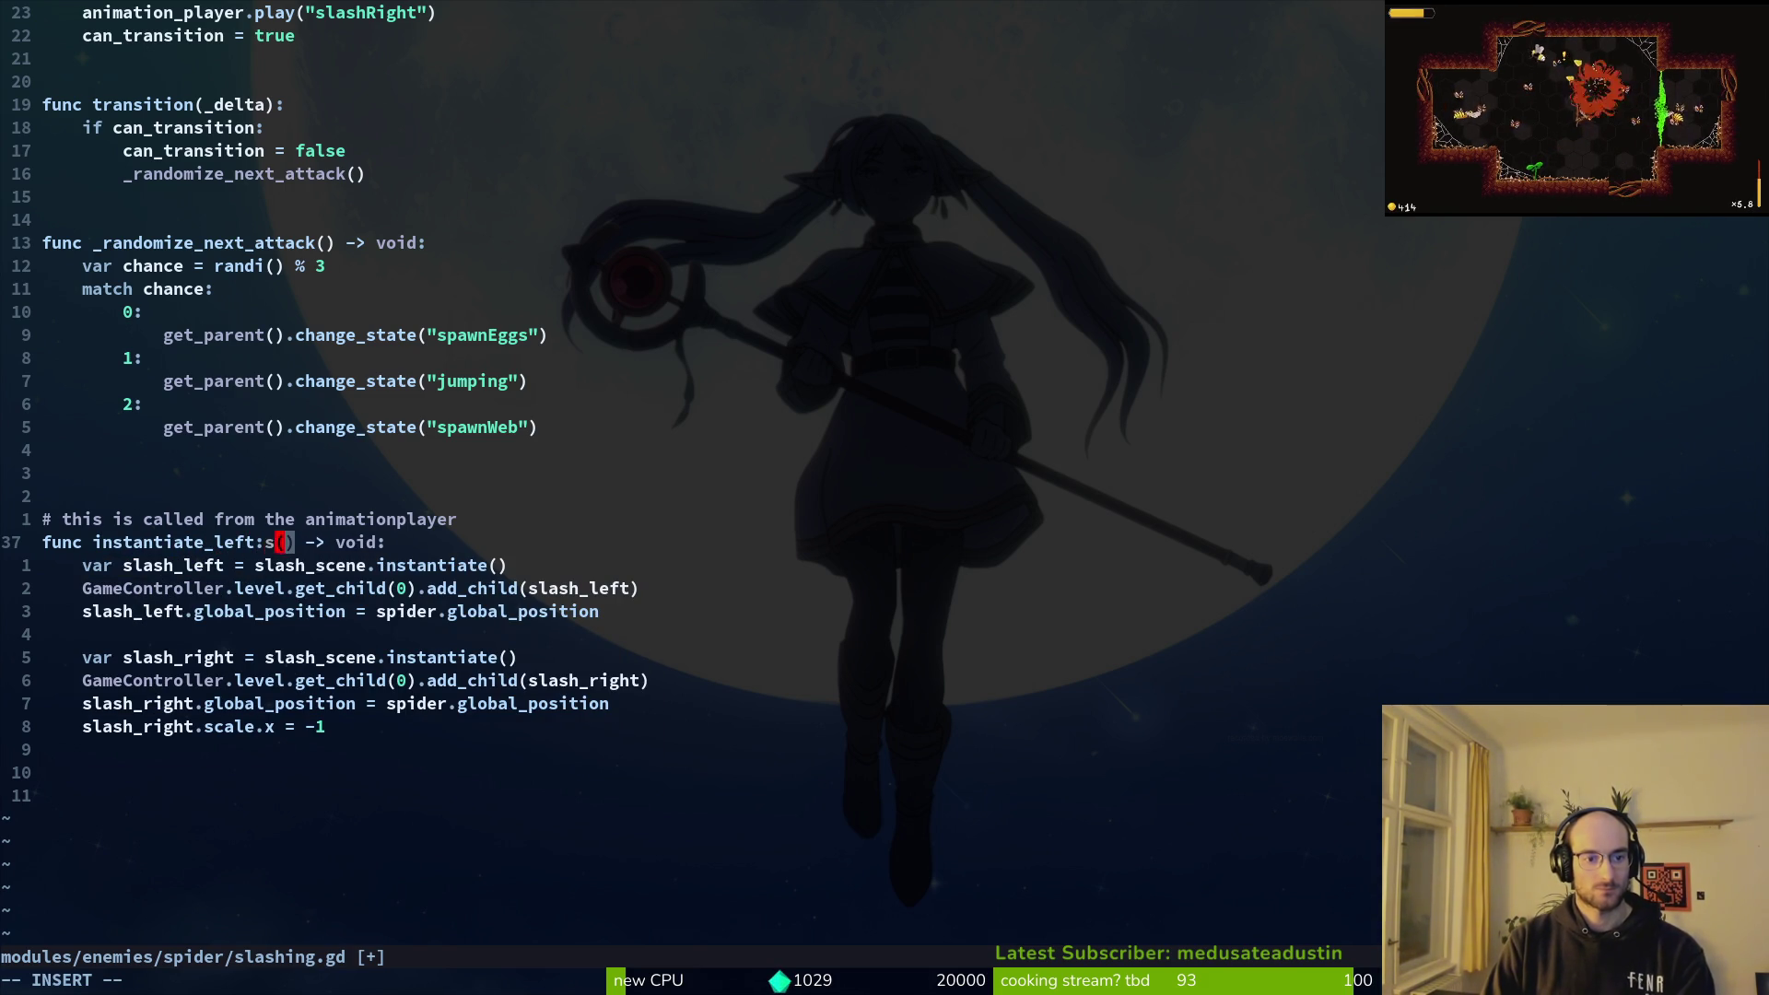
pyautogui.write('ash')
pyautogui.press('Escape')
pyautogui.press('y')
pyautogui.press('y')
pyautogui.press('j')
pyautogui.press('j')
pyautogui.press('j')
pyautogui.press('p')
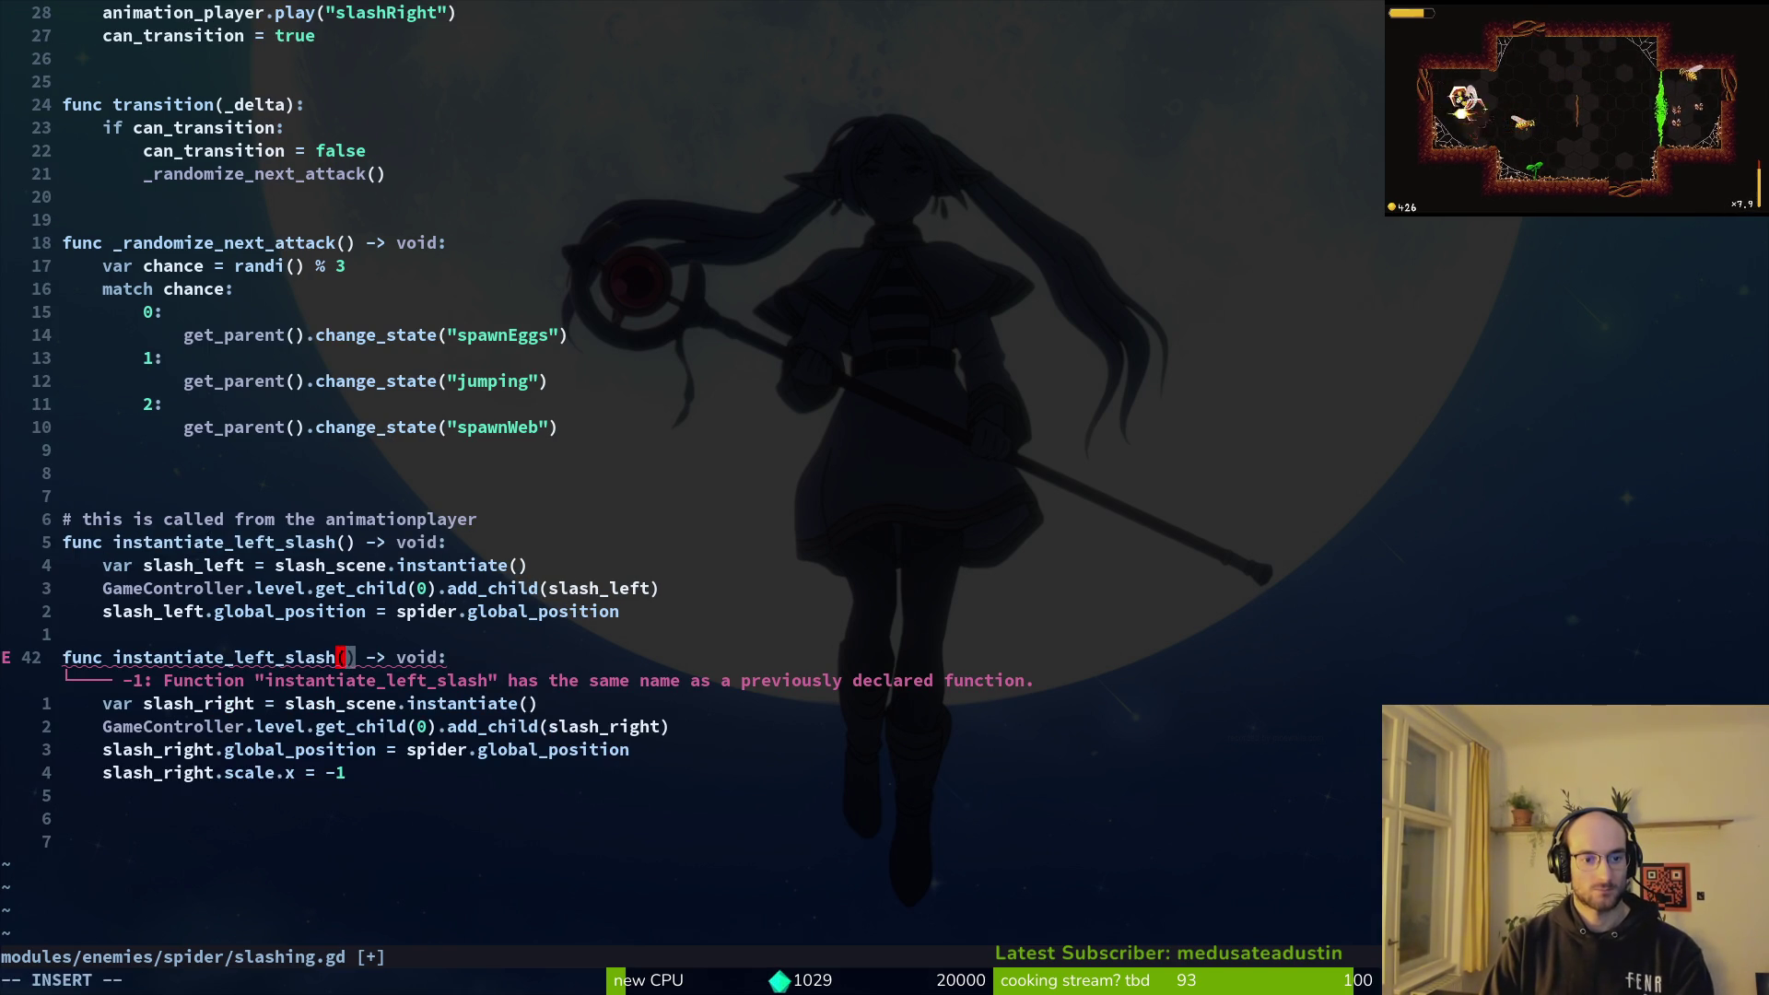
# Step: Rename the copy to instantiate_right_slash, add a blank line above it, and save
pyautogui.press('BackSpace')
pyautogui.press('BackSpace')
pyautogui.press('BackSpace')
pyautogui.press('BackSpace')
pyautogui.write('right_sl')
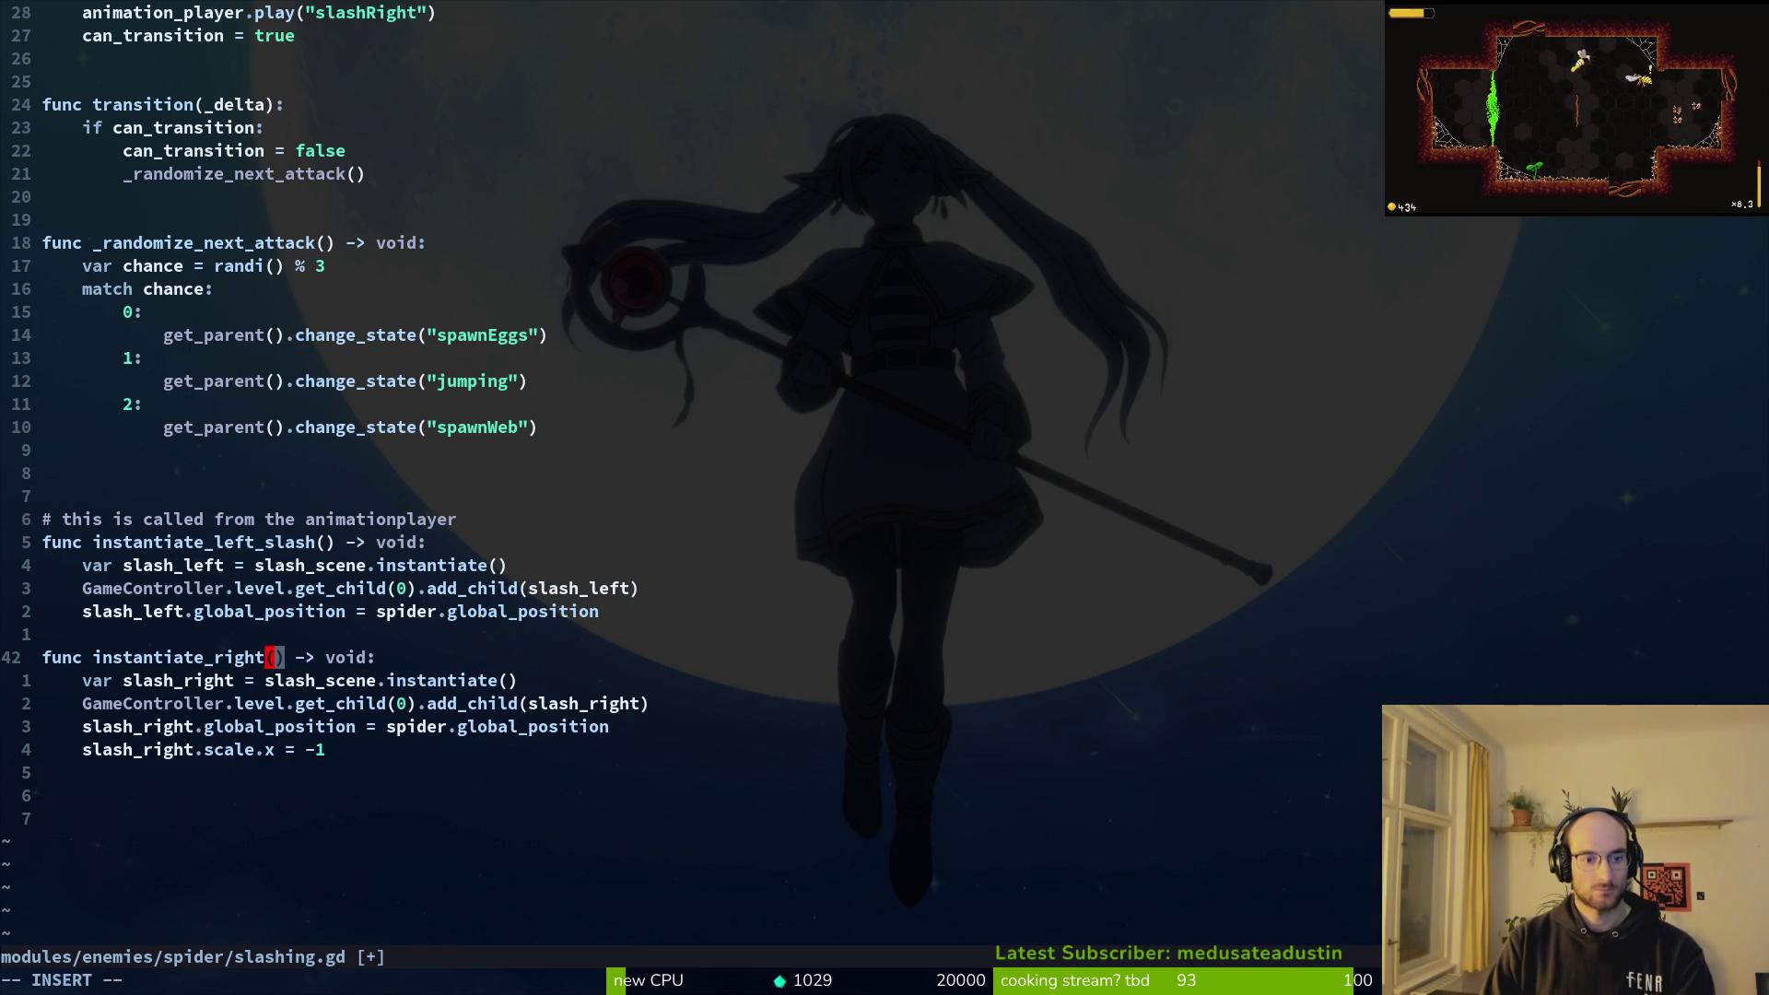
pyautogui.write('ash')
pyautogui.press('Escape')
pyautogui.press('j')
pyautogui.press('j')
pyautogui.press('k')
pyautogui.press('k')
pyautogui.press('k')
pyautogui.press('O')
pyautogui.press('Escape')
pyautogui.write(':w')
pyautogui.press('Return')
# Step: Change 'this' to 'these' in the comment, remove the blank line above it, and save
pyautogui.press('k')
pyautogui.press('k')
pyautogui.press('k')
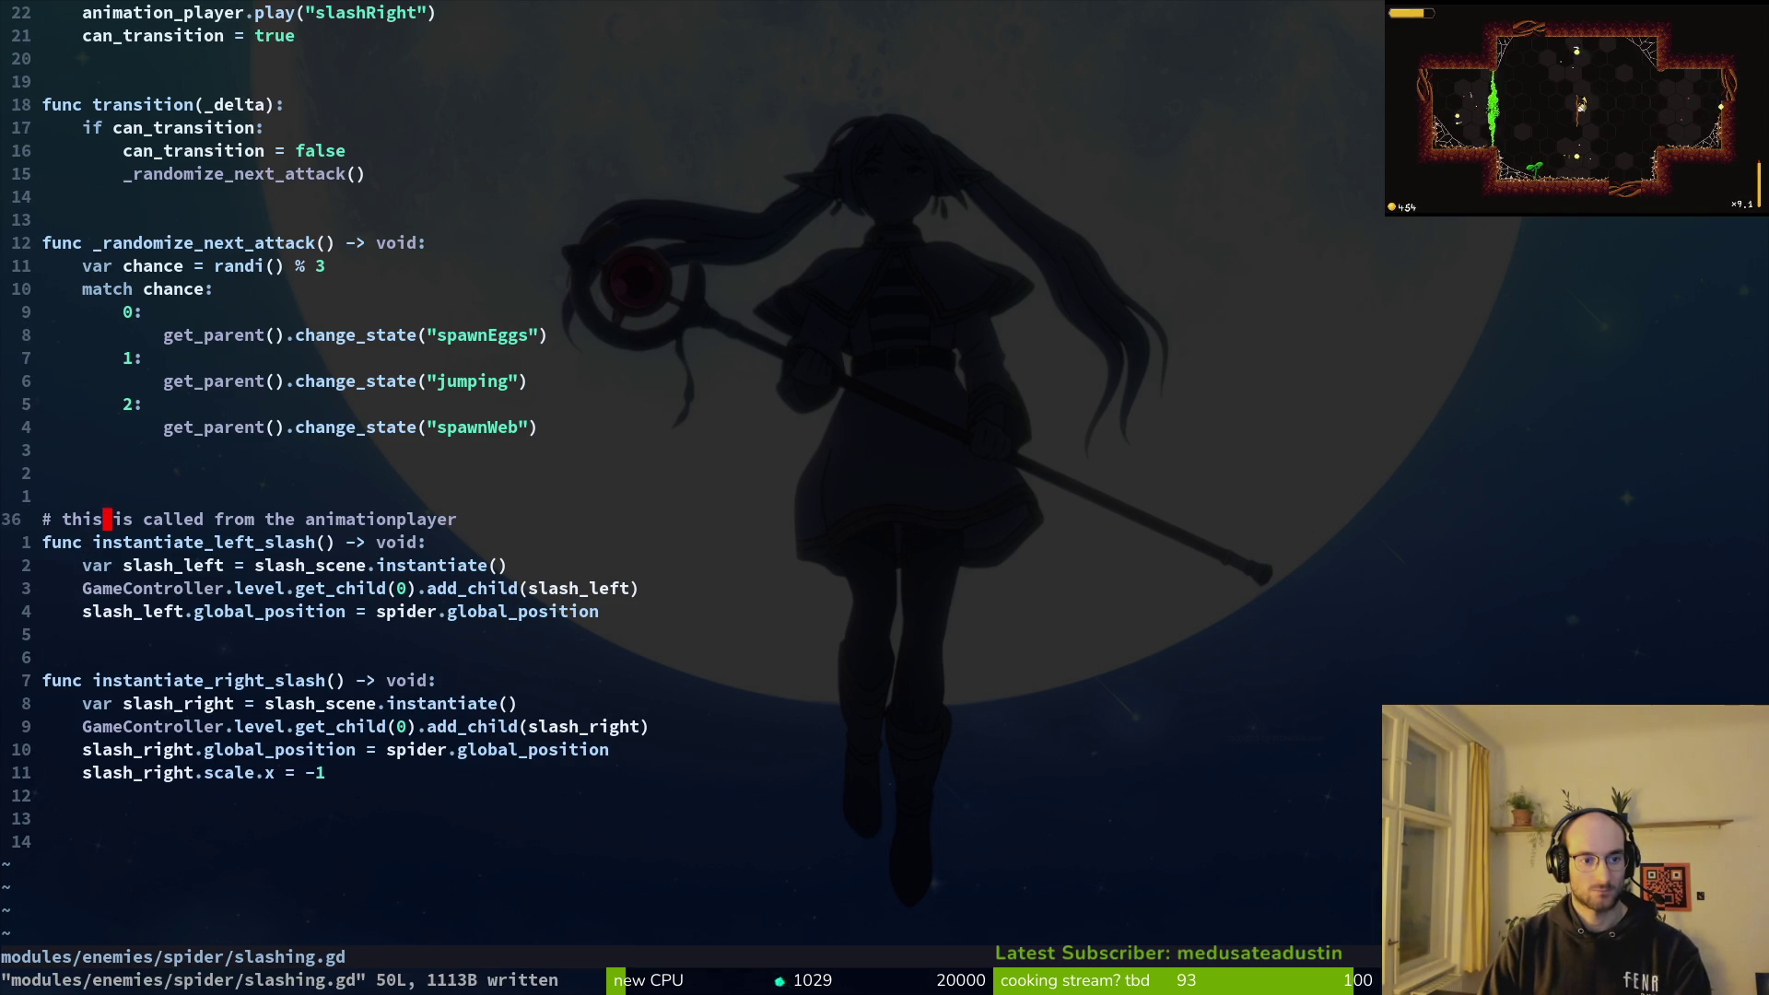
pyautogui.press('i')
pyautogui.press('BackSpace')
pyautogui.press('BackSpace')
pyautogui.write('ese')
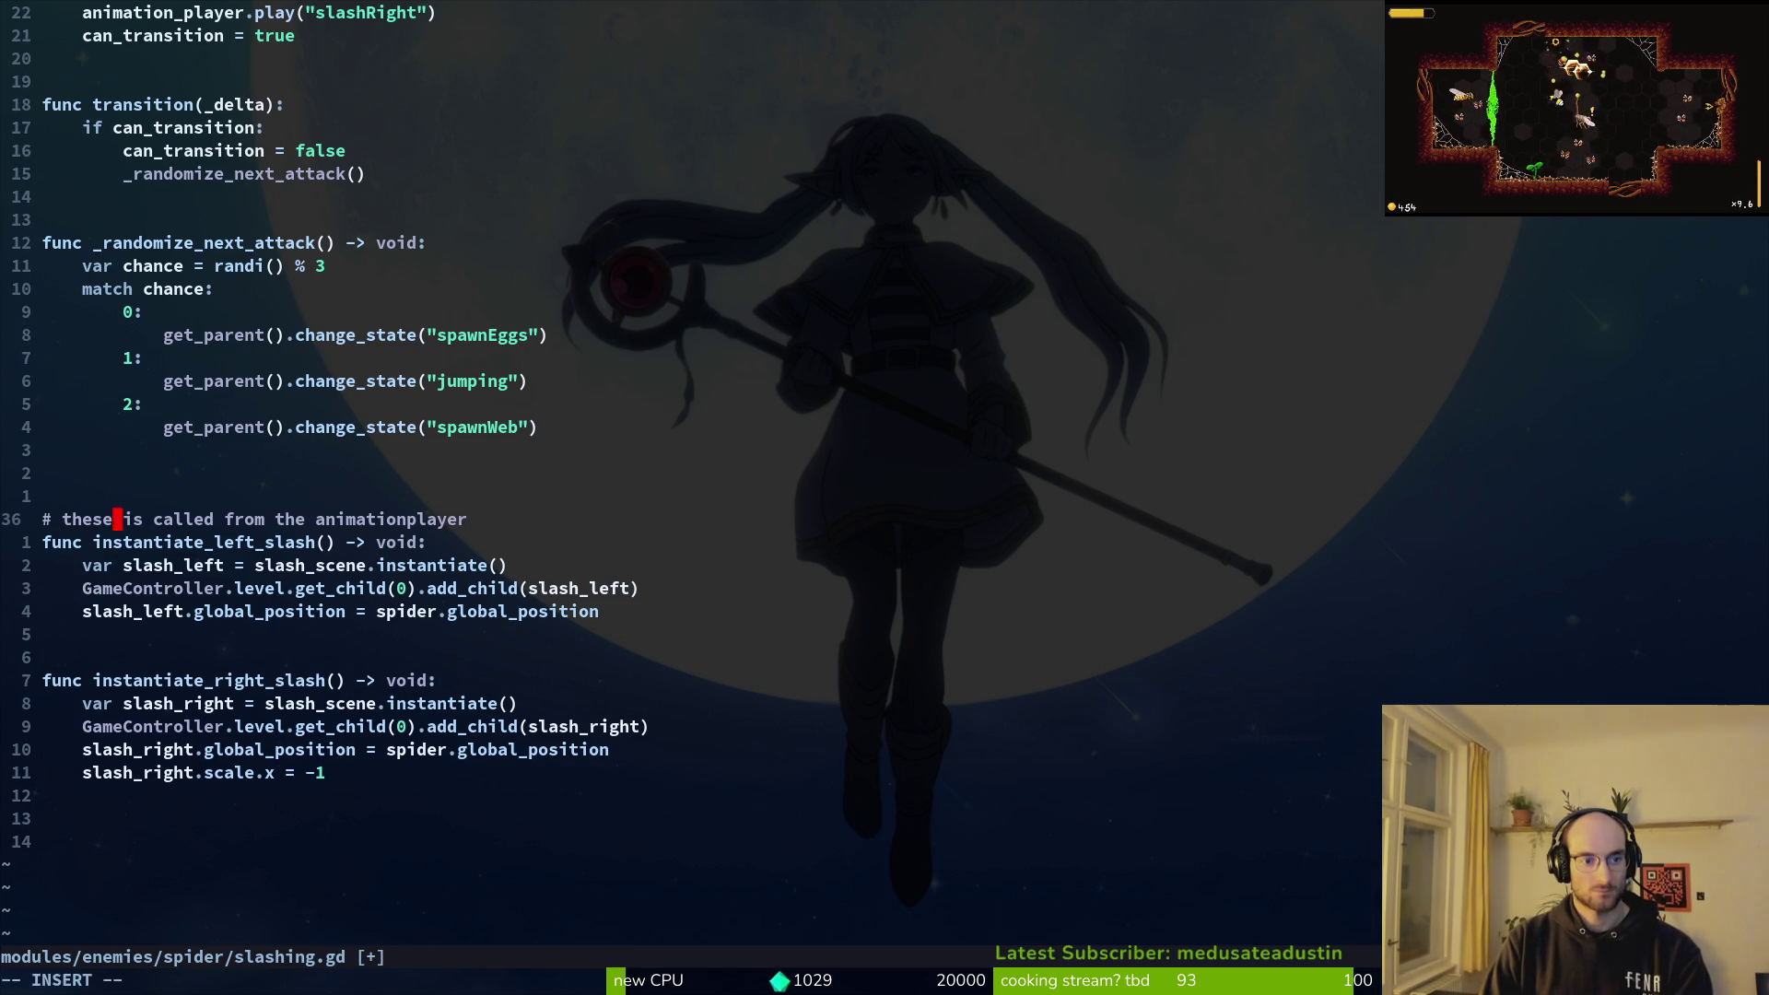
pyautogui.press('Escape')
pyautogui.write(':w')
pyautogui.press('Return')
pyautogui.press('j')
pyautogui.press('j')
pyautogui.press('k')
pyautogui.press('k')
pyautogui.press('k')
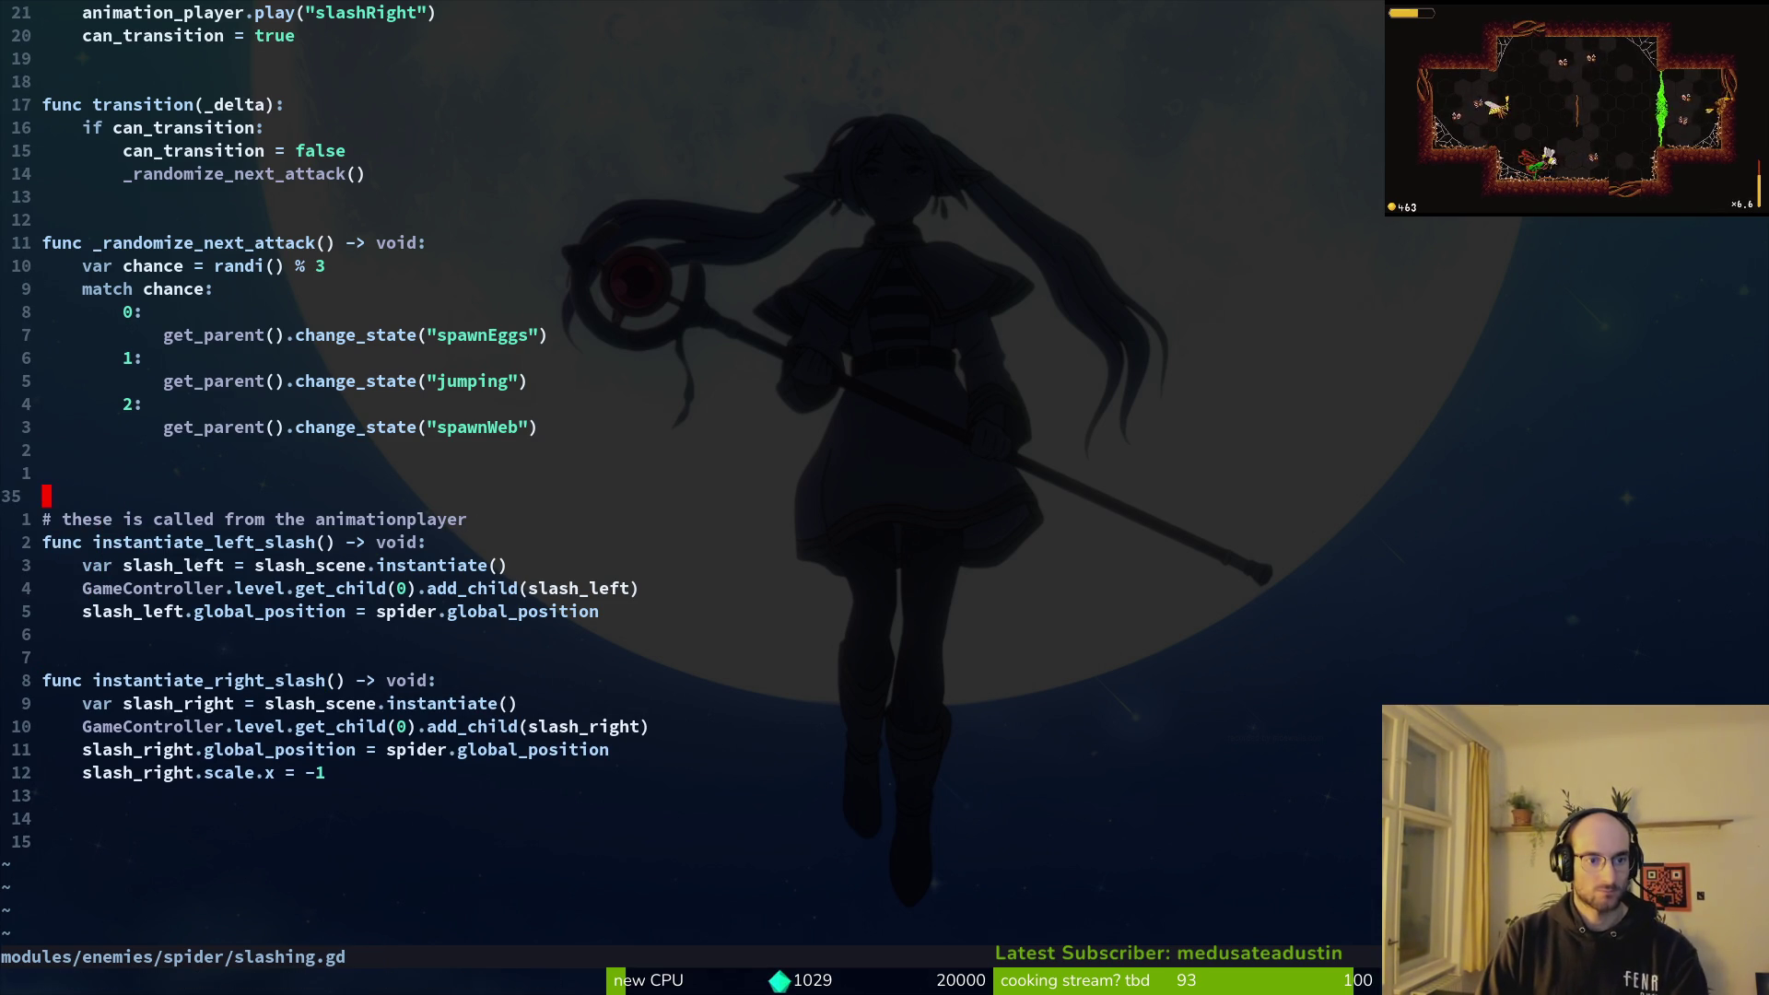
pyautogui.press('d')
pyautogui.press('d')
pyautogui.write(':w')
pyautogui.press('Return')
pyautogui.press('g')
pyautogui.press('g')
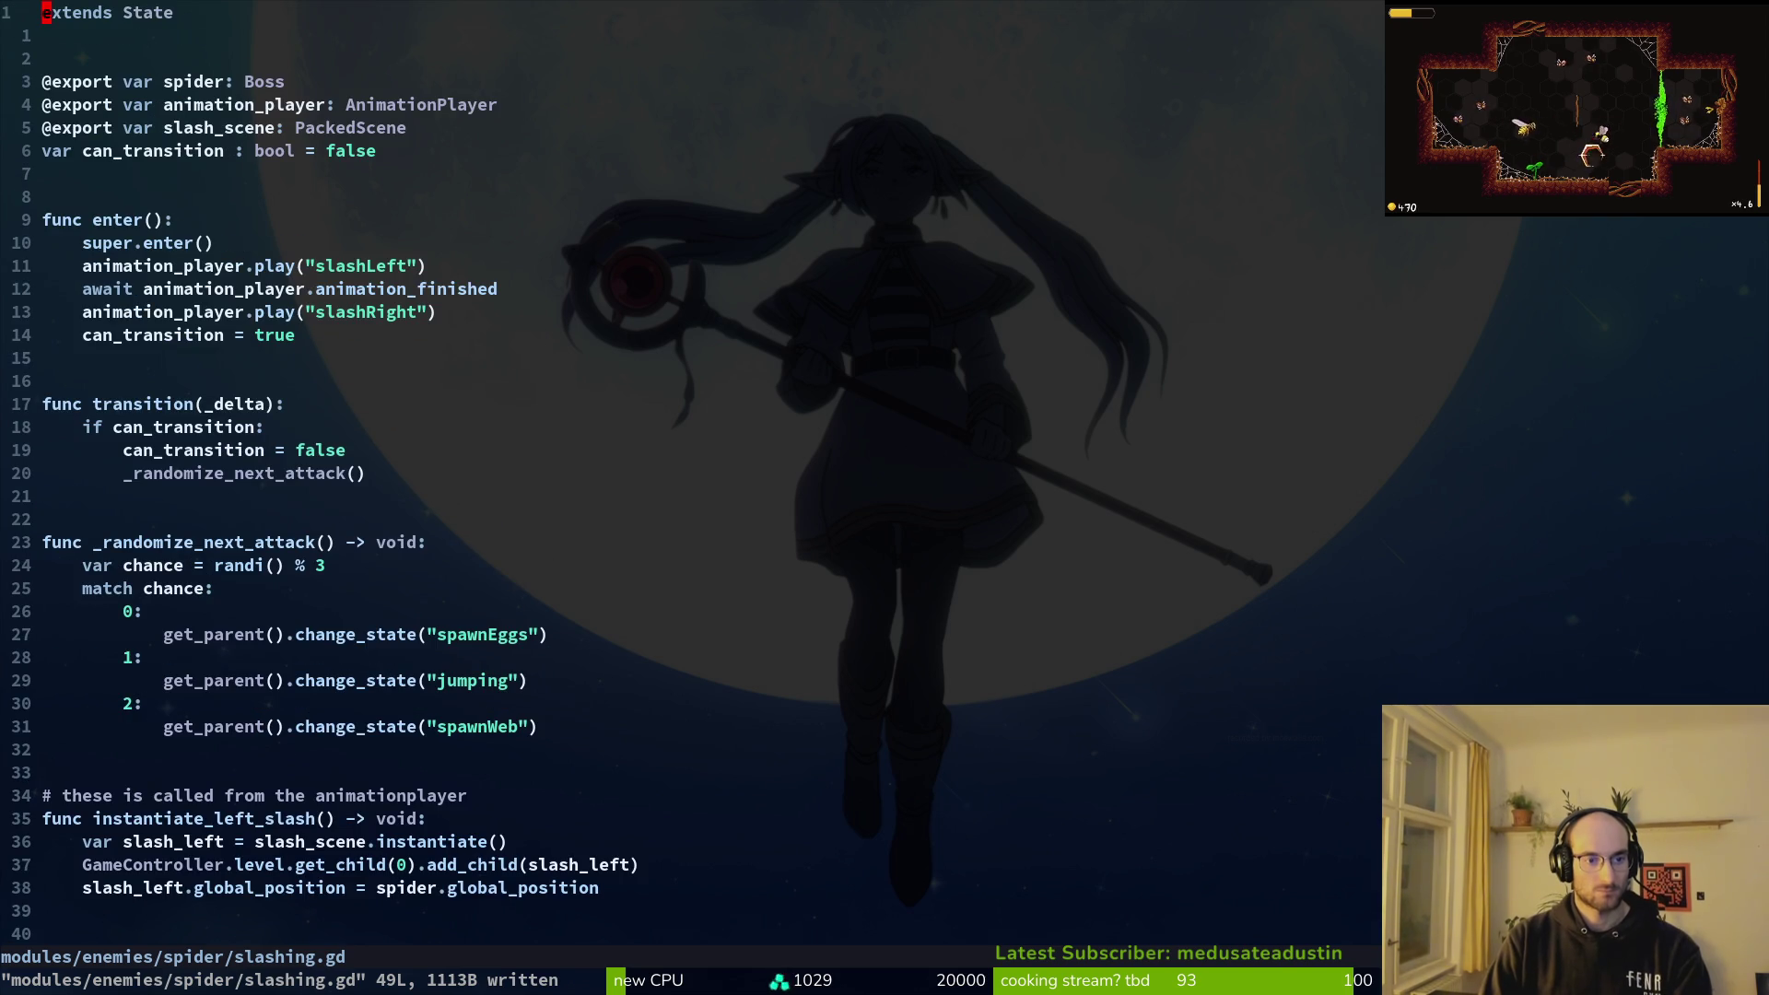
# Step: Copy the await line in enter() to just below the slashRight line and save
pyautogui.press('j')
pyautogui.press('j')
pyautogui.press('j')
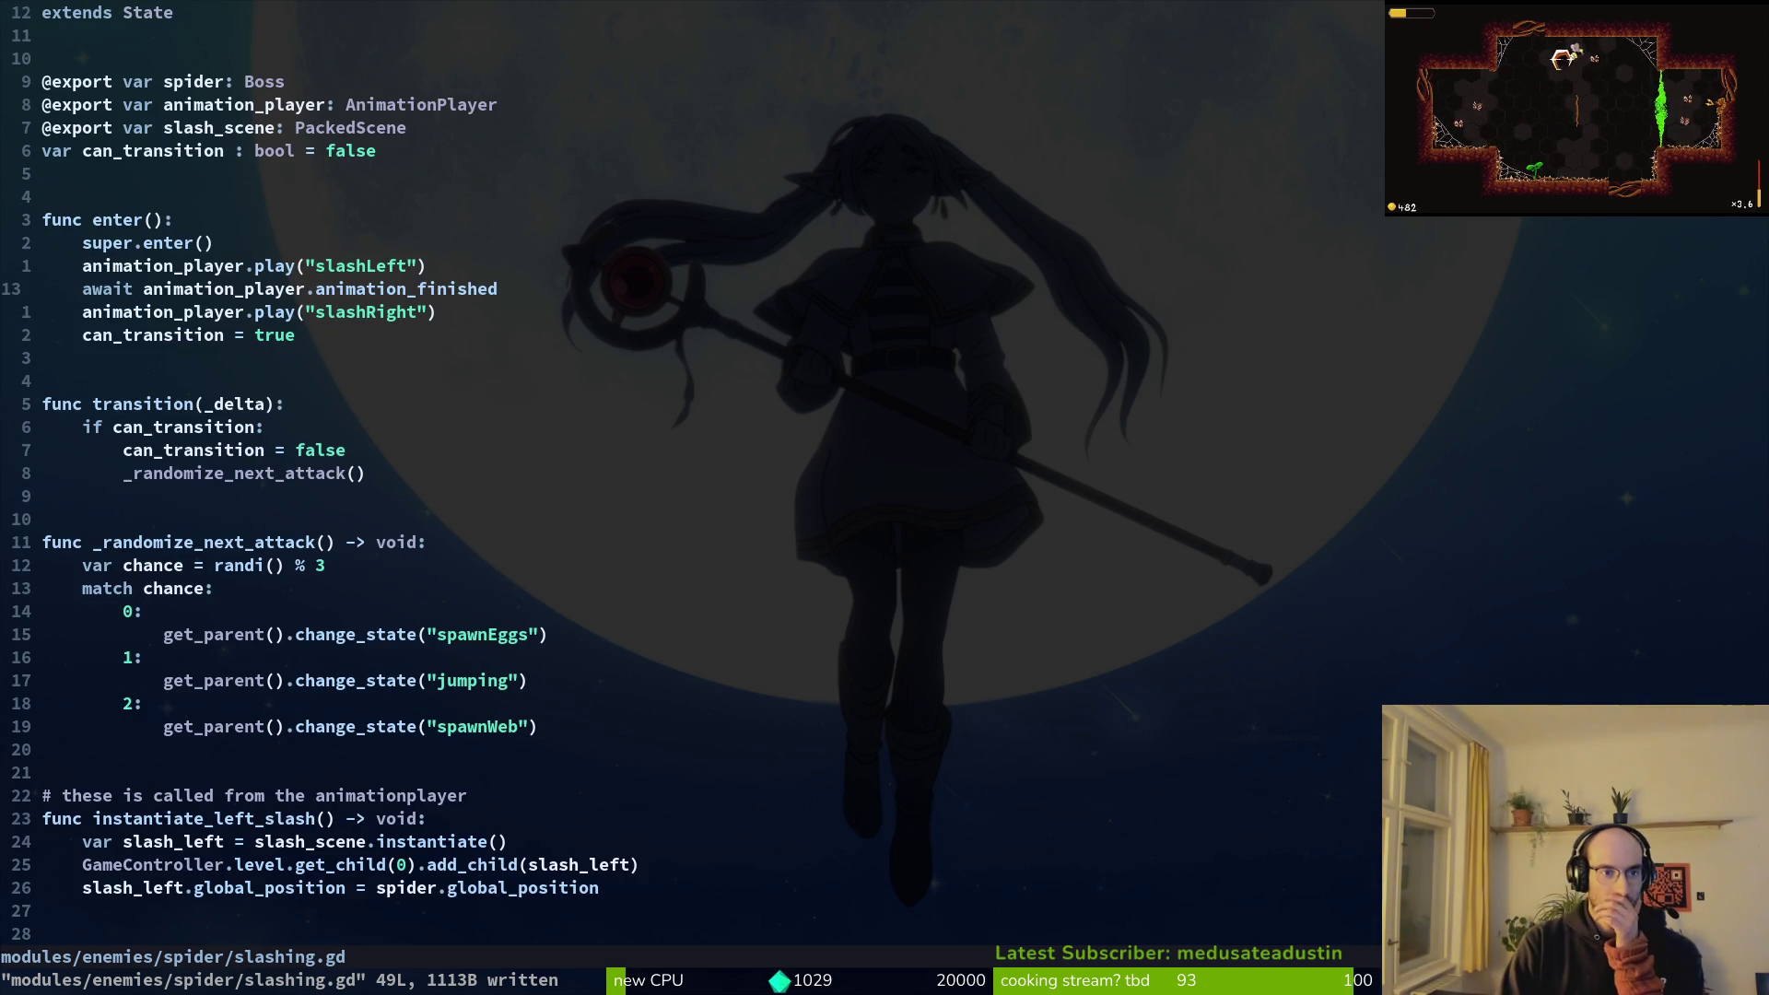
pyautogui.press('j')
pyautogui.press('j')
pyautogui.press('k')
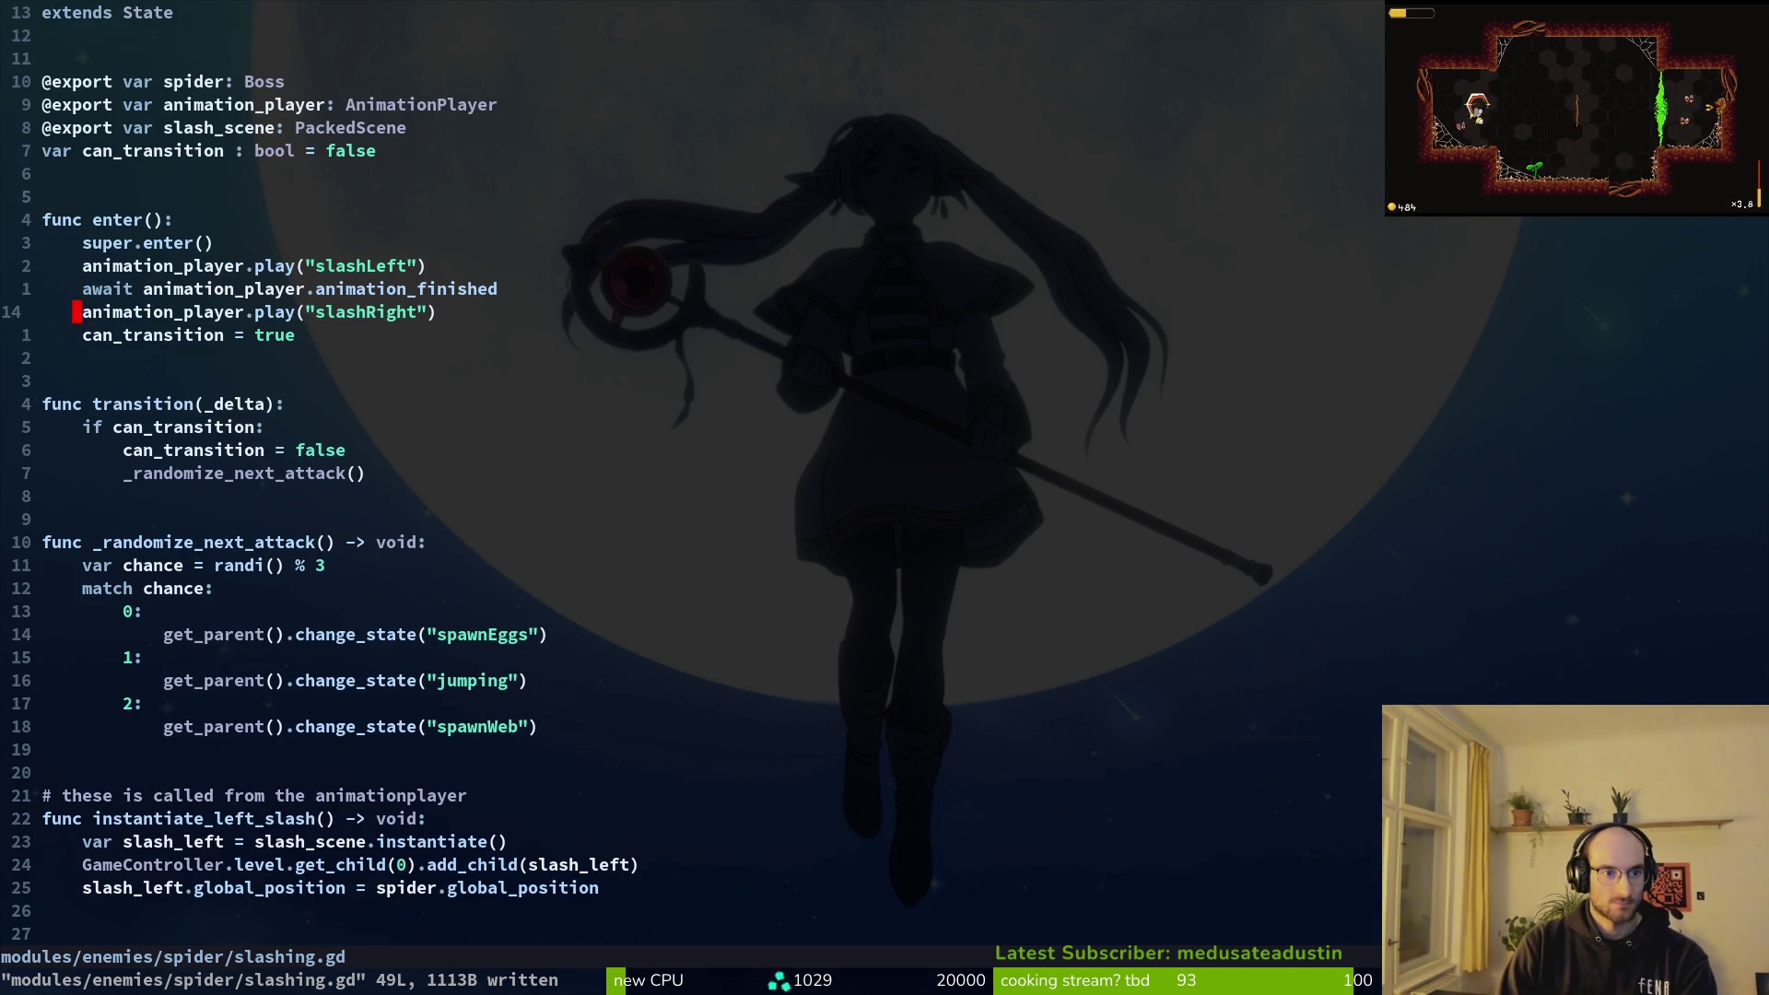
pyautogui.press('o')
pyautogui.press('Escape')
pyautogui.press('k')
pyautogui.press('k')
pyautogui.press('y')
pyautogui.press('y')
pyautogui.write('jp:w')
pyautogui.press('Return')
# Step: Delete the leftover blank line after the new await line and save
pyautogui.press('k')
pyautogui.press('j')
pyautogui.hotkey('shift', 'v')
pyautogui.press('Escape')
pyautogui.press('j')
pyautogui.press('d')
pyautogui.press('d')
pyautogui.write(':w')
pyautogui.press('Return')
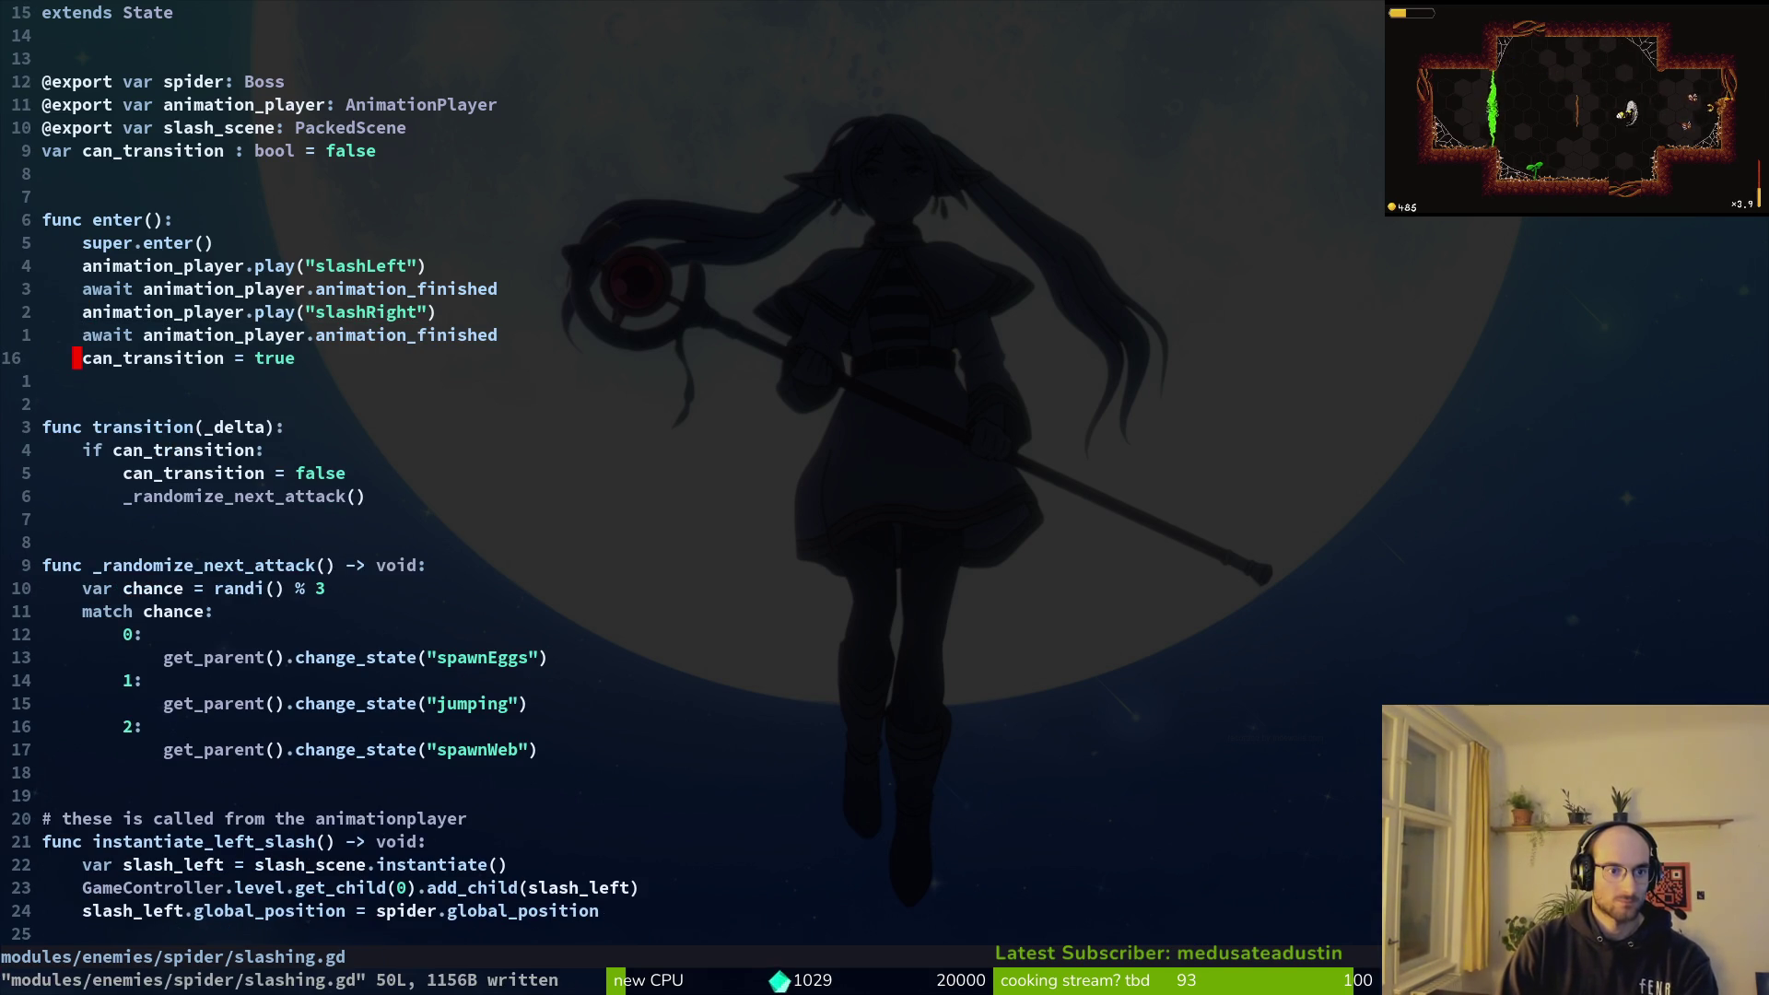
# Step: Quit Neovim with :q and relaunch vim in the project
pyautogui.press('j')
pyautogui.press('j')
pyautogui.press('j')
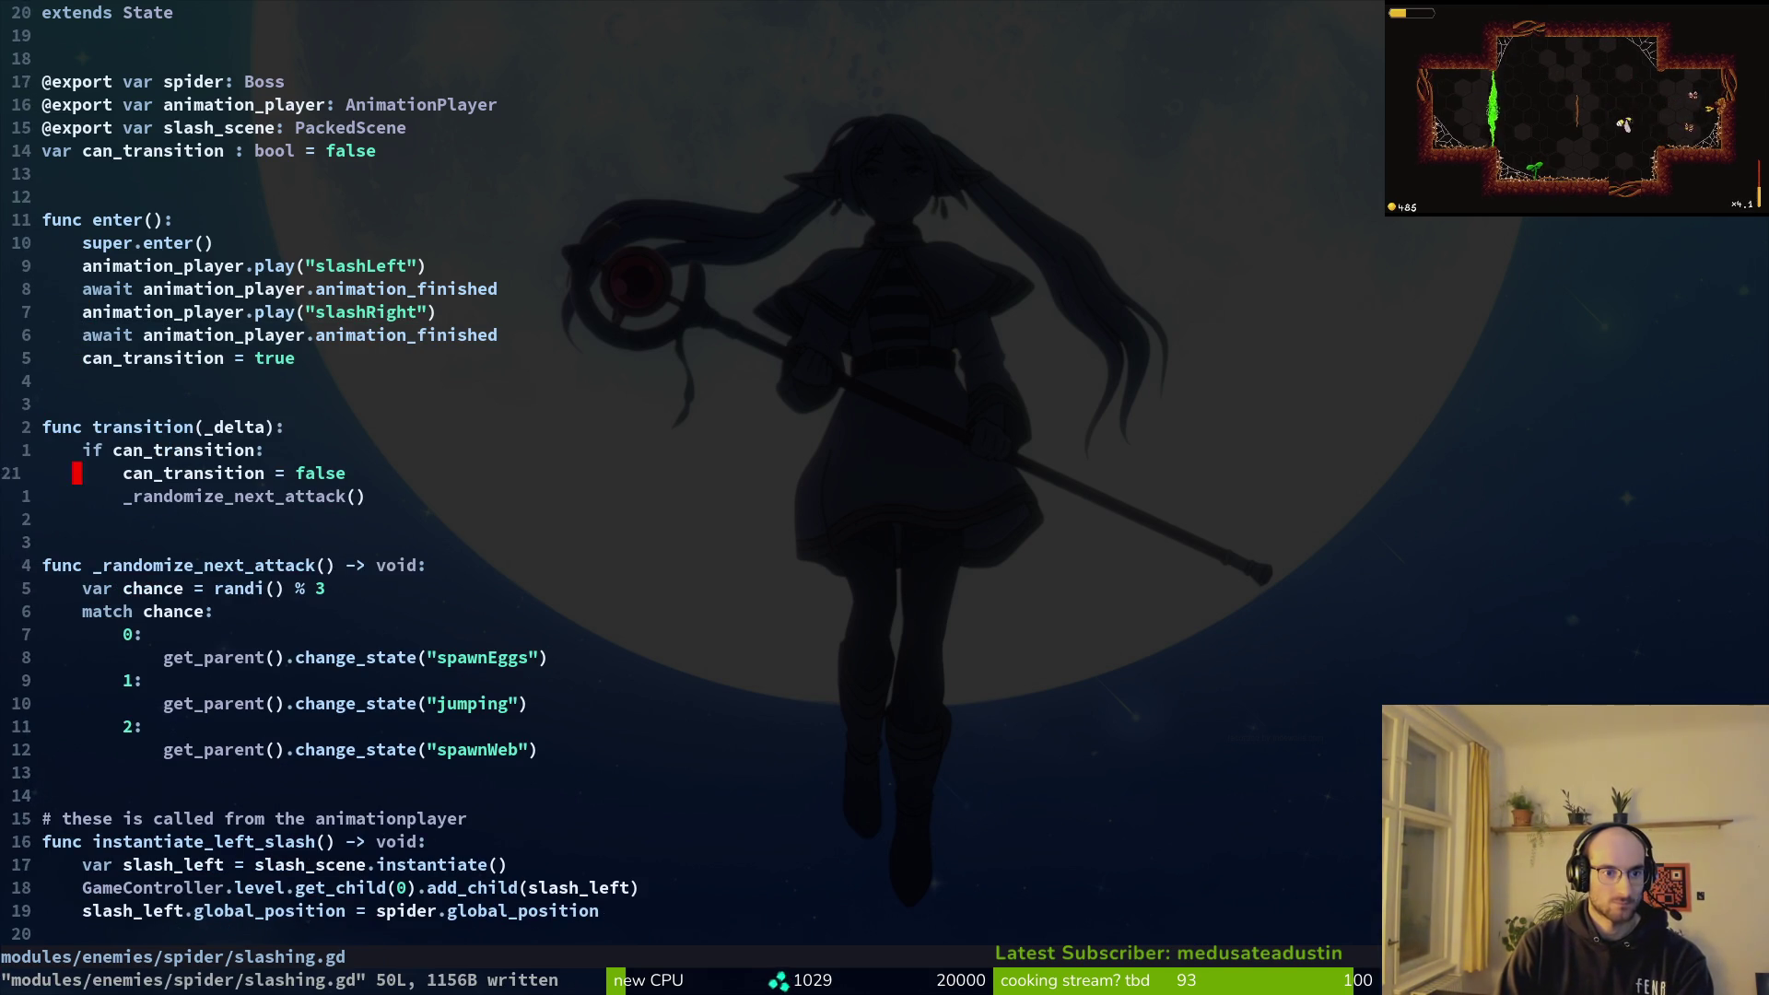
pyautogui.press('j')
pyautogui.press('j')
pyautogui.press('j')
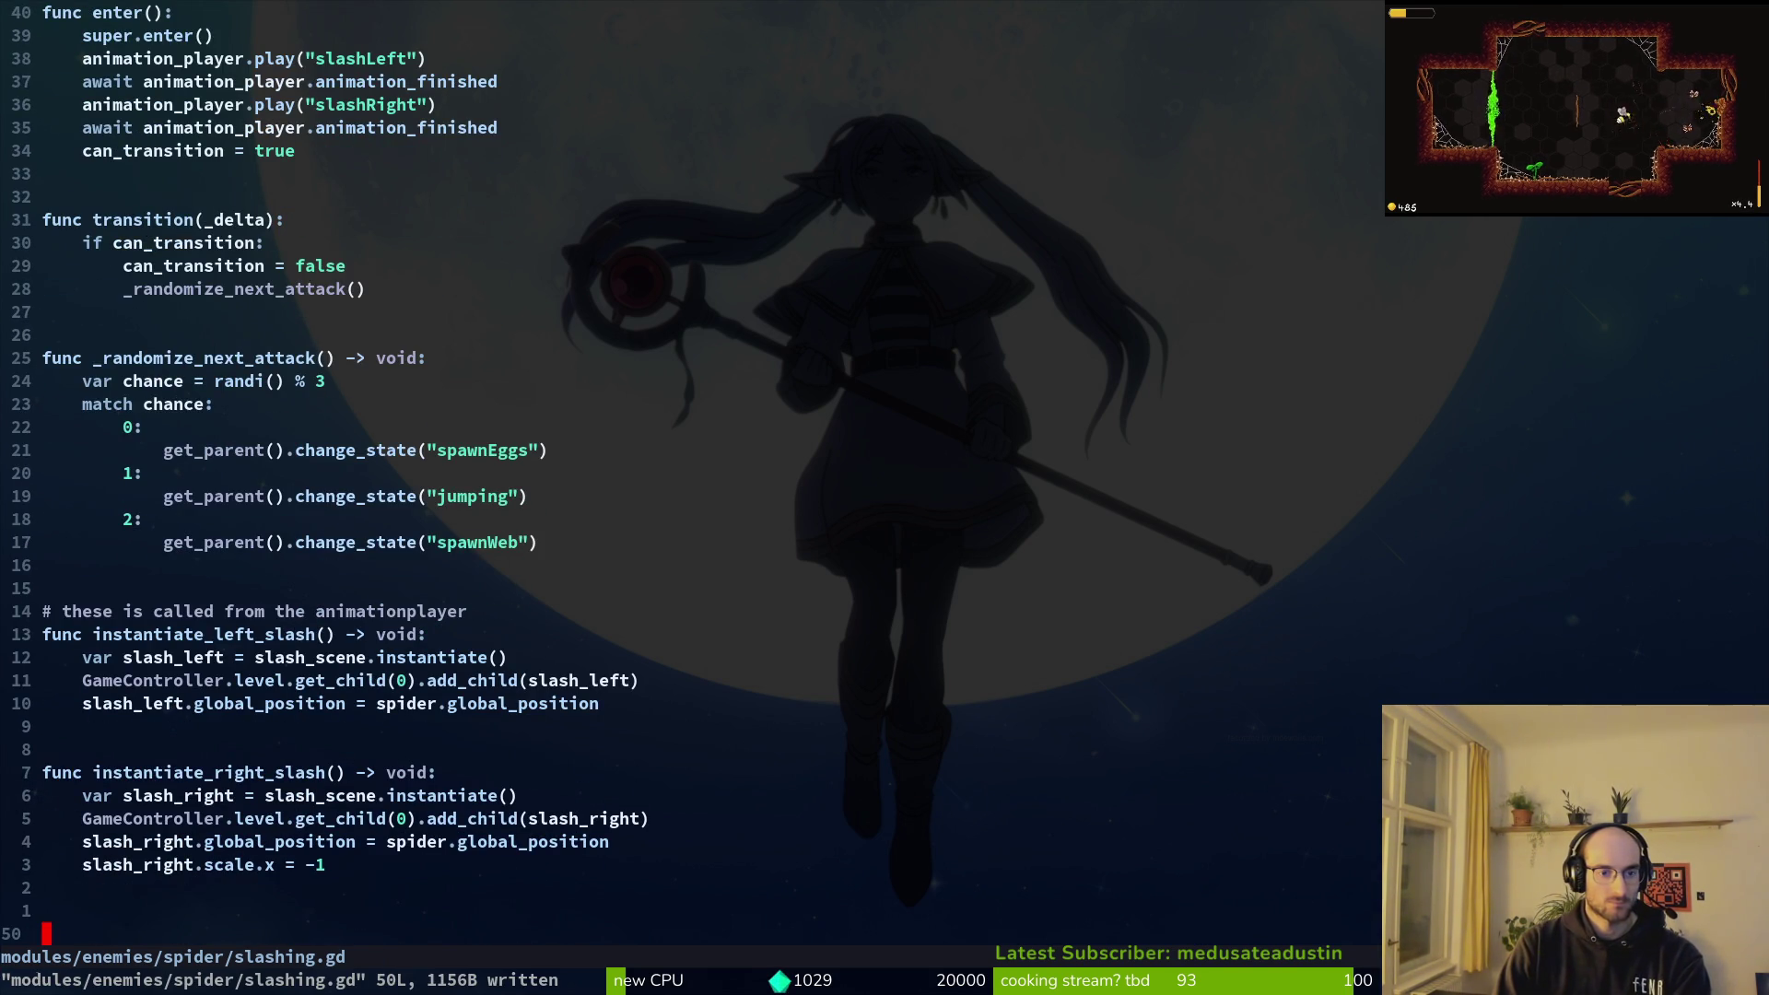
pyautogui.write(':q')
pyautogui.press('Return')
pyautogui.write('vim')
pyautogui.press('Return')
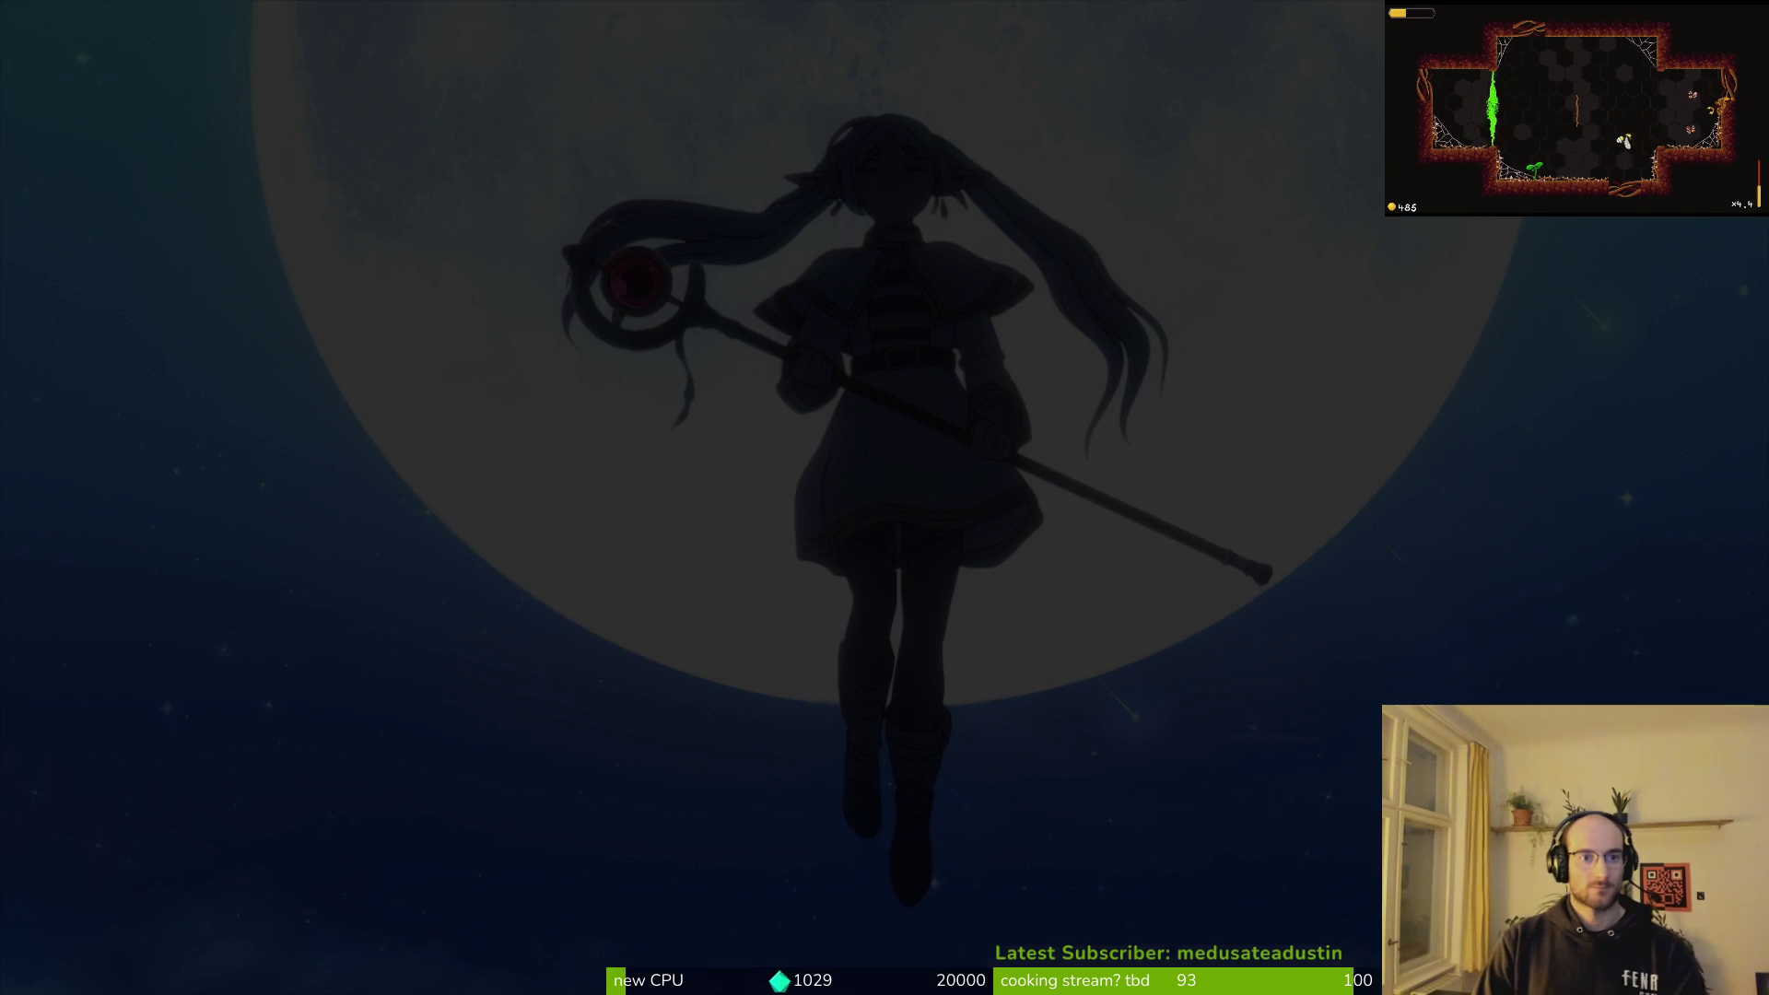
# Step: Open spawn_web.gd and look through it
pyautogui.write('spawnweb')
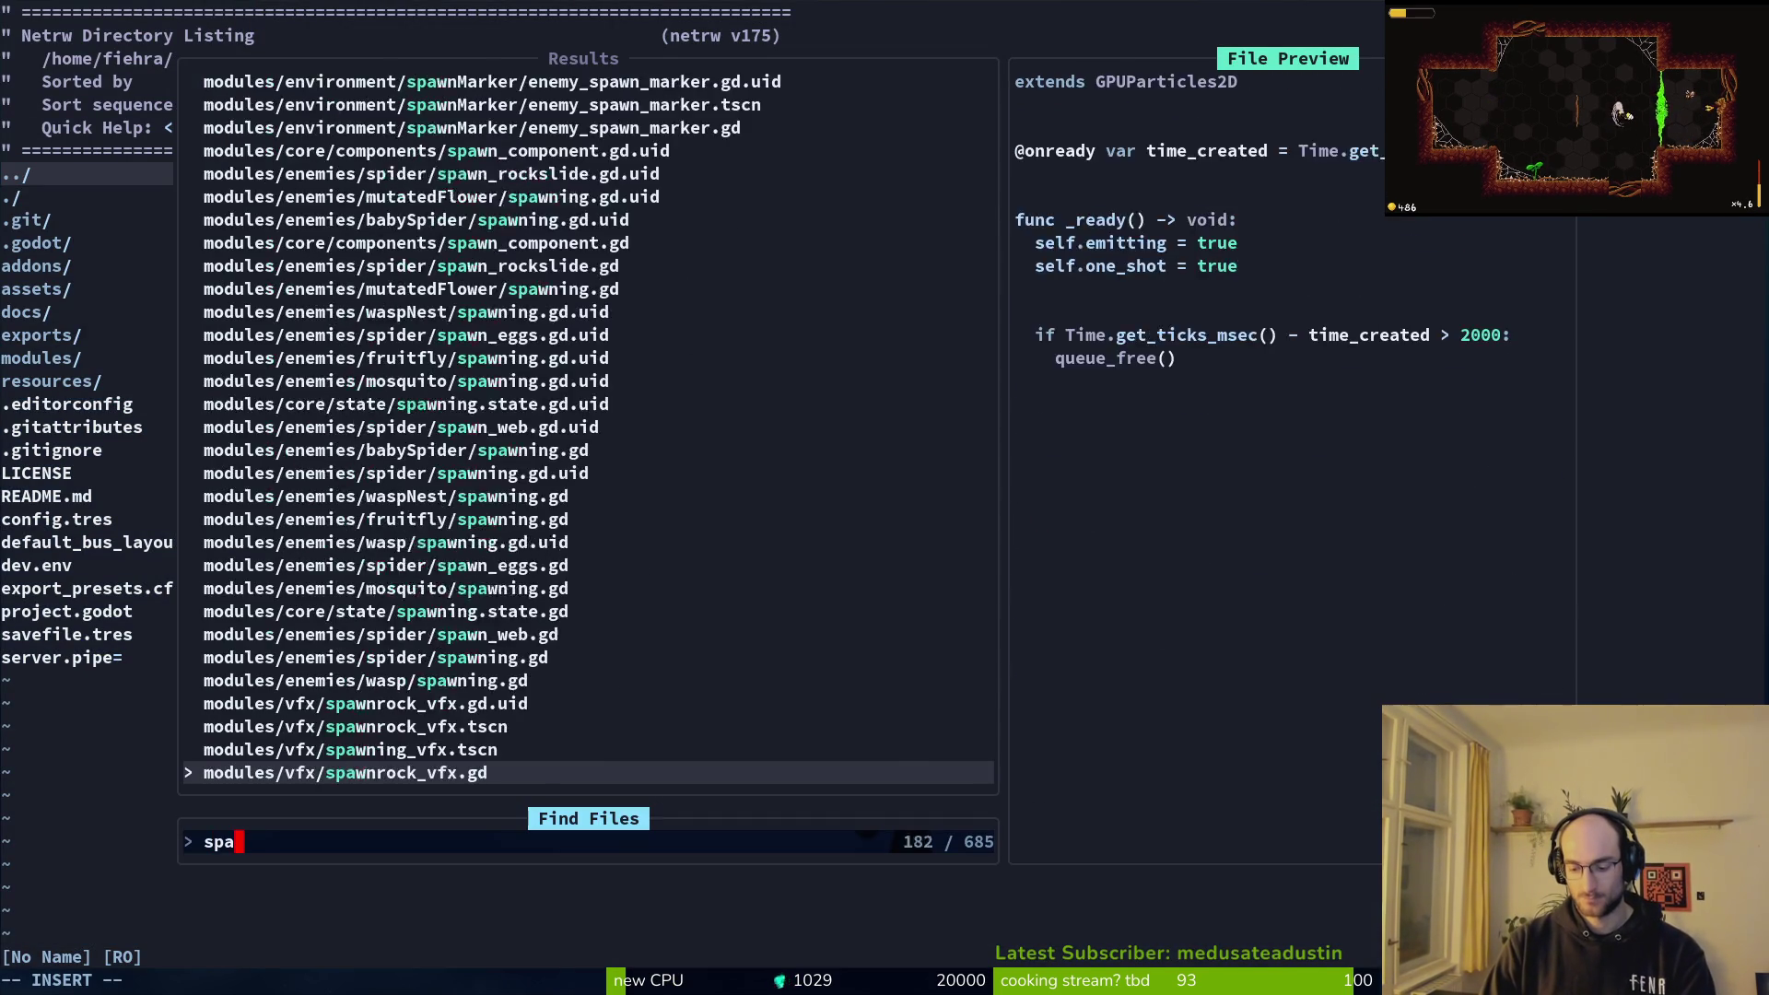
pyautogui.press('Return')
pyautogui.press('j')
pyautogui.press('j')
pyautogui.press('j')
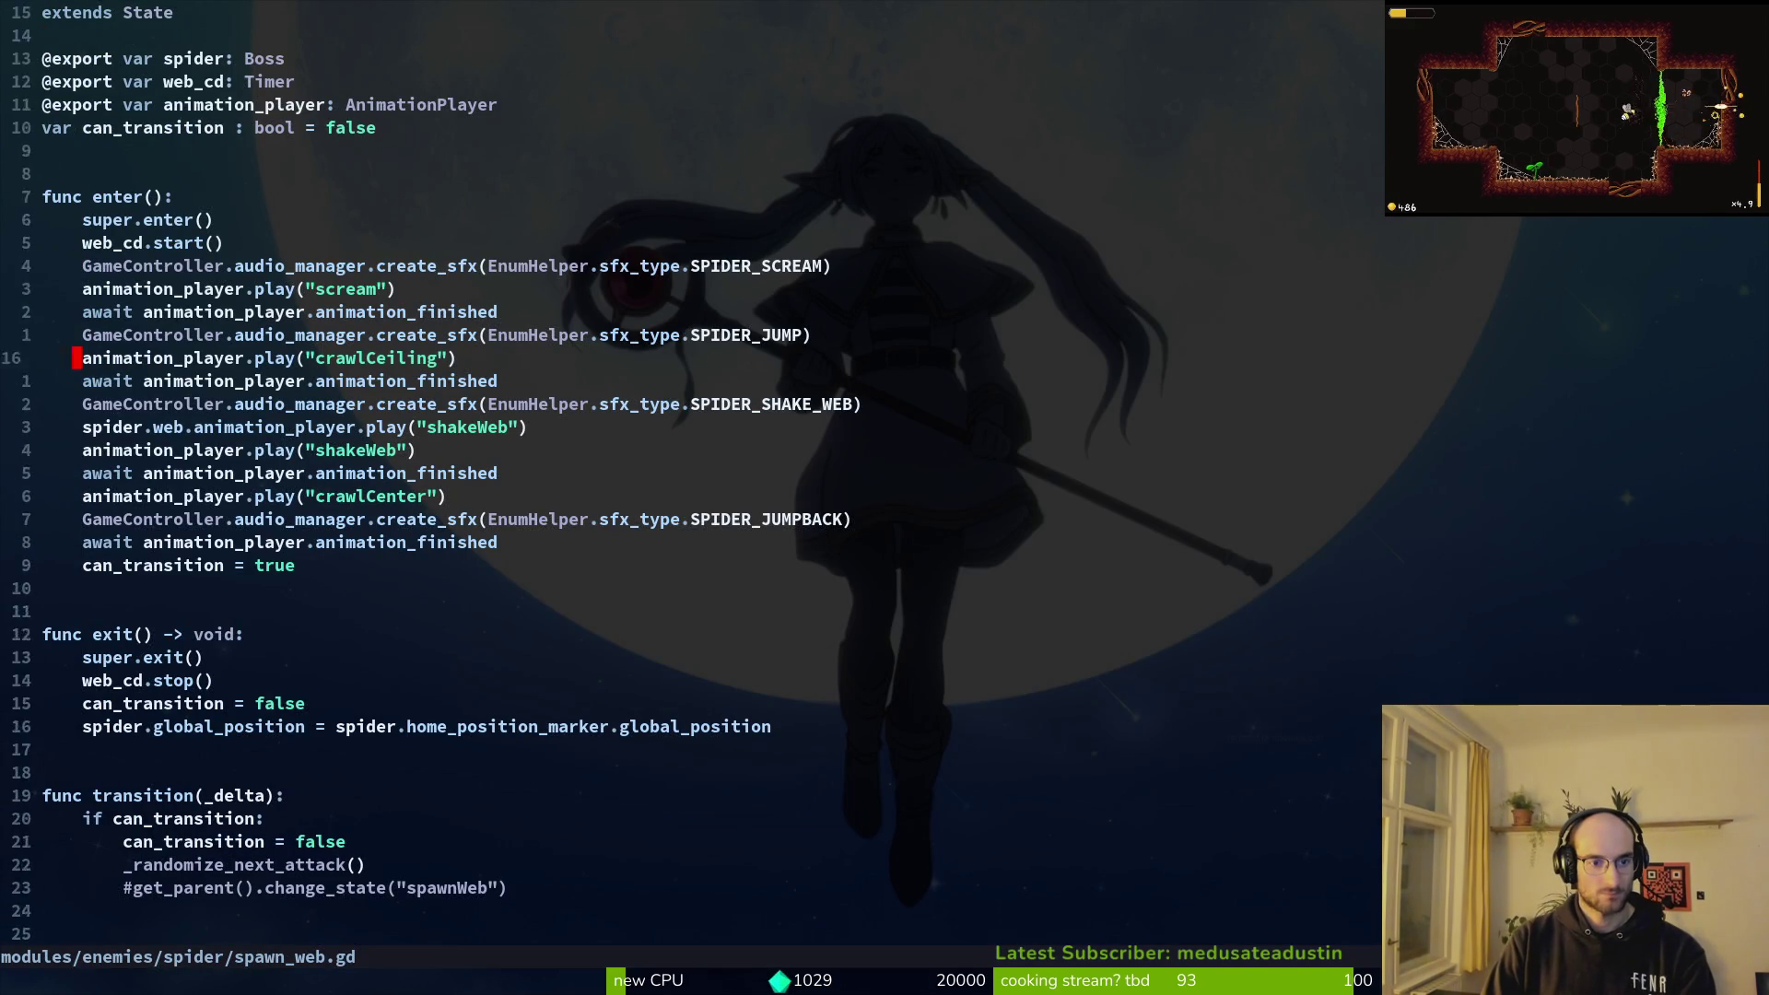
pyautogui.press('k')
pyautogui.press('k')
pyautogui.press('k')
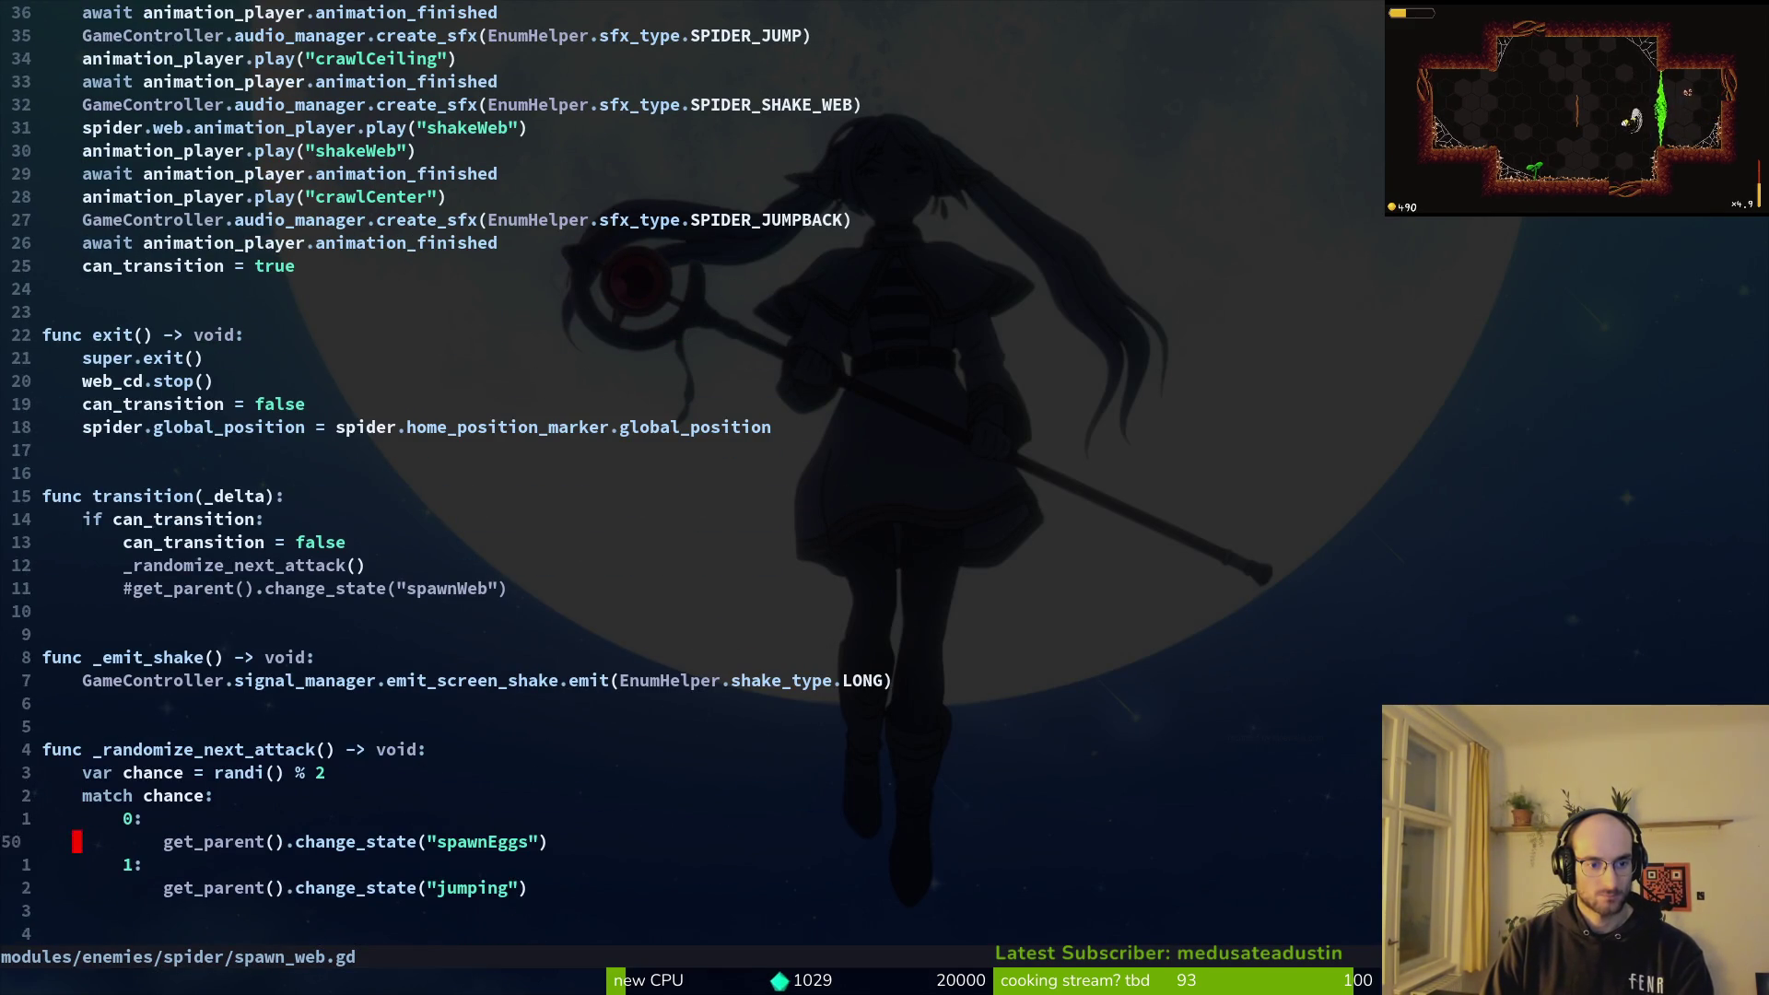
pyautogui.press('g')
pyautogui.press('g')
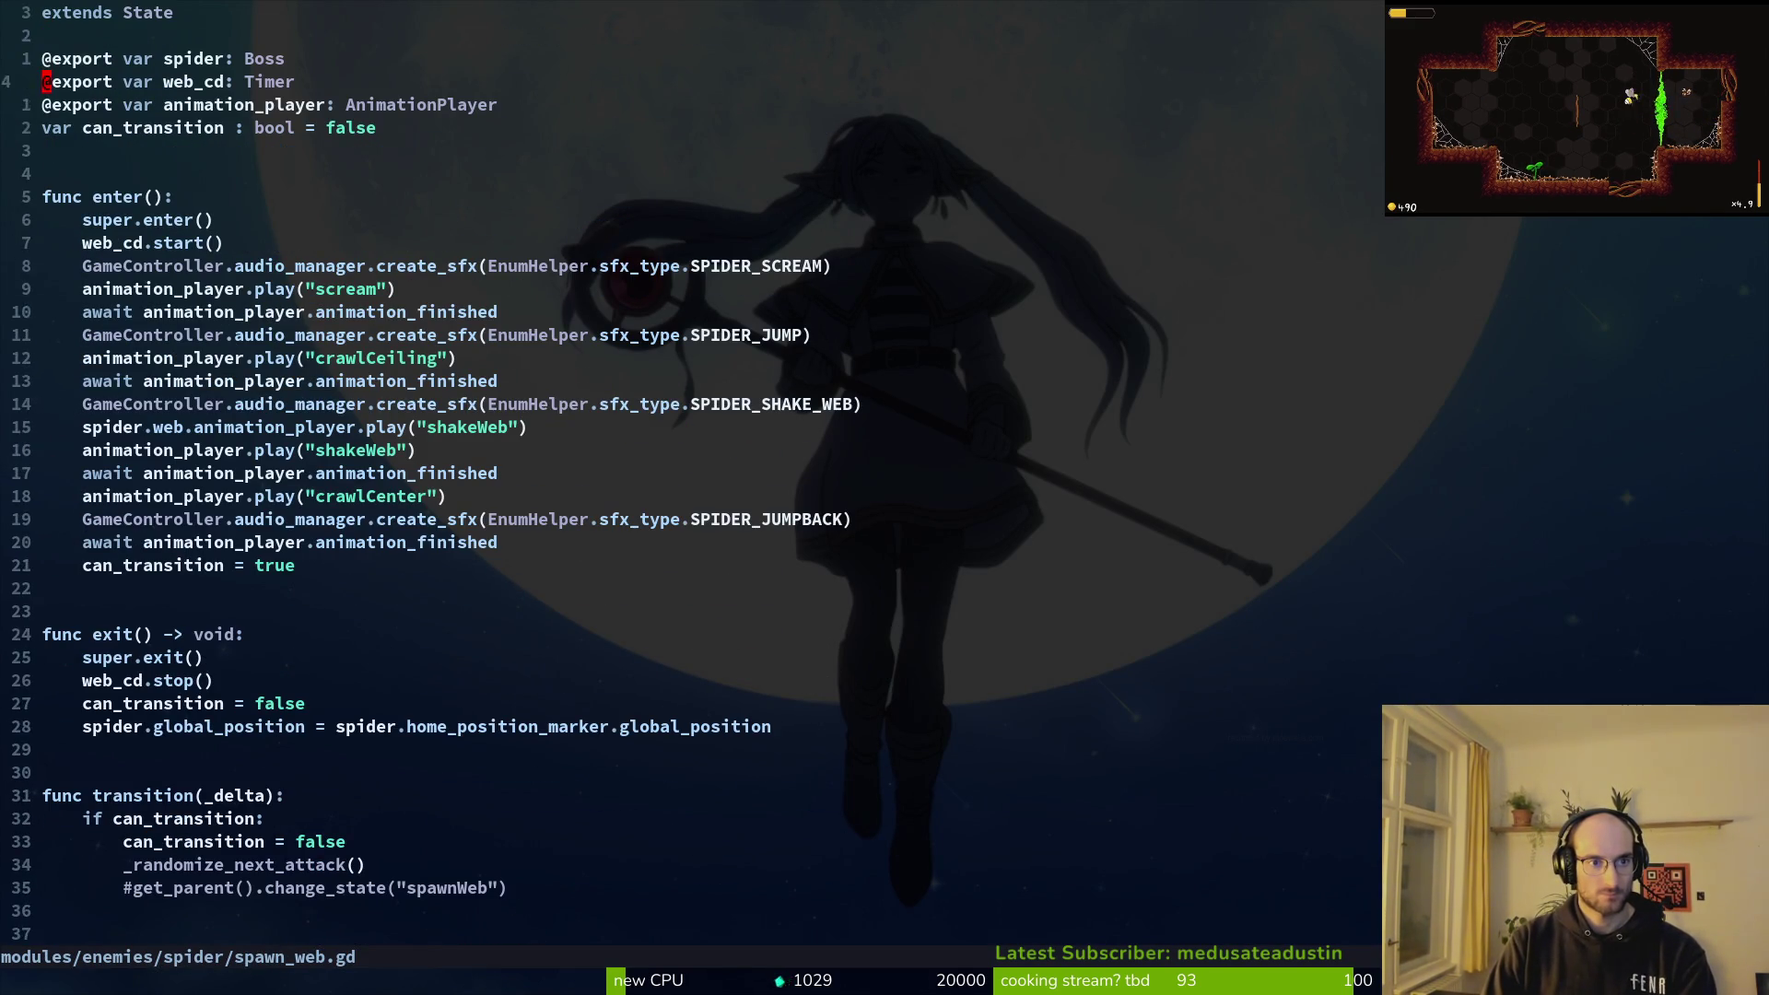
# Step: Duplicate the animation_player export as slash_range: Area2D and copy that line
pyautogui.press('j')
pyautogui.press('y')
pyautogui.press('y')
pyautogui.press('p')
pyautogui.press('w')
pyautogui.press('w')
pyautogui.press('w')
pyautogui.write('ciwslash_range: AnimationPlayer')
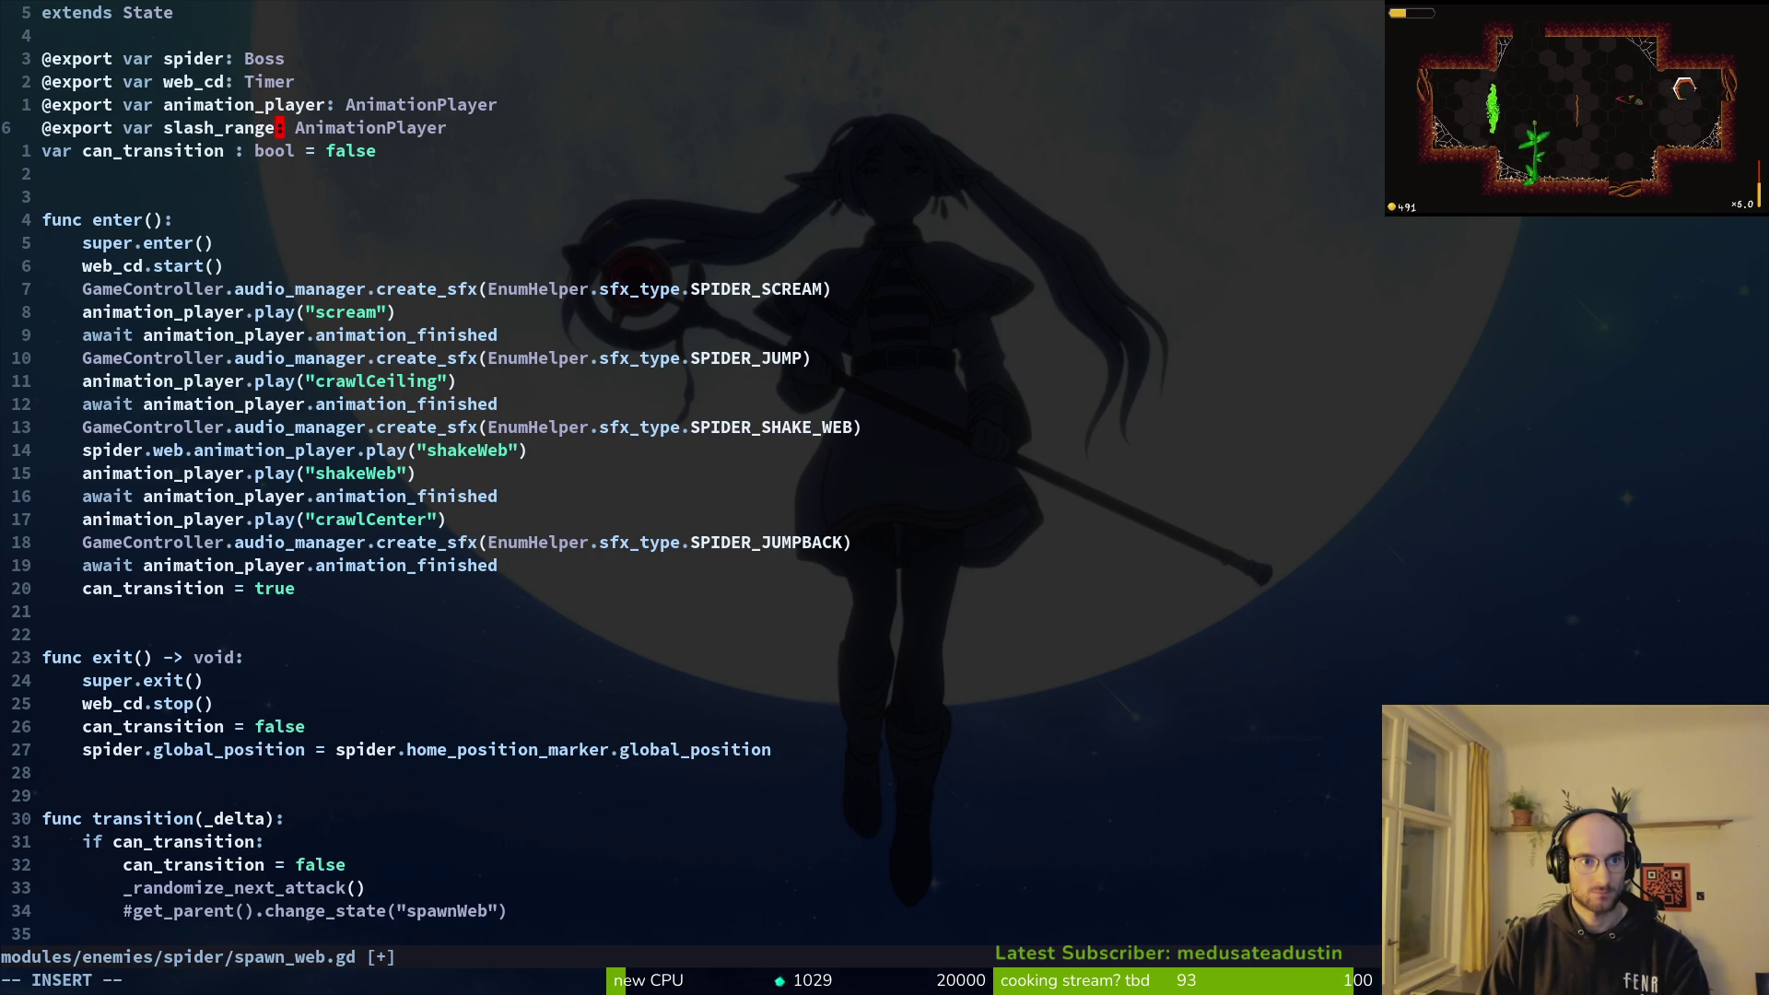
pyautogui.write('j0')
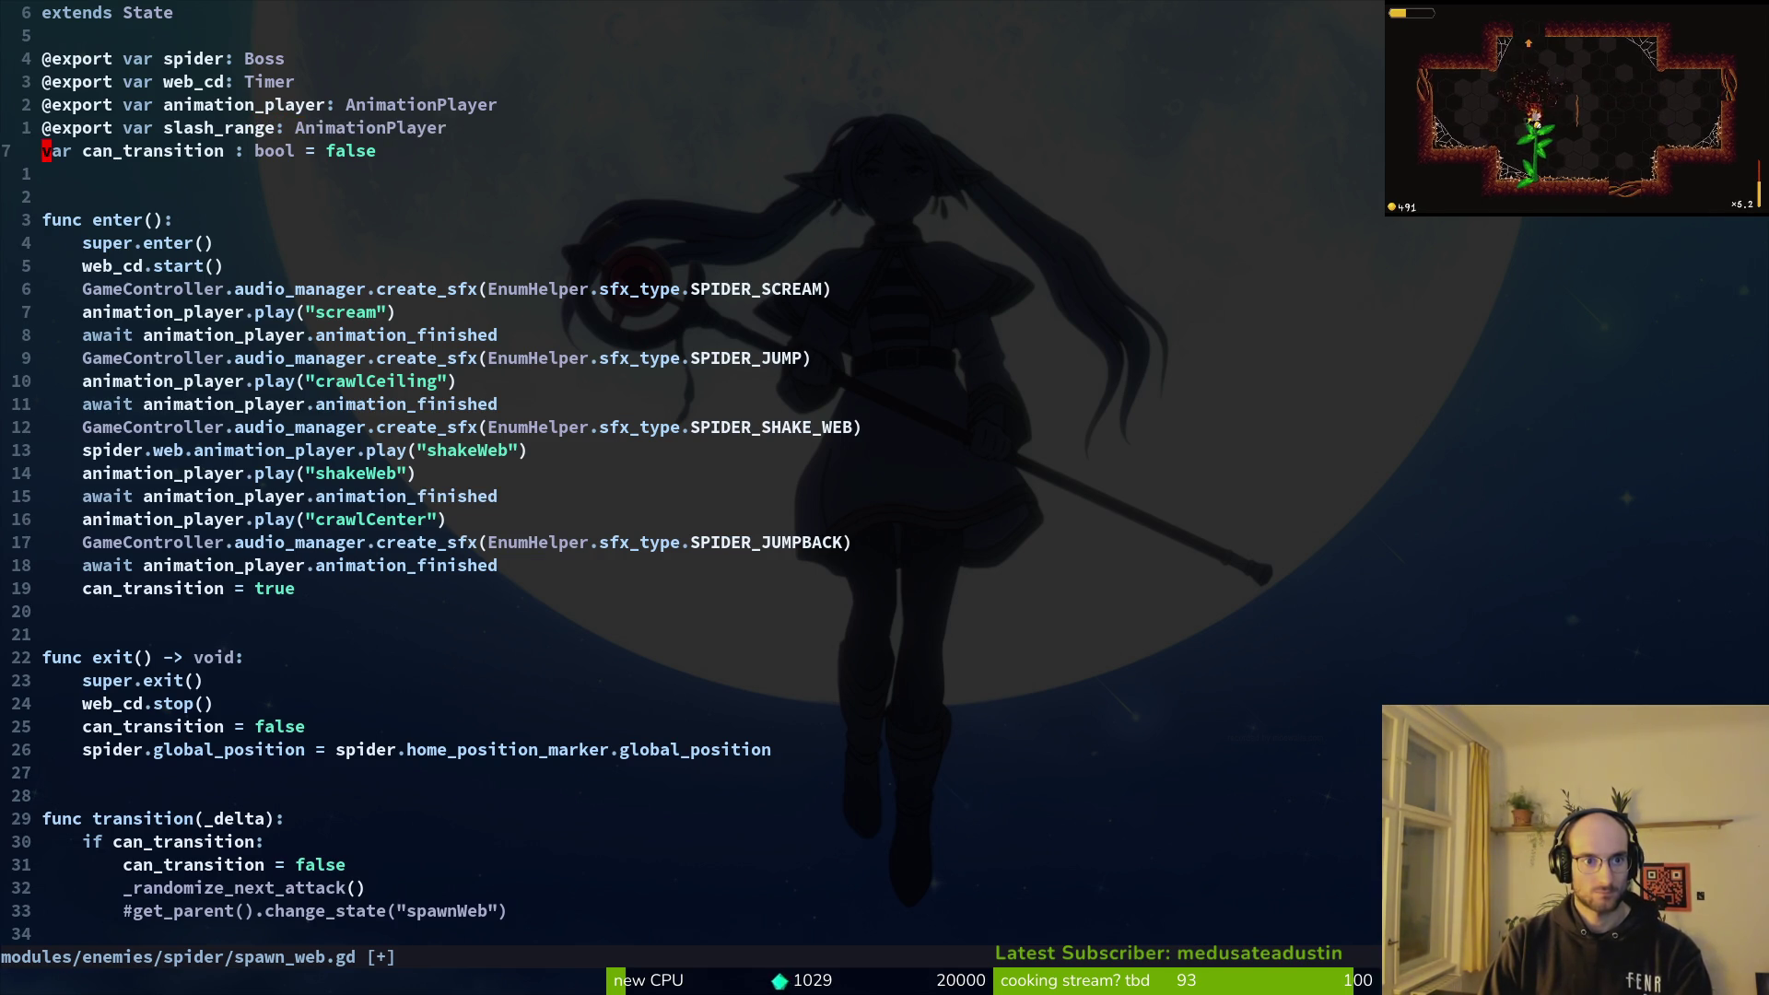
pyautogui.write('k$ciw')
pyautogui.press('BackSpace')
pyautogui.write('Area2D')
pyautogui.press('Escape')
pyautogui.hotkey('shift', 'v')
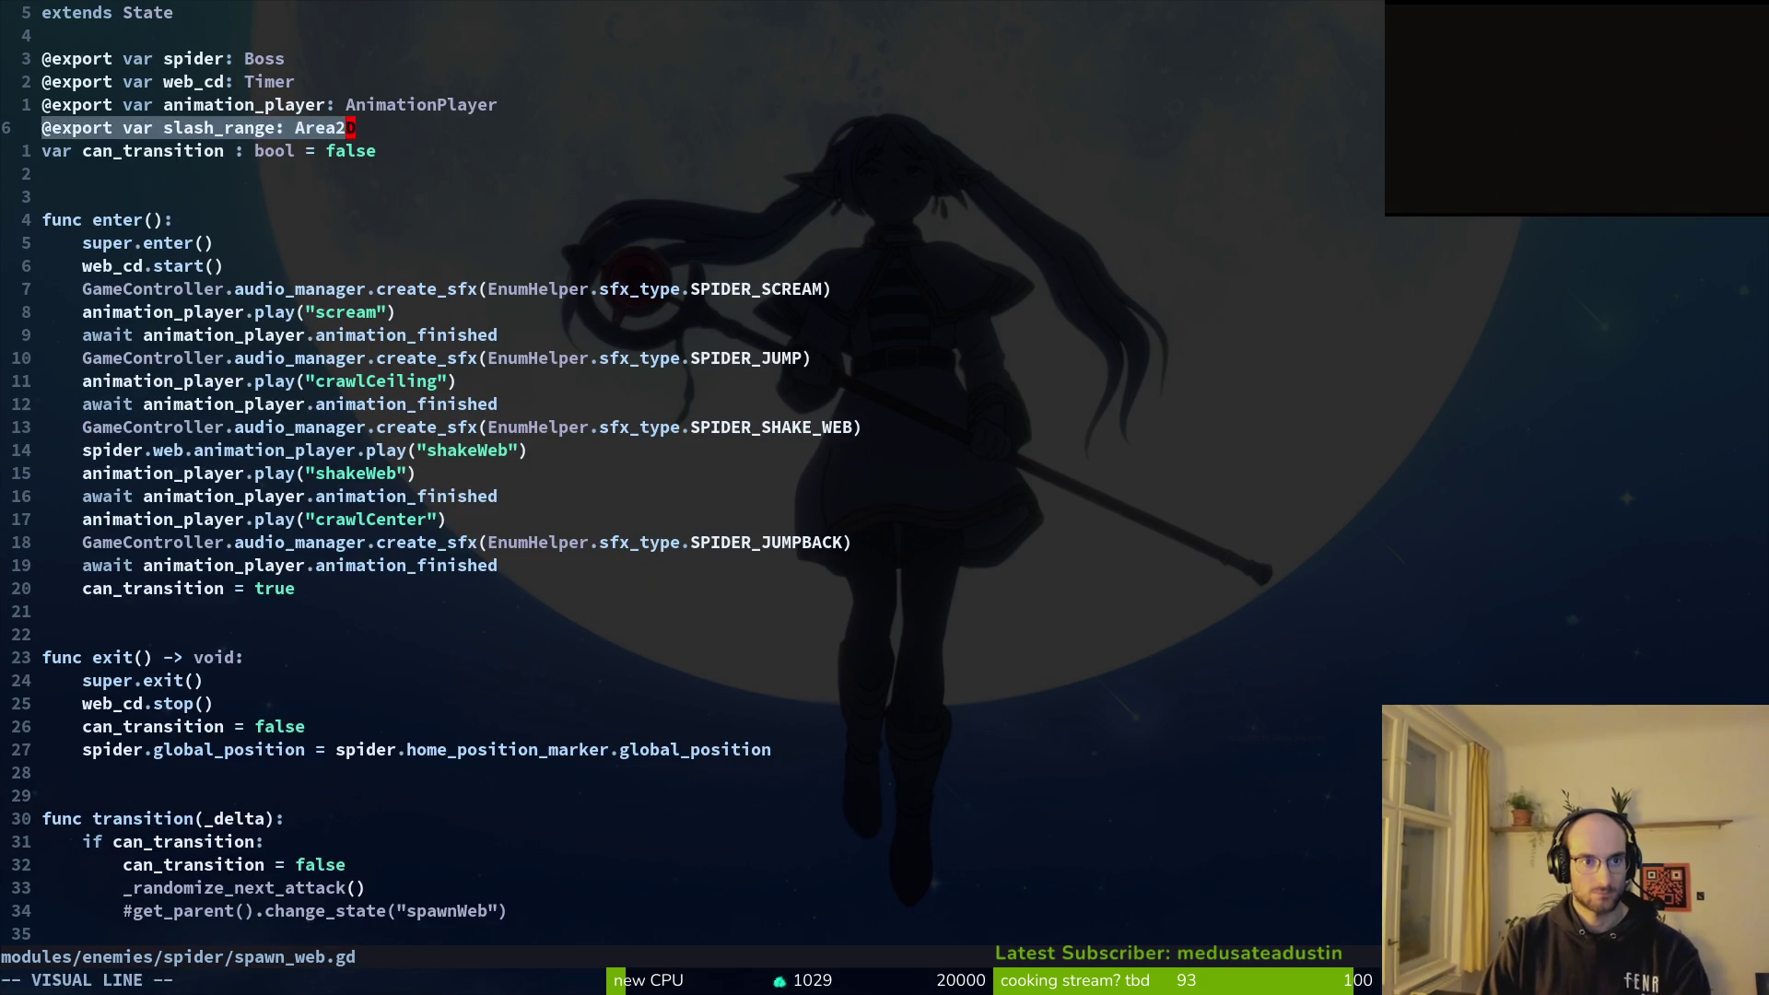
pyautogui.press('y')
# Step: Paste the slash_range export below animation_player in spawn_eggs.gd
pyautogui.press('space')
pyautogui.press('f')
pyautogui.press('f')
pyautogui.write('spawn')
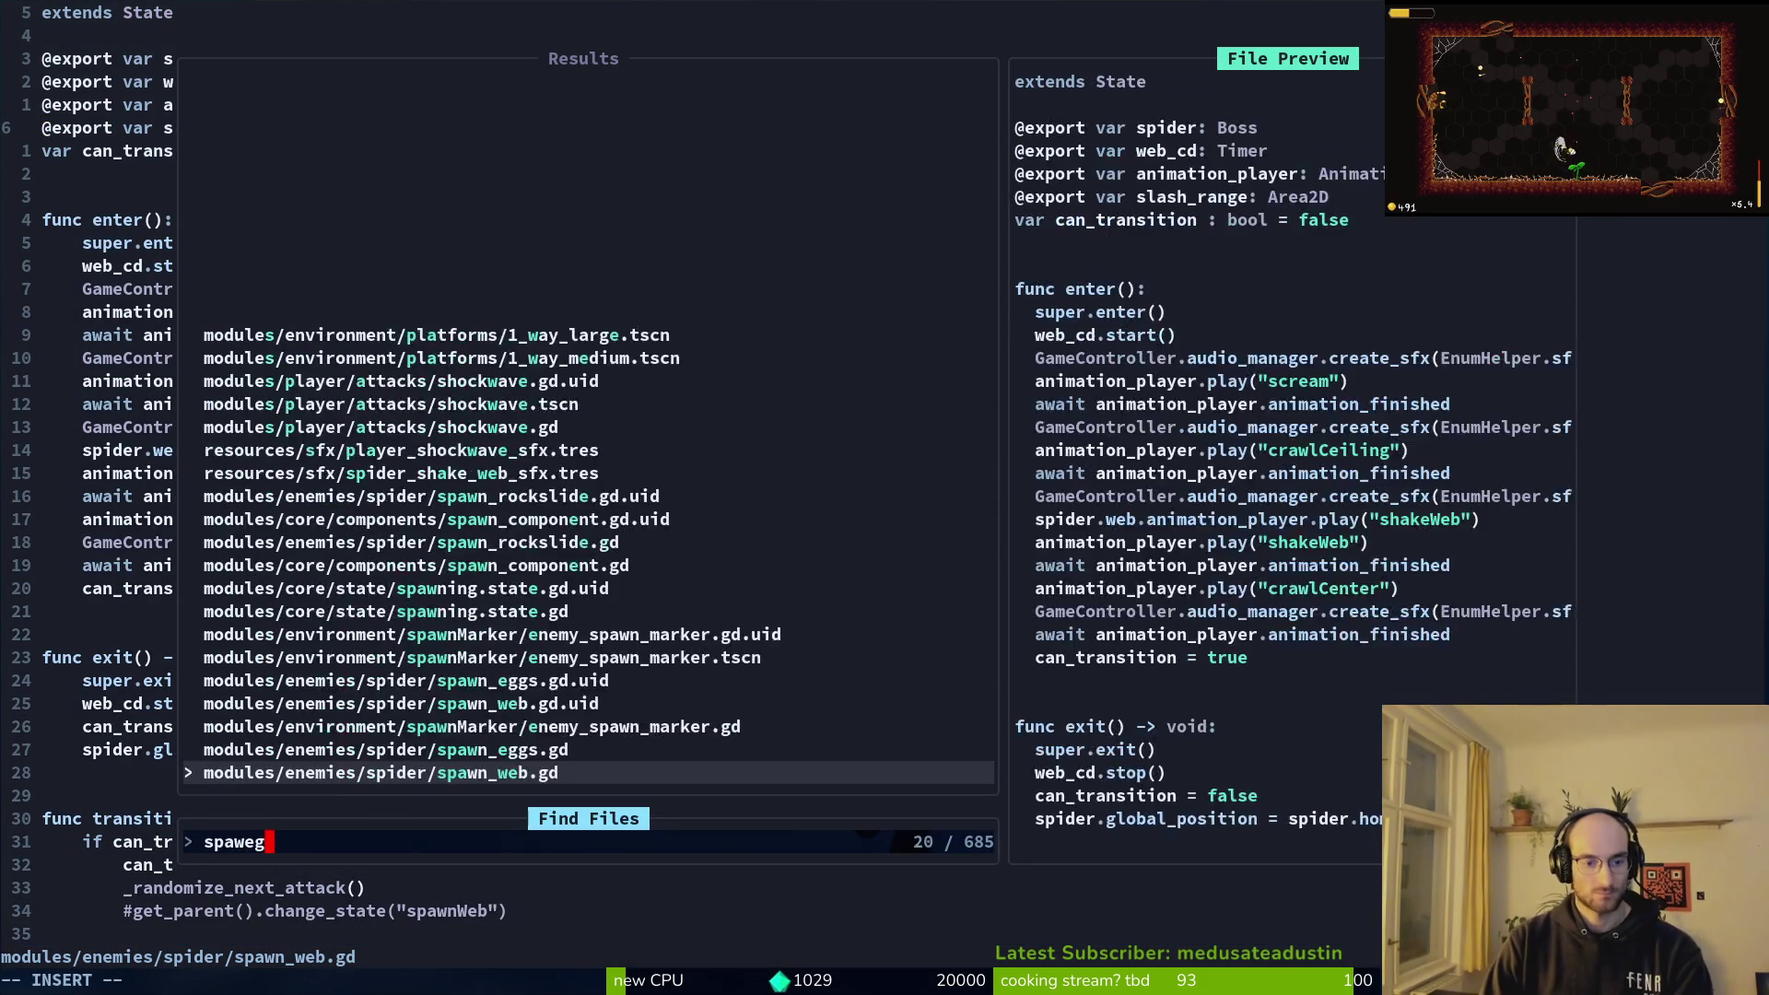
pyautogui.press('Return')
pyautogui.press('j')
pyautogui.press('j')
pyautogui.press('j')
pyautogui.press('p')
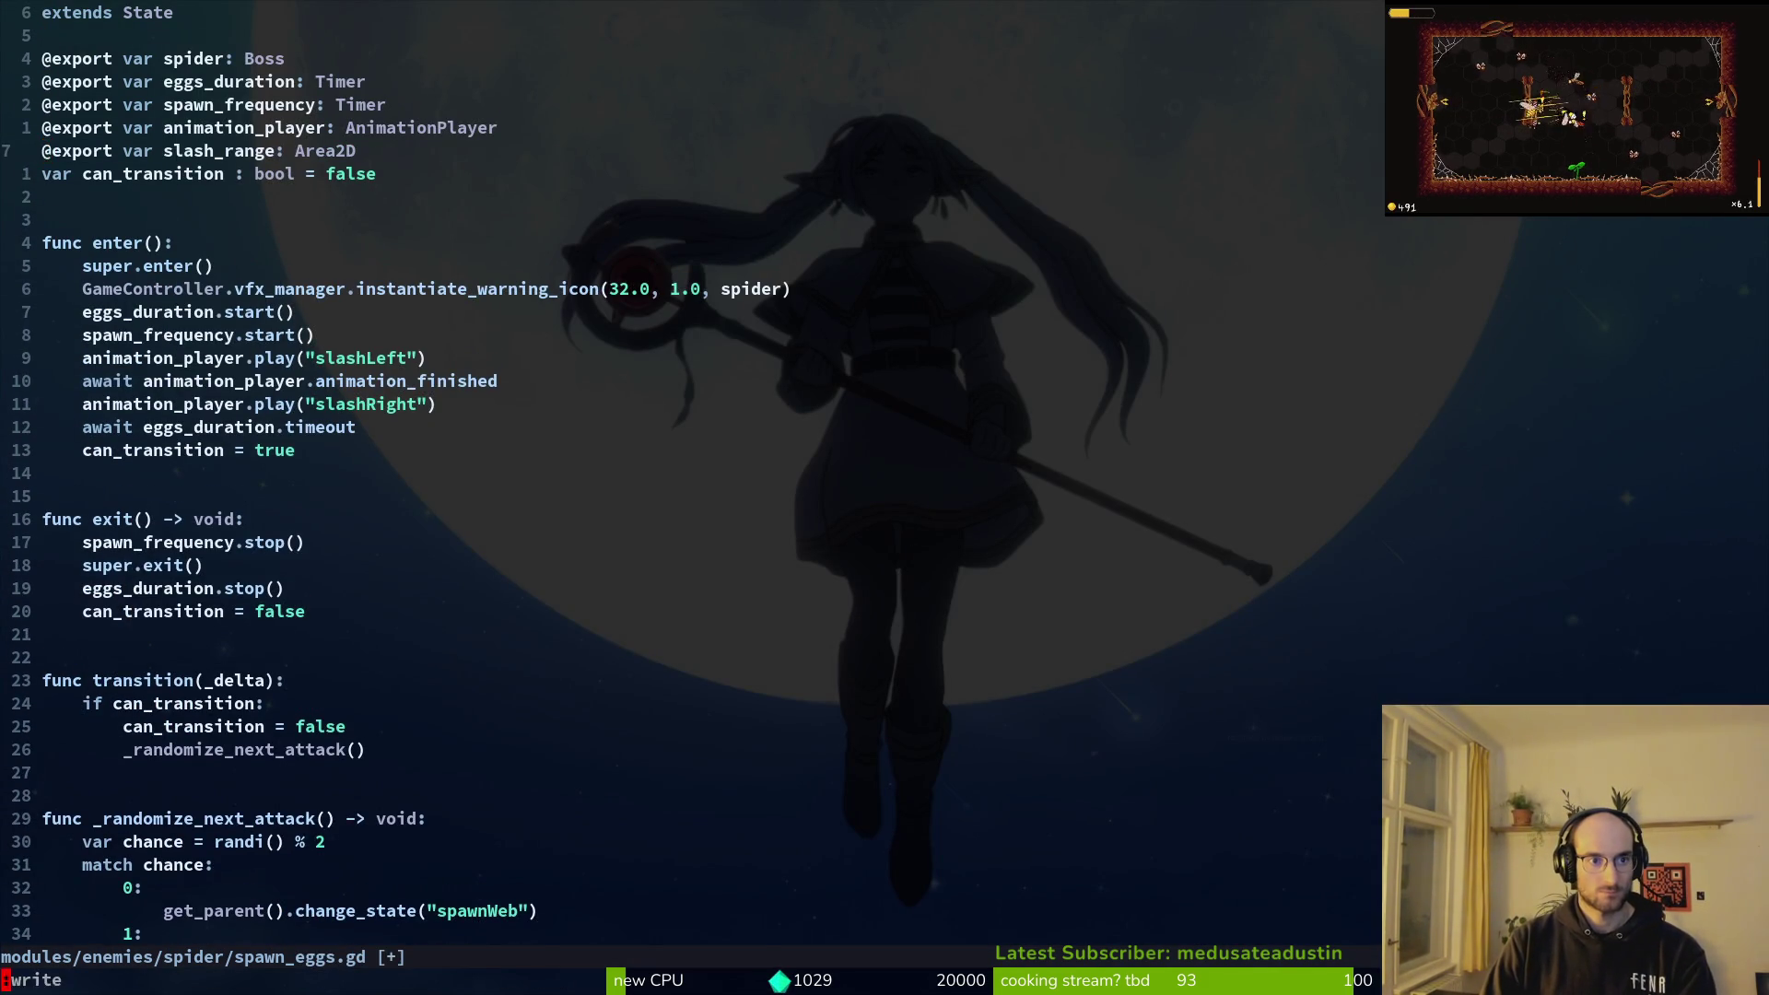
# Step: Add the slash_range export below animation_player in jumping_back.gd and save it
pyautogui.press('space')
pyautogui.press('f')
pyautogui.press('f')
pyautogui.write('jump')
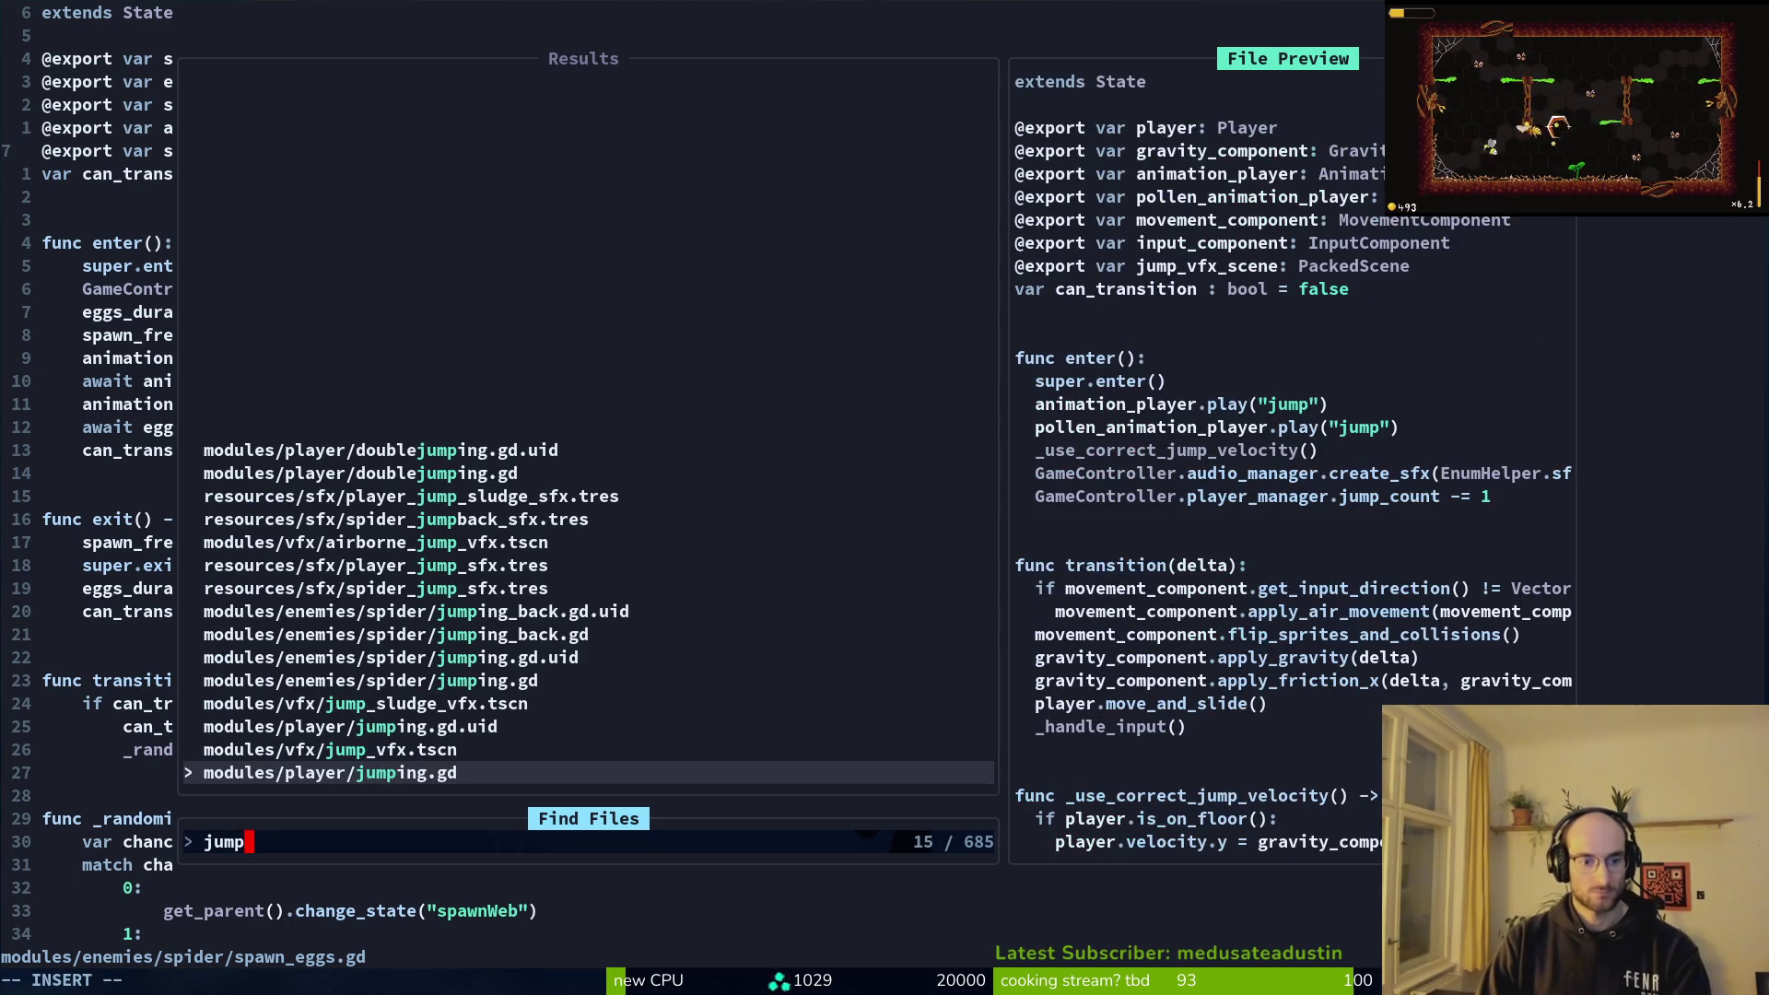
pyautogui.press('BackSpace')
pyautogui.press('BackSpace')
pyautogui.write('umbac')
pyautogui.press('Return')
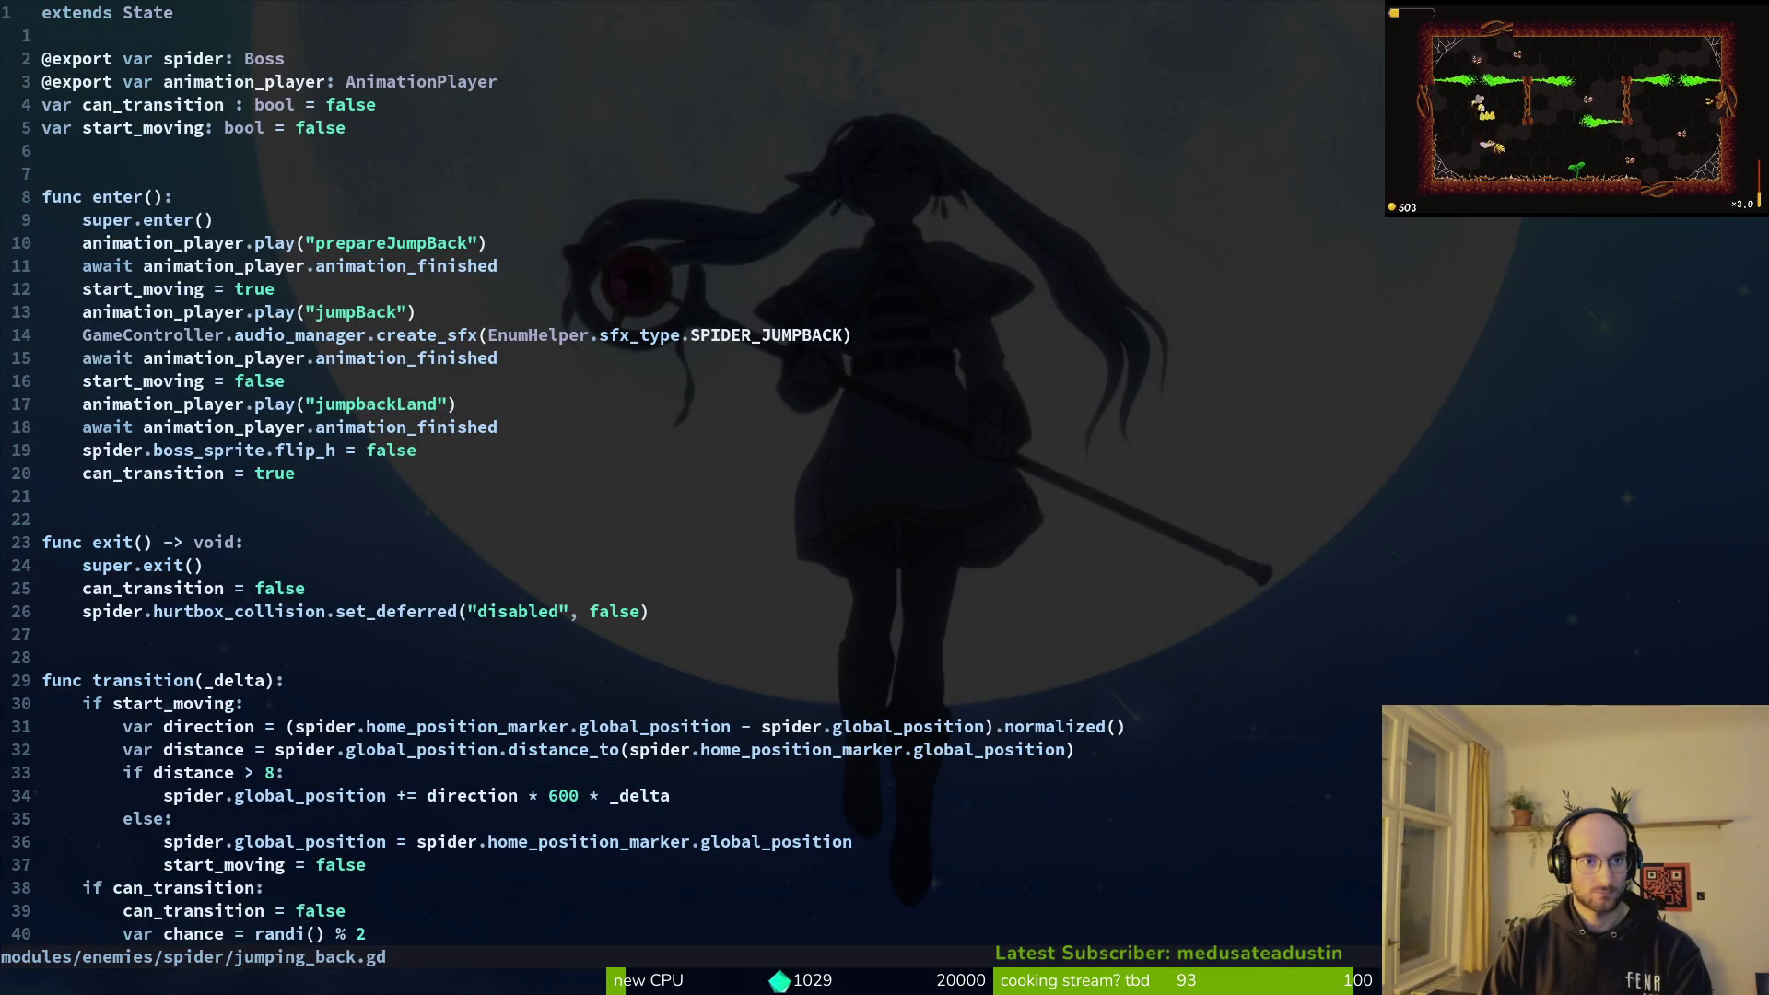
pyautogui.hotkey('ctrl', 'd')
pyautogui.hotkey('ctrl', 'd')
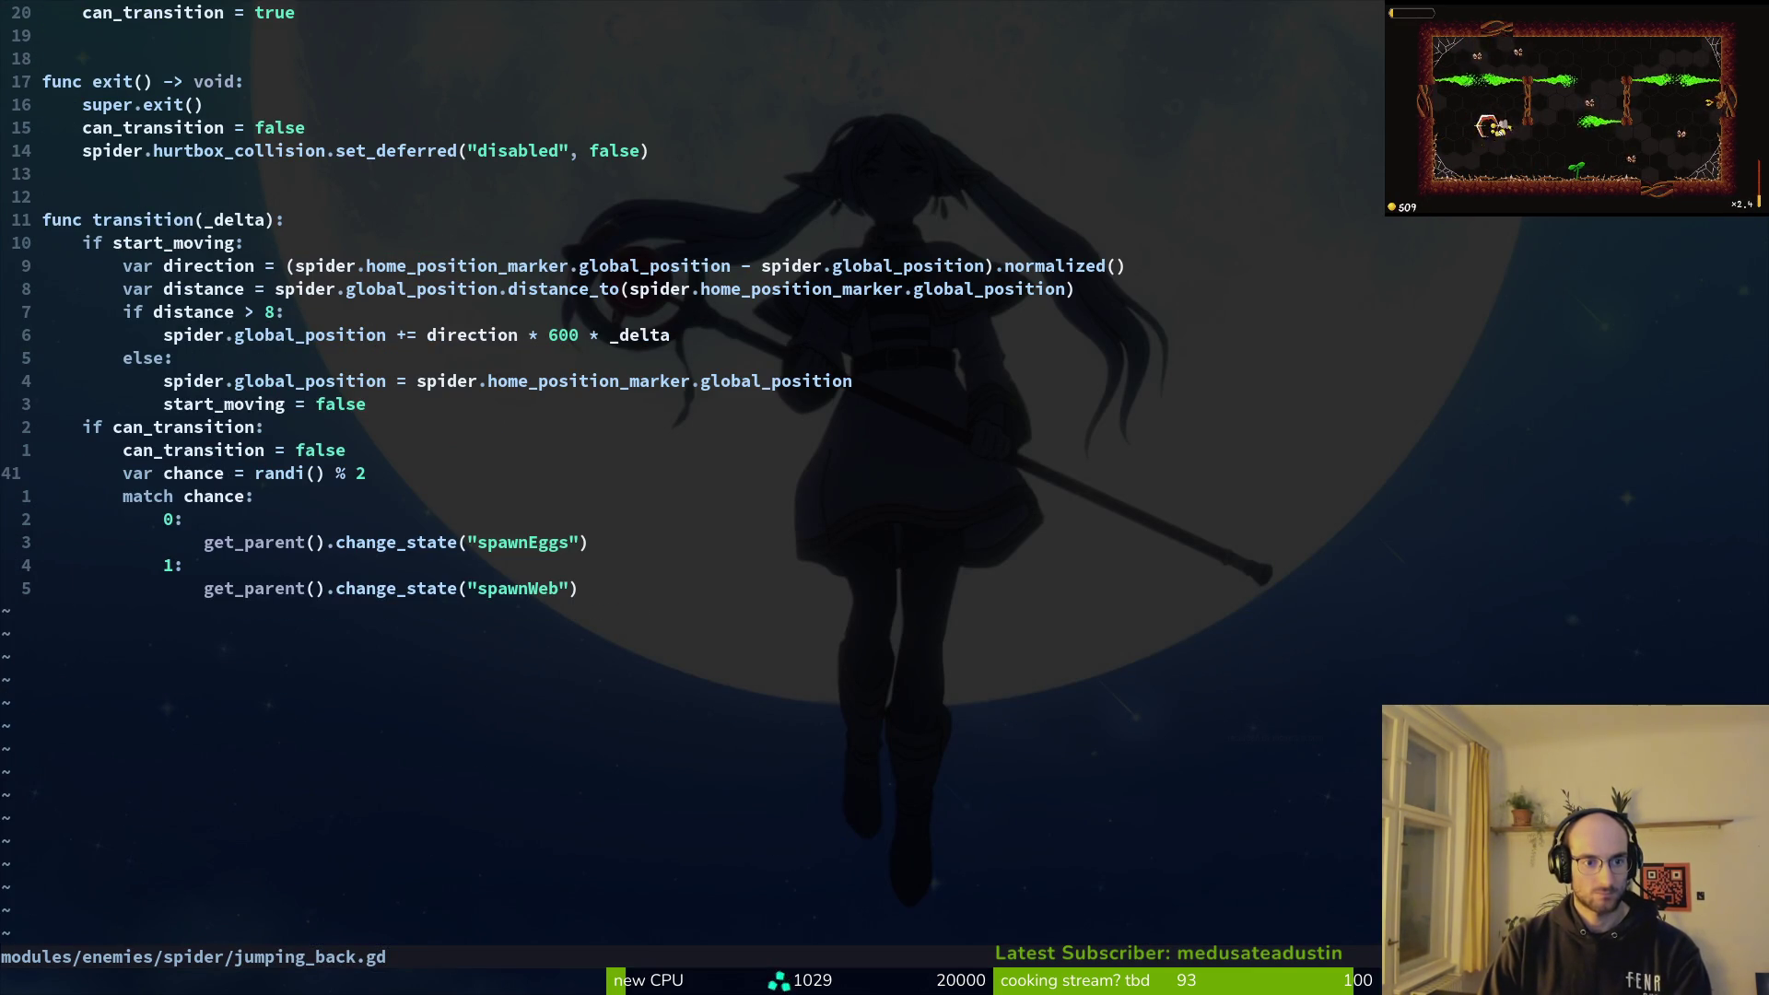
pyautogui.press('g')
pyautogui.press('g')
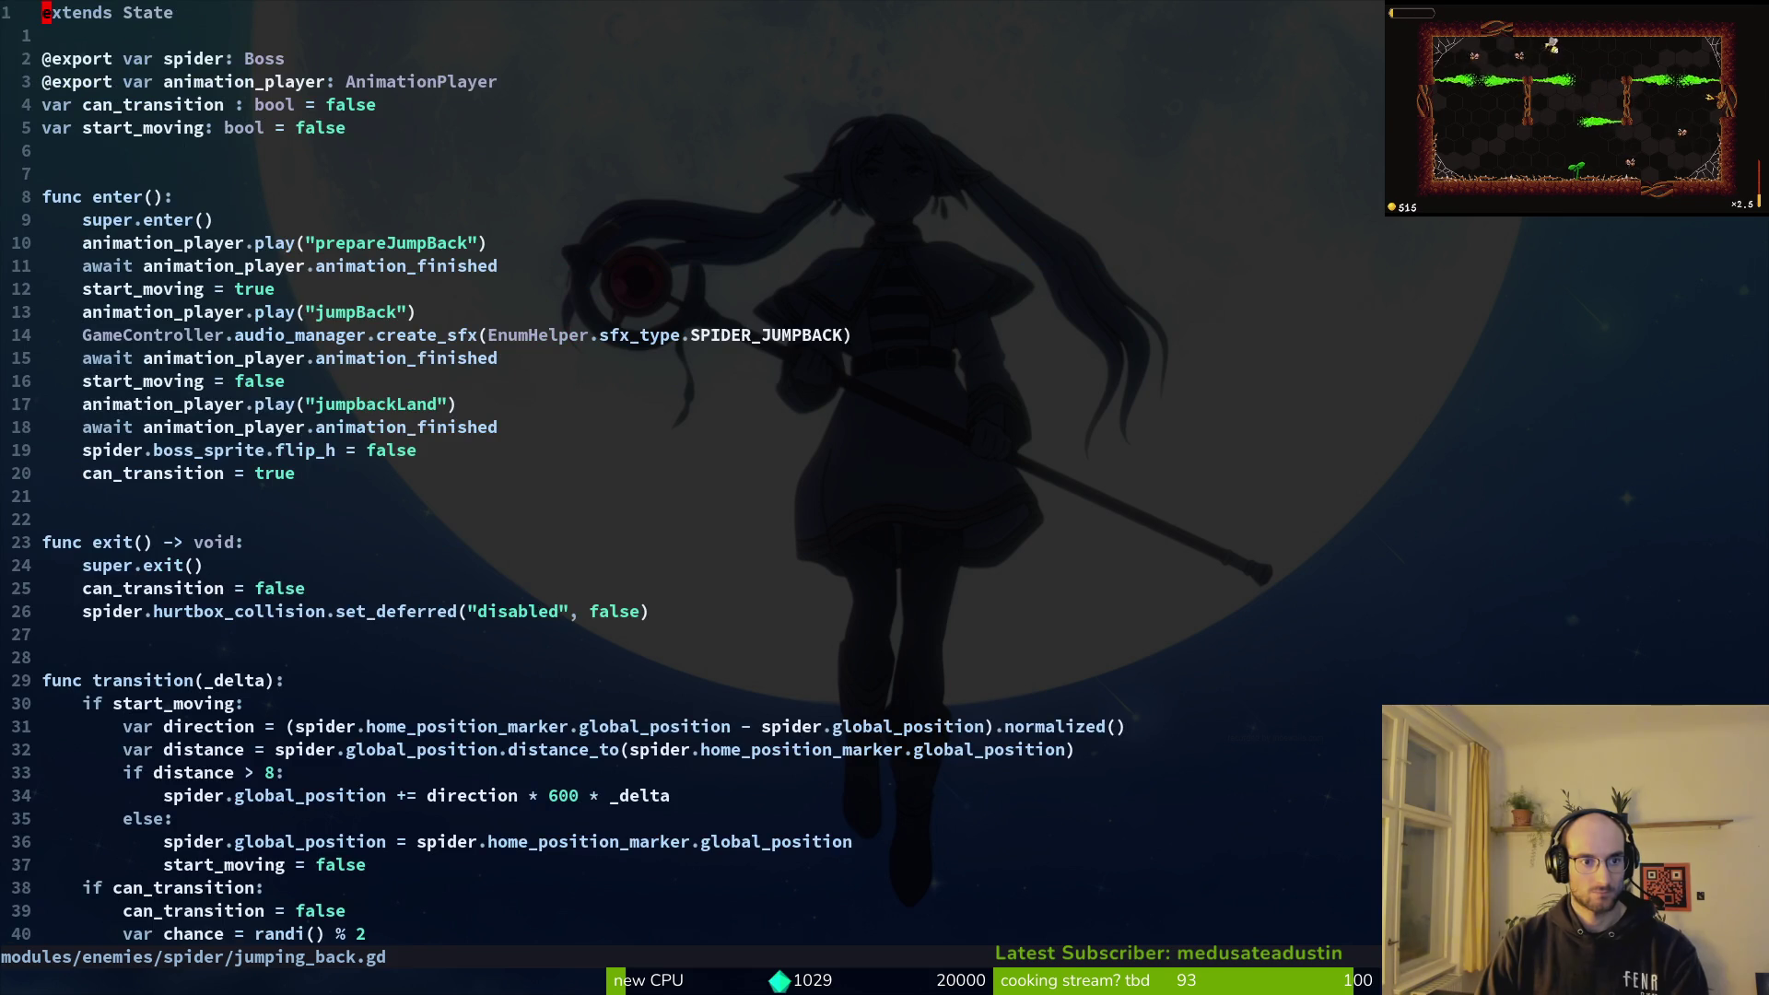
pyautogui.write('p:m+1')
pyautogui.press('Return')
pyautogui.write(':w')
pyautogui.press('Return')
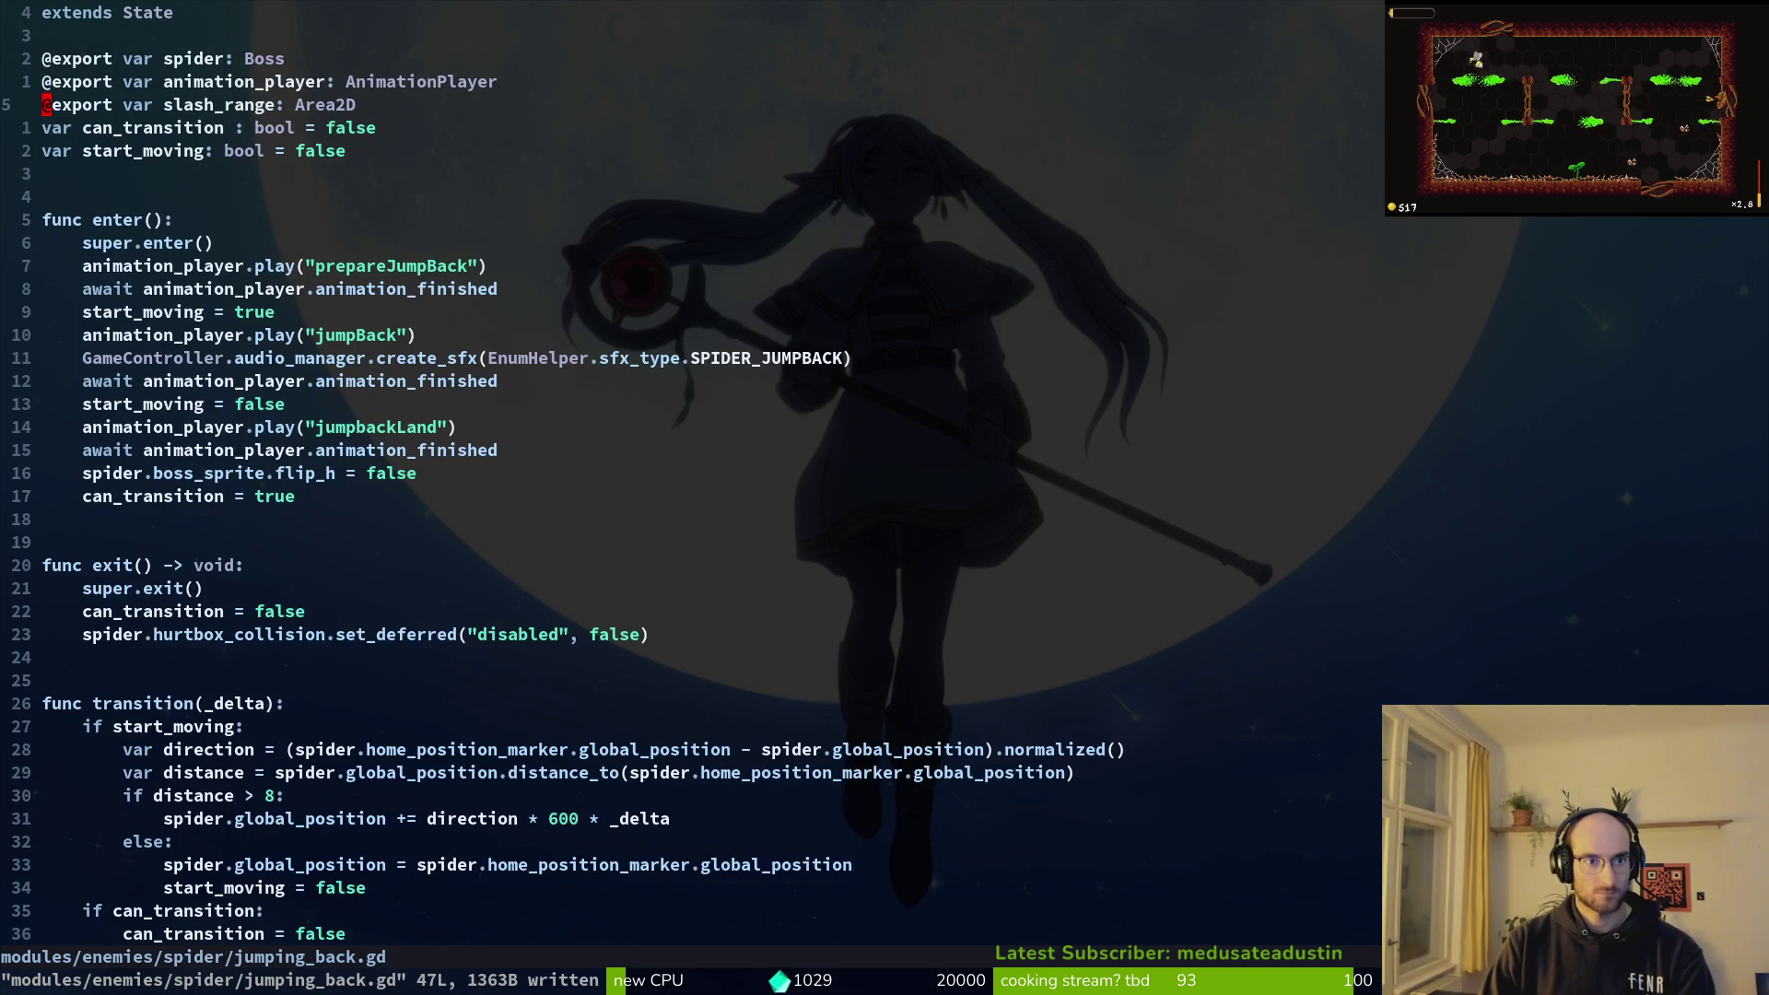
pyautogui.hotkey('shift', 'g')
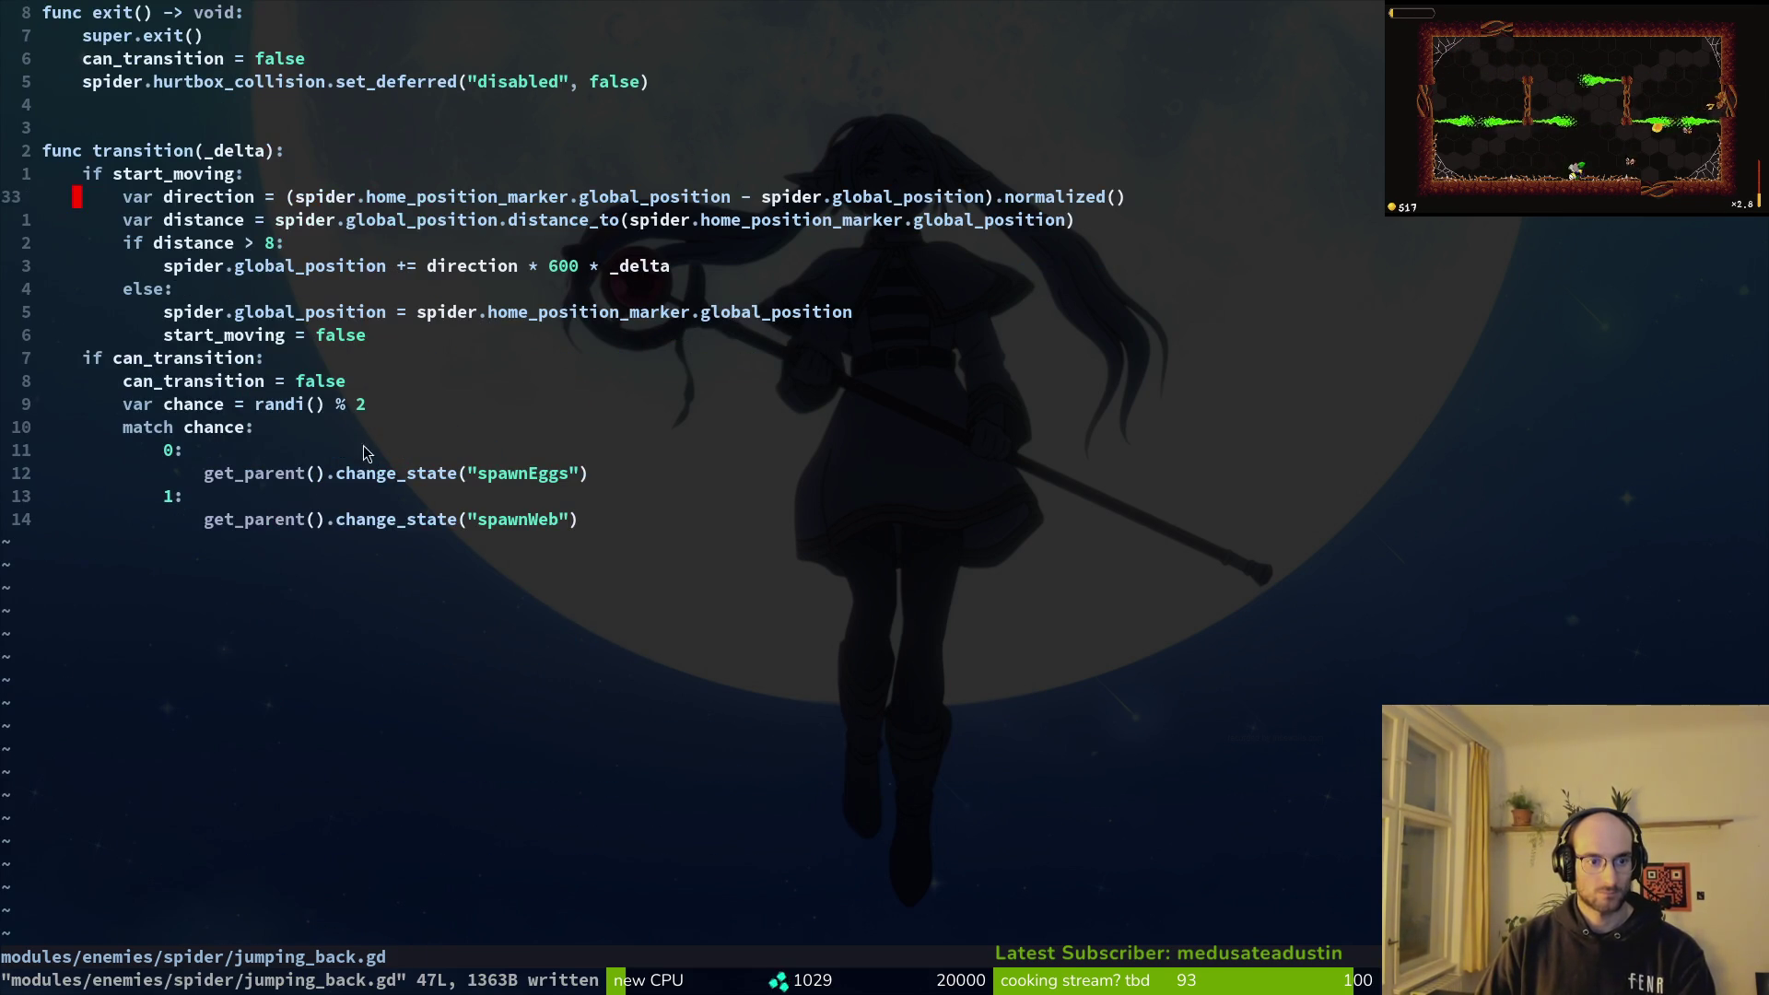
# Step: Paste the saved _randomize_next_attack function from clipboard history at the end of the file, removing the broken func line
pyautogui.press('o')
pyautogui.press('Return')
pyautogui.press('Return')
pyautogui.press('BackSpace')
pyautogui.press('BackSpace')
pyautogui.press('BackSpace')
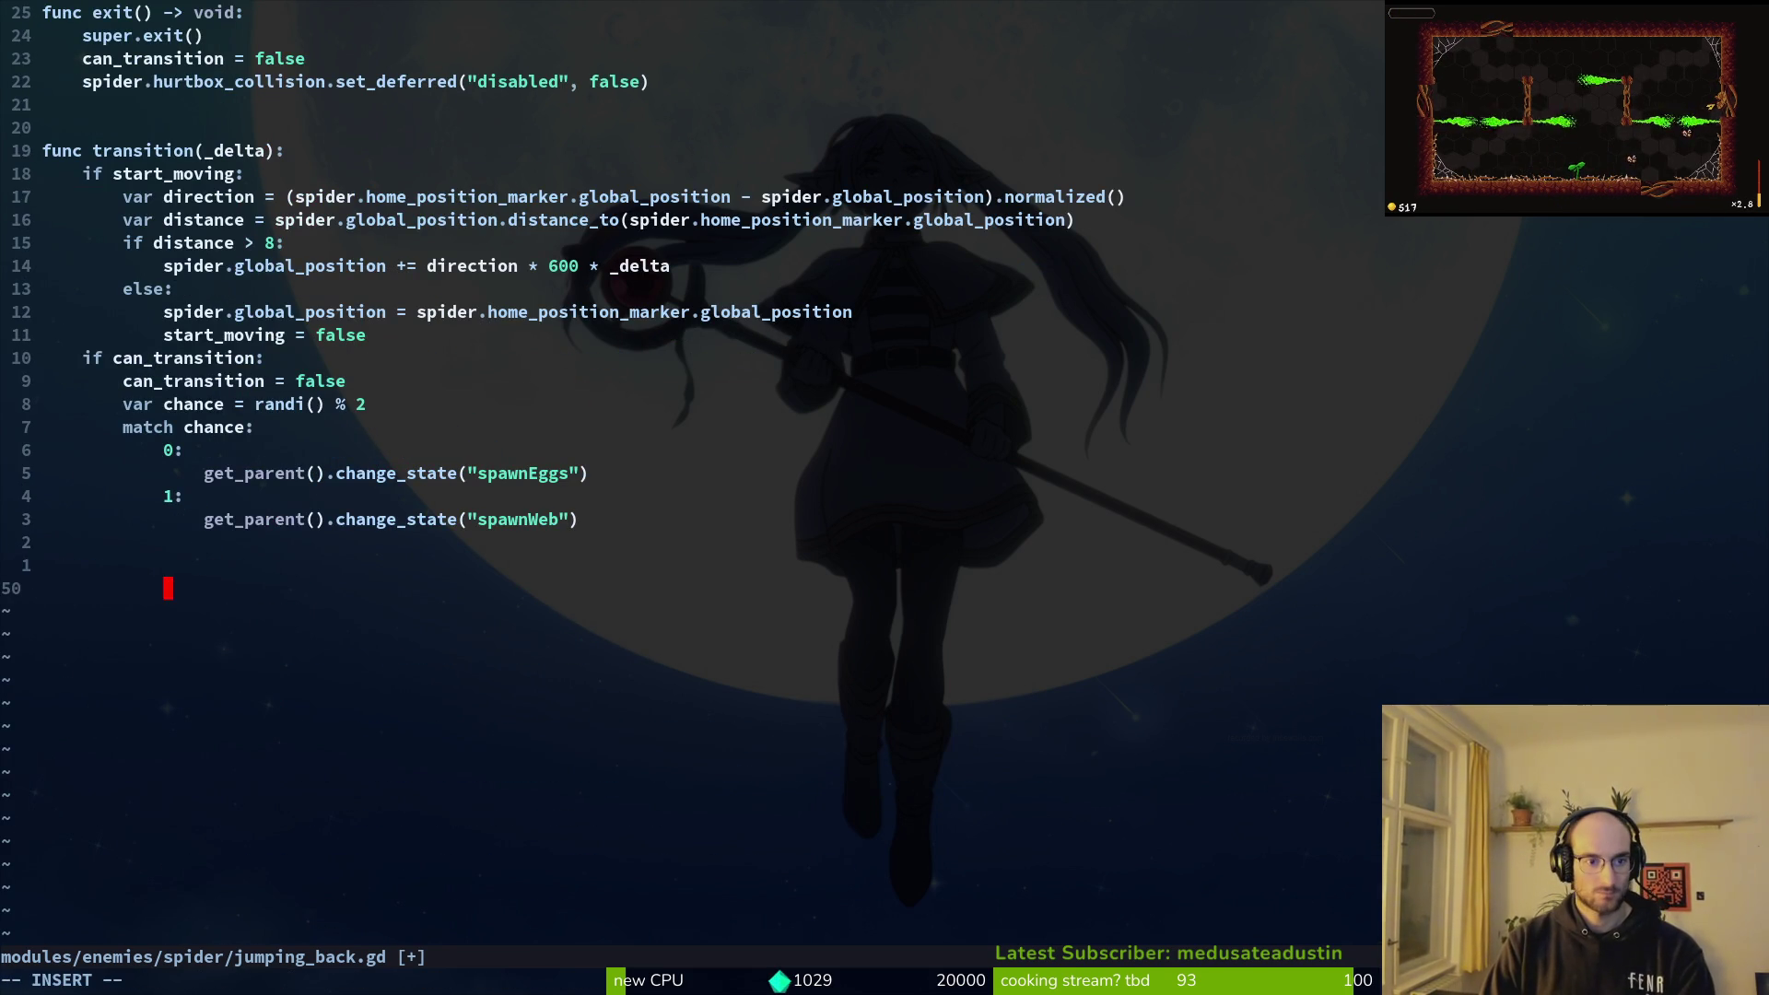
pyautogui.write('func _ra')
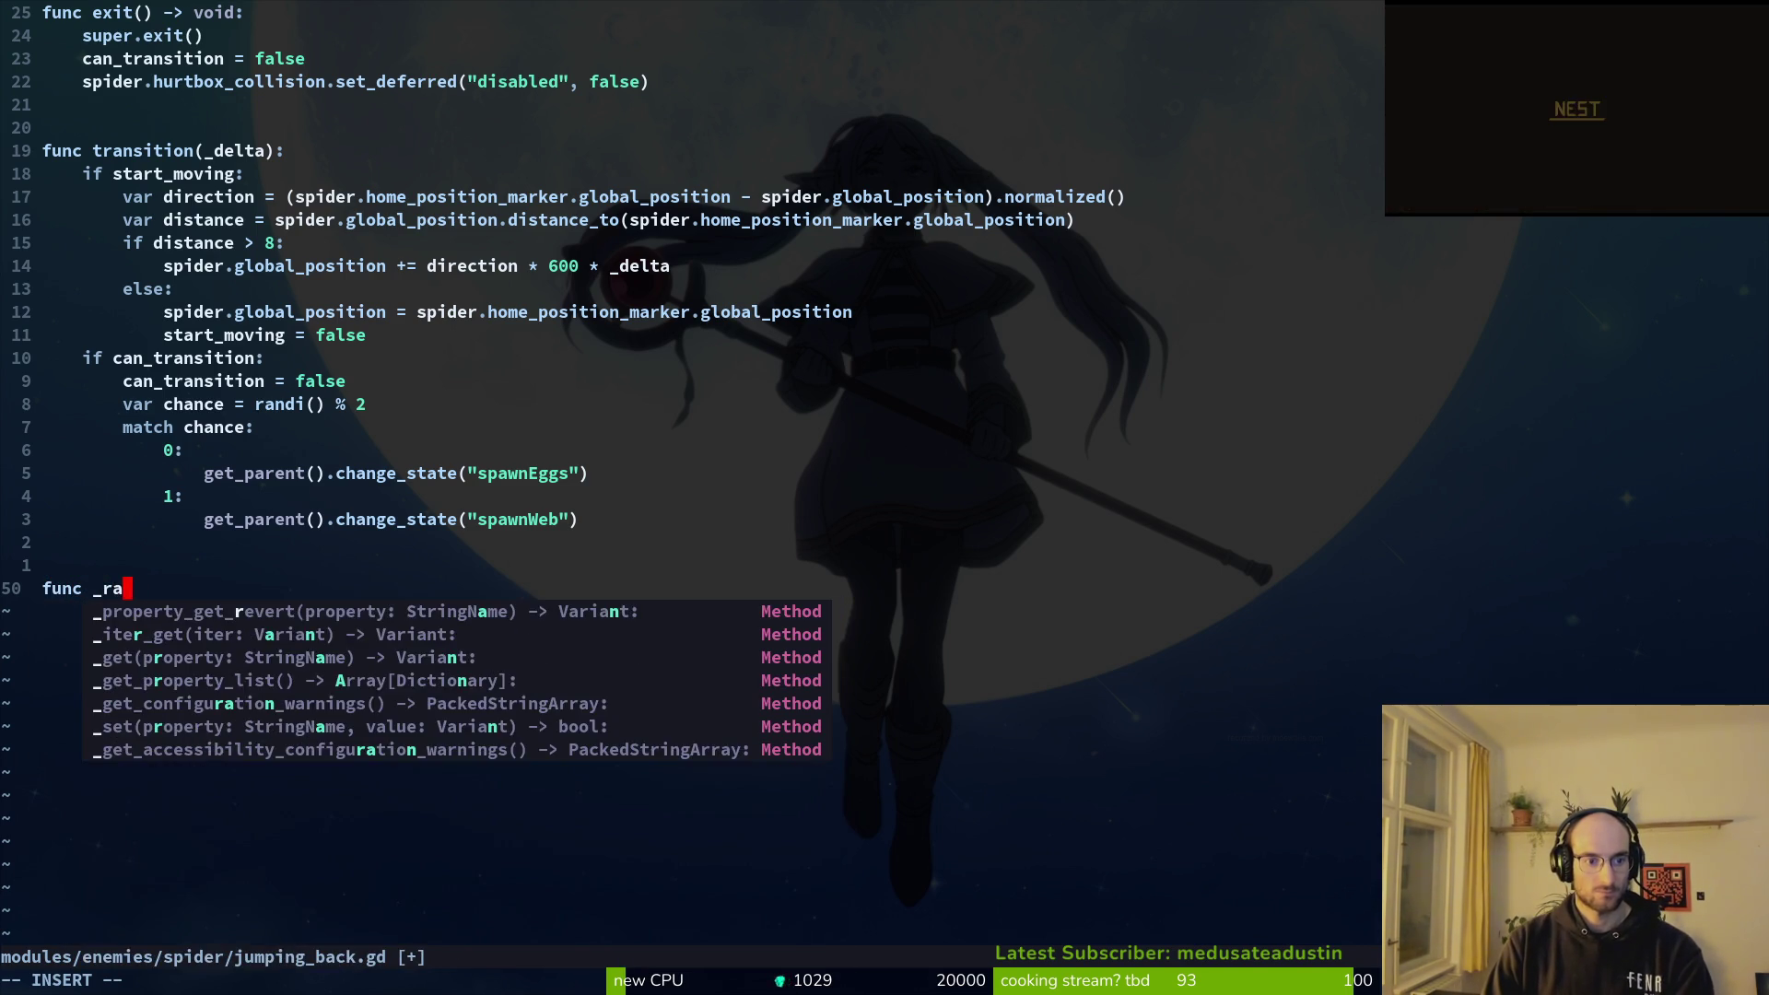
pyautogui.press('BackSpace')
pyautogui.press('super+v')
pyautogui.write('nr')
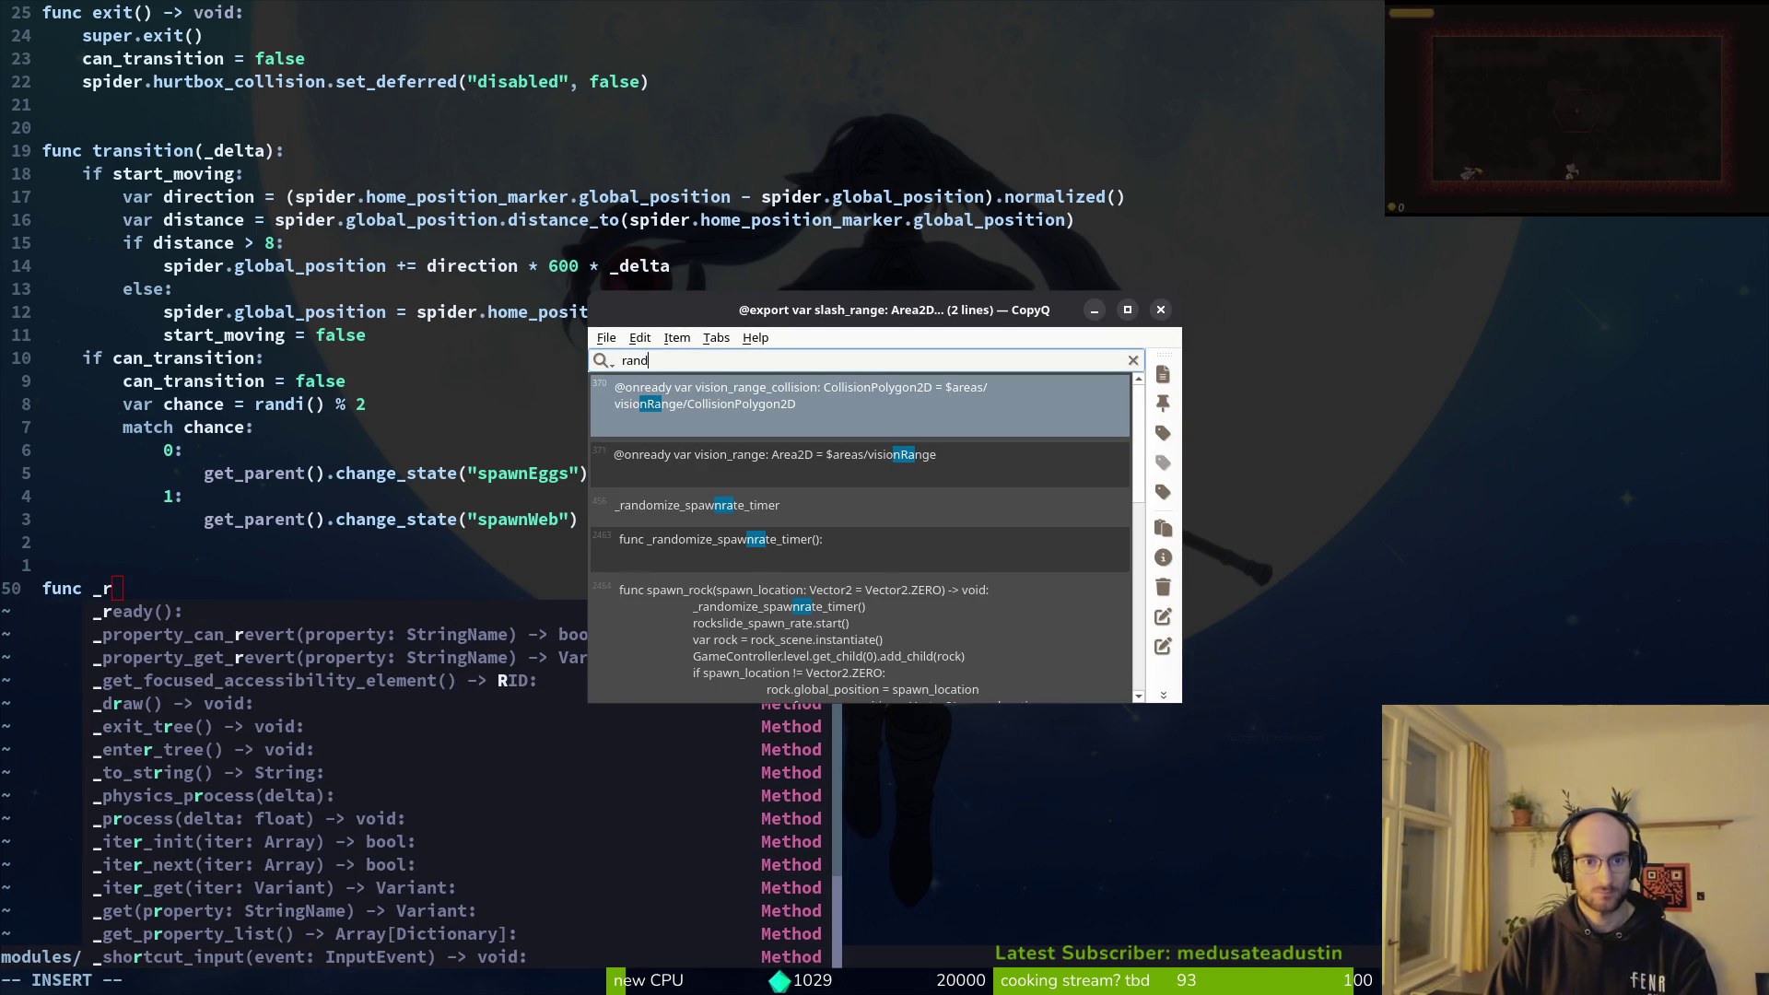
pyautogui.press('Return')
pyautogui.press('Escape')
pyautogui.press('p')
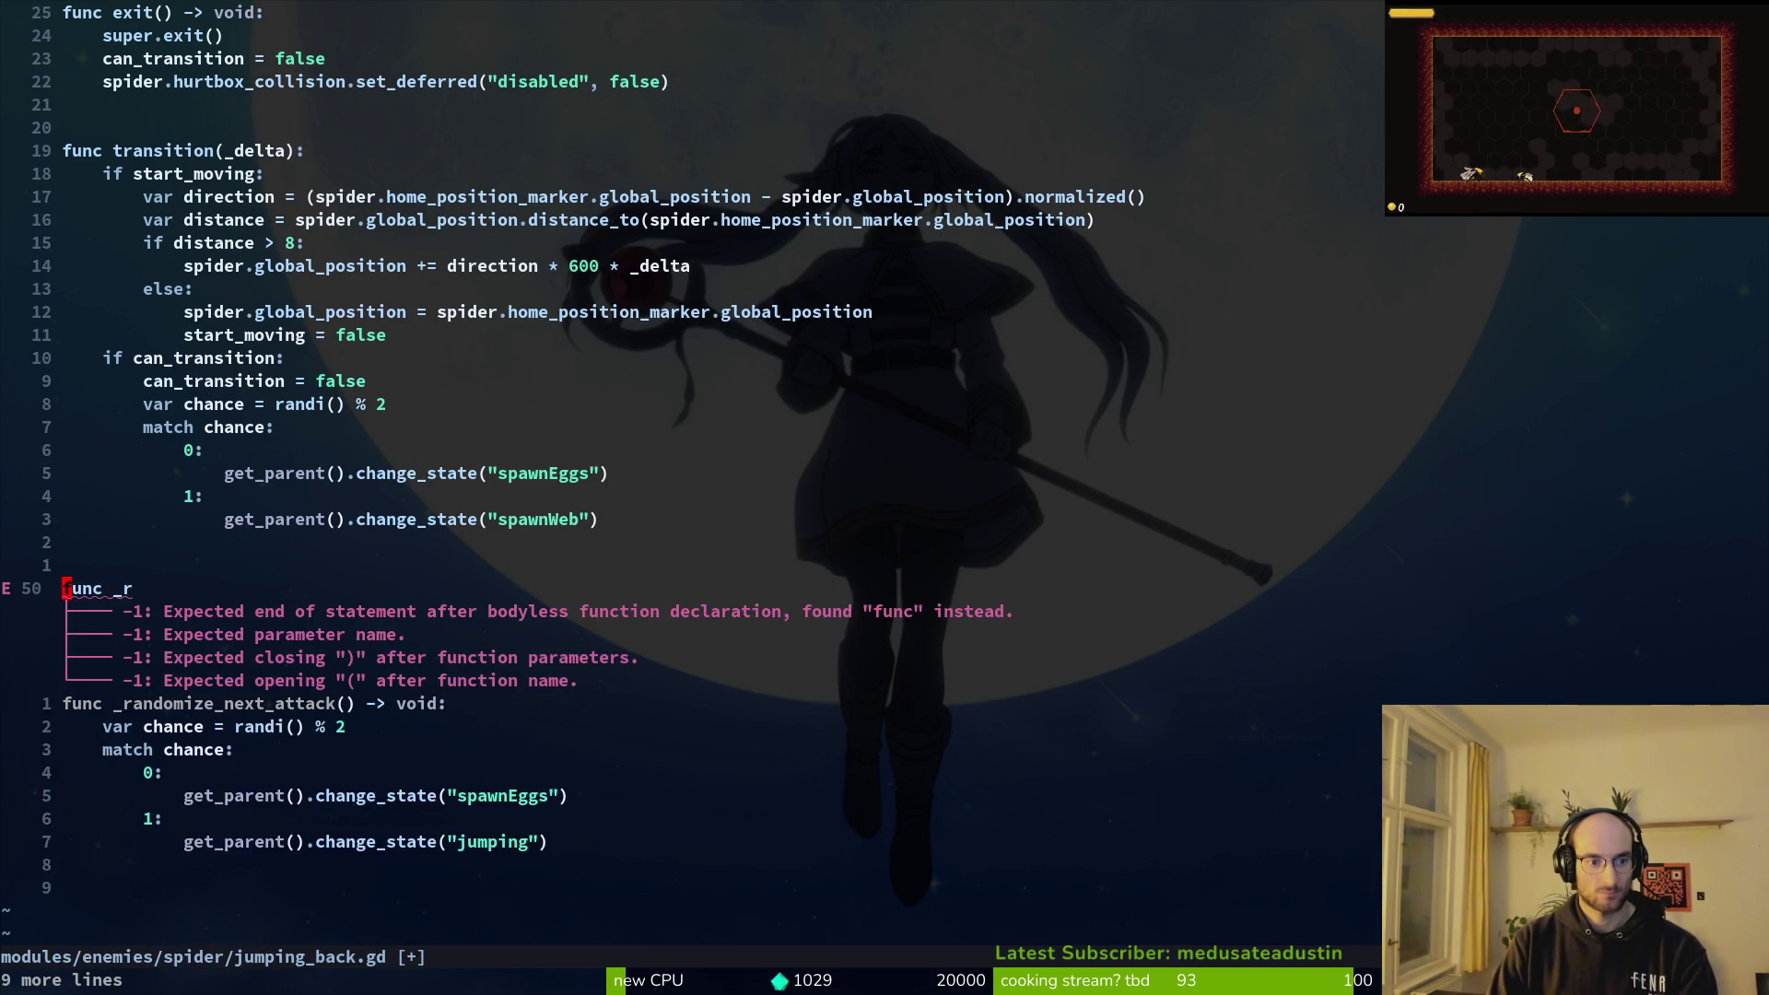
pyautogui.press('d')
pyautogui.press('d')
# Step: Begin an 'if slash_range.overlaps_area(' check above the var chance line
pyautogui.press('j')
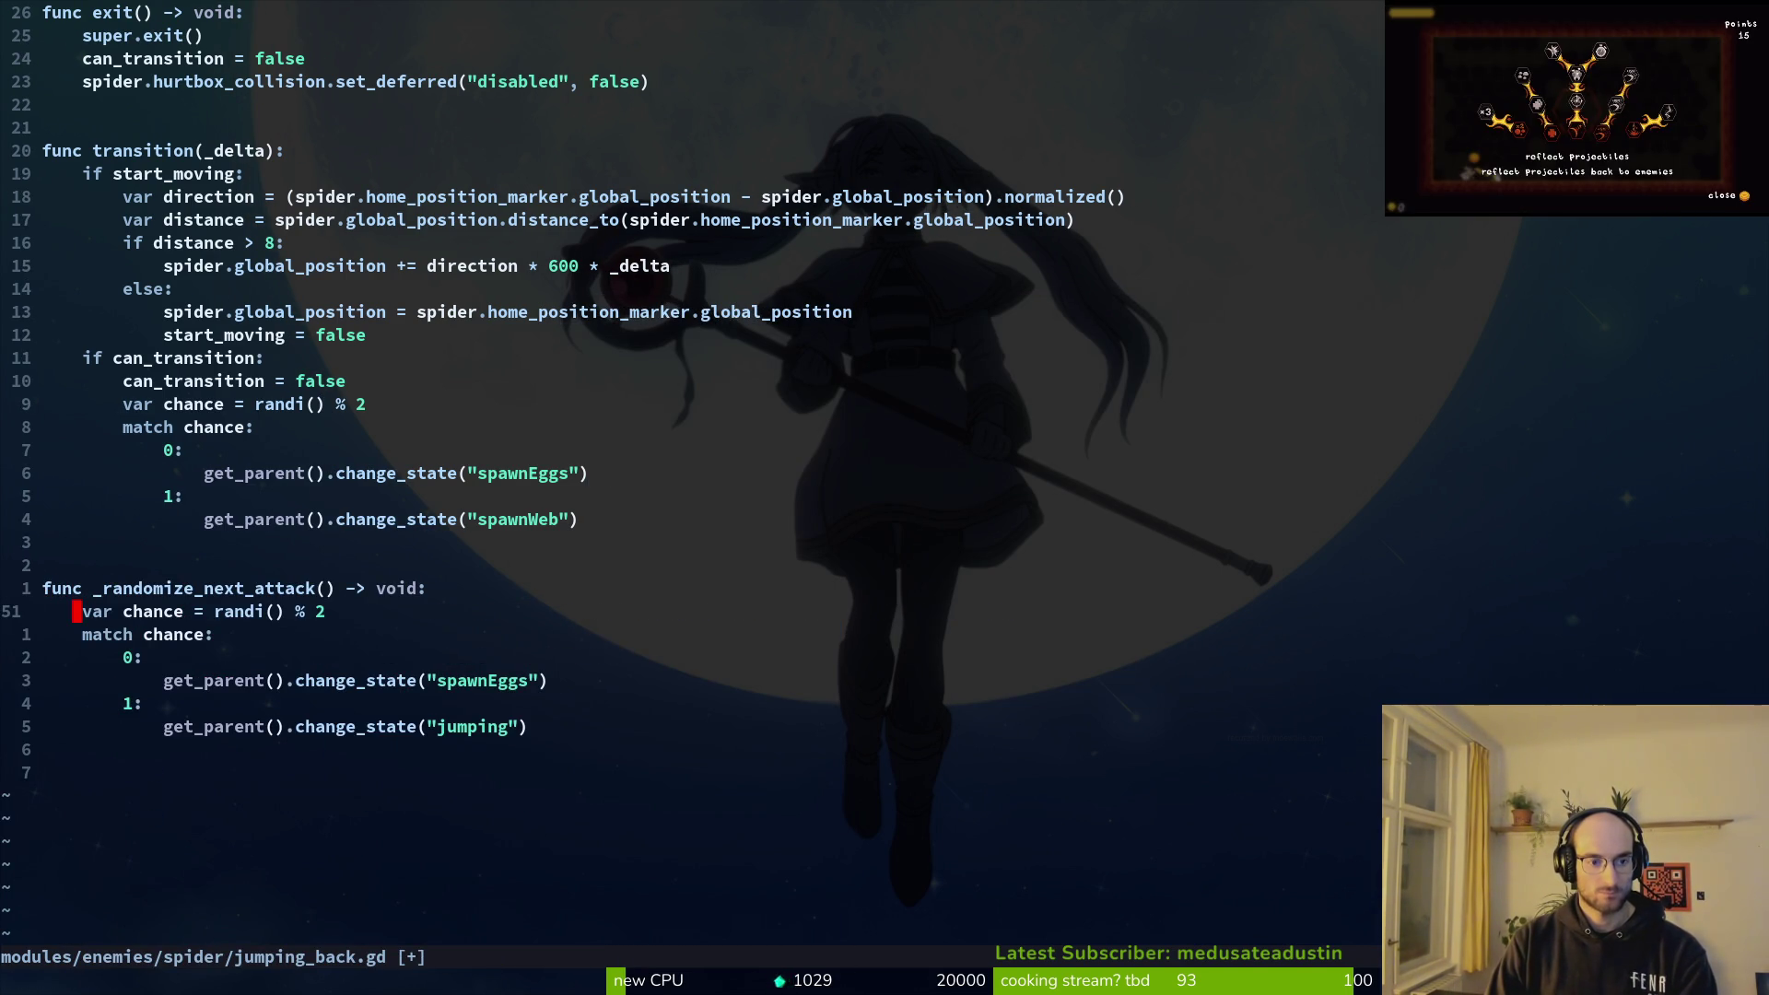
pyautogui.hotkey('shift', 'o')
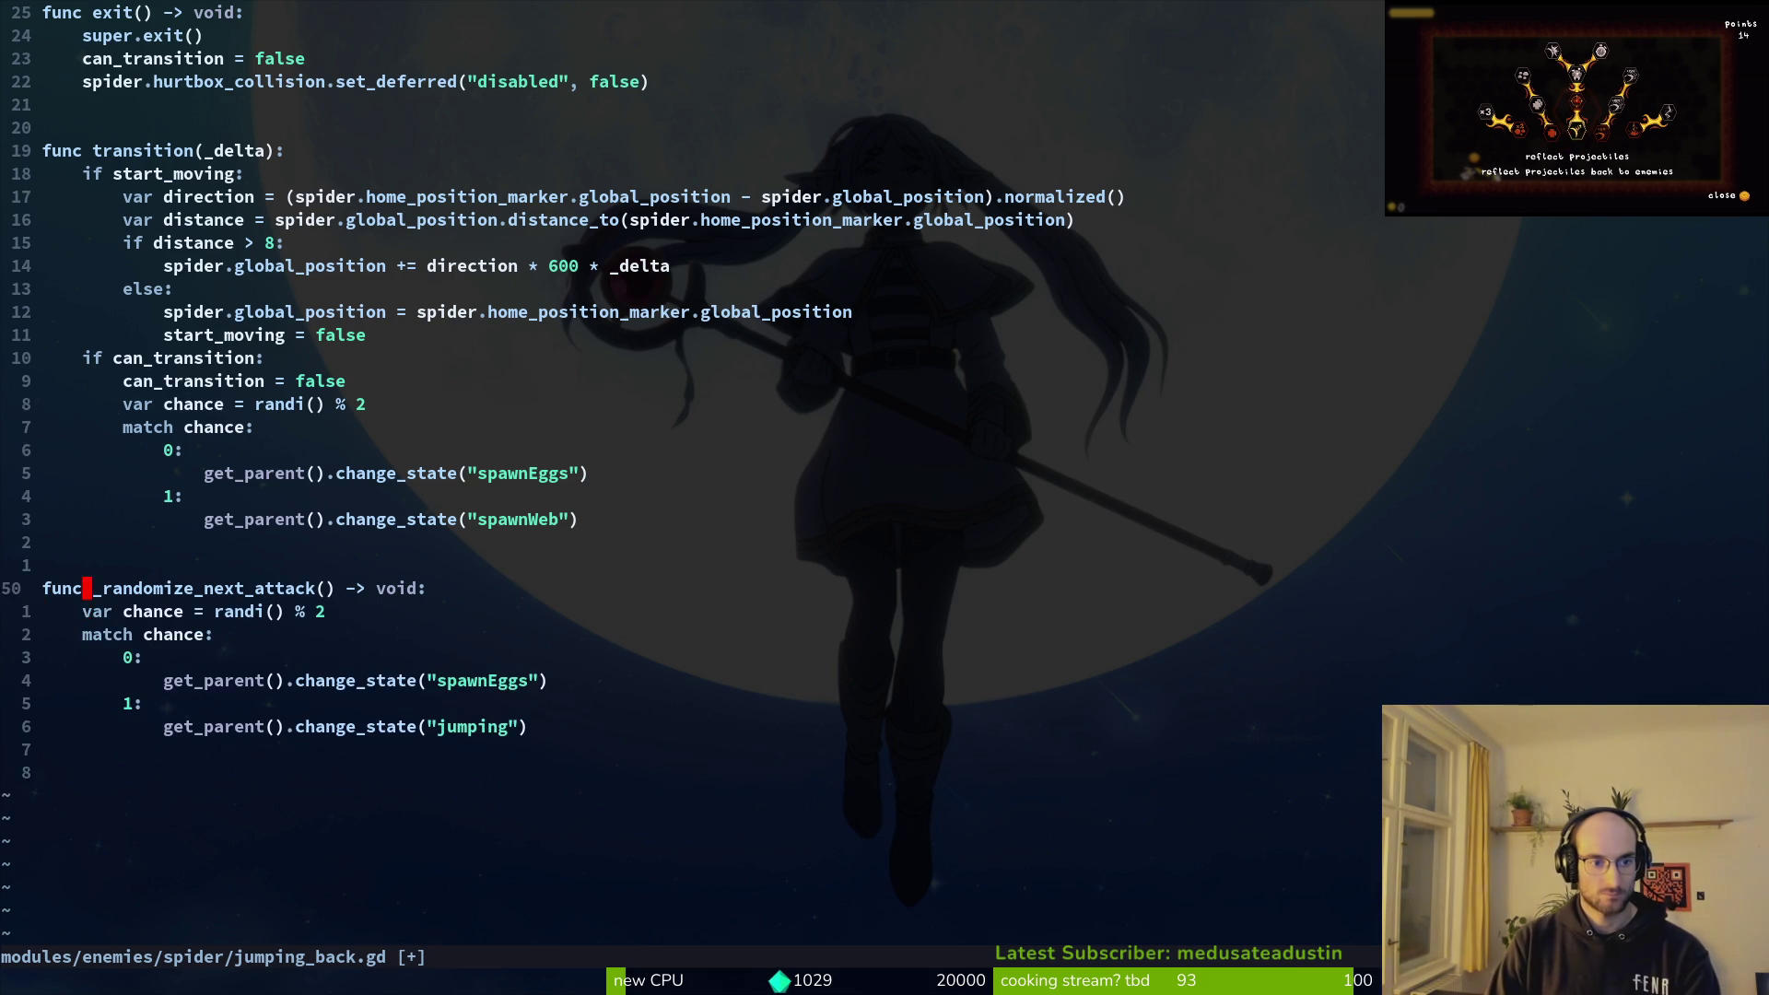
pyautogui.write('if')
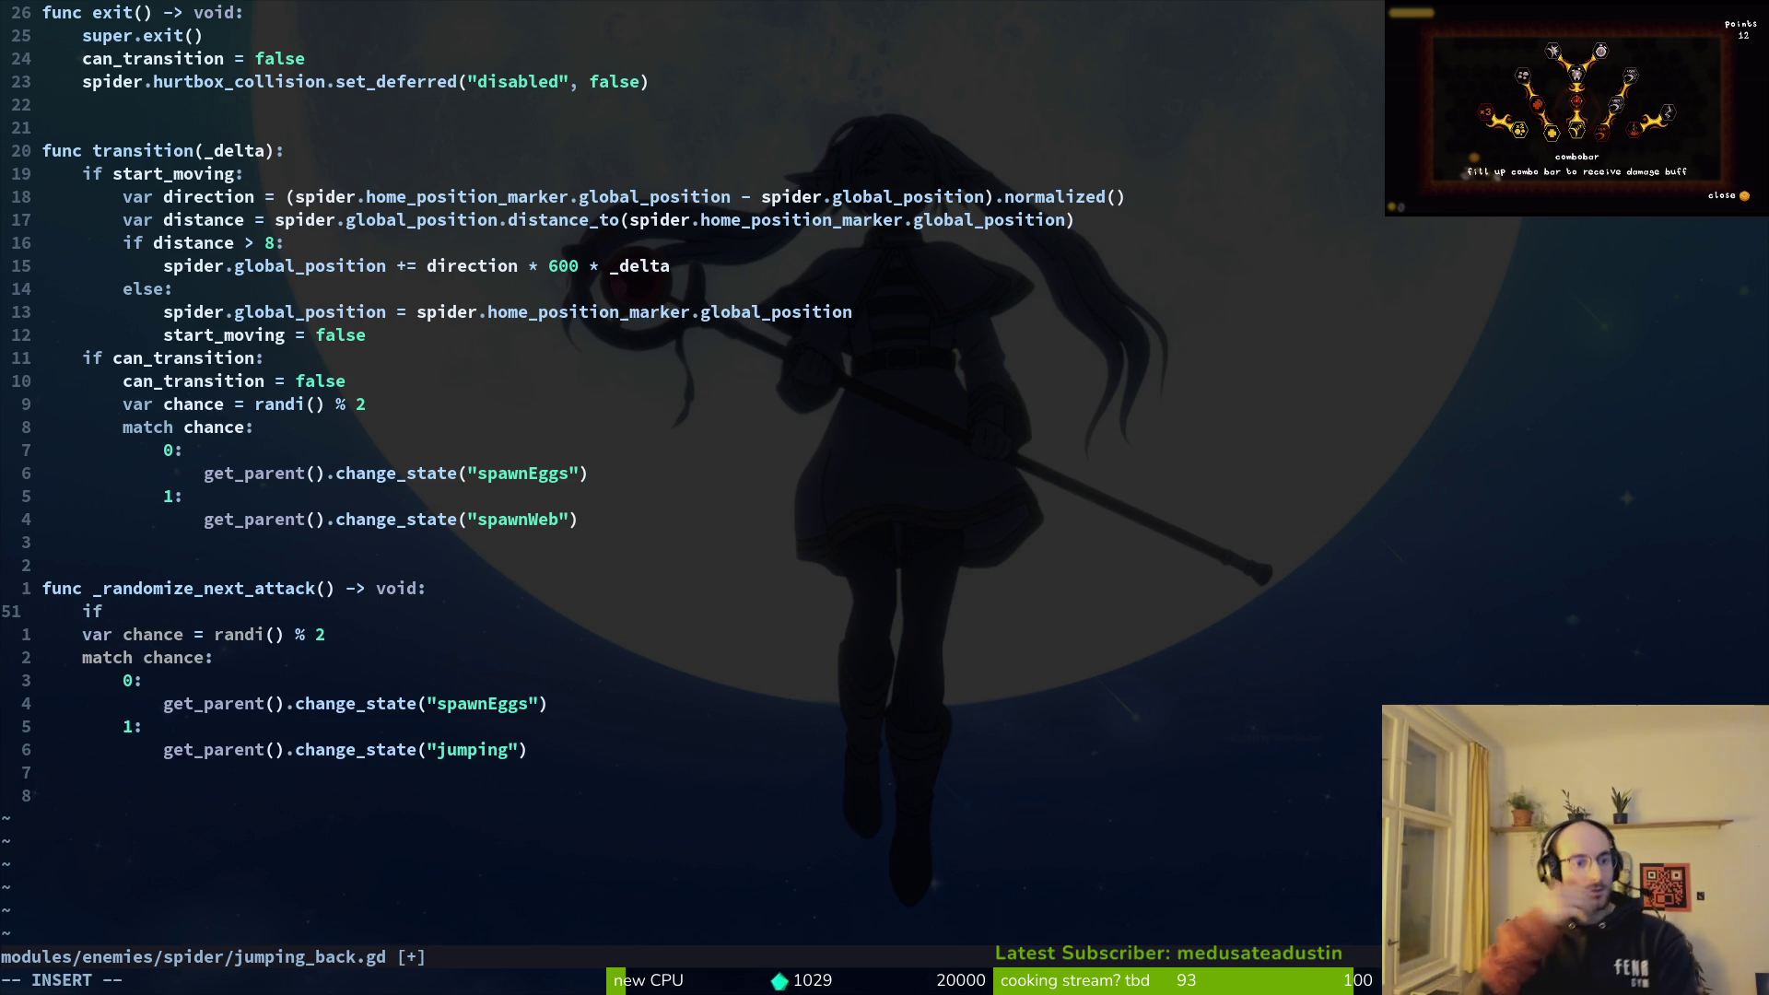
pyautogui.write('slash_range.over')
pyautogui.press('Tab')
pyautogui.press('Tab')
pyautogui.press('Return')
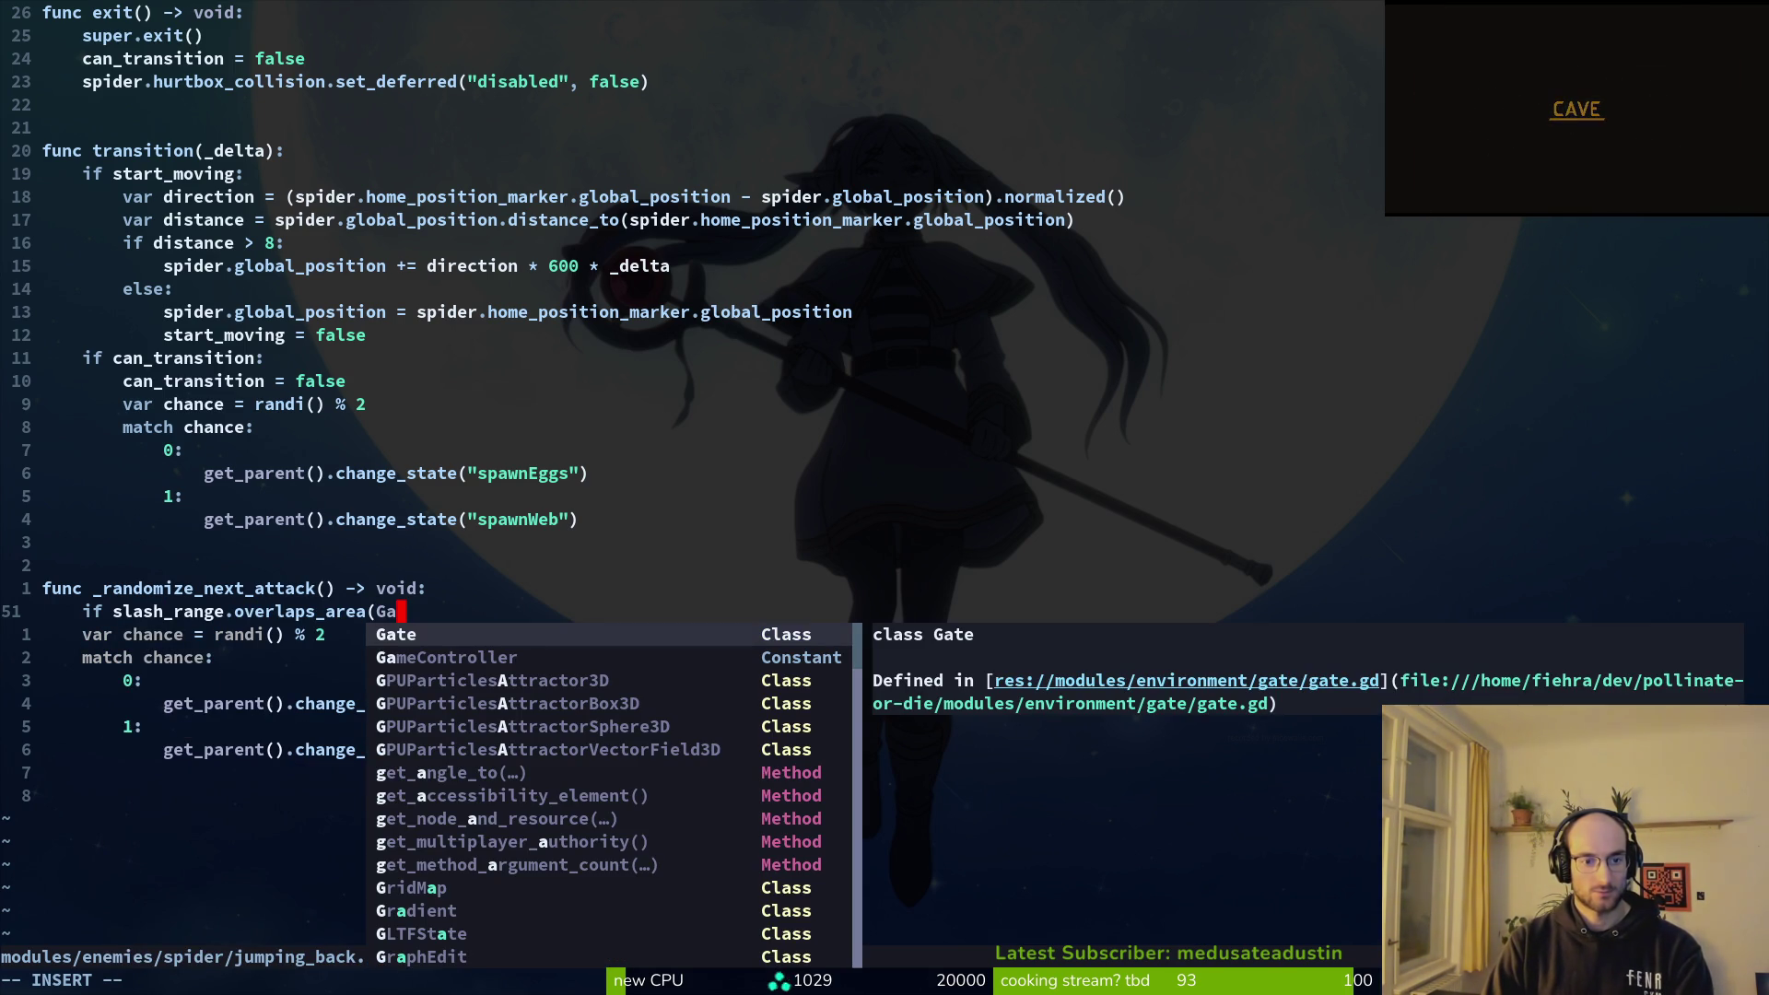
# Step: Complete the if condition with GameController.player_manager.player.hurtbox_area
pyautogui.press('Tab')
pyautogui.write('.')
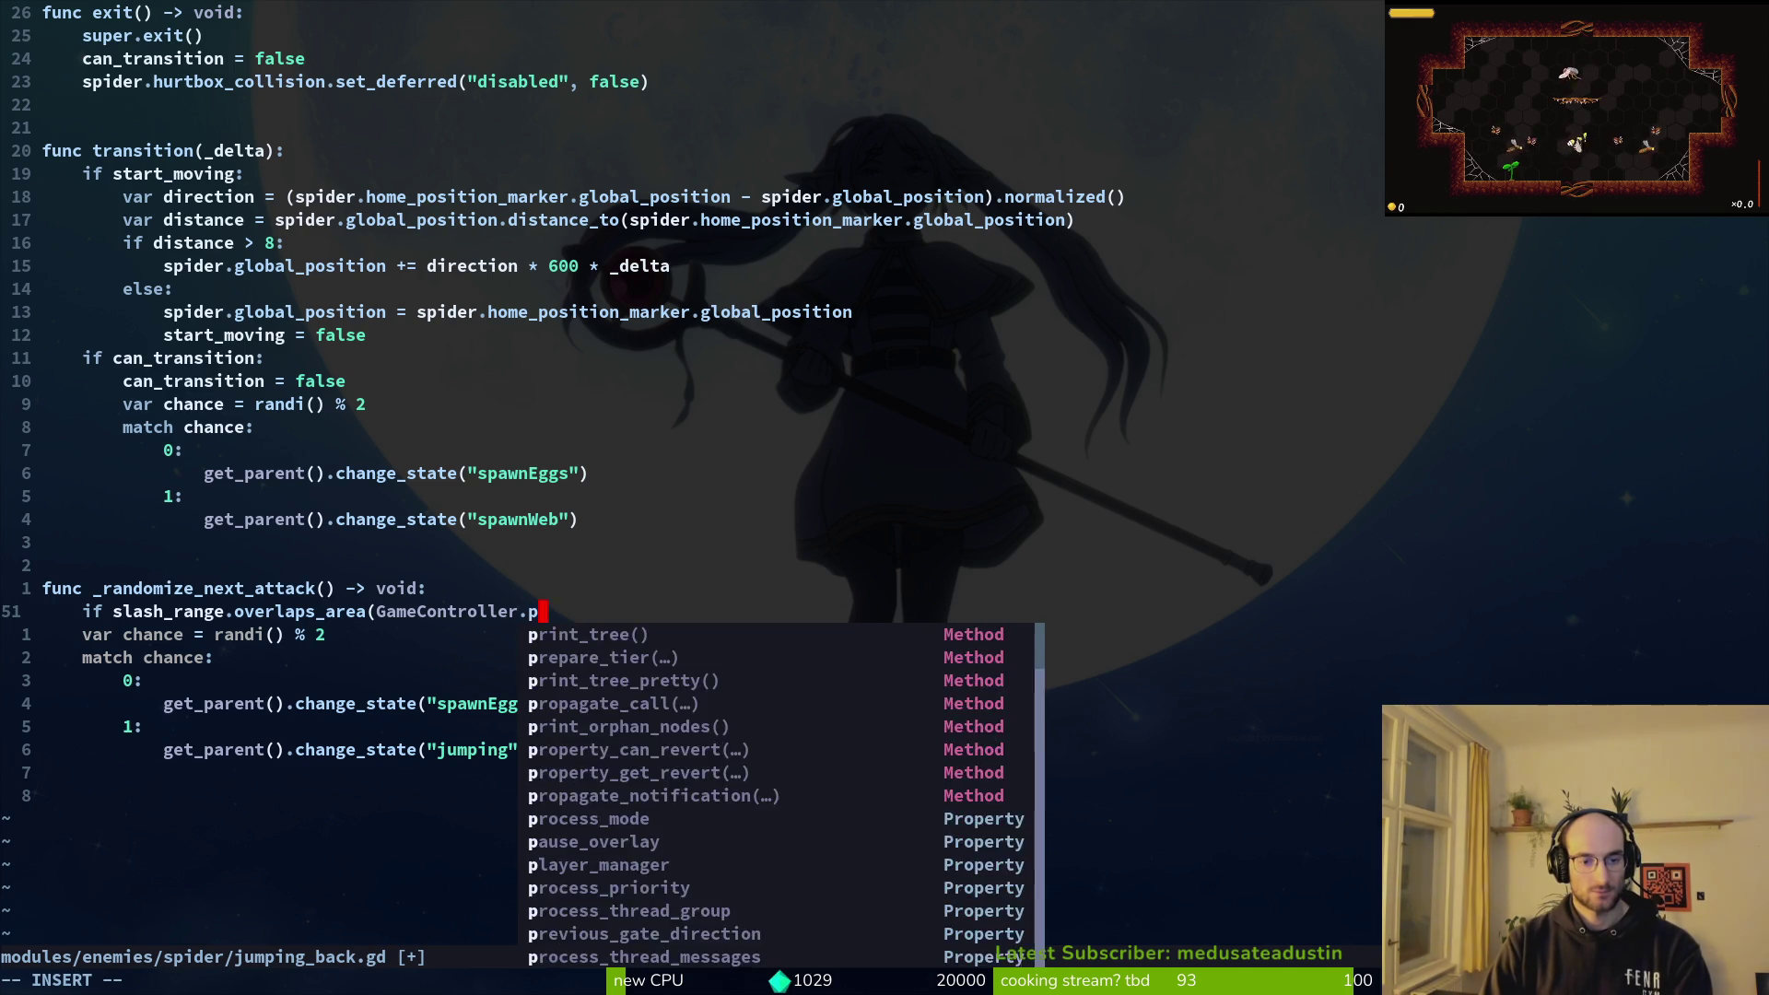
pyautogui.write('p')
pyautogui.press('Tab')
pyautogui.write('.pl')
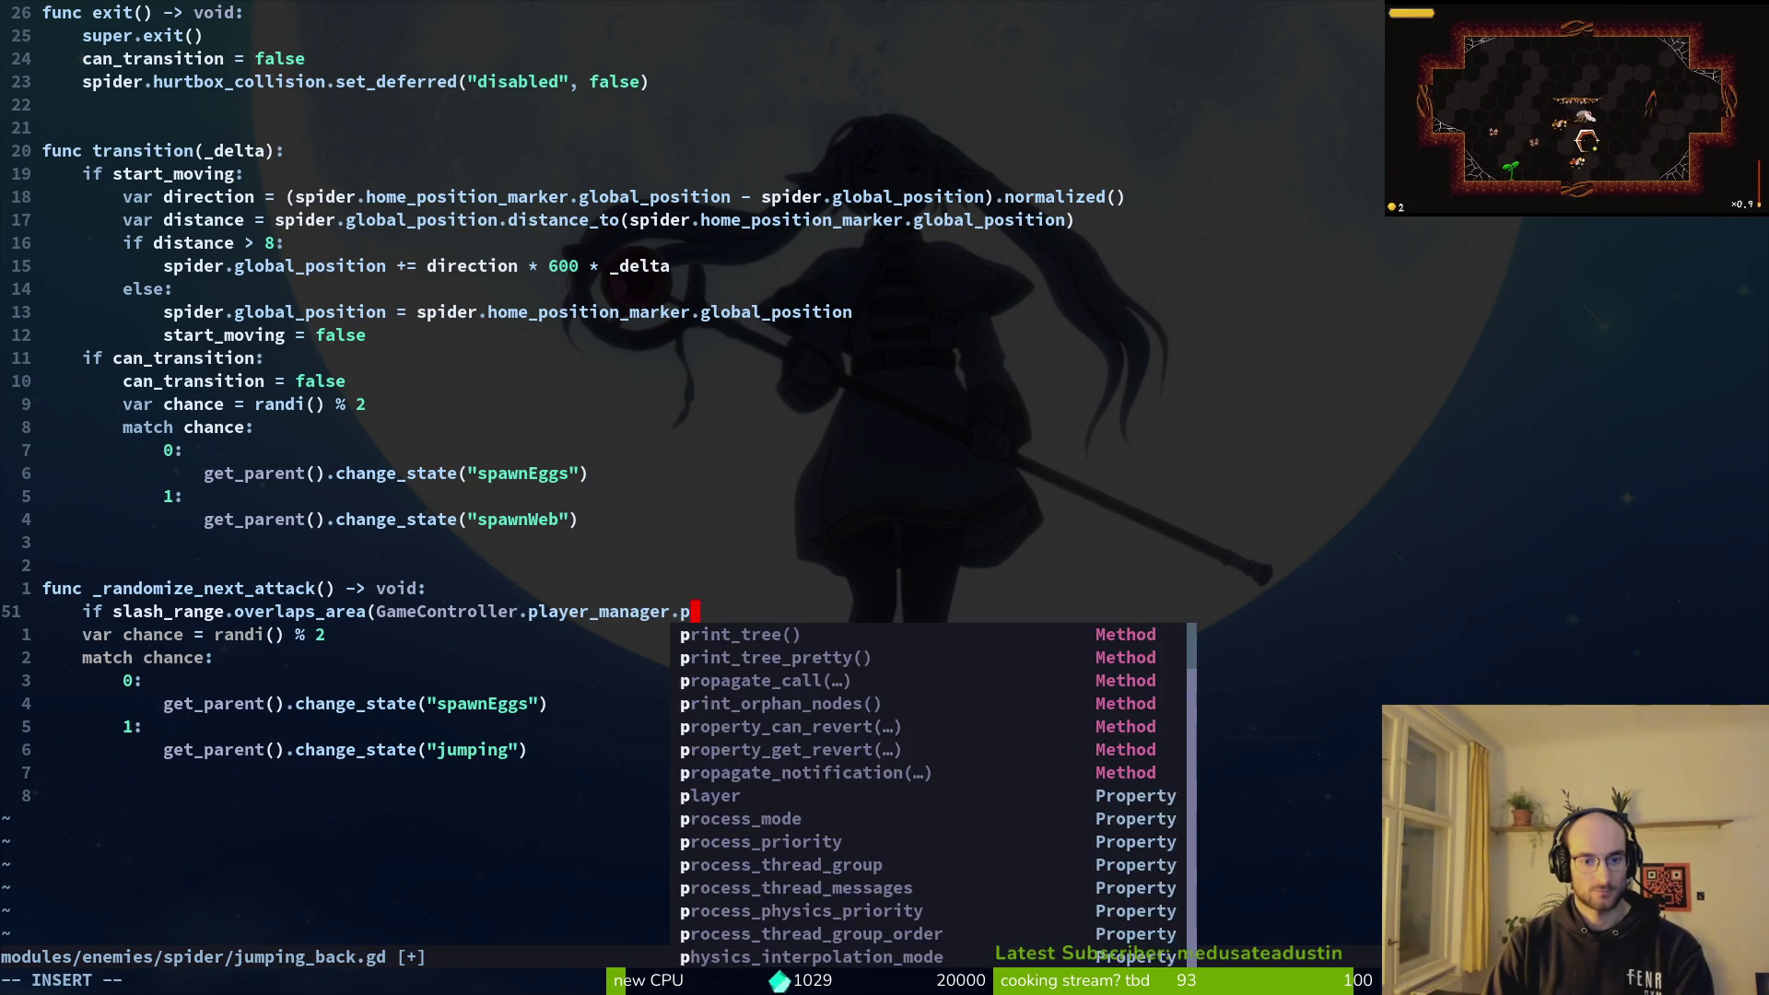
pyautogui.press('Tab')
pyautogui.write('.hu')
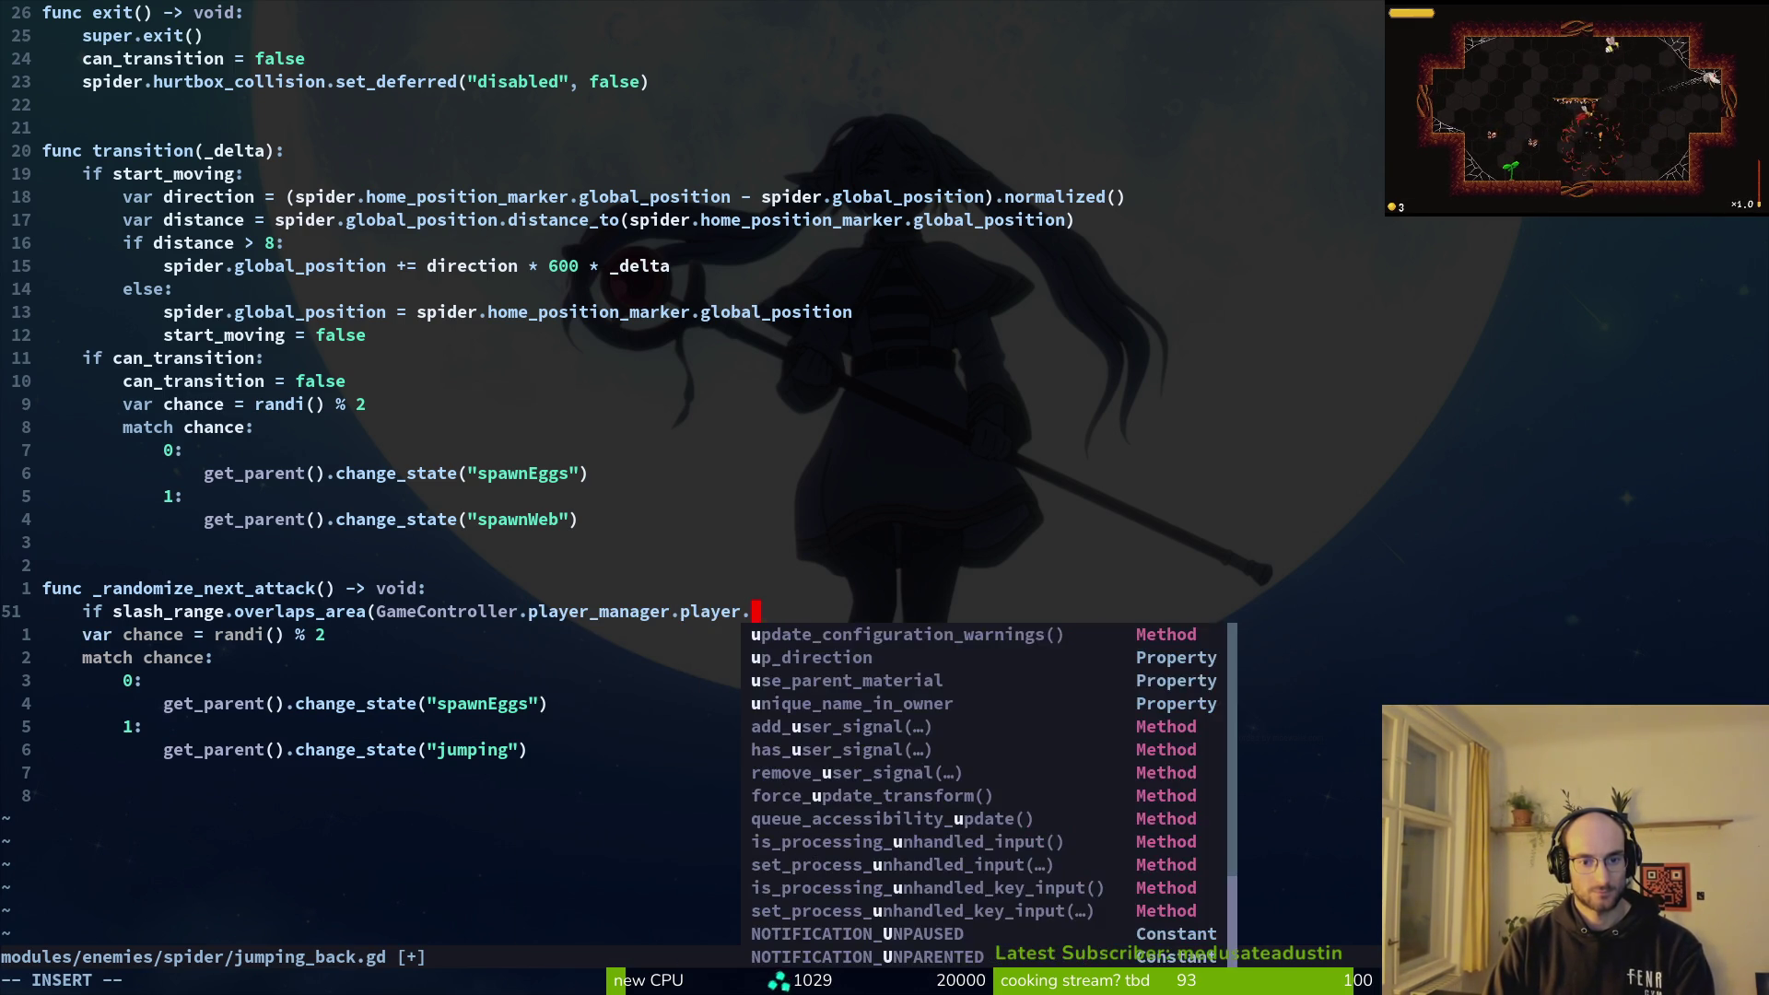
pyautogui.press('Tab')
pyautogui.write(')')
pyautogui.press('Escape')
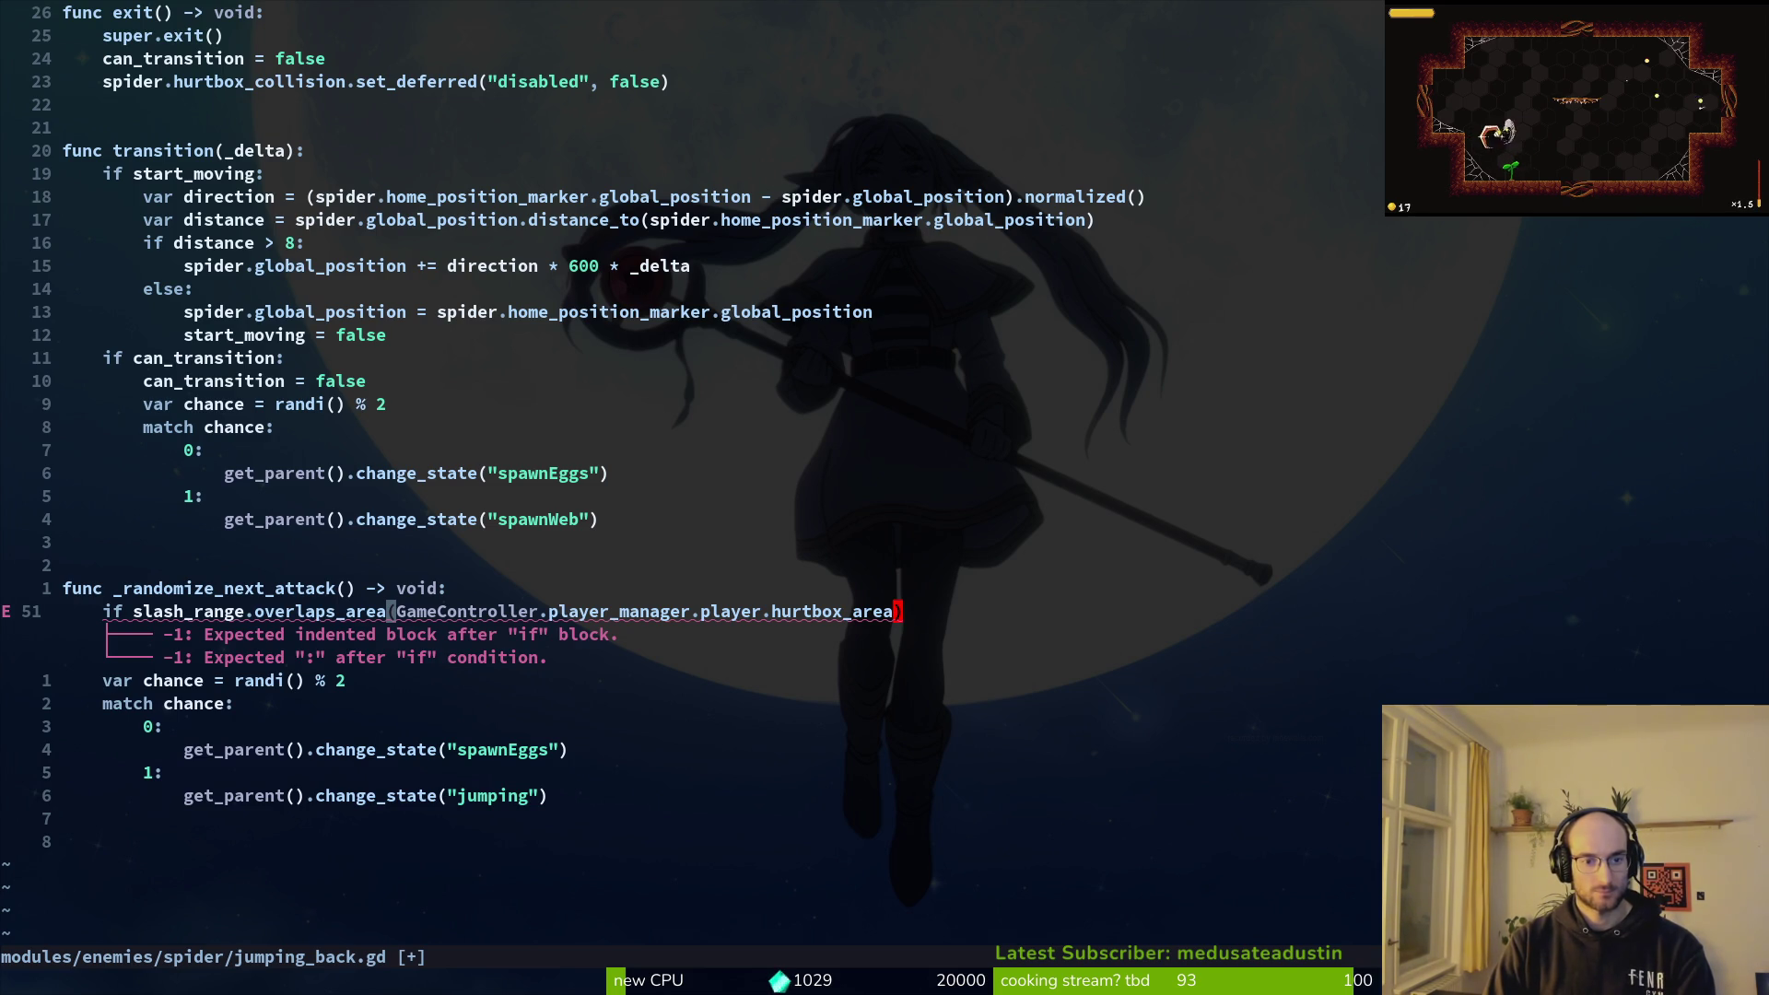
# Step: End the if line with a colon, indent the match block beneath it, and save
pyautogui.write(':')
pyautogui.press('Escape')
pyautogui.press('j')
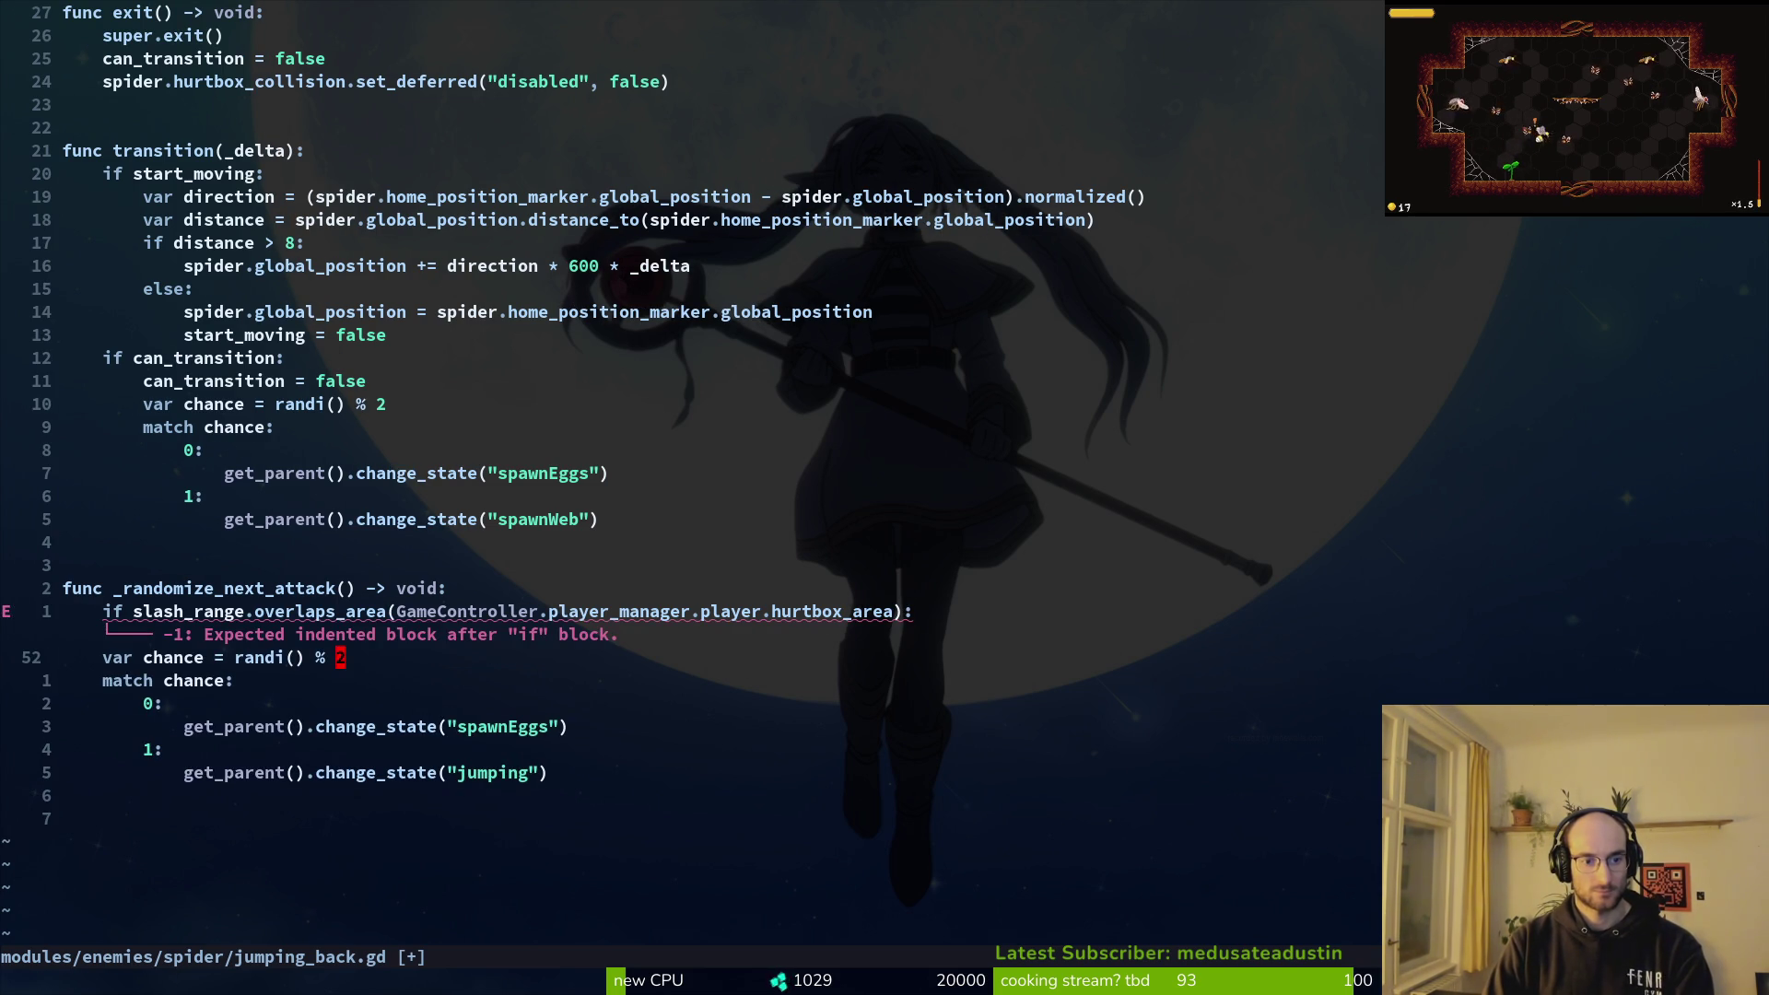
pyautogui.press('V')
pyautogui.press('j')
pyautogui.press('j')
pyautogui.press('j')
# Step: Add an else: line after the if block
pyautogui.press('j')
pyautogui.press('j')
pyautogui.press('>')
pyautogui.write(':w')
pyautogui.press('Return')
pyautogui.press('k')
pyautogui.press('j')
pyautogui.press('j')
pyautogui.press('j')
pyautogui.press('j')
pyautogui.press('j')
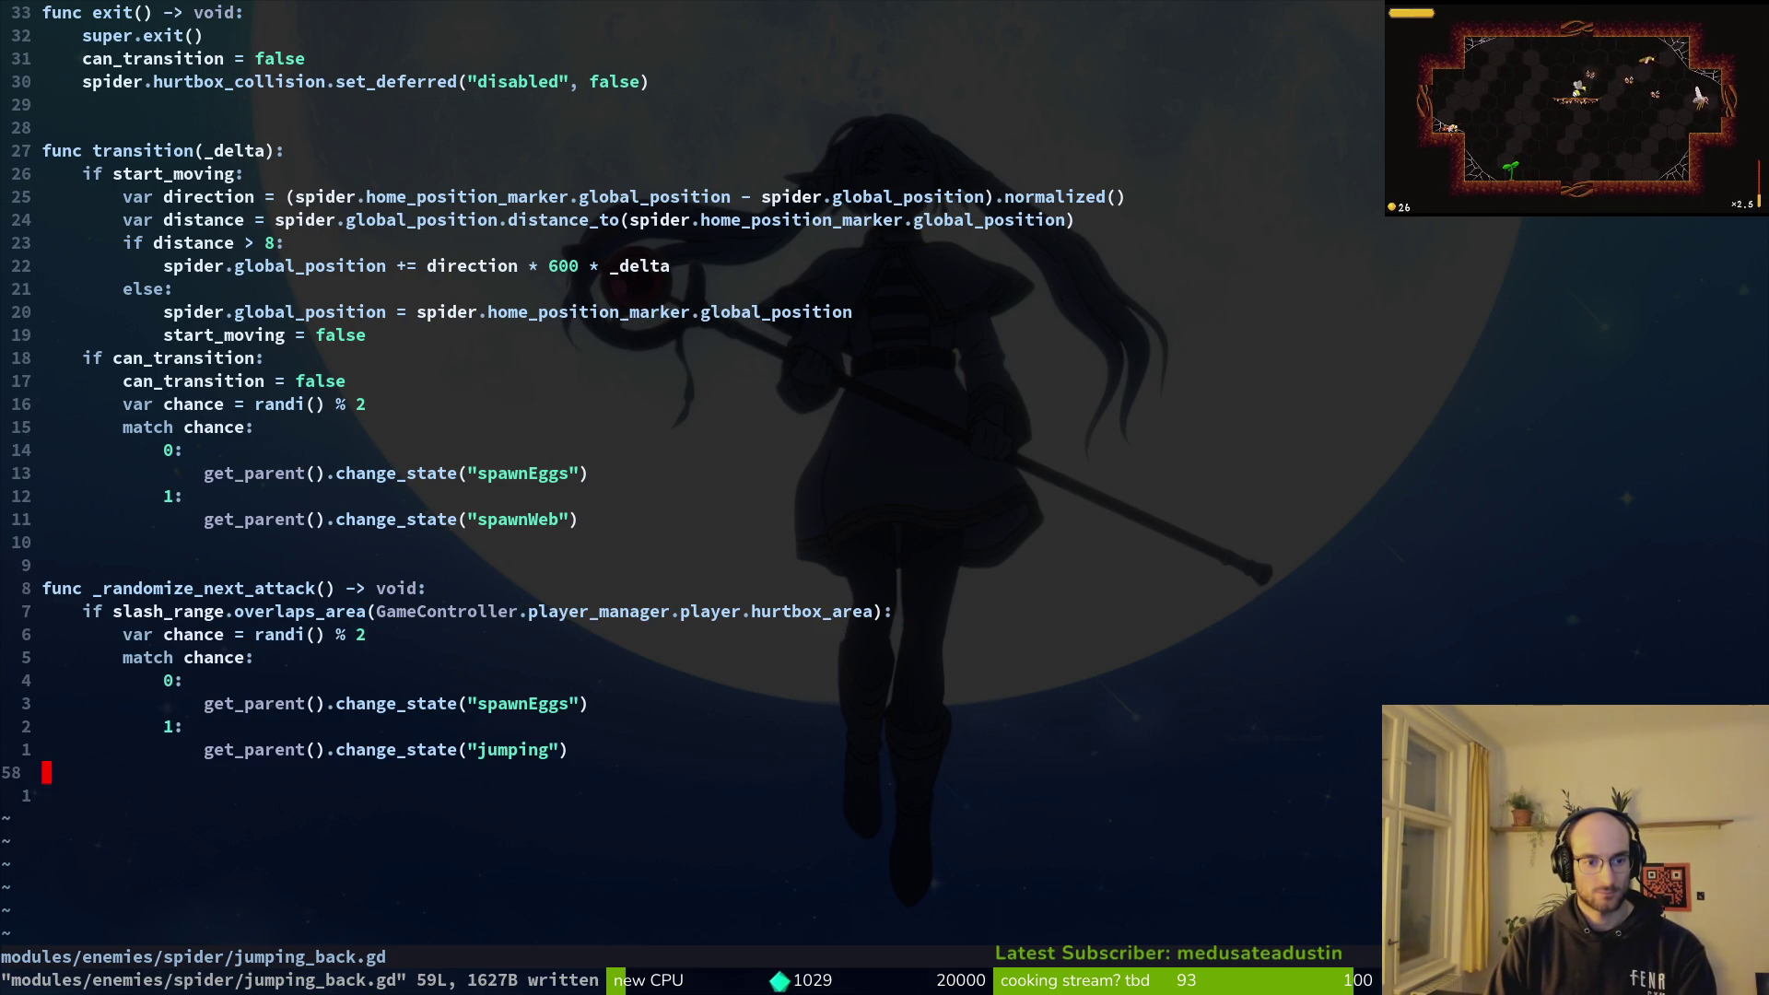
pyautogui.click(383, 611)
pyautogui.press('V')
pyautogui.click(77, 657)
pyautogui.press('j')
pyautogui.press('j')
pyautogui.press('j')
pyautogui.write('jo')
pyautogui.write('else')
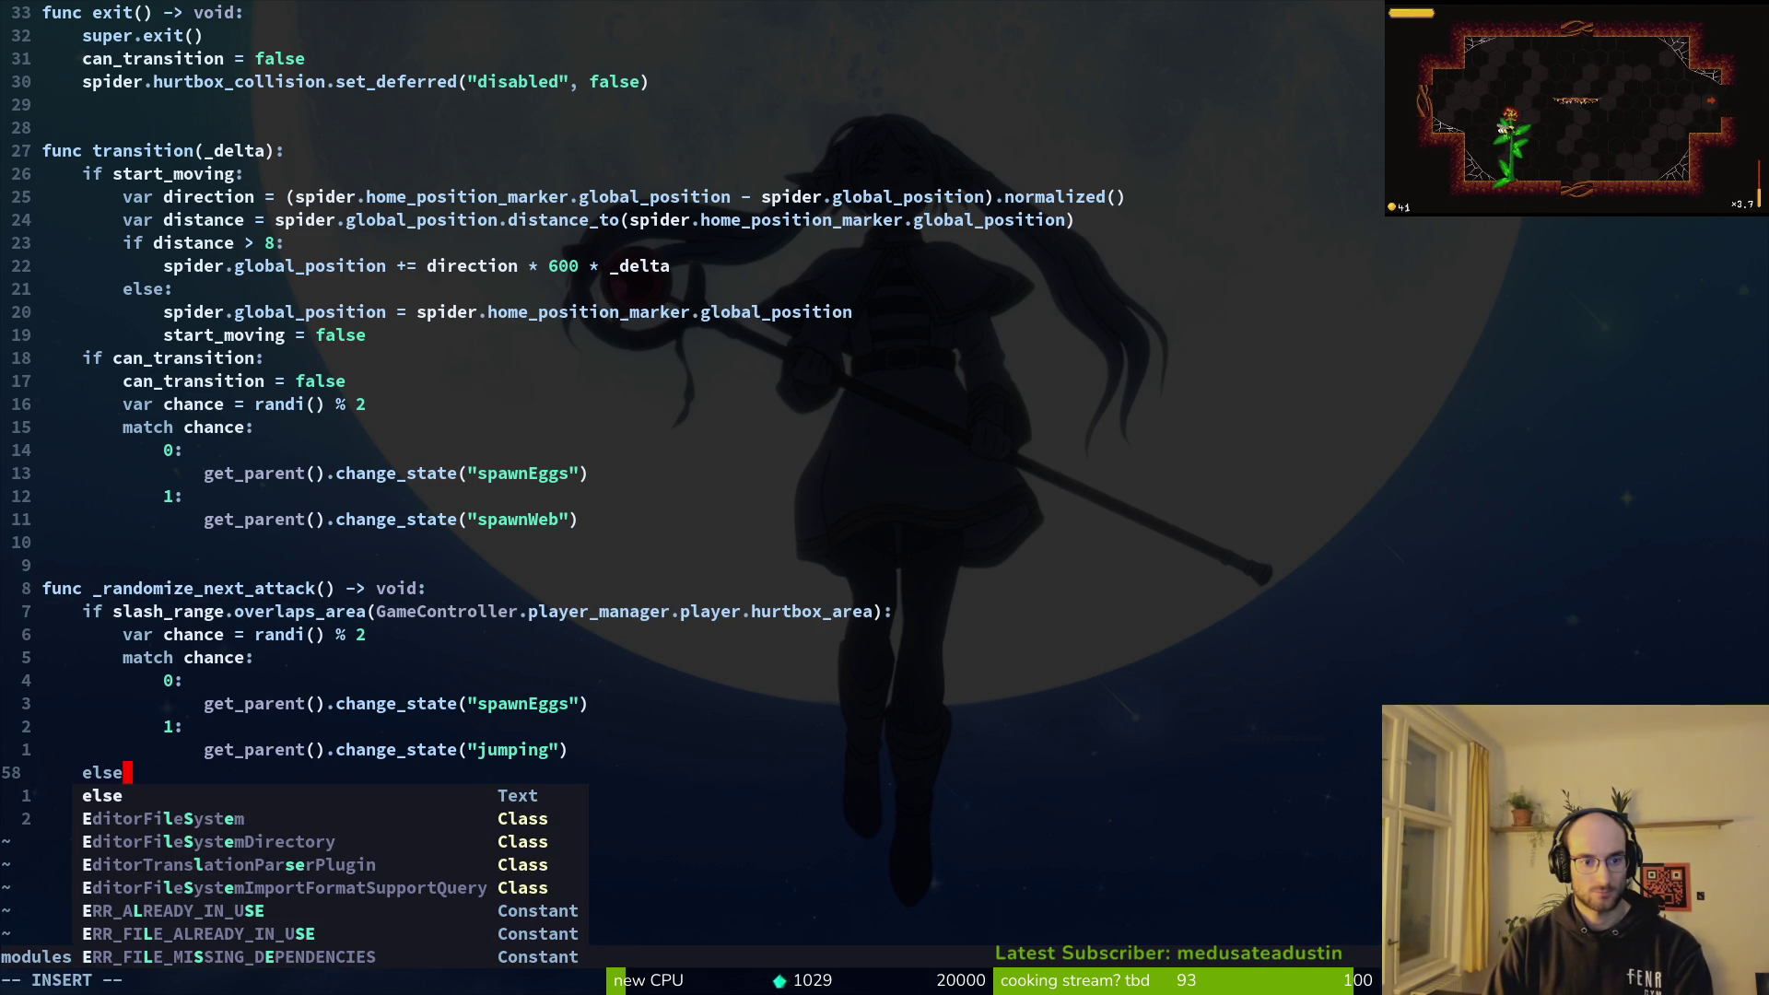
pyautogui.write(':')
pyautogui.press('Escape')
# Step: Copy the chance and match lines under the else branch
pyautogui.press('k')
pyautogui.press('k')
pyautogui.press('k')
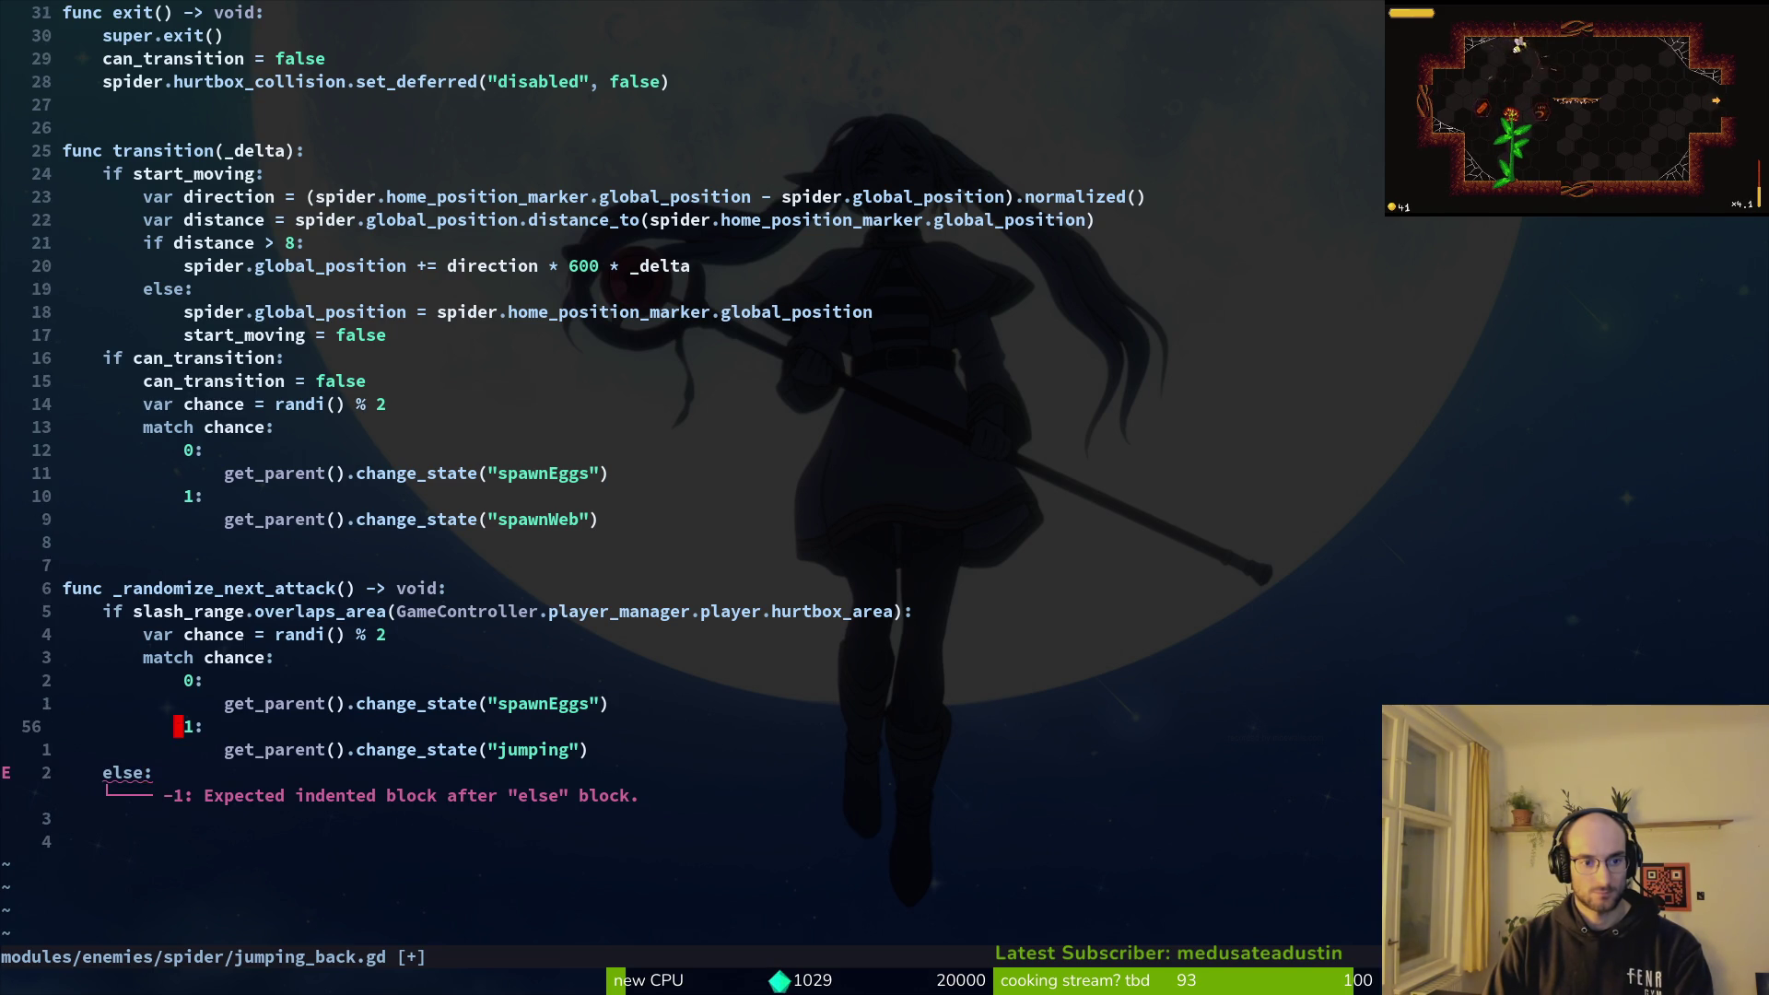
pyautogui.hotkey('shift', 'v')
pyautogui.press('j')
pyautogui.press('j')
pyautogui.press('j')
pyautogui.press('j')
pyautogui.press('y')
# Step: Change the if branch's randi modulo from 2 to 3 and save, checking slash_range in spawn_eggs.gd
pyautogui.press('j')
pyautogui.press('j')
pyautogui.press('j')
pyautogui.press('p')
pyautogui.press('w')
pyautogui.press('k')
pyautogui.press('k')
pyautogui.press('k')
pyautogui.press('j')
pyautogui.press('k')
pyautogui.press('k')
pyautogui.press('k')
pyautogui.press('j')
pyautogui.press('w')
pyautogui.press('w')
pyautogui.press('w')
pyautogui.hotkey('ctrl', 'a')
pyautogui.press('j')
pyautogui.press('j')
pyautogui.press('j')
pyautogui.write(':w')
pyautogui.press('Return')
pyautogui.press('j')
pyautogui.press('j')
pyautogui.press('j')
pyautogui.press('k')
pyautogui.press('k')
pyautogui.press('k')
pyautogui.press('k')
pyautogui.press('k')
pyautogui.press('k')
pyautogui.press('k')
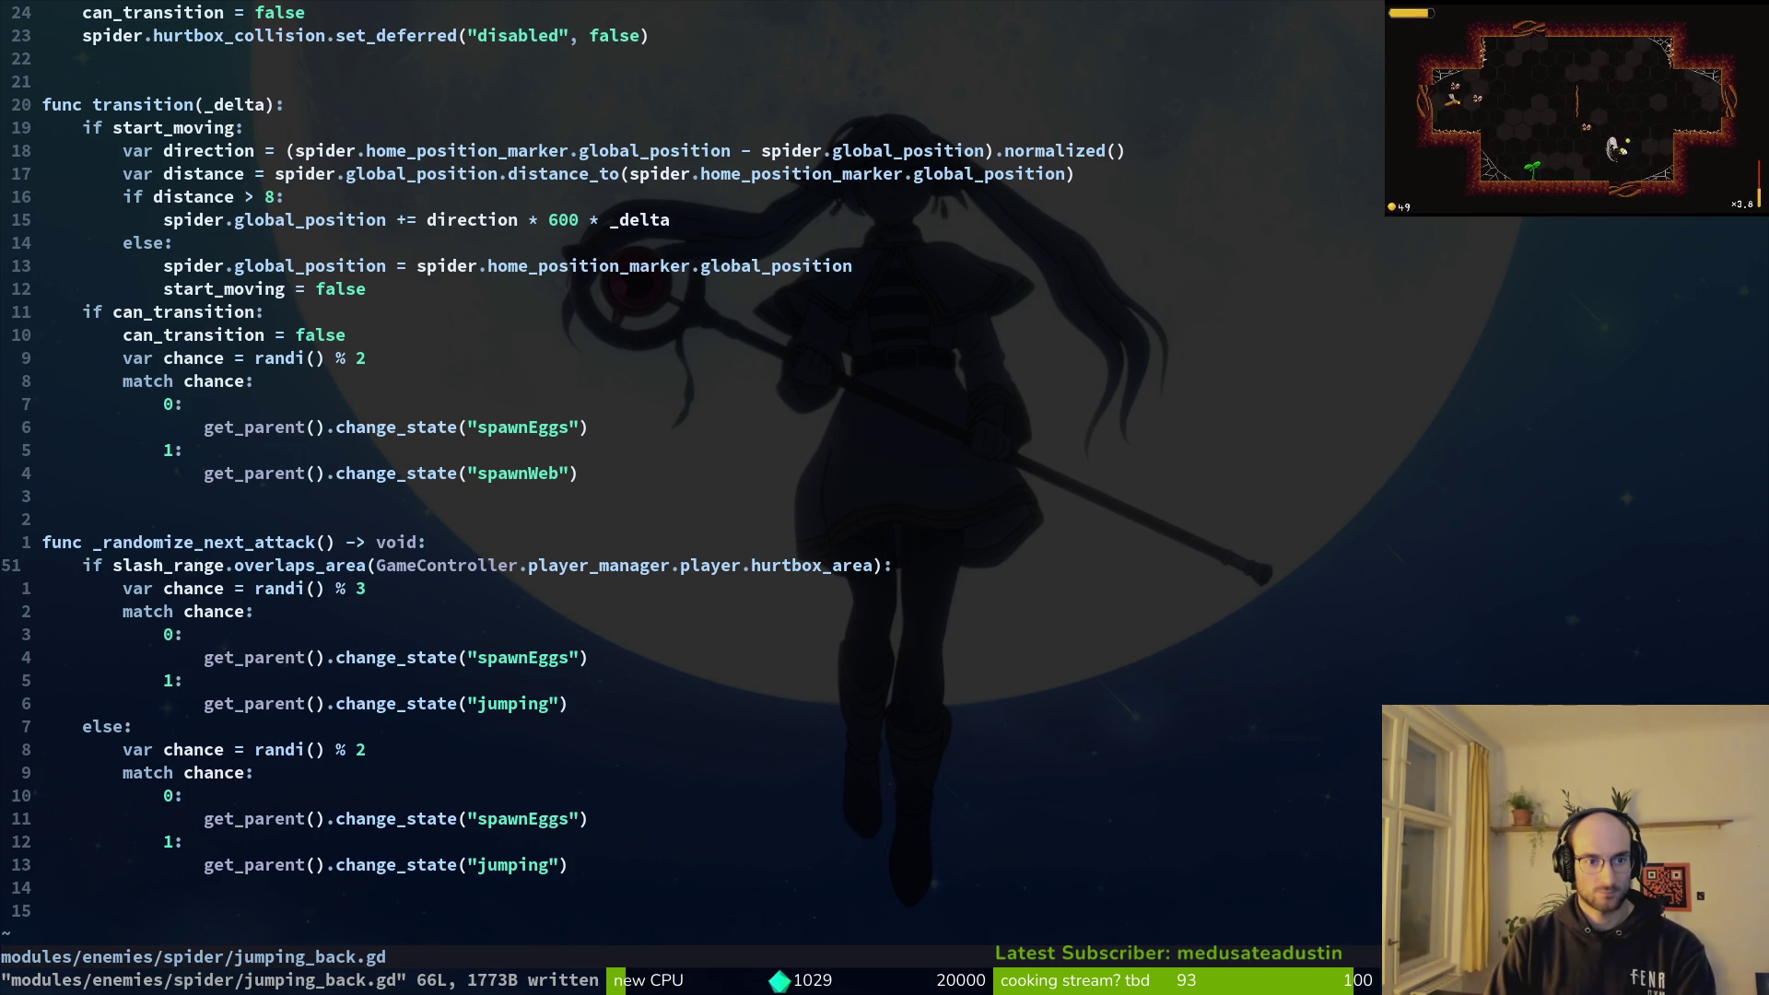
pyautogui.hotkey('ctrl', '6')
pyautogui.hotkey('ctrl', 'd')
pyautogui.hotkey('ctrl', 'd')
pyautogui.hotkey('ctrl', '6')
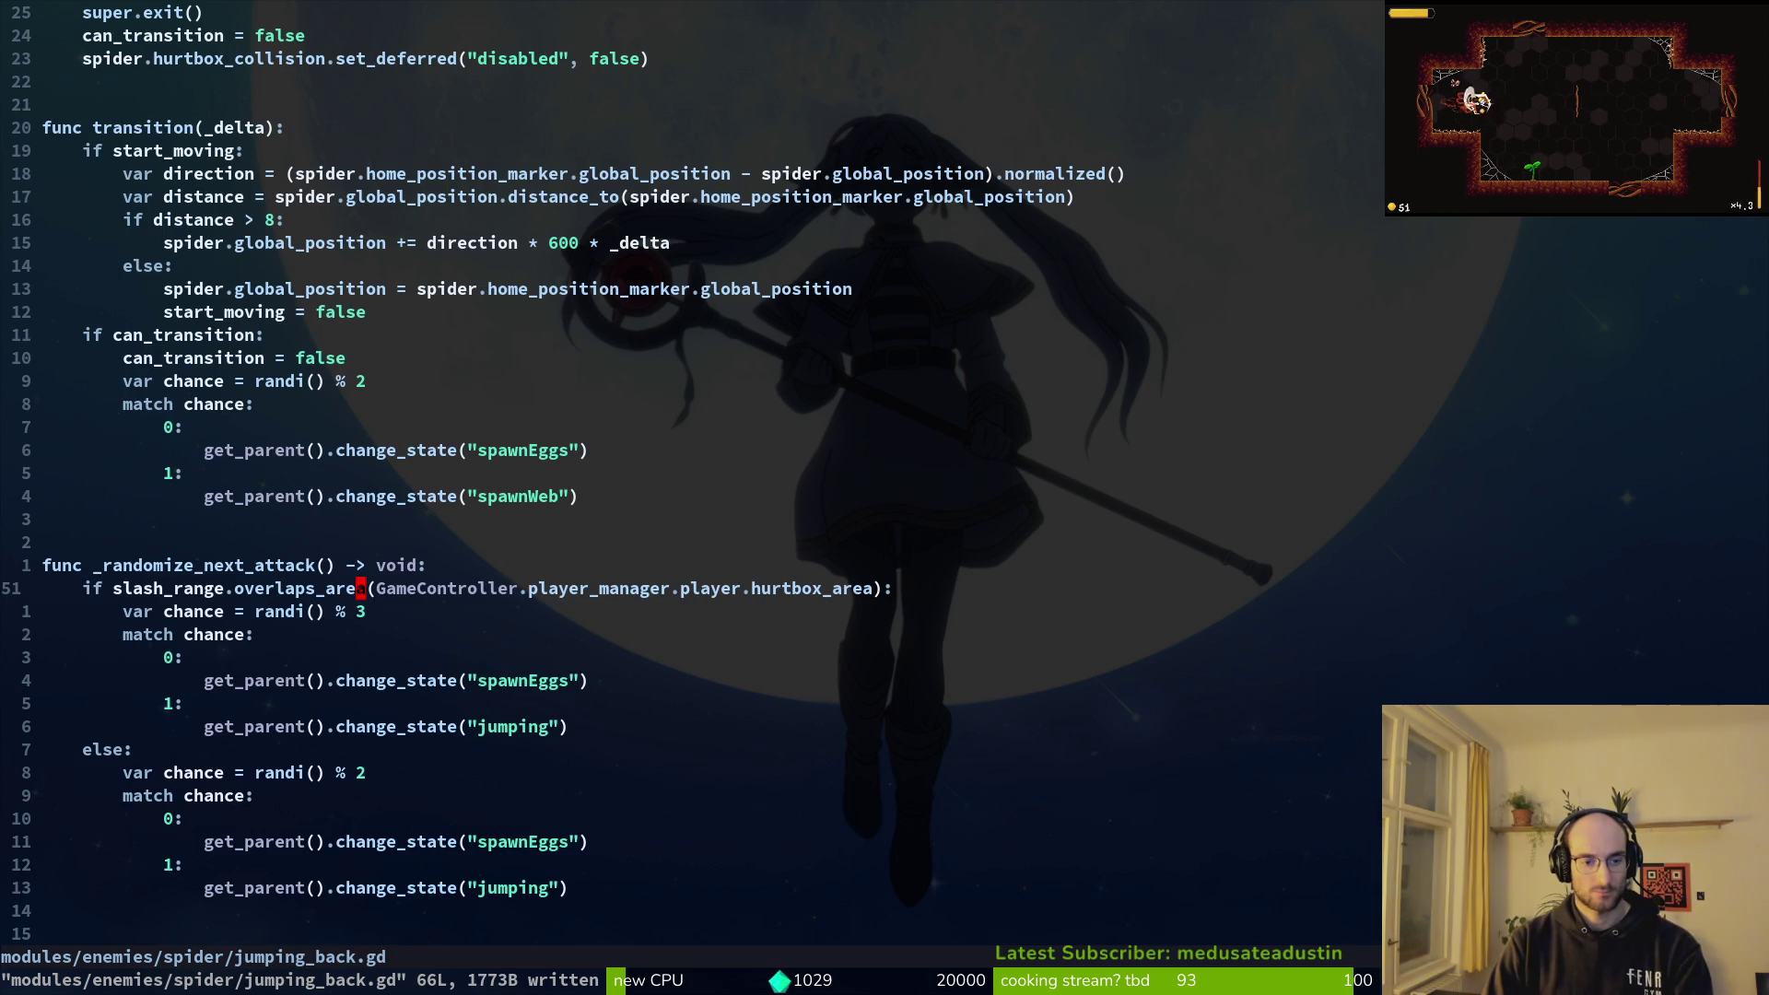
# Step: Duplicate the jumping case as a 2: case that switches to 'slashing', and save
pyautogui.press('j')
pyautogui.press('j')
pyautogui.press('j')
pyautogui.press('j')
pyautogui.press('j')
pyautogui.press('V')
pyautogui.write('yp')
pyautogui.write('2')
pyautogui.press('Escape')
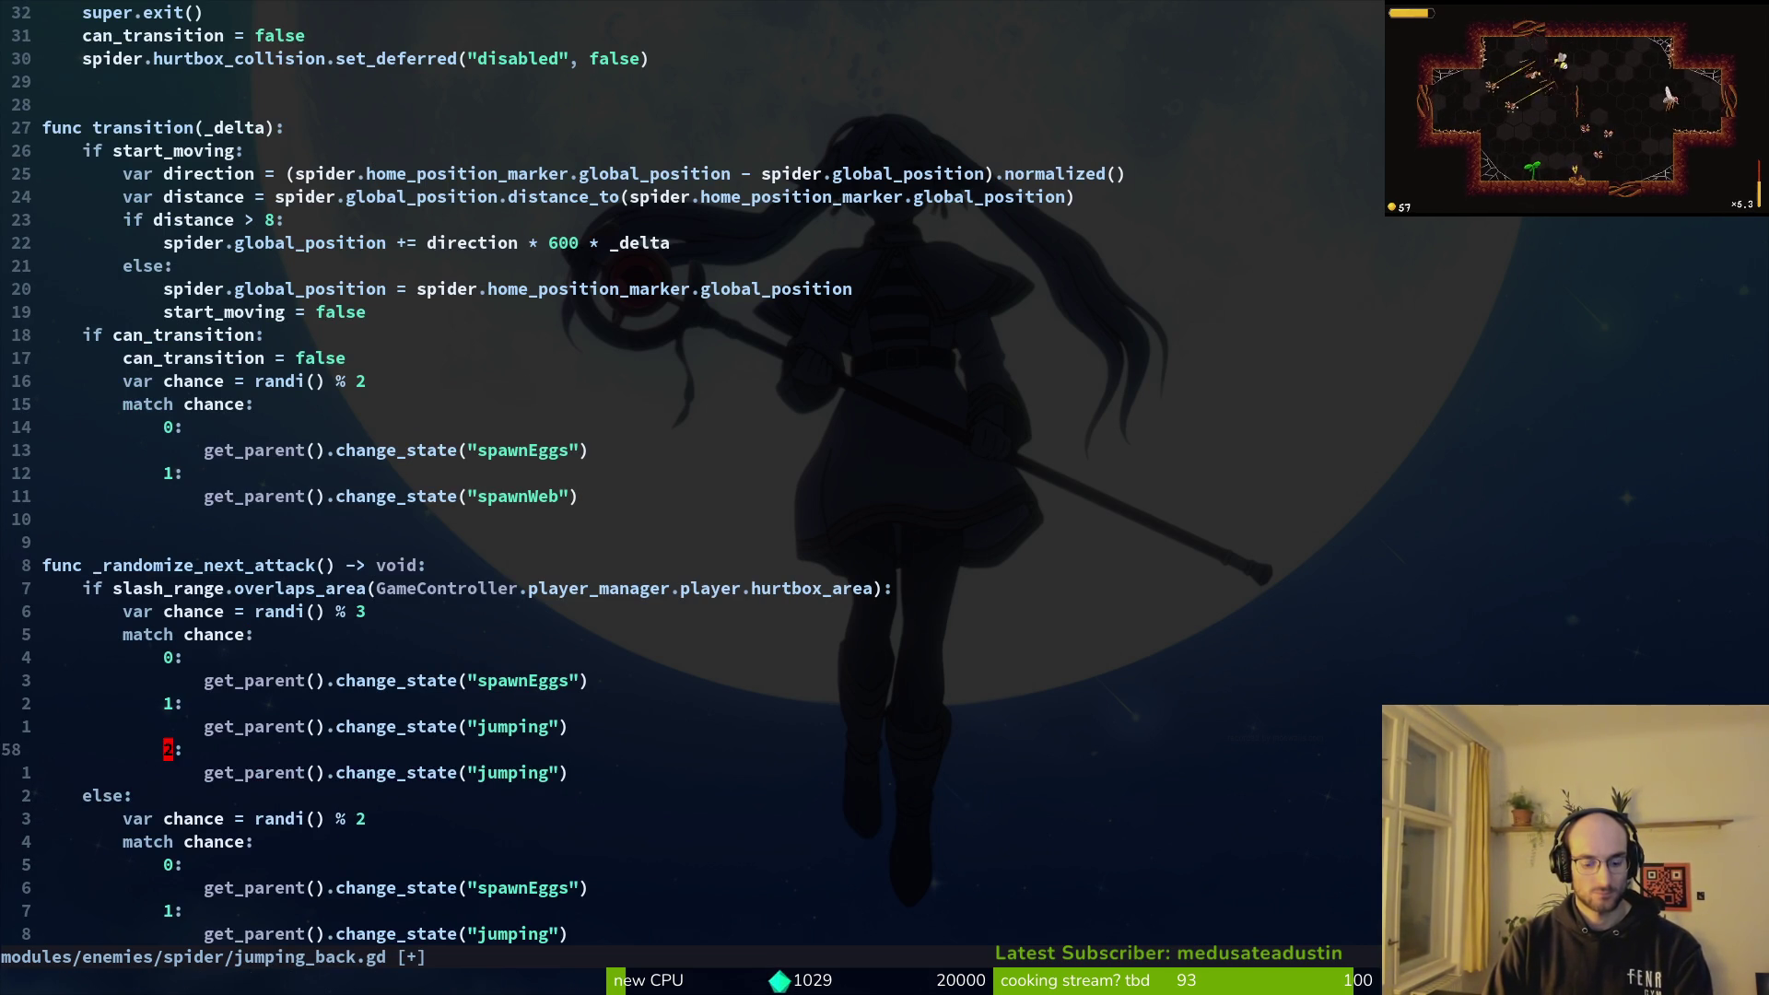
pyautogui.press('j')
pyautogui.press('f')
pyautogui.press('(')
pyautogui.press('c')
pyautogui.press('i')
pyautogui.press('"')
pyautogui.write('slashing')
pyautogui.press('Escape')
pyautogui.write(':w')
pyautogui.press('Return')
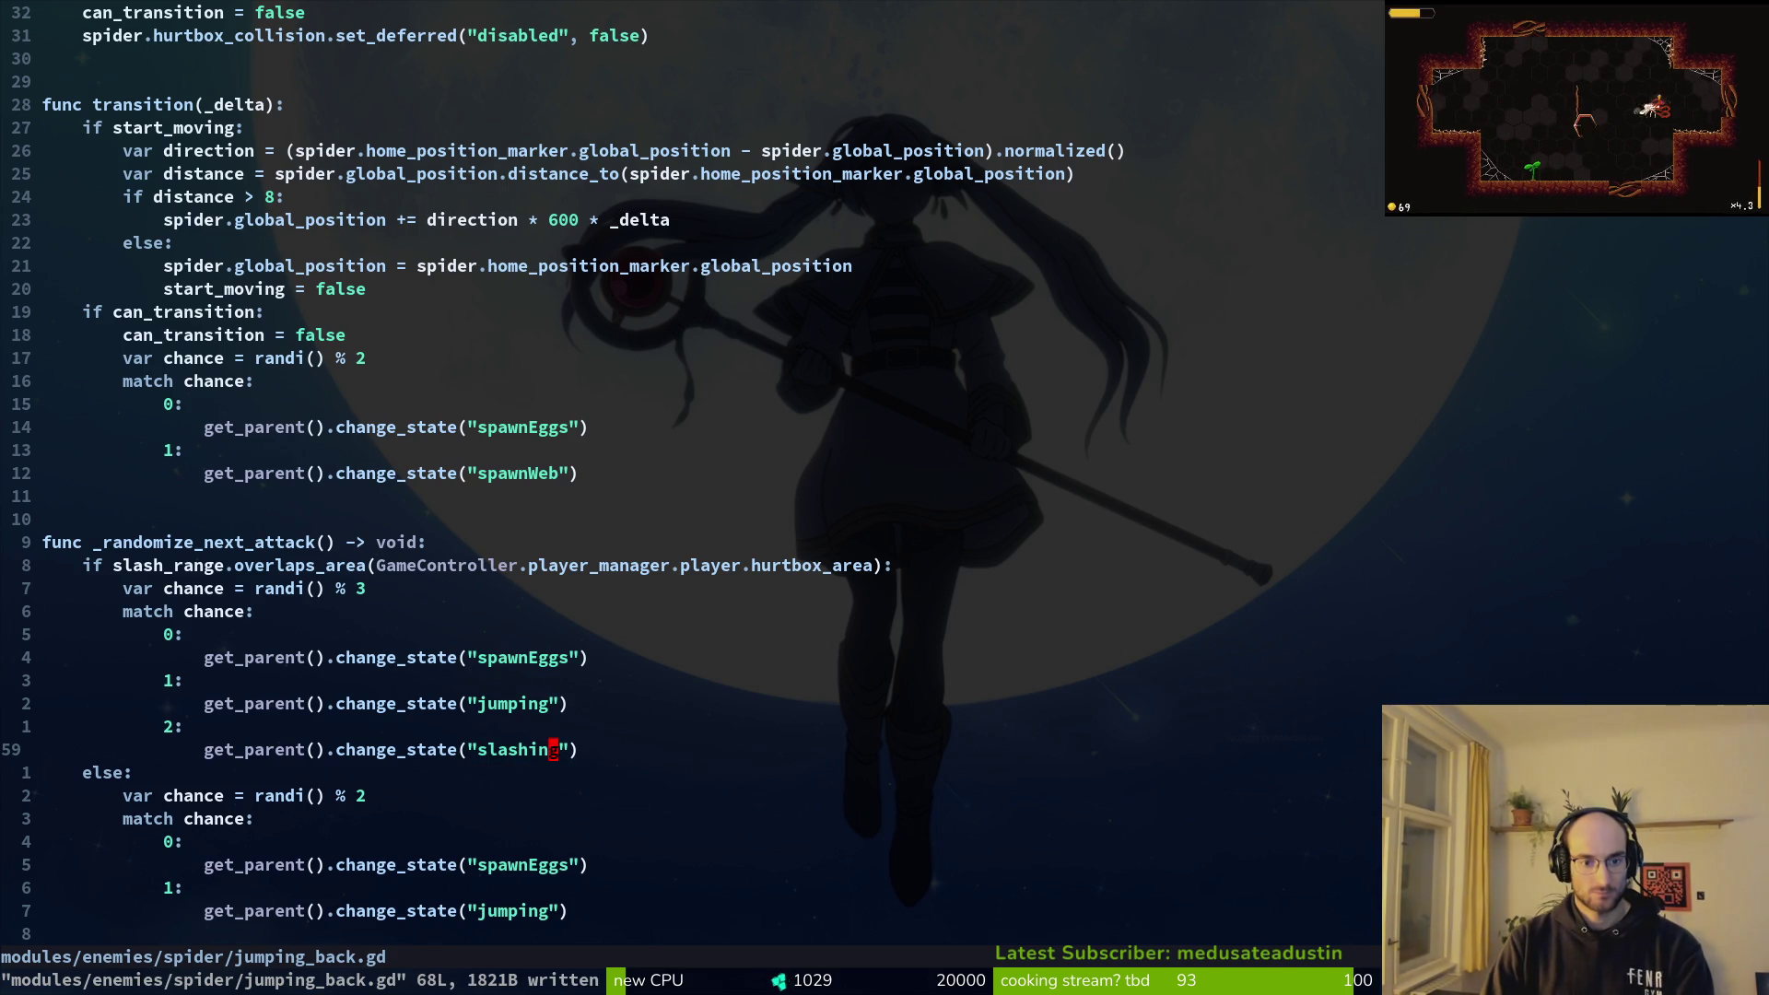
# Step: Call _randomize_next_attack() in transition, delete the old inline chance and match lines, and save
pyautogui.press('j')
pyautogui.press('k')
pyautogui.press('k')
pyautogui.press('k')
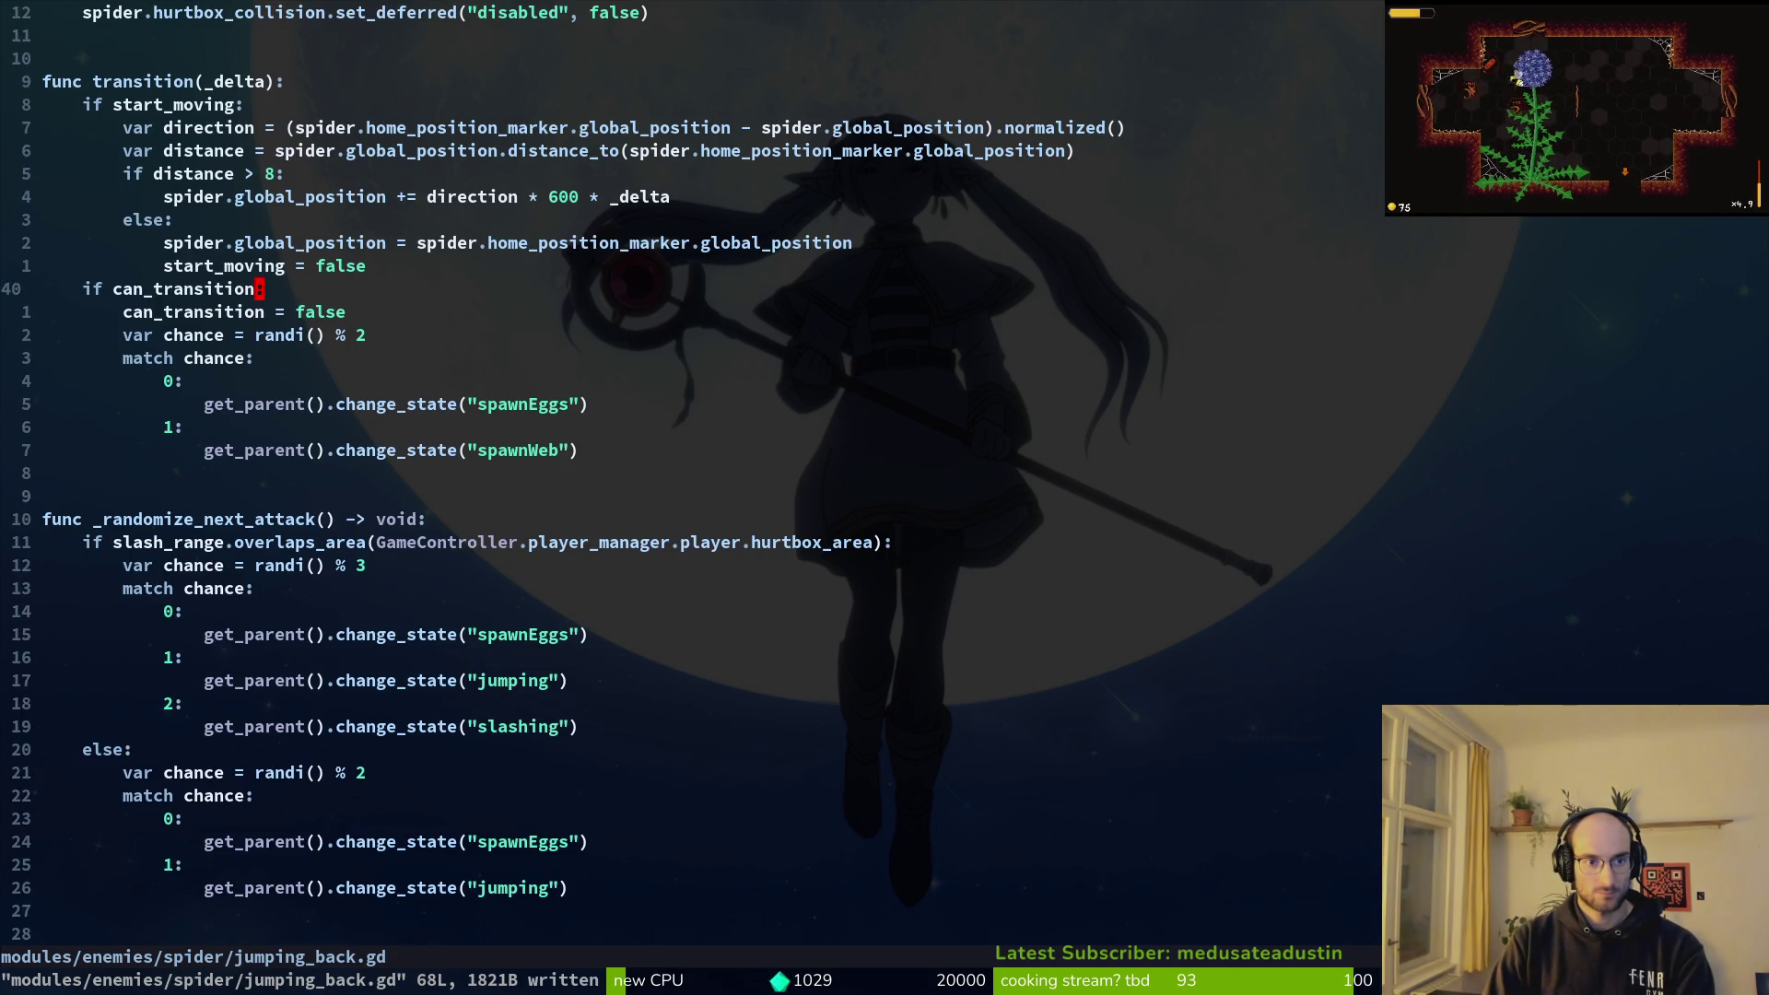
pyautogui.write('jo')
pyautogui.write('_ra')
pyautogui.press('Tab')
pyautogui.press('Escape')
pyautogui.press('j')
pyautogui.hotkey('shift', 'v')
pyautogui.press('j')
pyautogui.press('j')
pyautogui.press('j')
pyautogui.press('j')
pyautogui.press('j')
pyautogui.write('d:w')
pyautogui.press('Return')
pyautogui.press('2')
pyautogui.press('0')
pyautogui.press('k')
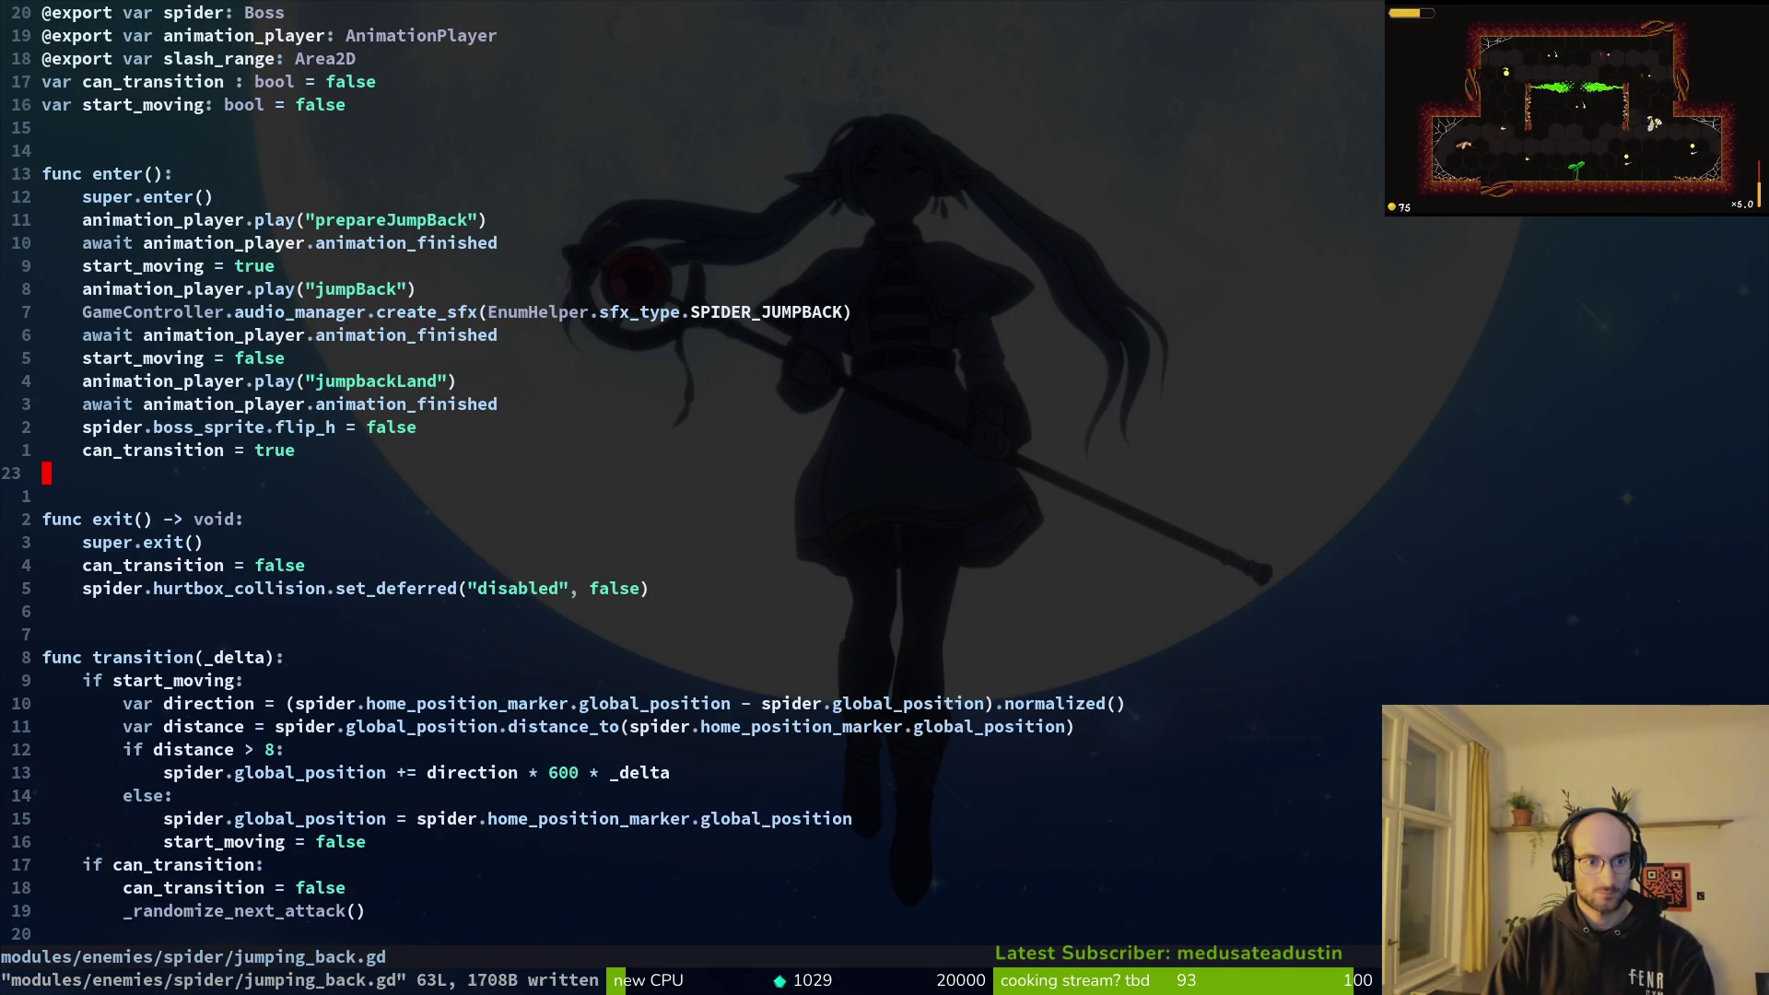
pyautogui.press('space')
# Step: Open spawn_eggs.gd and copy the three-way chance block from jumping_back.gd
pyautogui.press('f')
pyautogui.press('f')
pyautogui.write('spawn')
pyautogui.press('Return')
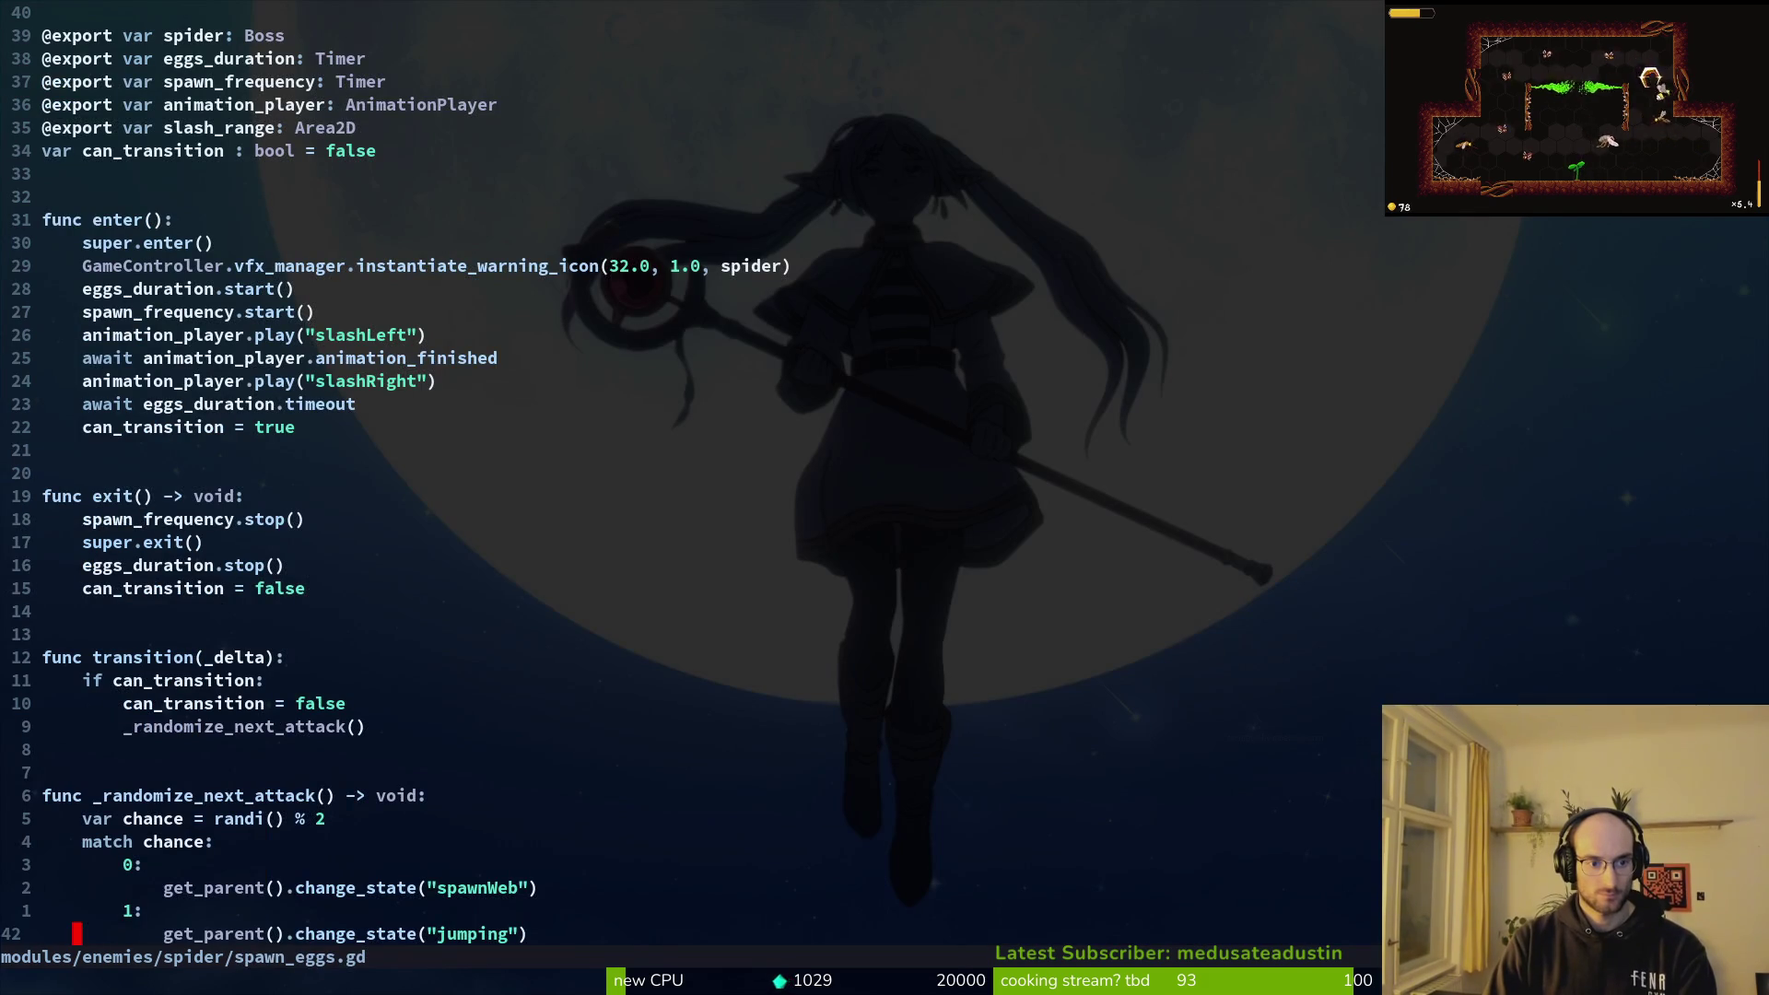
pyautogui.hotkey('ctrl', '6')
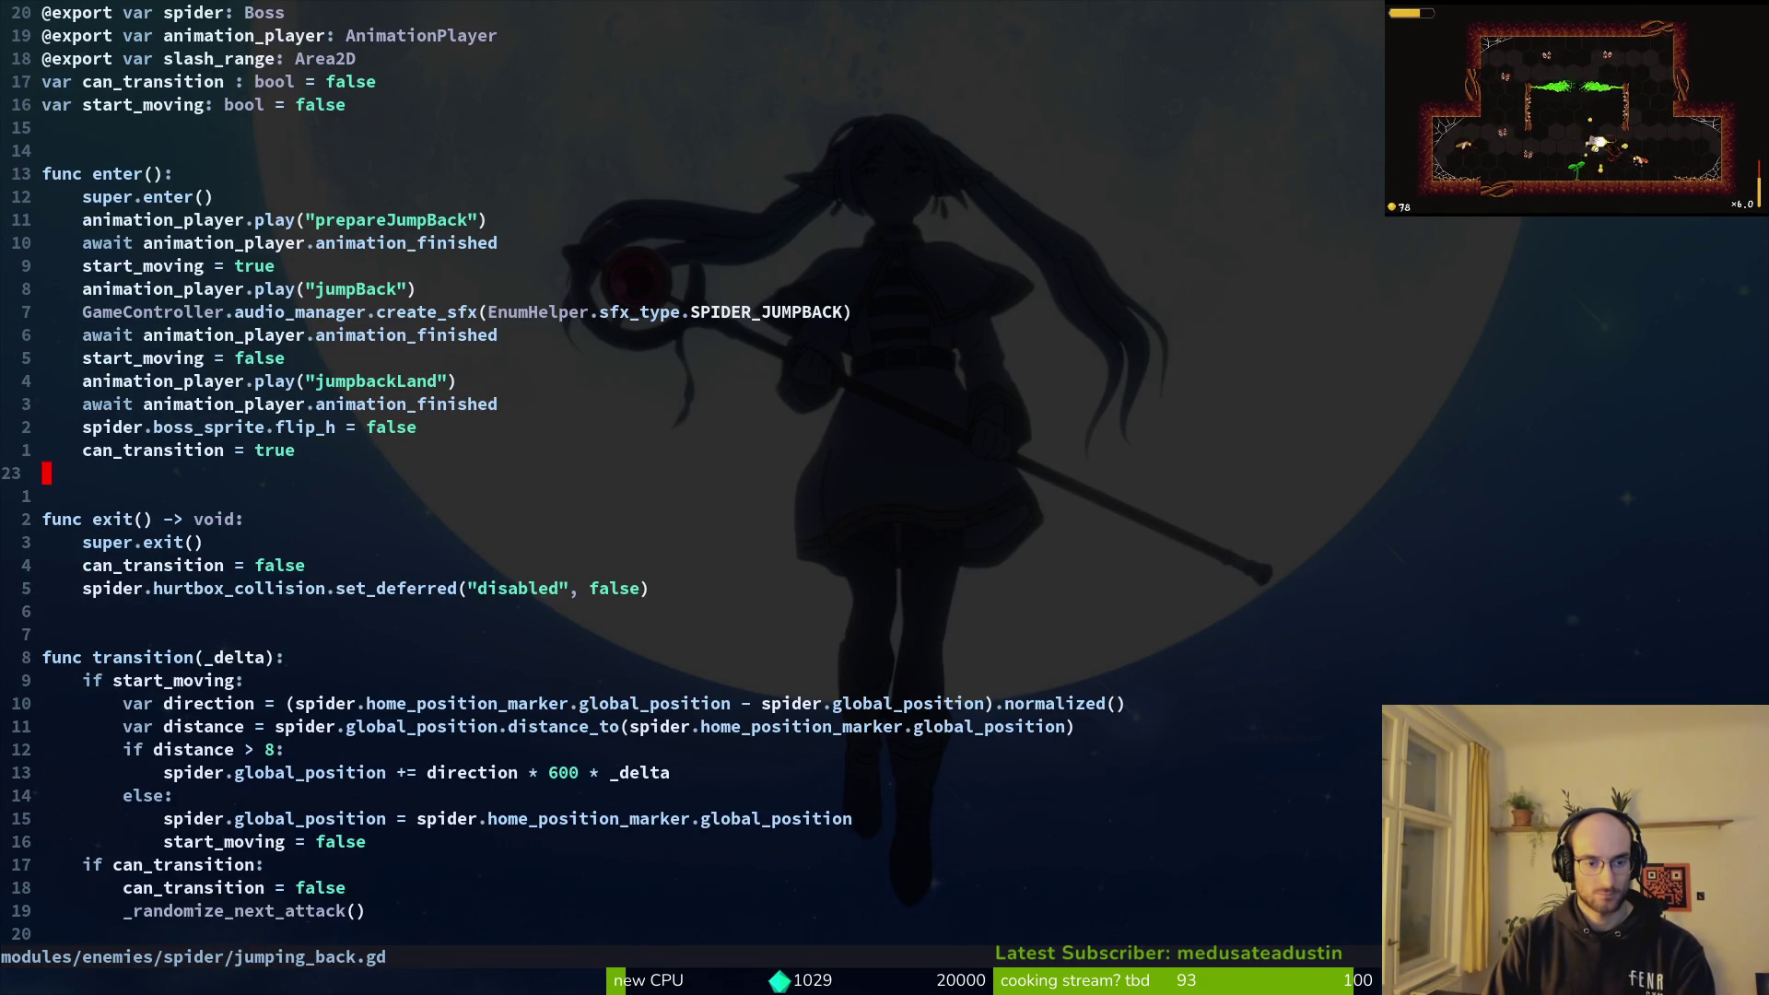
pyautogui.press('2')
pyautogui.press('0')
pyautogui.press('j')
pyautogui.press('j')
pyautogui.press('j')
pyautogui.press('j')
pyautogui.press('j')
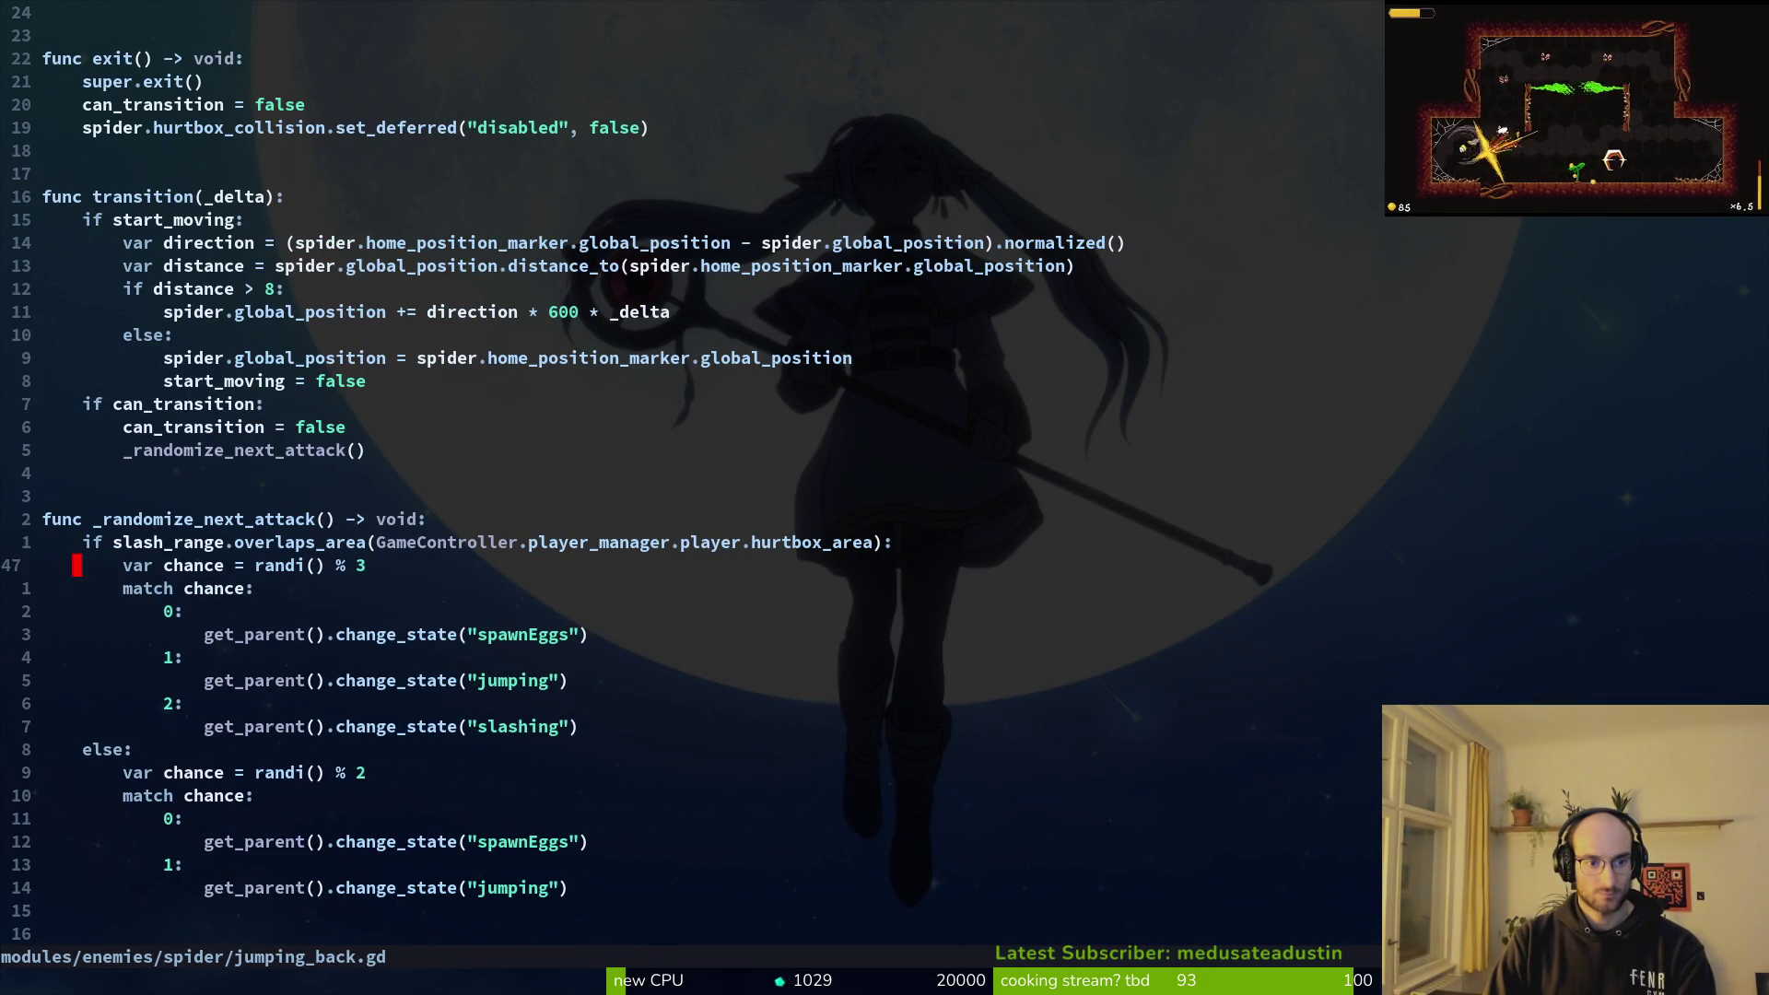
pyautogui.press('V')
pyautogui.press('j')
pyautogui.press('j')
pyautogui.press('j')
pyautogui.press('j')
pyautogui.press('j')
pyautogui.press('j')
pyautogui.press('y')
# Step: Replace spawn_eggs.gd's old chance and match block with the three-way version and save
pyautogui.hotkey('ctrl', '6')
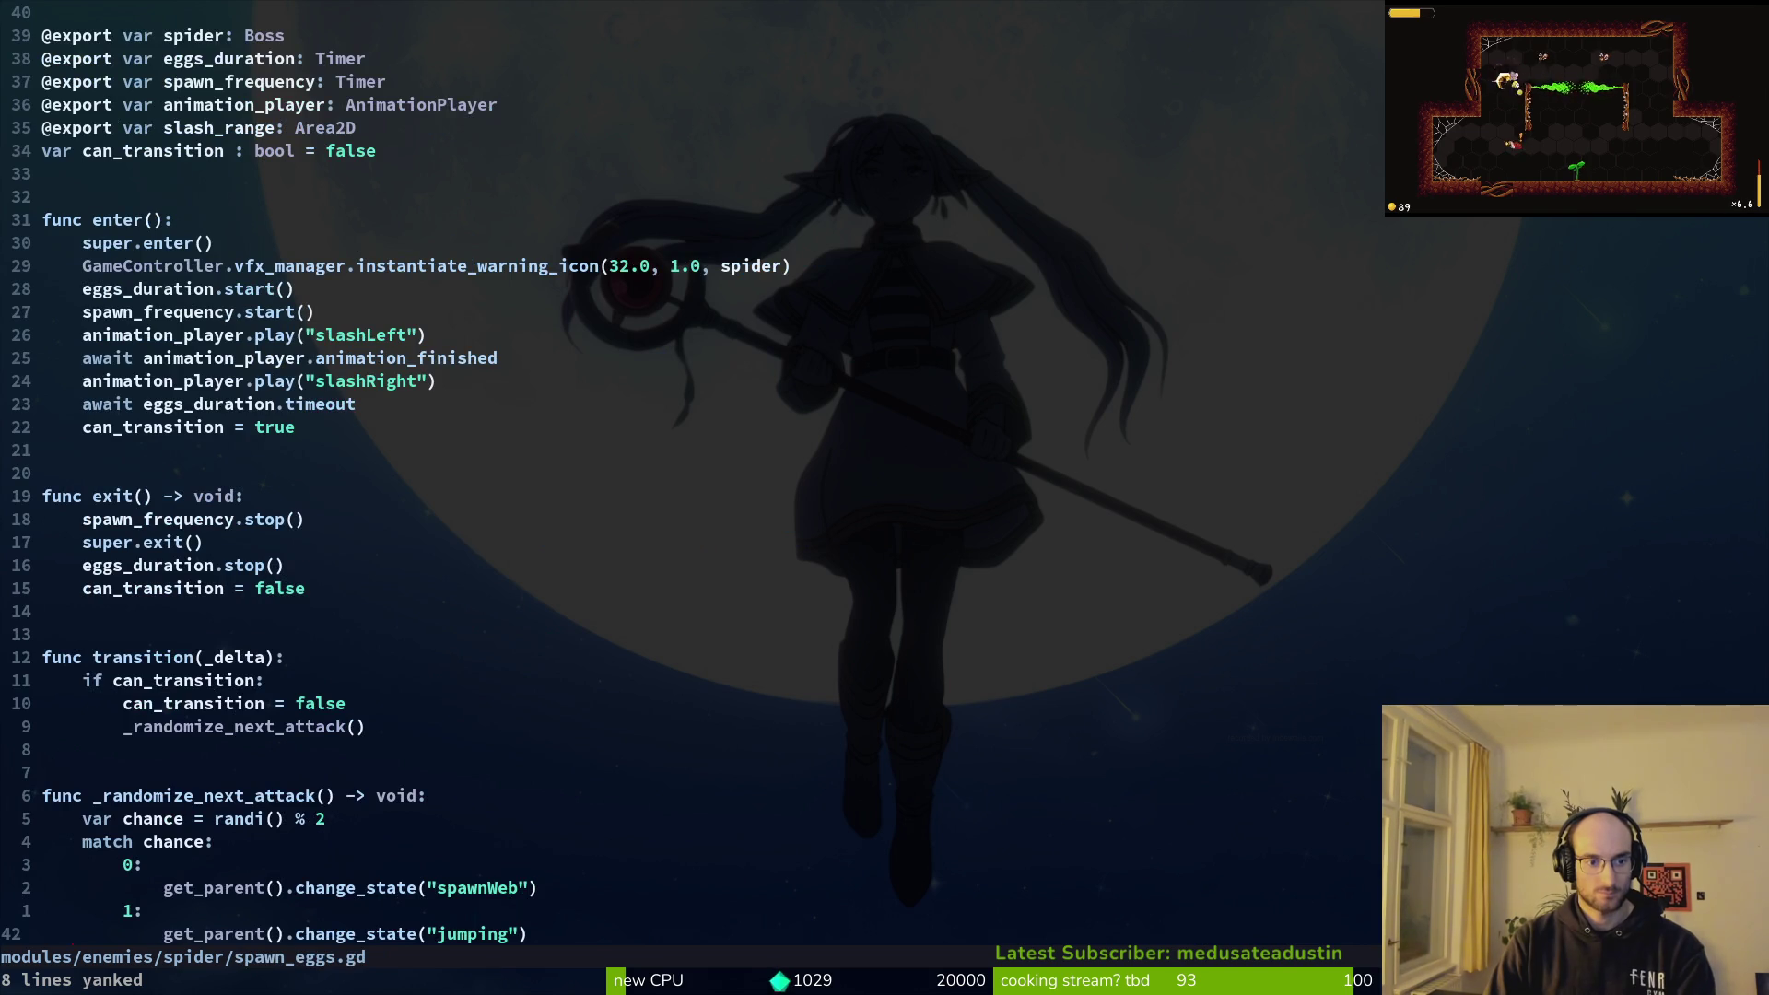
pyautogui.press('k')
pyautogui.press('k')
pyautogui.press('k')
pyautogui.press('V')
pyautogui.press('j')
pyautogui.press('j')
pyautogui.press('j')
pyautogui.write('p')
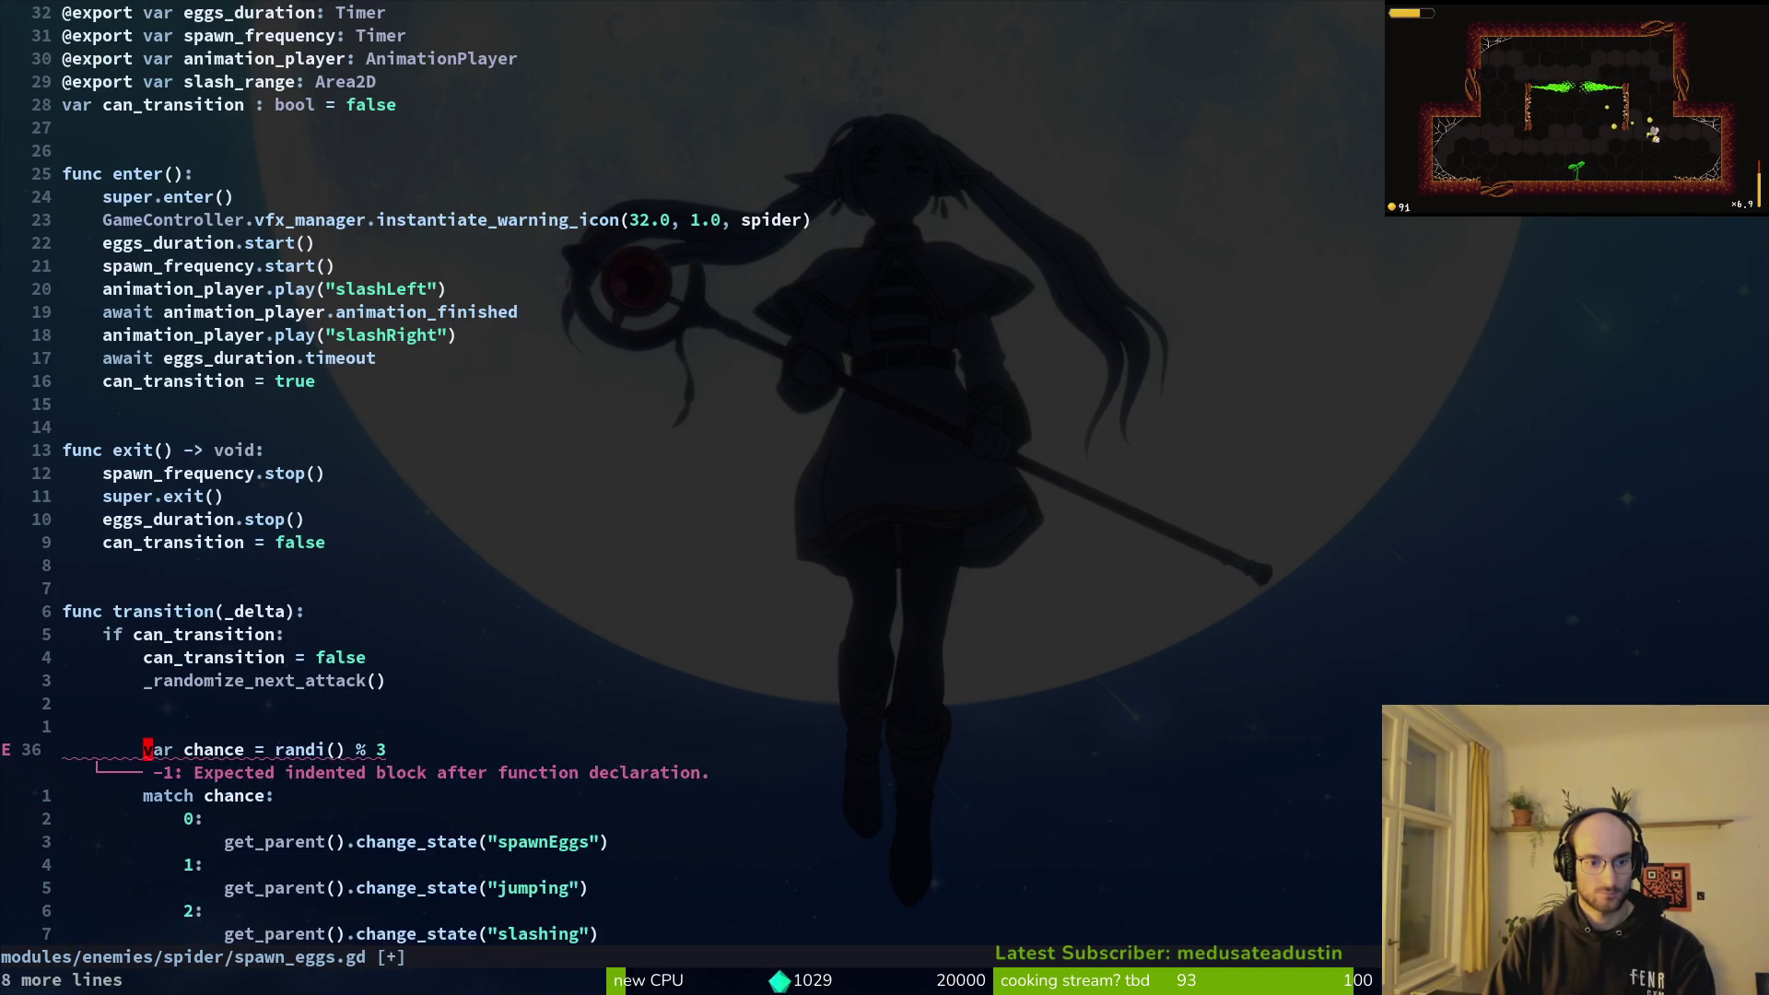
pyautogui.write(':w')
pyautogui.press('Return')
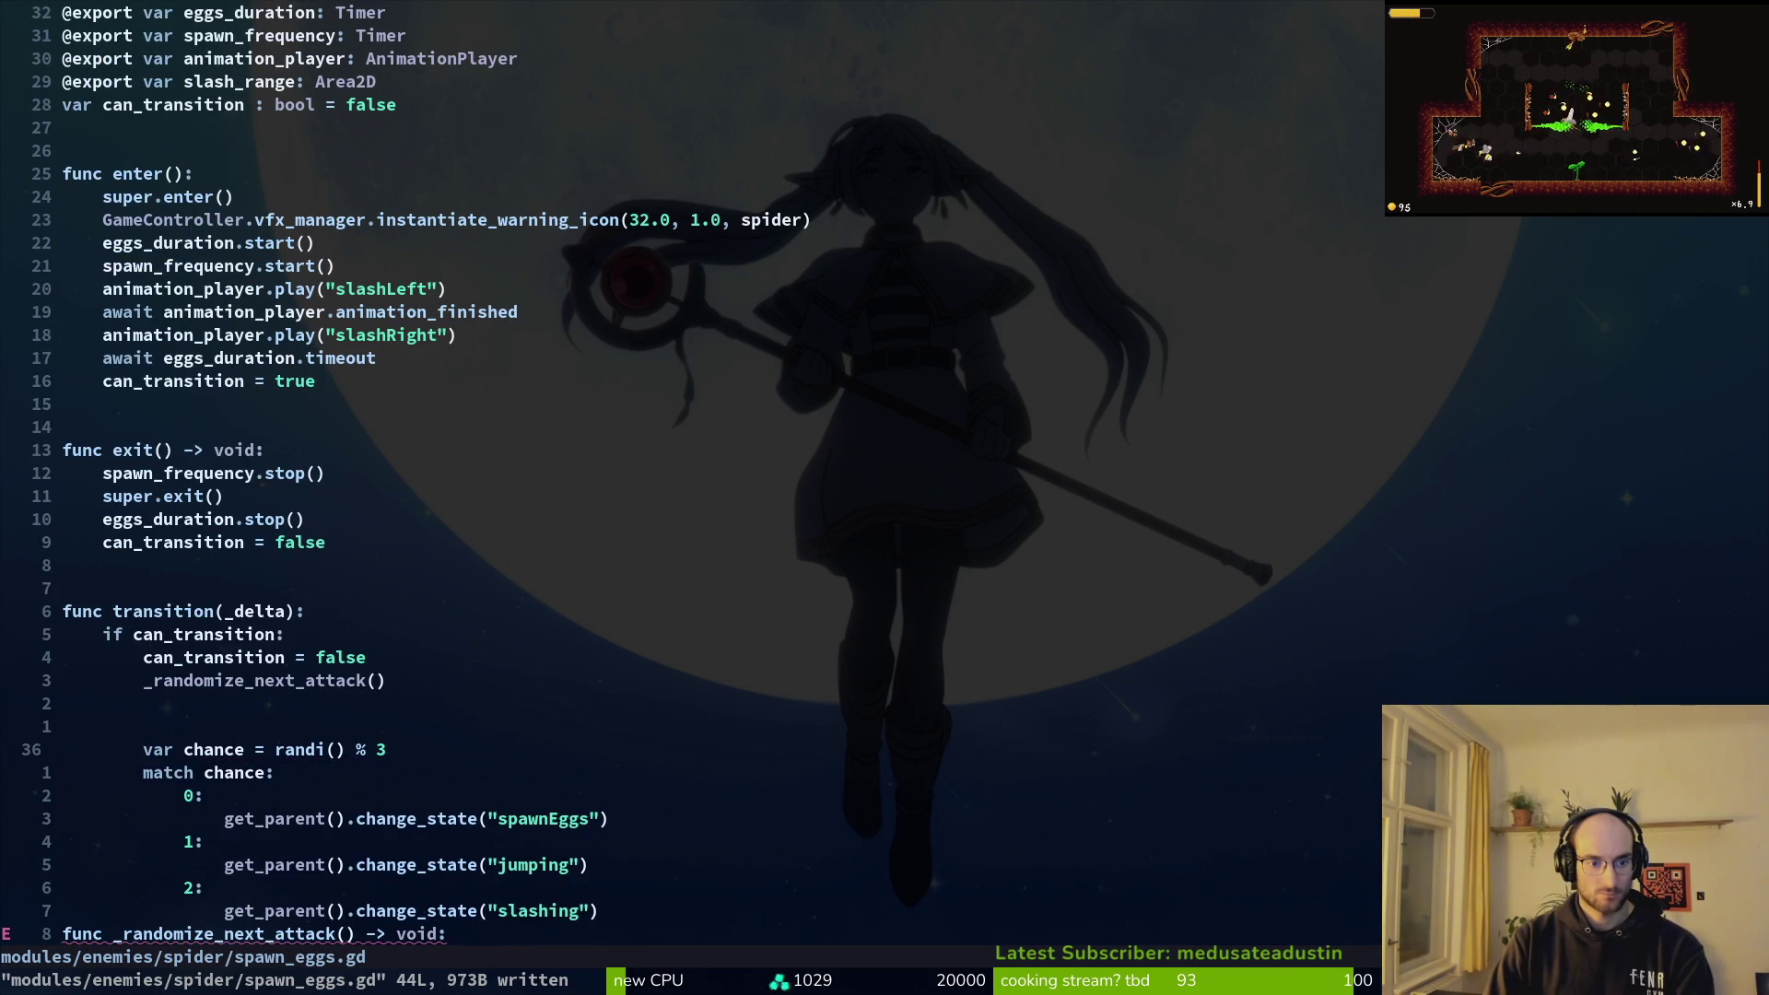
# Step: Dedent the pasted chance block and its case lines one level, saving each change
pyautogui.press('V')
pyautogui.press('j')
pyautogui.press('j')
pyautogui.press('j')
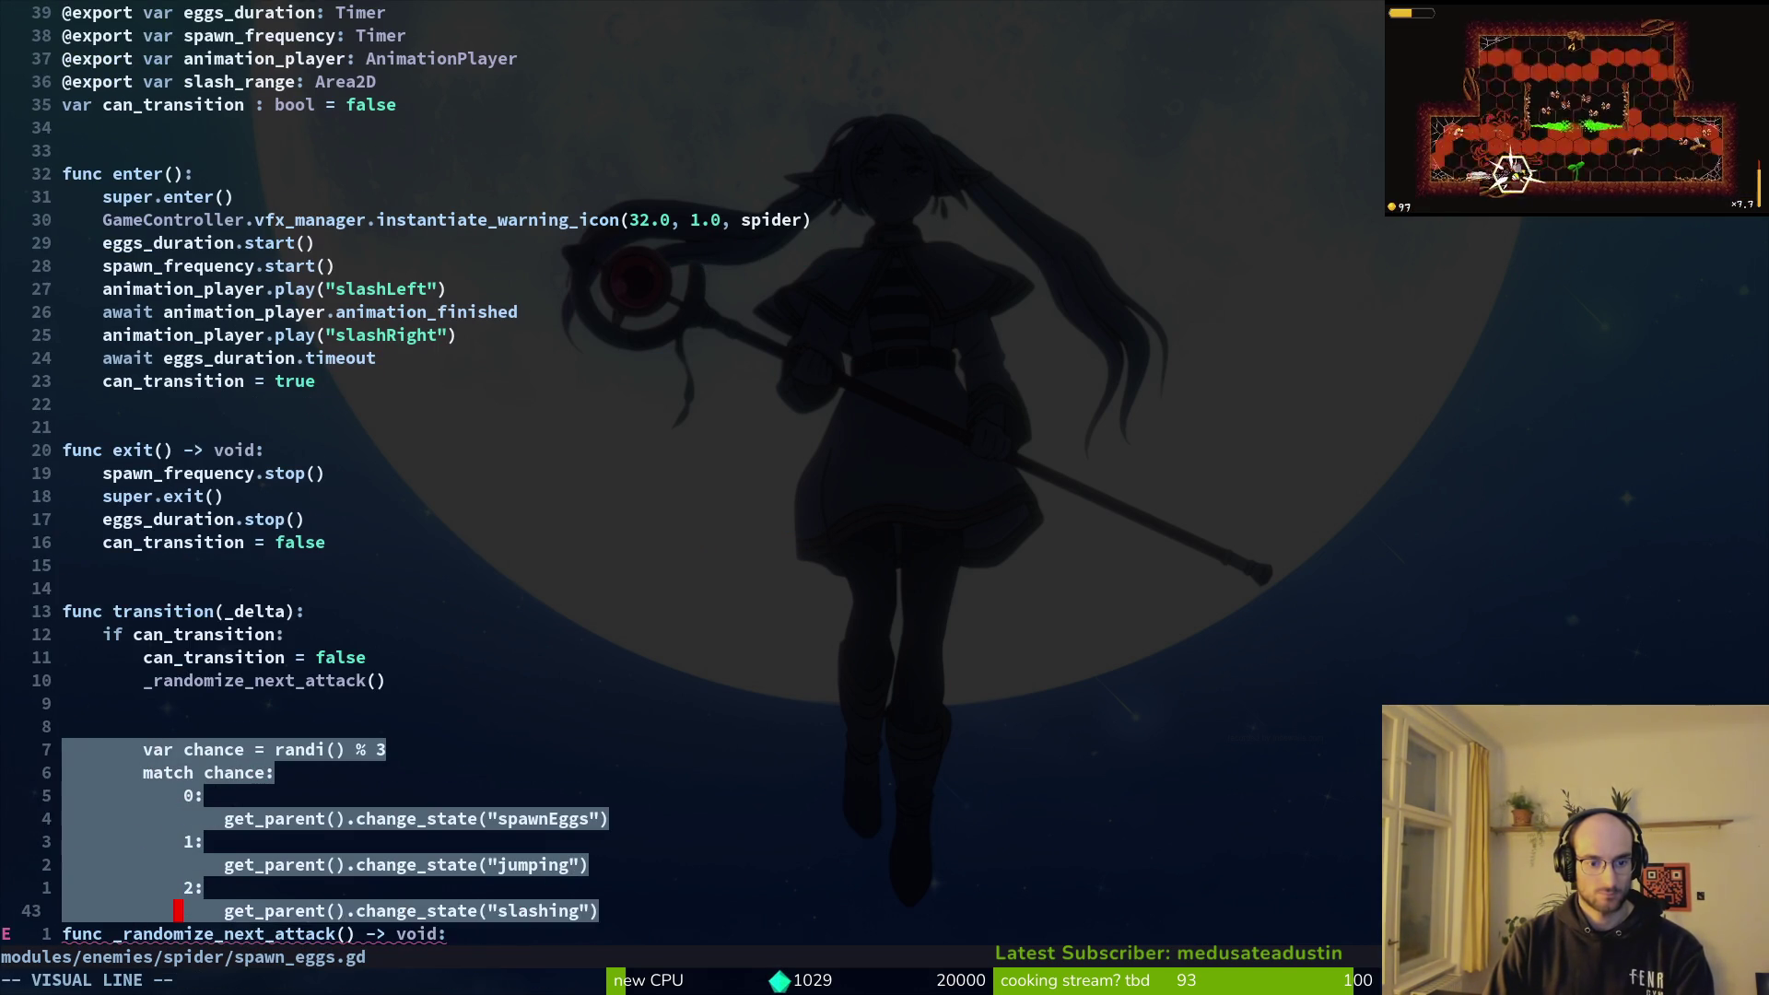
pyautogui.press('less')
pyautogui.write(':w')
pyautogui.press('Return')
pyautogui.press('k')
pyautogui.press('k')
# Step: Indent the jumping and slashing lines under their cases and save spawn_eggs.gd
pyautogui.press('k')
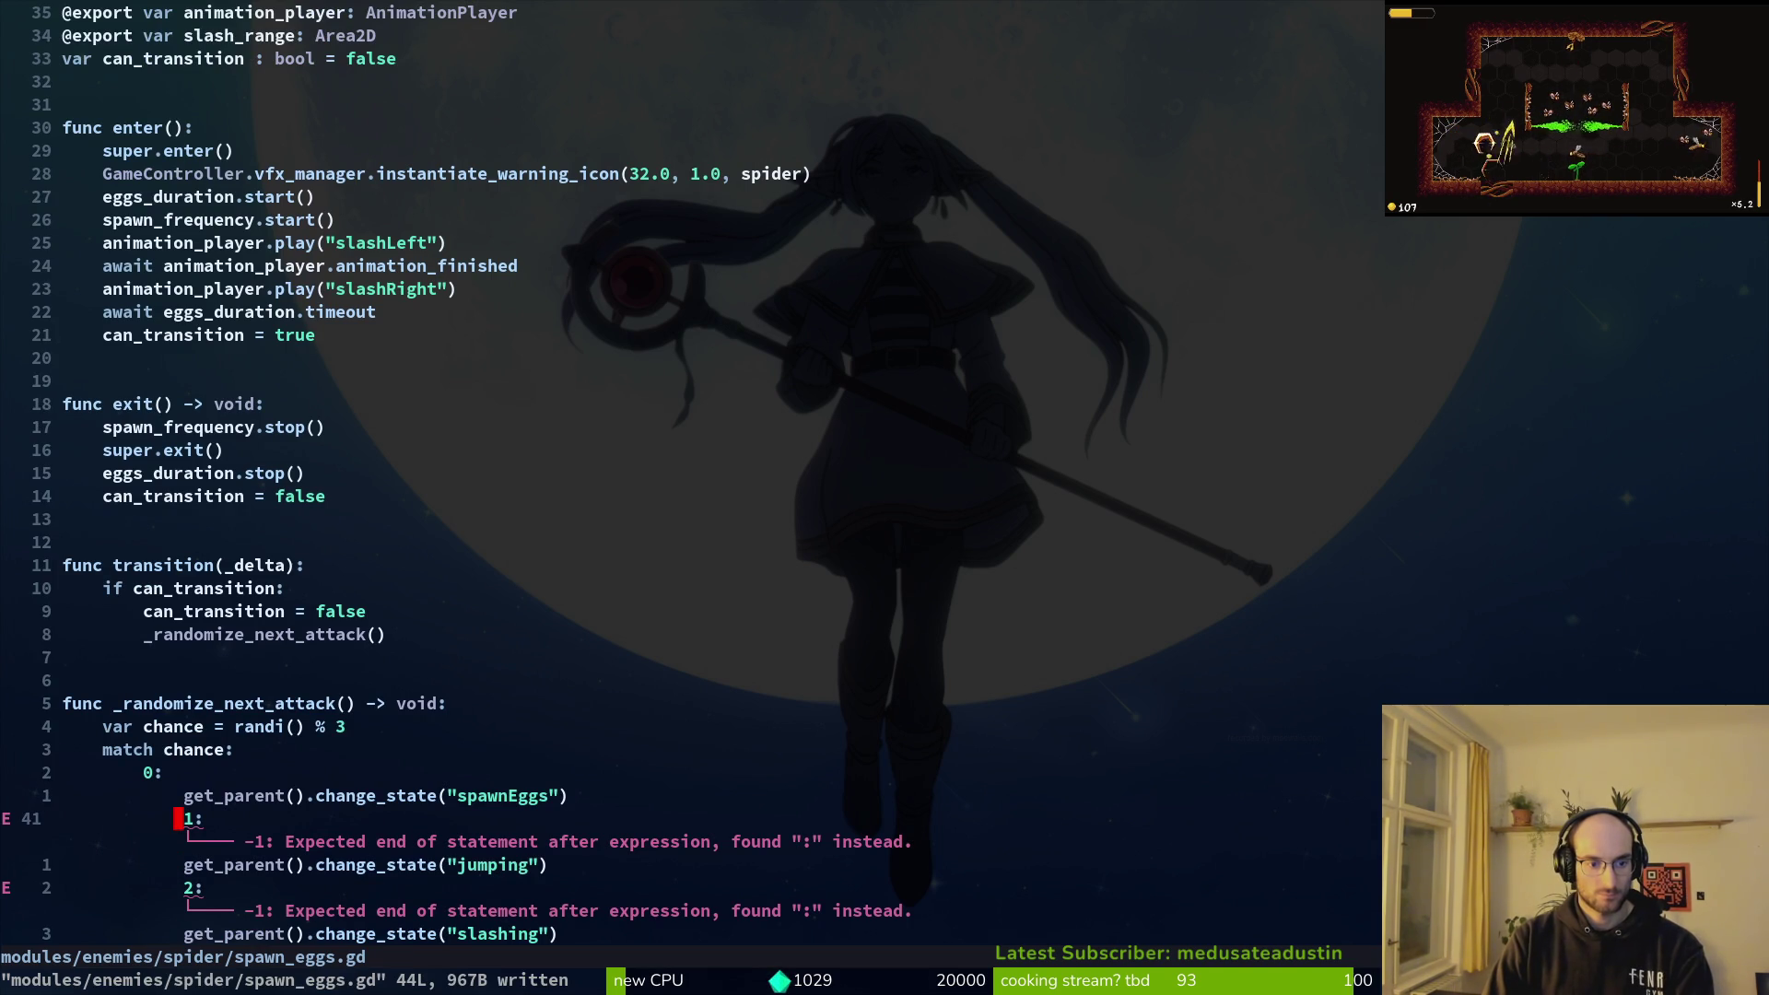
pyautogui.press('V')
pyautogui.press('j')
pyautogui.press('j')
pyautogui.press('j')
pyautogui.press('less')
pyautogui.write(':w')
pyautogui.press('Return')
pyautogui.press('j')
pyautogui.press('V')
pyautogui.press('j')
pyautogui.press('j')
pyautogui.press('Escape')
pyautogui.press('k')
pyautogui.press('k')
pyautogui.press('k')
pyautogui.press('V')
pyautogui.press('Escape')
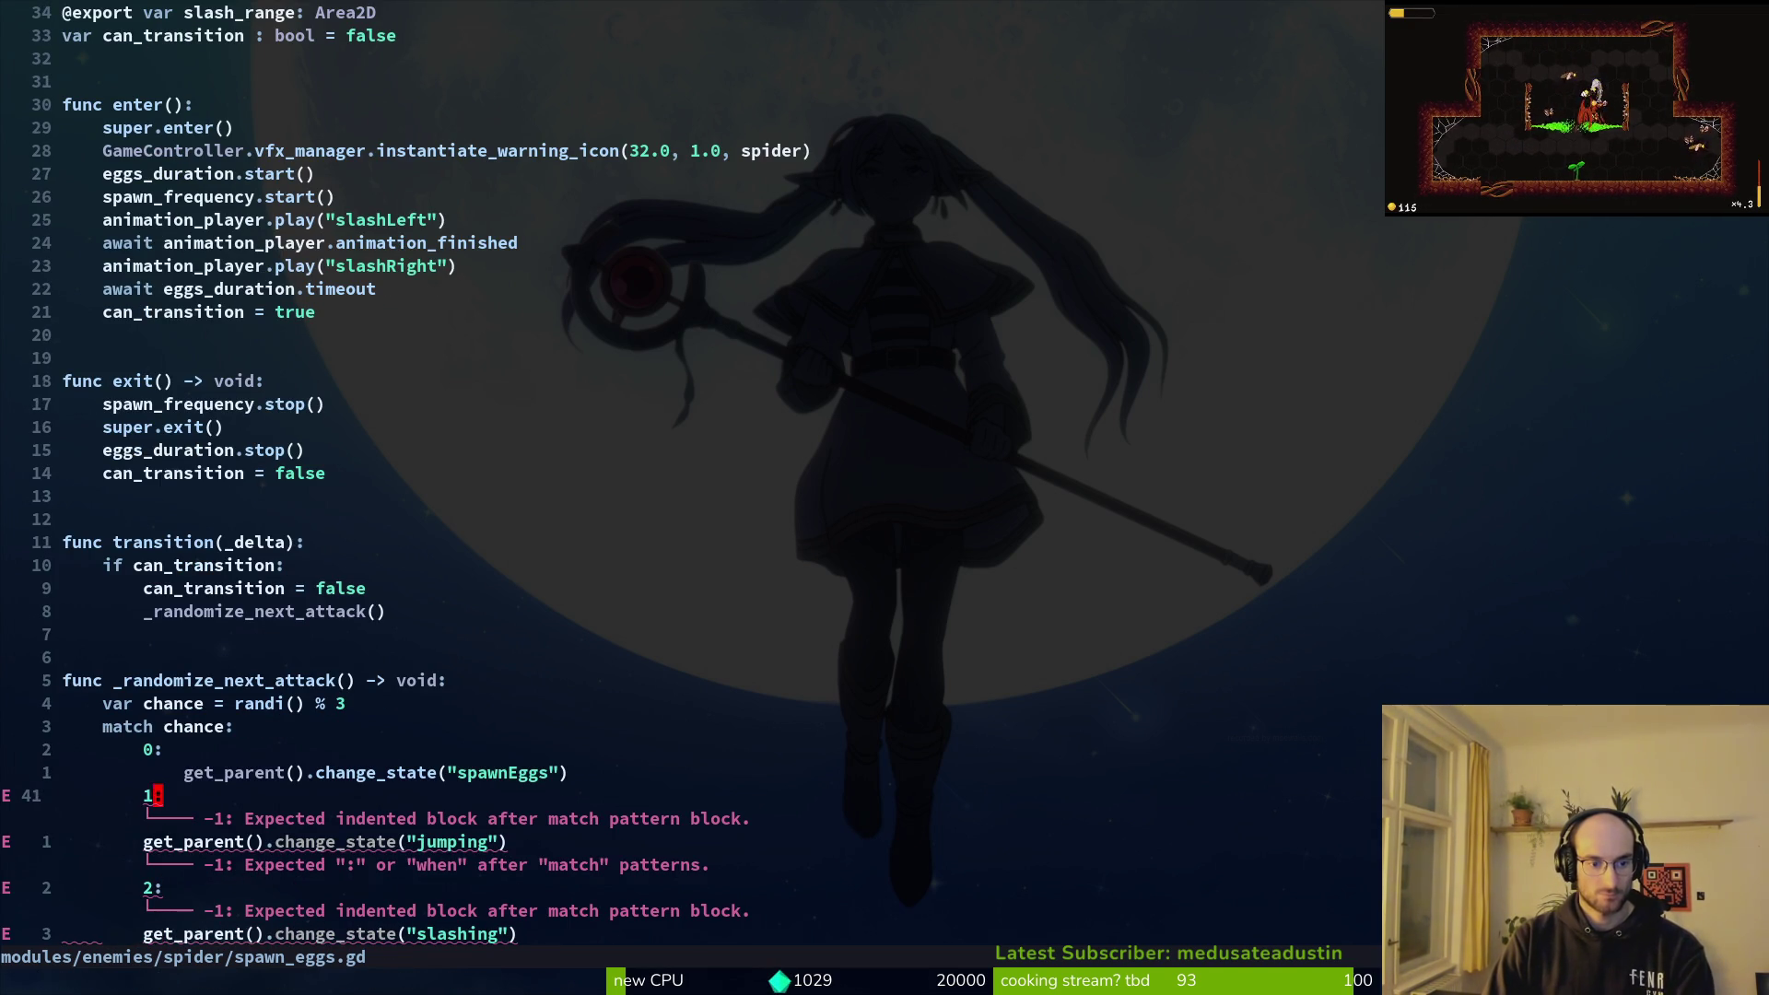
pyautogui.press('j')
pyautogui.press('>')
pyautogui.press('>')
pyautogui.press('j')
pyautogui.press('j')
pyautogui.press('>')
pyautogui.press('>')
pyautogui.write(':w')
pyautogui.press('Return')
pyautogui.press('k')
pyautogui.press('k')
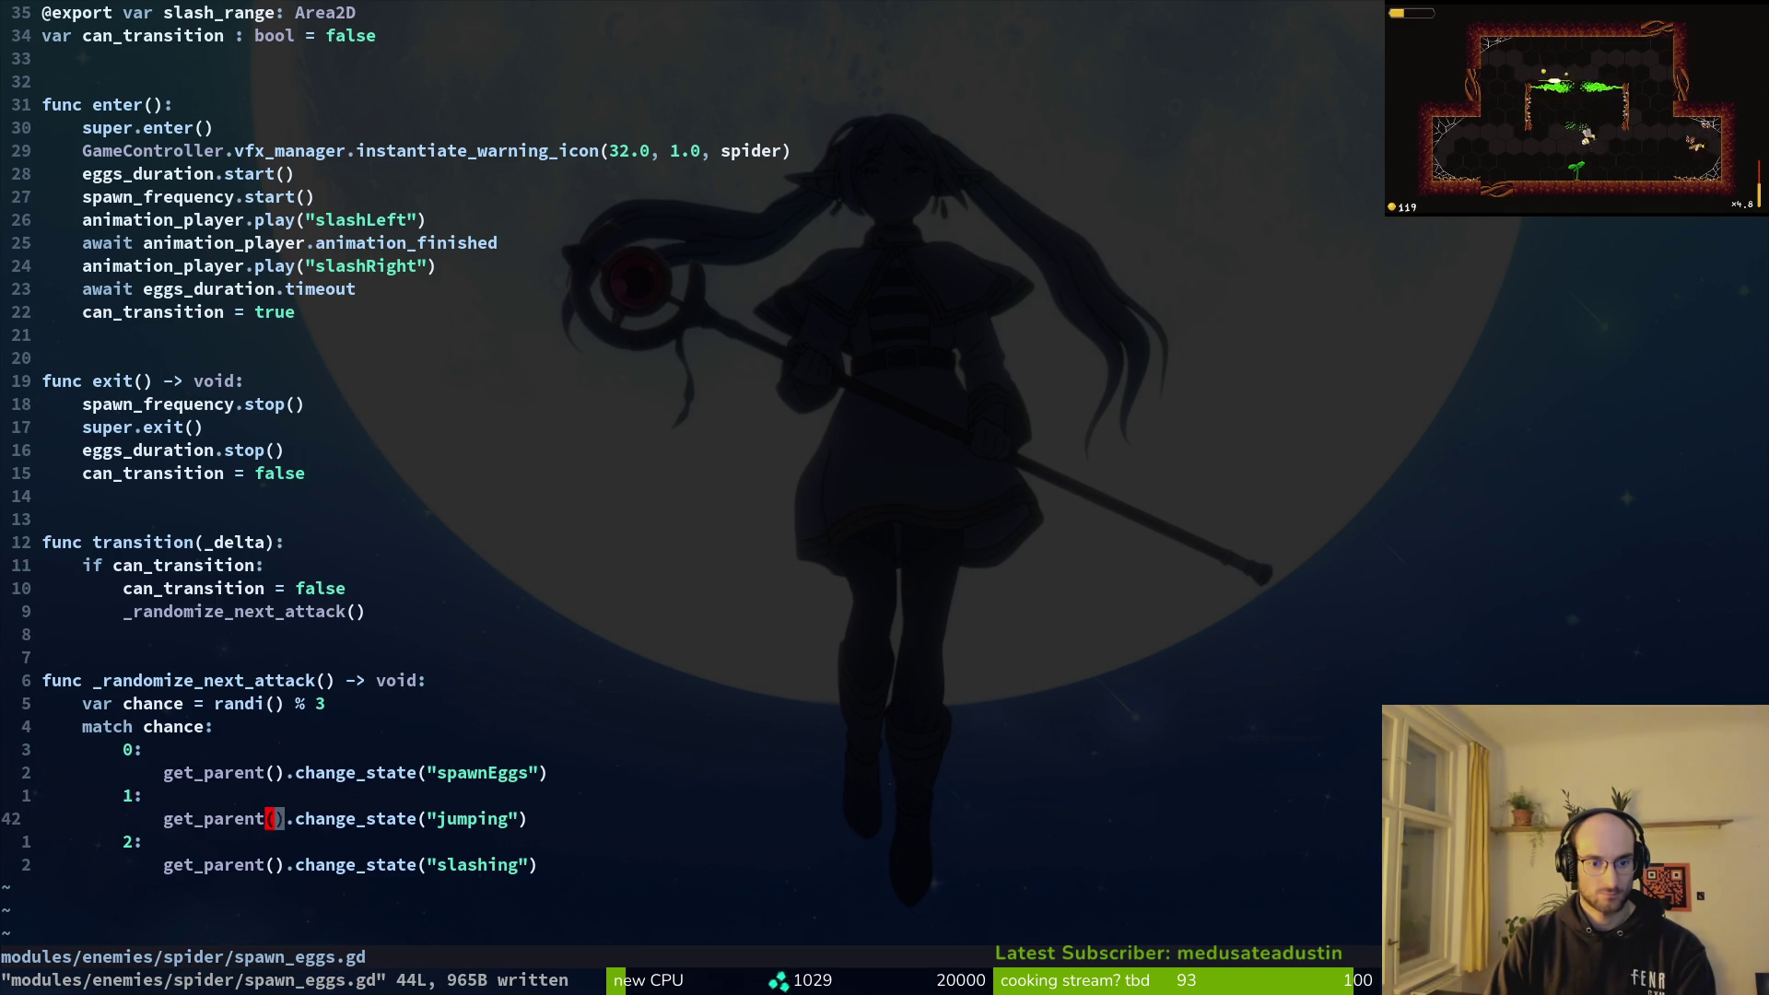
# Step: Replace the first case's 'spawnEggs' state name with 'spawnW' and save
pyautogui.press('k')
pyautogui.press('k')
pyautogui.press('w')
pyautogui.press('c')
pyautogui.press('i')
pyautogui.press('"')
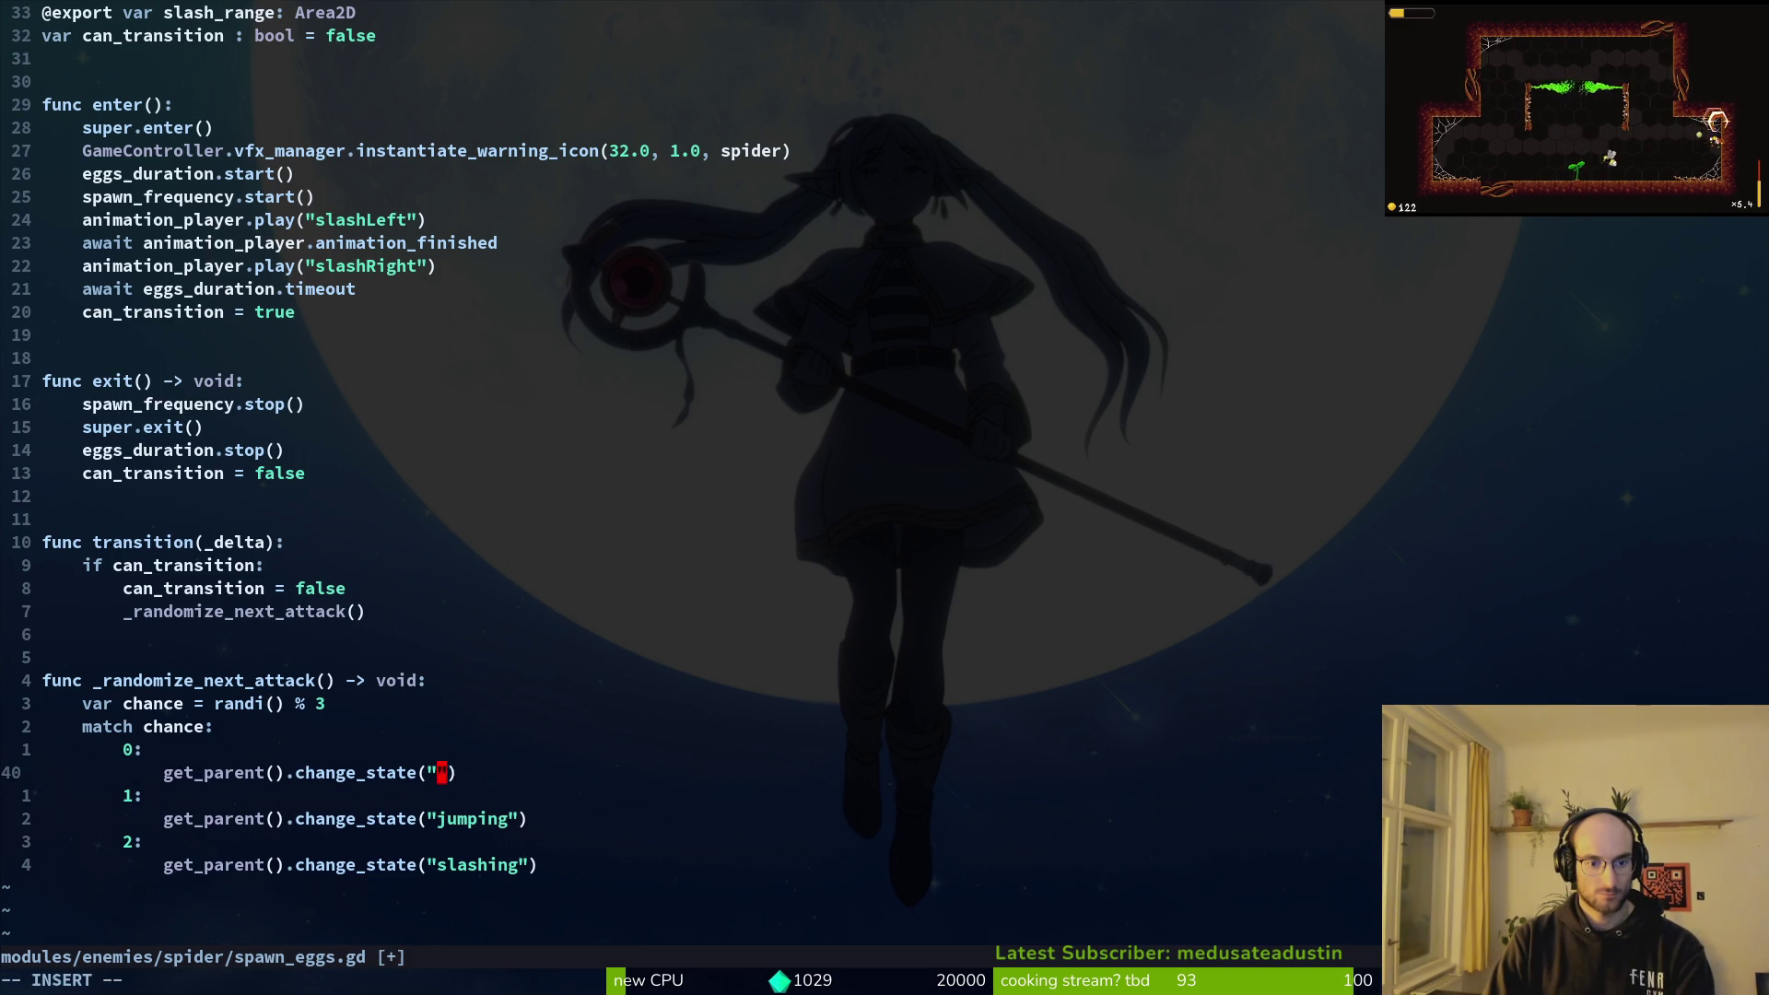
pyautogui.write('spawnWeb')
pyautogui.press('Escape')
pyautogui.write(':w')
pyautogui.press('Return')
# Step: Switch back to jumping_back.gd
pyautogui.press('space')
pyautogui.press('f')
pyautogui.press('f')
pyautogui.press('Escape')
pyautogui.hotkey('ctrl', '6')
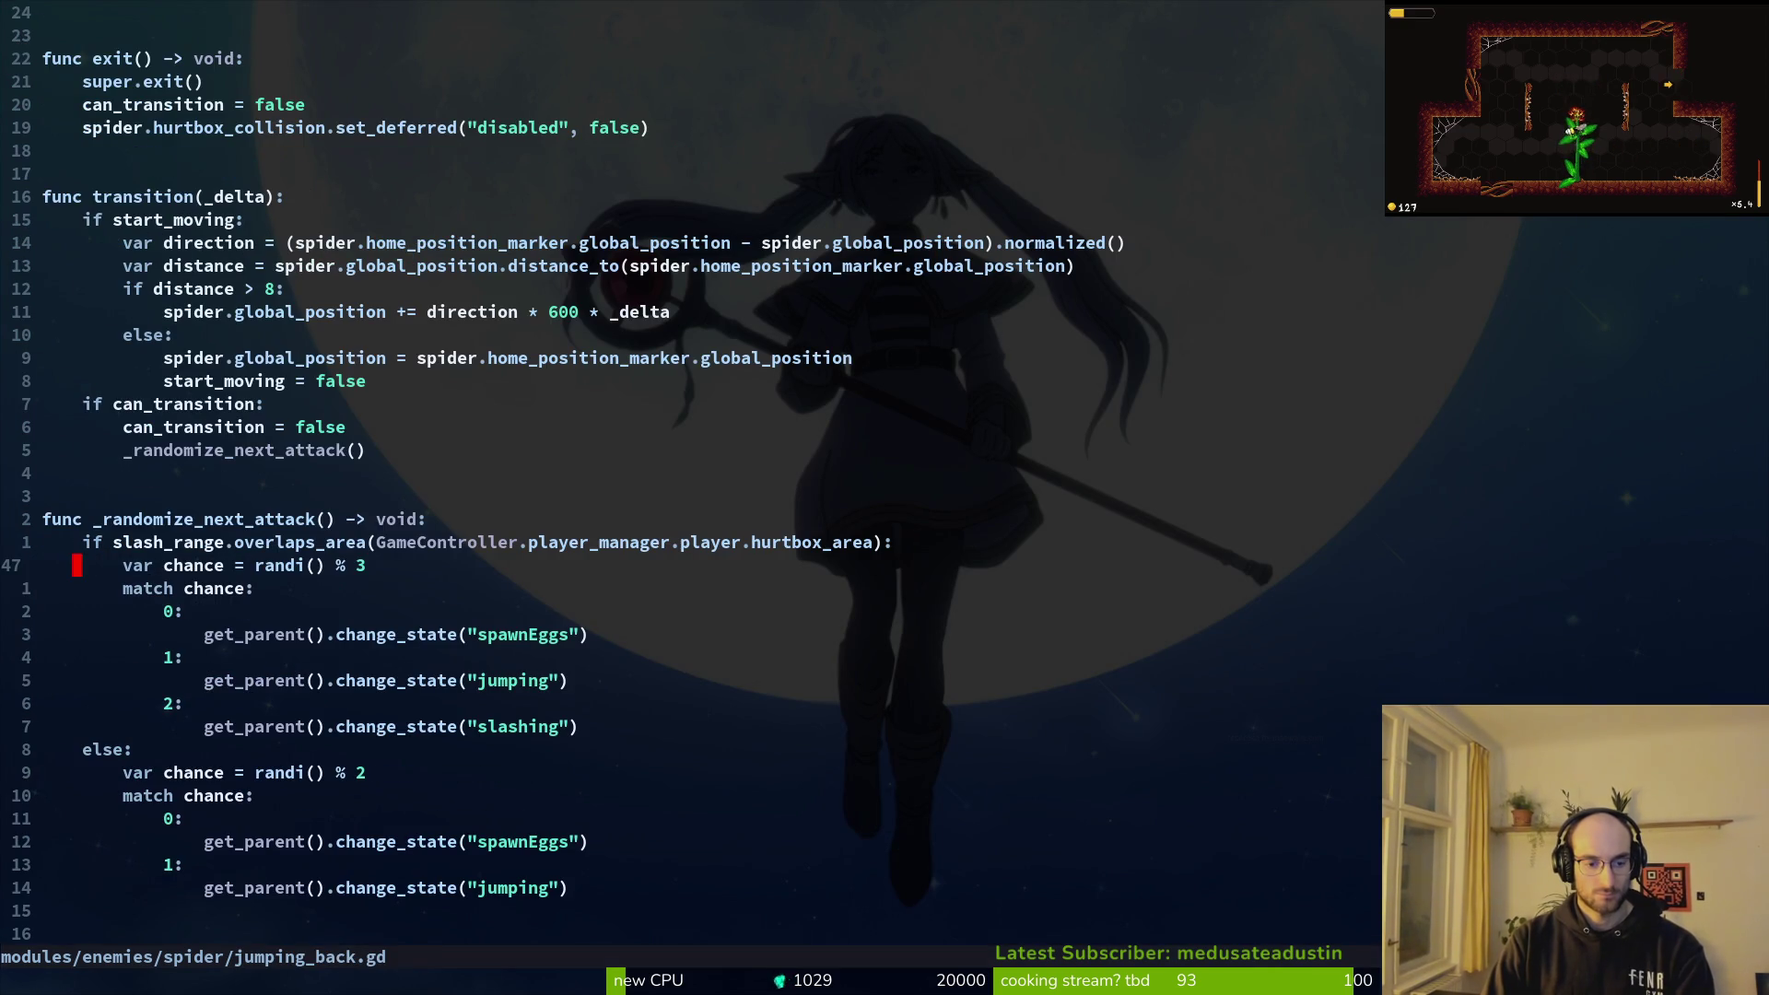
# Step: Save jumping_back.gd, then change the in-range "jumping" case to spawnWeb
pyautogui.write(':w')
pyautogui.press('Return')
pyautogui.press('j')
pyautogui.press('j')
pyautogui.press('j')
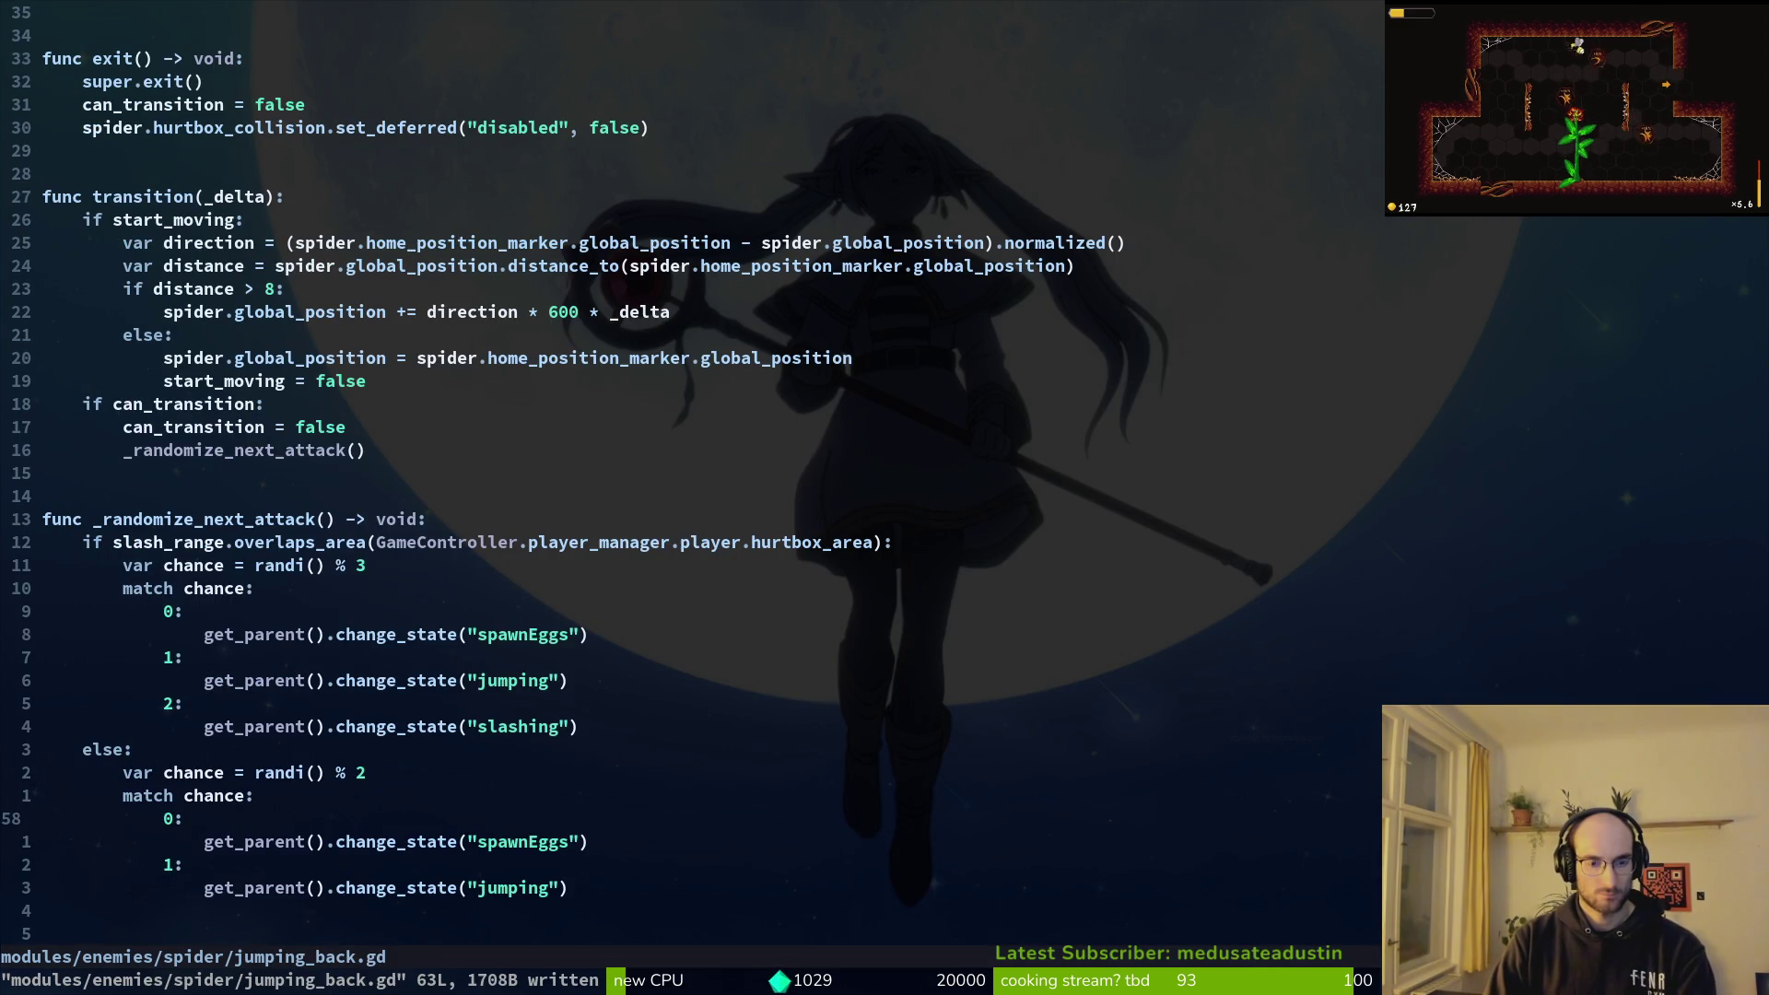
pyautogui.press('k')
pyautogui.press('k')
pyautogui.press('k')
pyautogui.press('$')
pyautogui.press('c')
pyautogui.press('i')
pyautogui.press('"')
pyautogui.write('spawnWe')
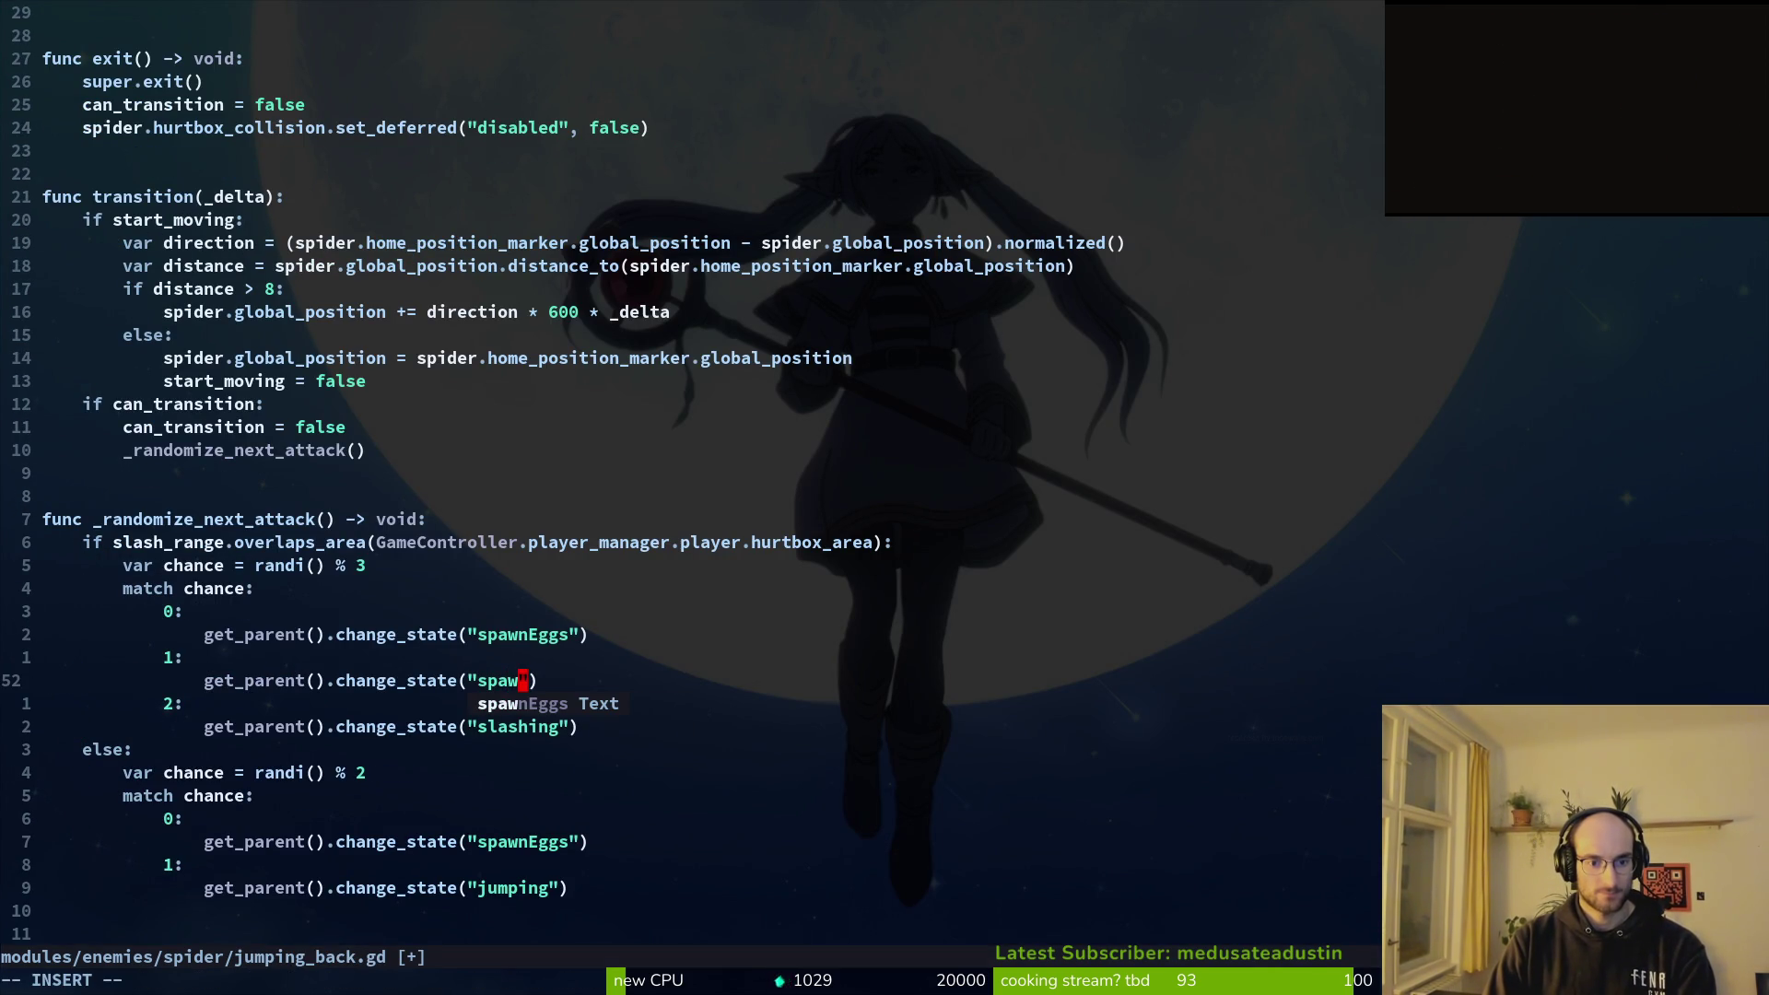
pyautogui.press('Return')
# Step: Retype the else branch's spawnEggs case name
pyautogui.press('j')
pyautogui.press('j')
pyautogui.press('j')
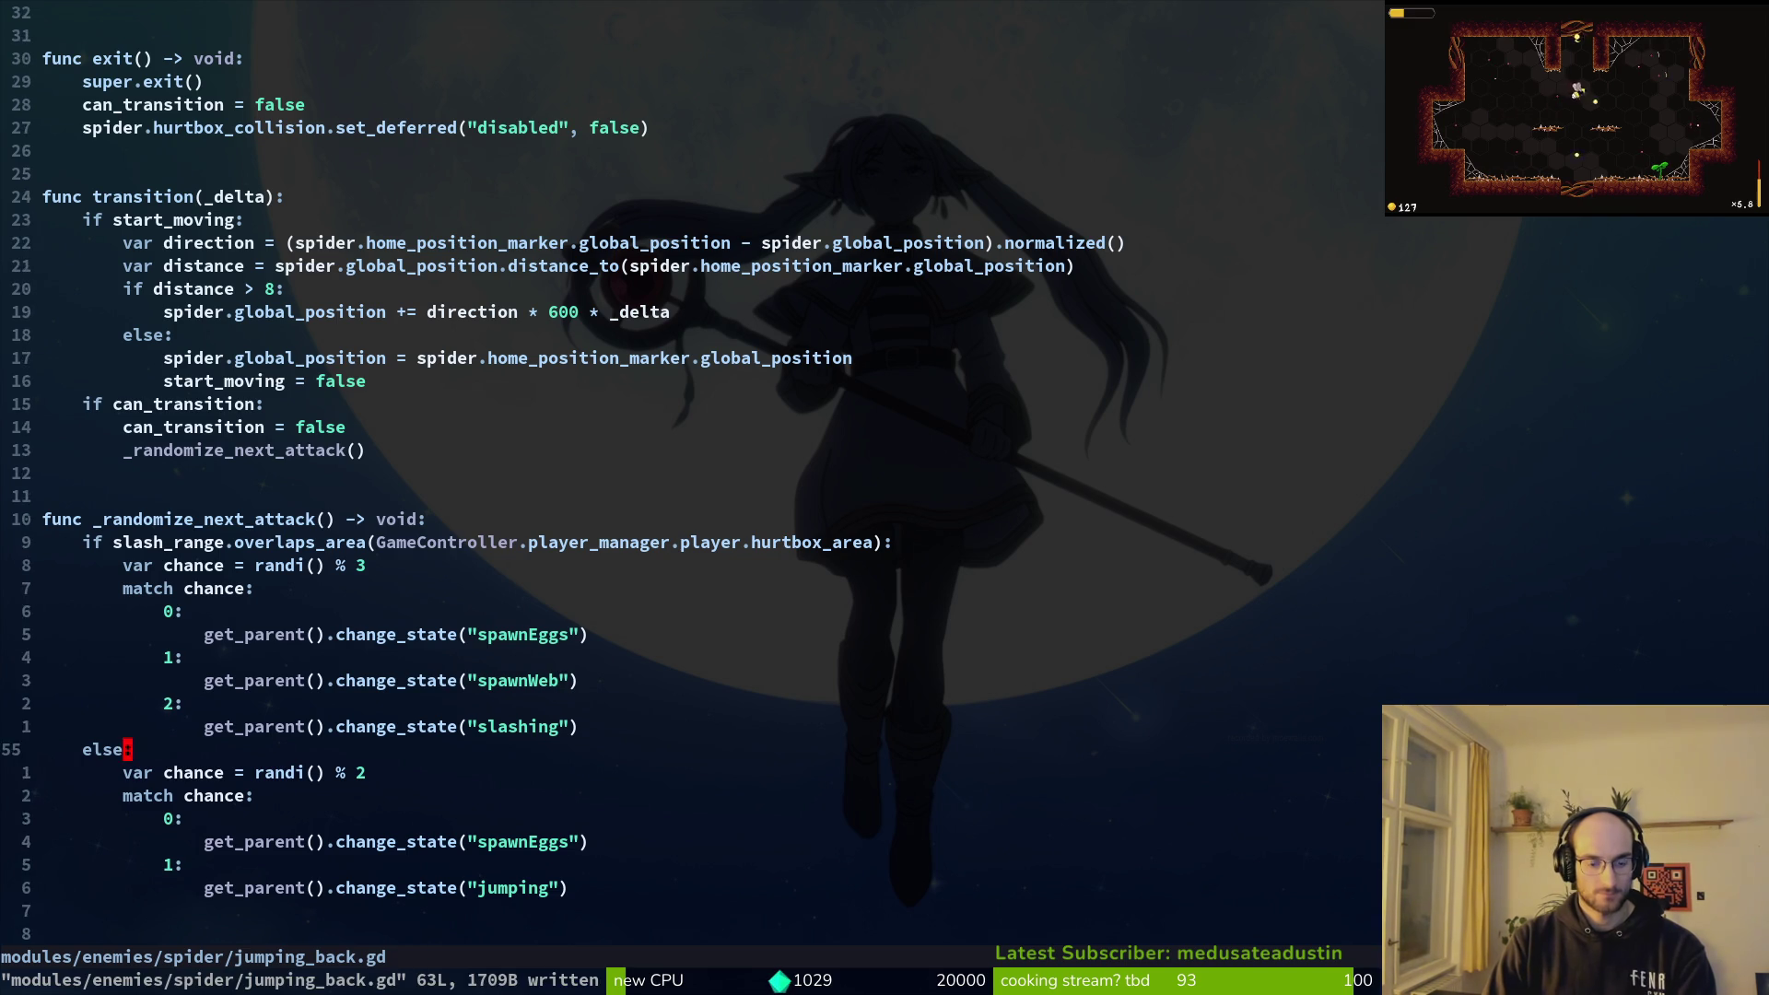
pyautogui.press('c')
pyautogui.press('i')
pyautogui.press('"')
pyautogui.write('spawnEggs')
pyautogui.press('Escape')
# Step: Change the else branch's "jumping" case to spawnWeb
pyautogui.press('j')
pyautogui.press('j')
pyautogui.press('c')
pyautogui.press('i')
pyautogui.press('"')
pyautogui.write('spawnWe')
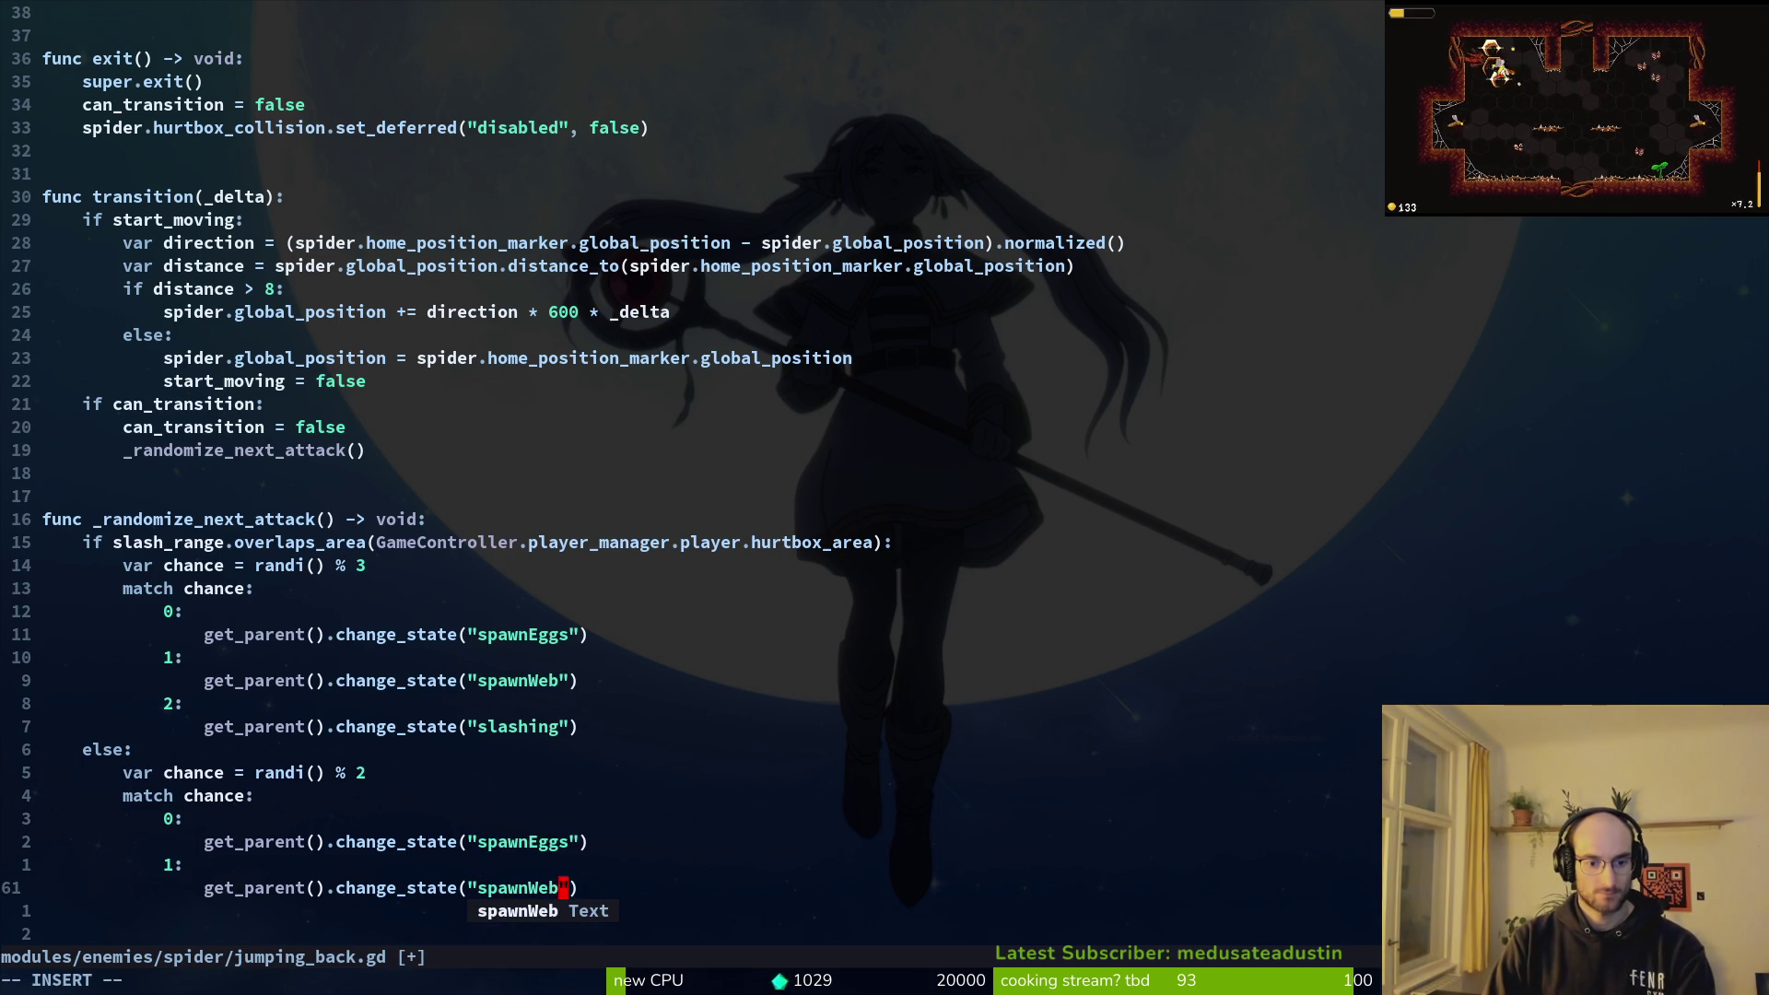
pyautogui.write('b')
pyautogui.press('Escape')
pyautogui.press('space')
# Step: Open spawn_eggs.gd, then open spawn_web.gd at its end
pyautogui.press('f')
pyautogui.press('f')
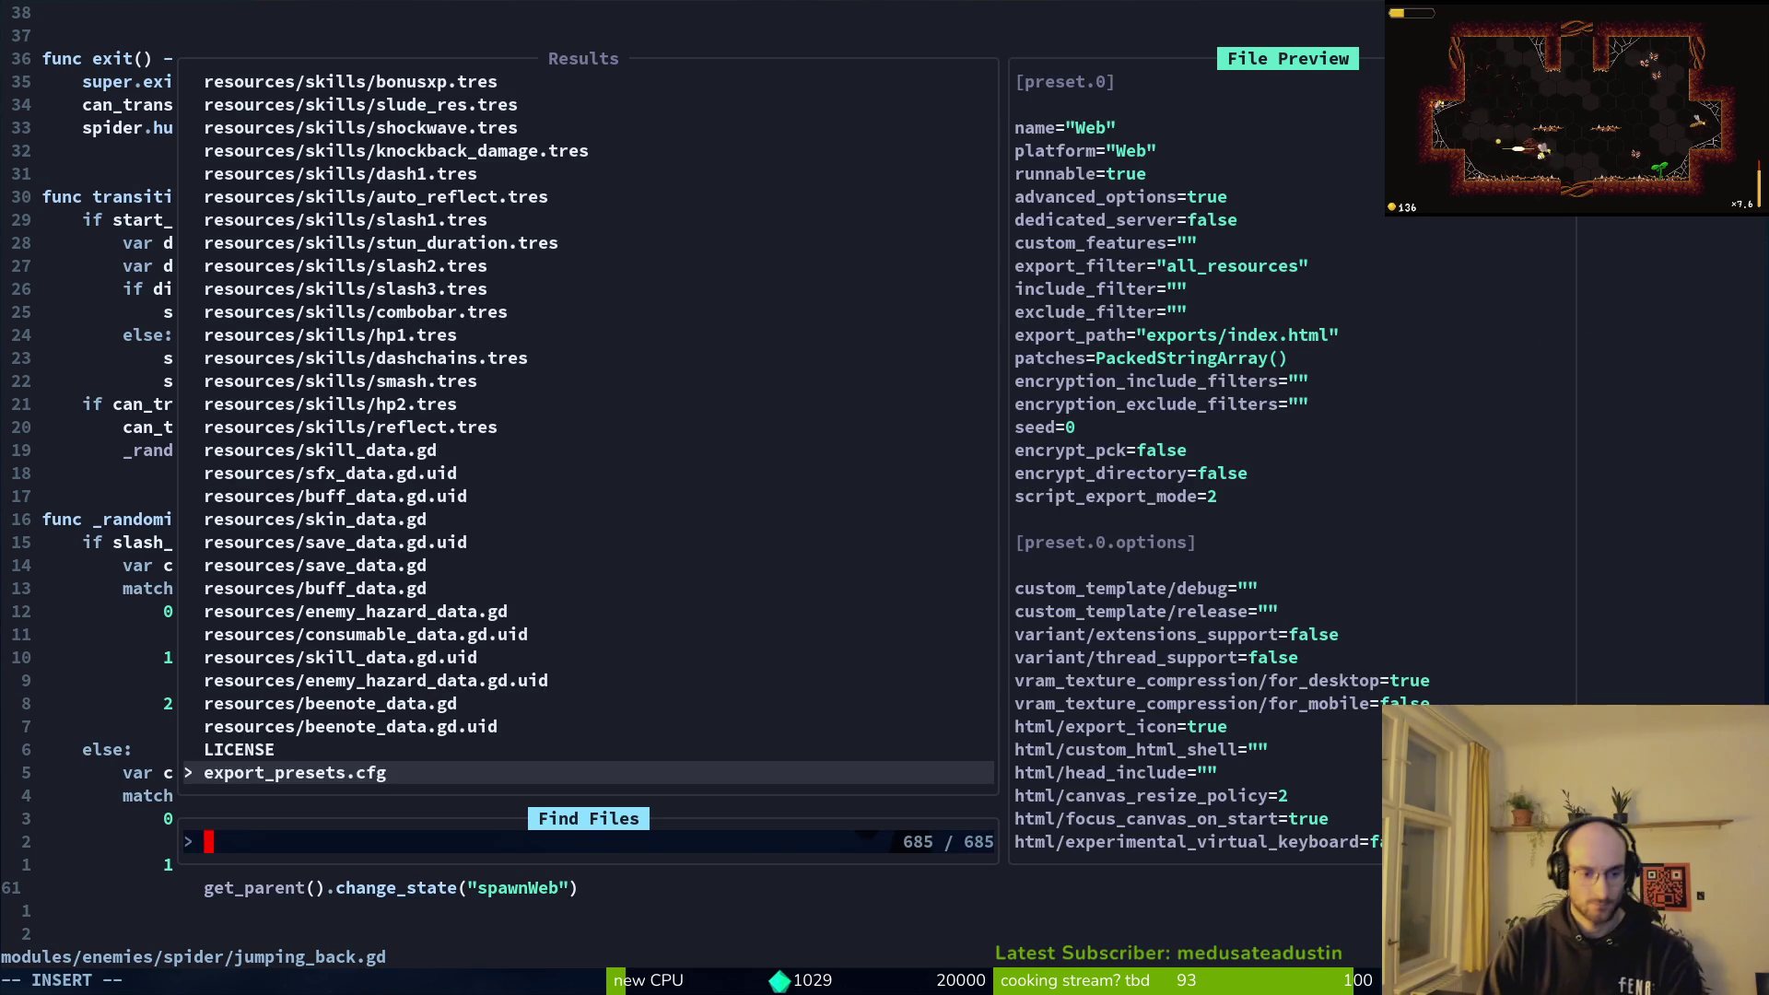
pyautogui.write('spawneggs')
pyautogui.press('Return')
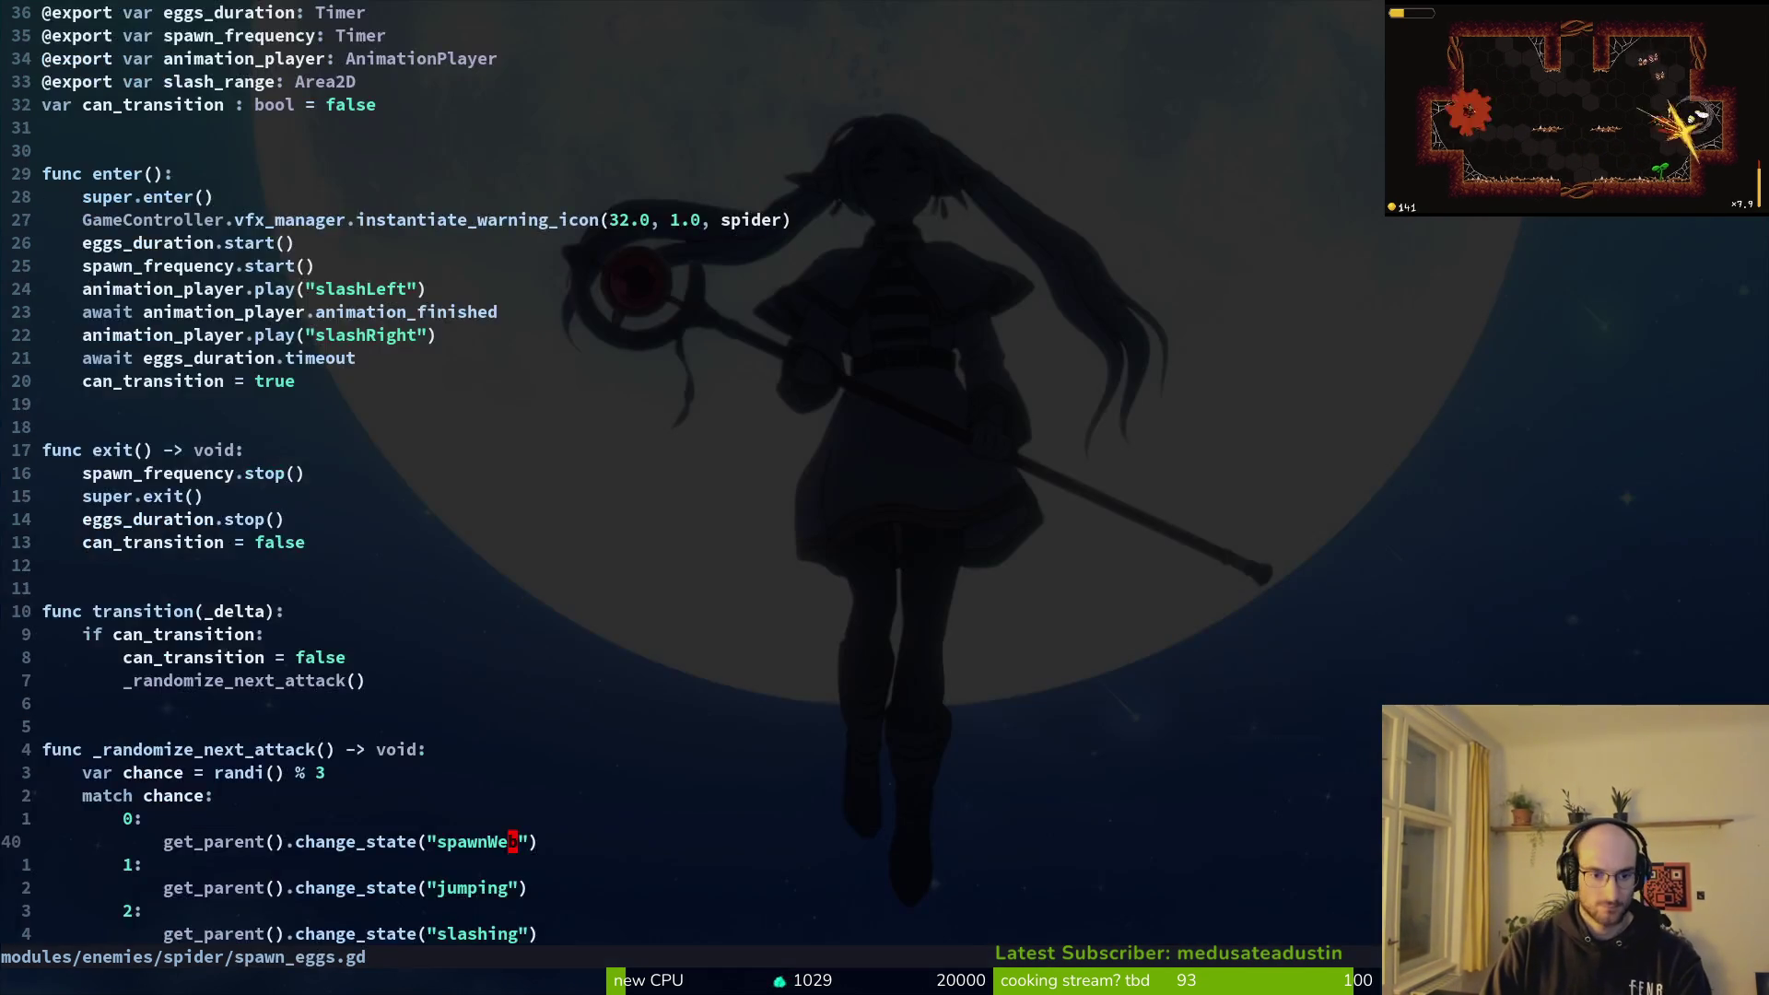
pyautogui.press('G')
pyautogui.press('space')
pyautogui.press('f')
pyautogui.press('f')
pyautogui.write('spawn_web')
pyautogui.press('Return')
pyautogui.press('G')
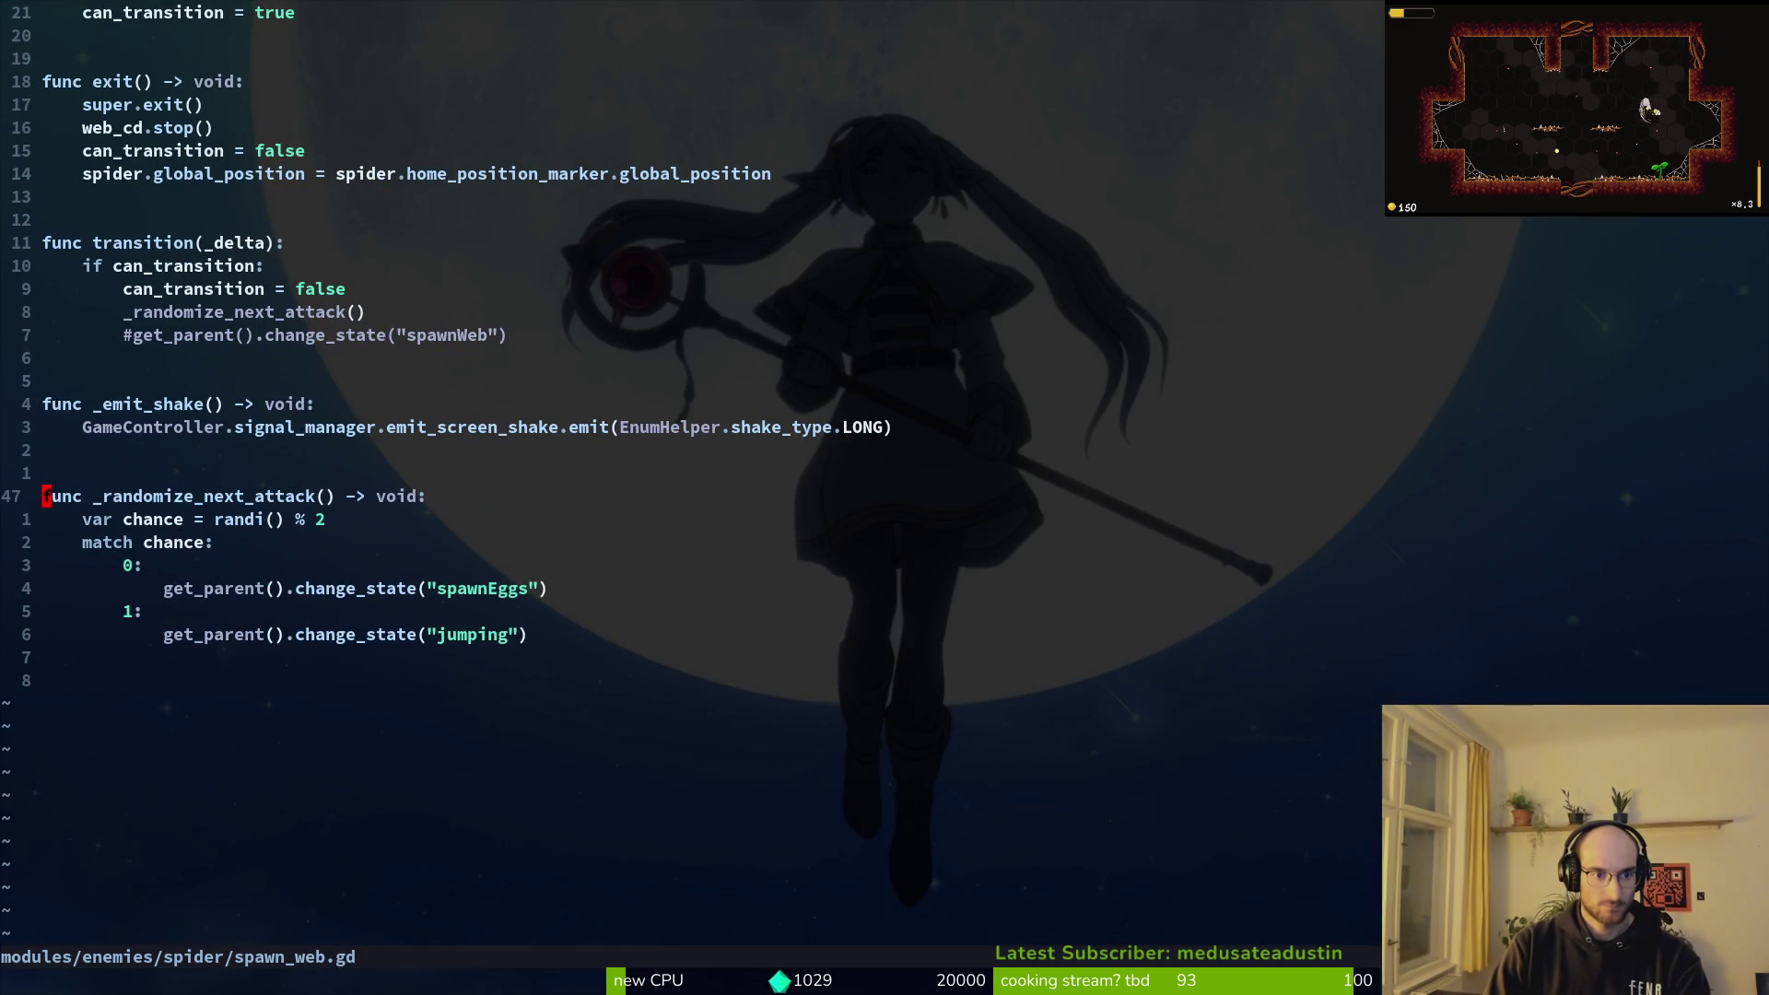
pyautogui.hotkey('alt', 'Return')
pyautogui.press('Escape')
# Step: Replace spawn_web.gd's match body with the three-case spawnEggs/jumping/slashing match and save
pyautogui.press('j')
pyautogui.press('V')
pyautogui.press('j')
pyautogui.press('j')
pyautogui.press('j')
pyautogui.press('j')
pyautogui.press('j')
pyautogui.press('p')
pyautogui.press('j')
pyautogui.press('j')
pyautogui.press('j')
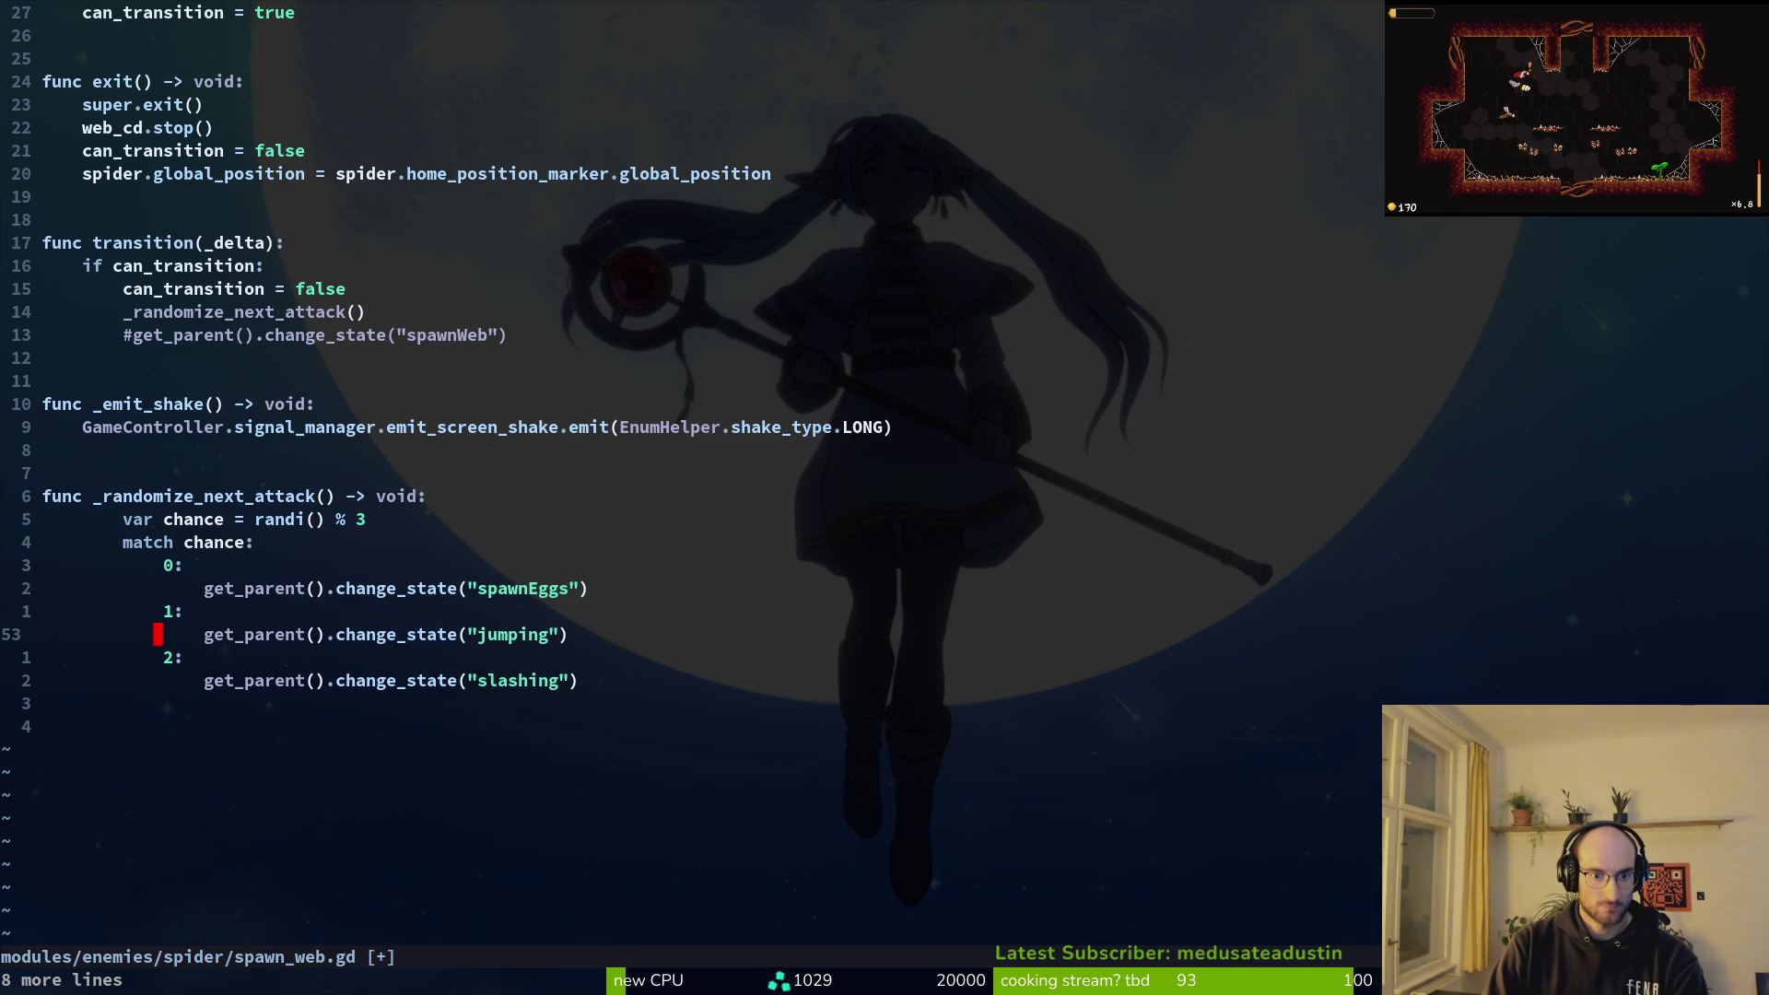
pyautogui.write(':w')
pyautogui.press('Return')
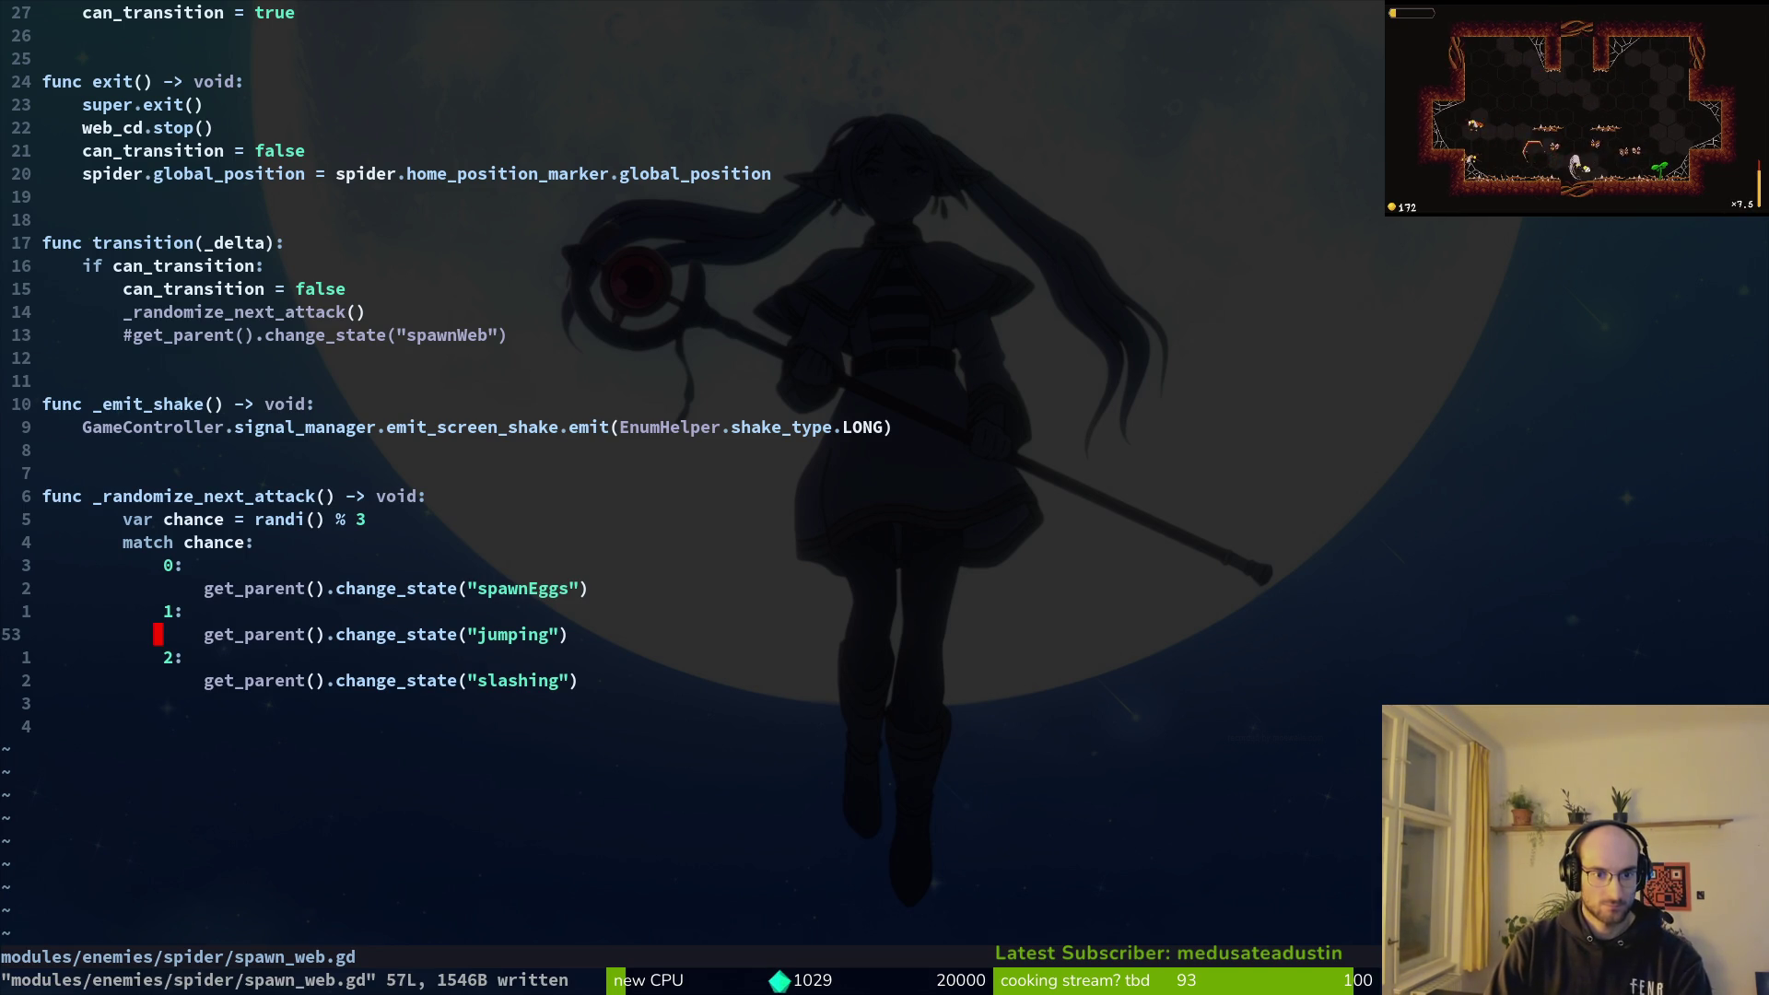
# Step: Toggle between the spawn_eggs.gd and spawn_web.gd buffers and check the clipboard history
pyautogui.hotkey('ctrl', '6')
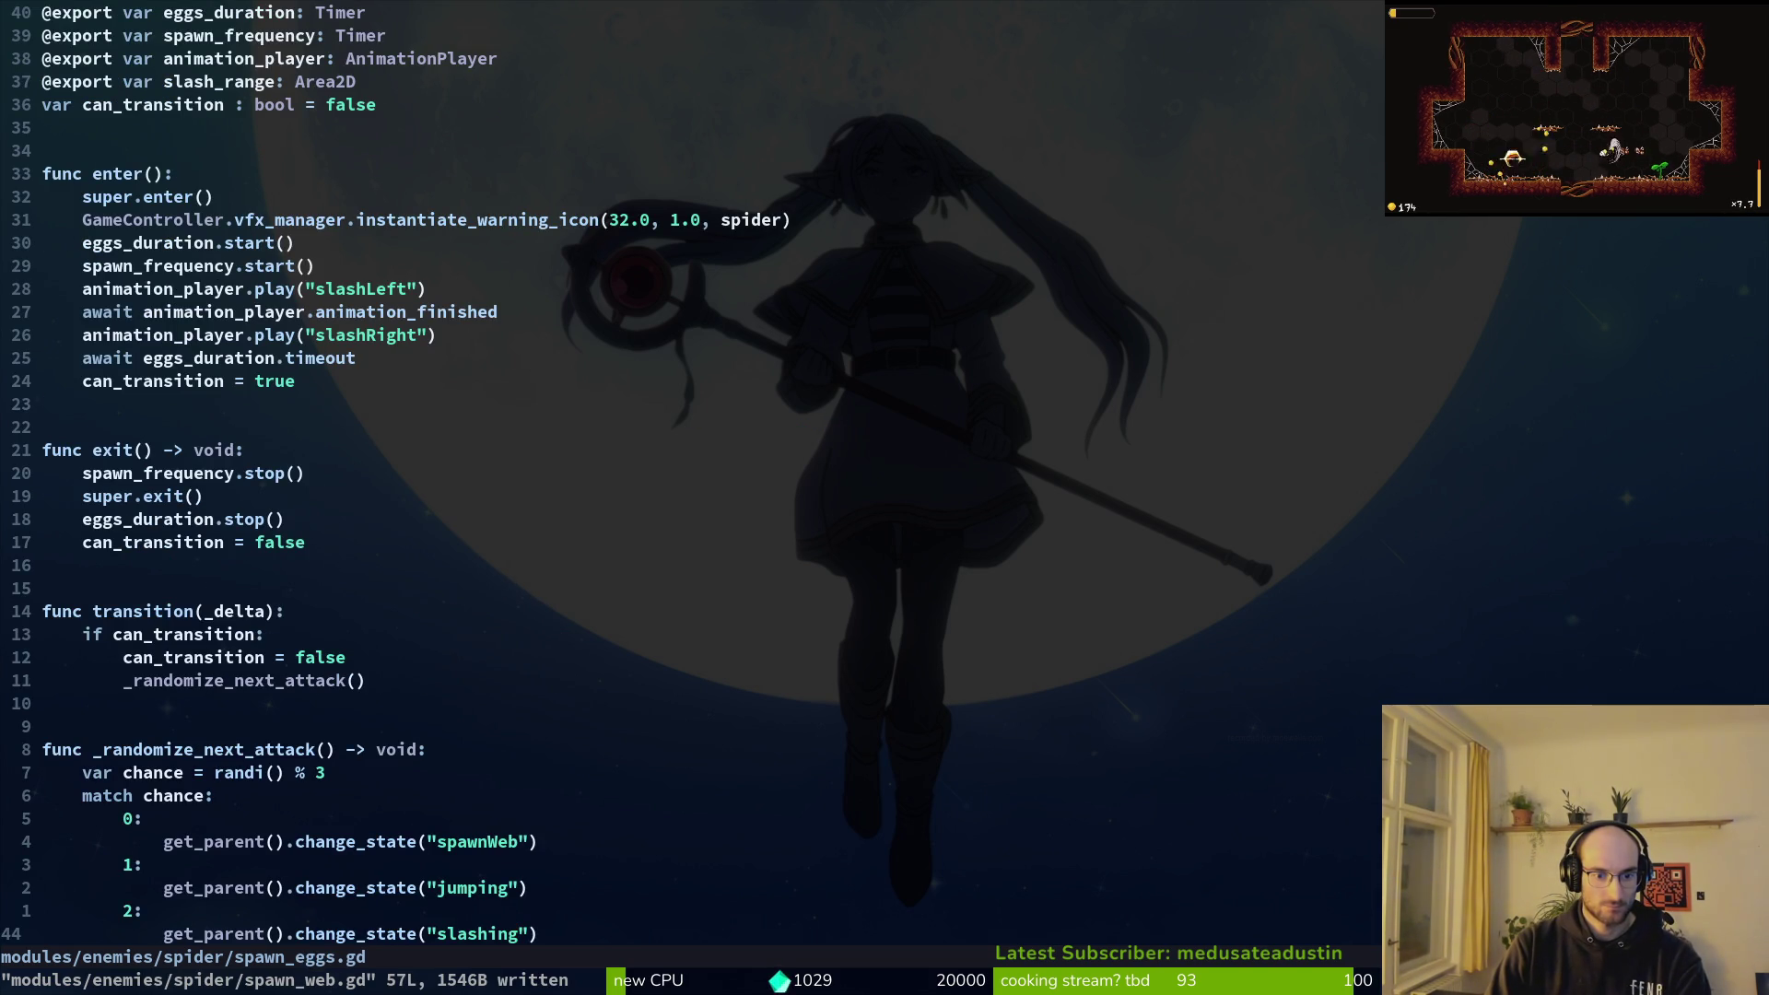
pyautogui.hotkey('ctrl', '6')
pyautogui.hotkey('ctrl', '6')
pyautogui.hotkey('ctrl', '6')
pyautogui.hotkey('ctrl', '6')
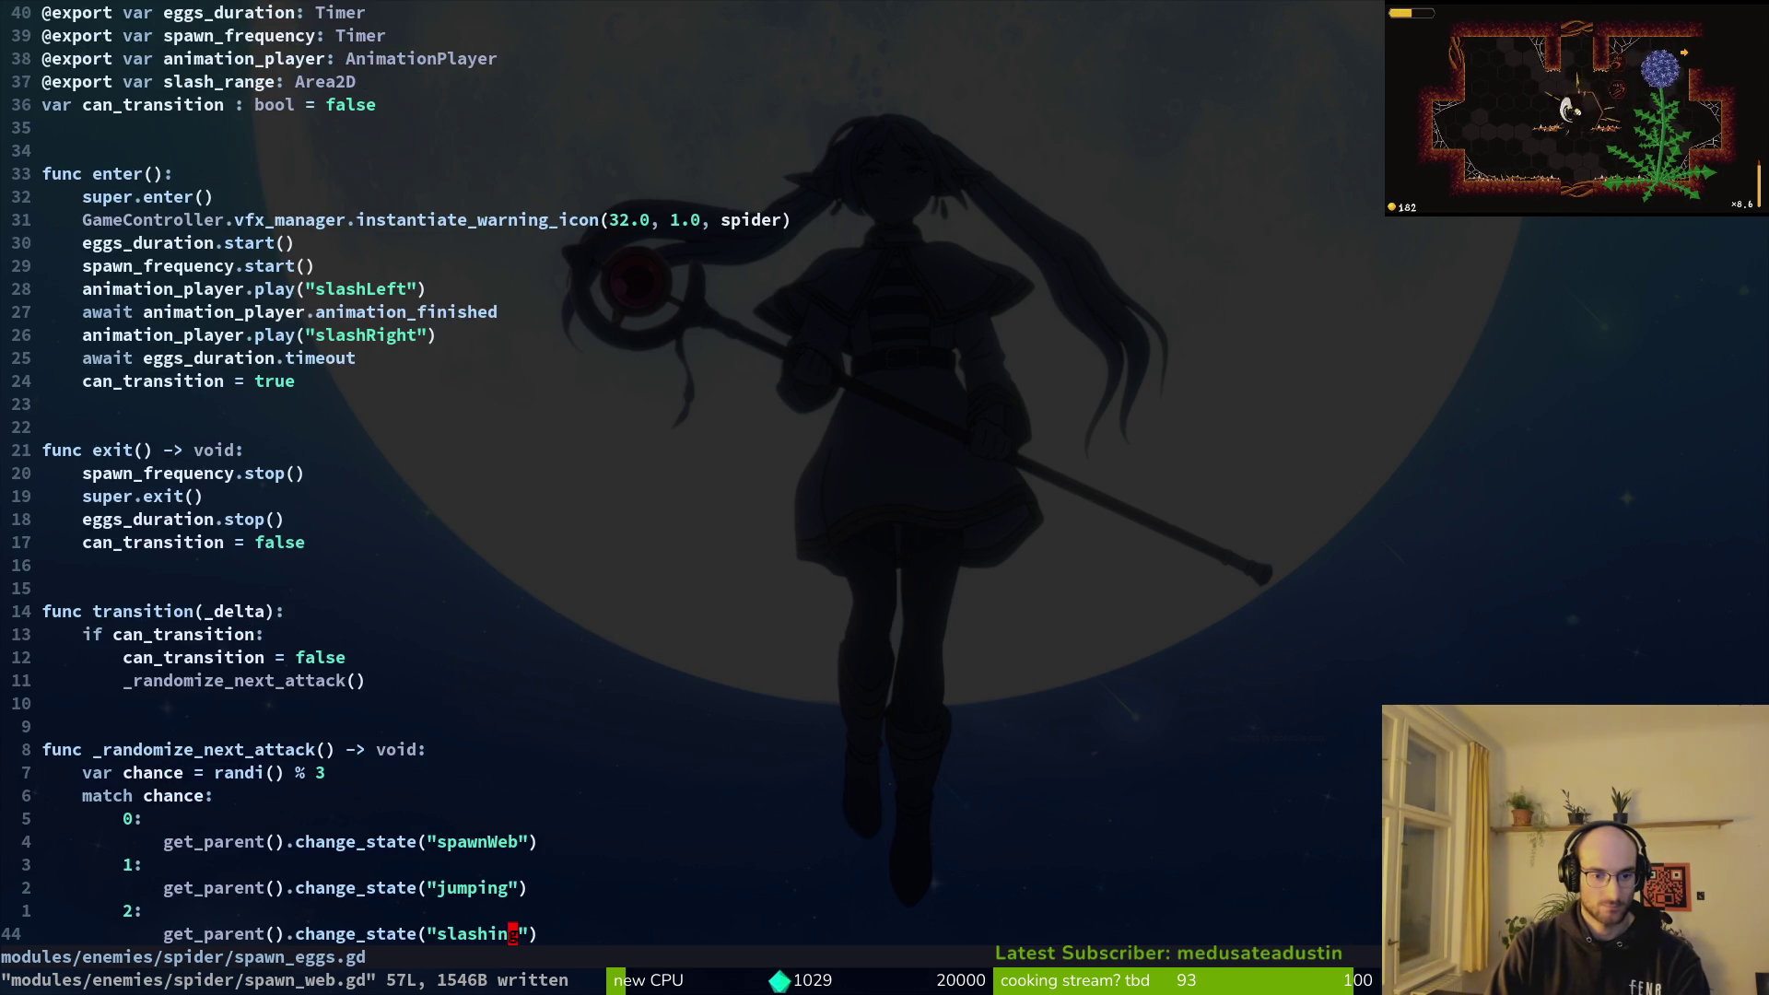
pyautogui.press('super+v')
pyautogui.press('Escape')
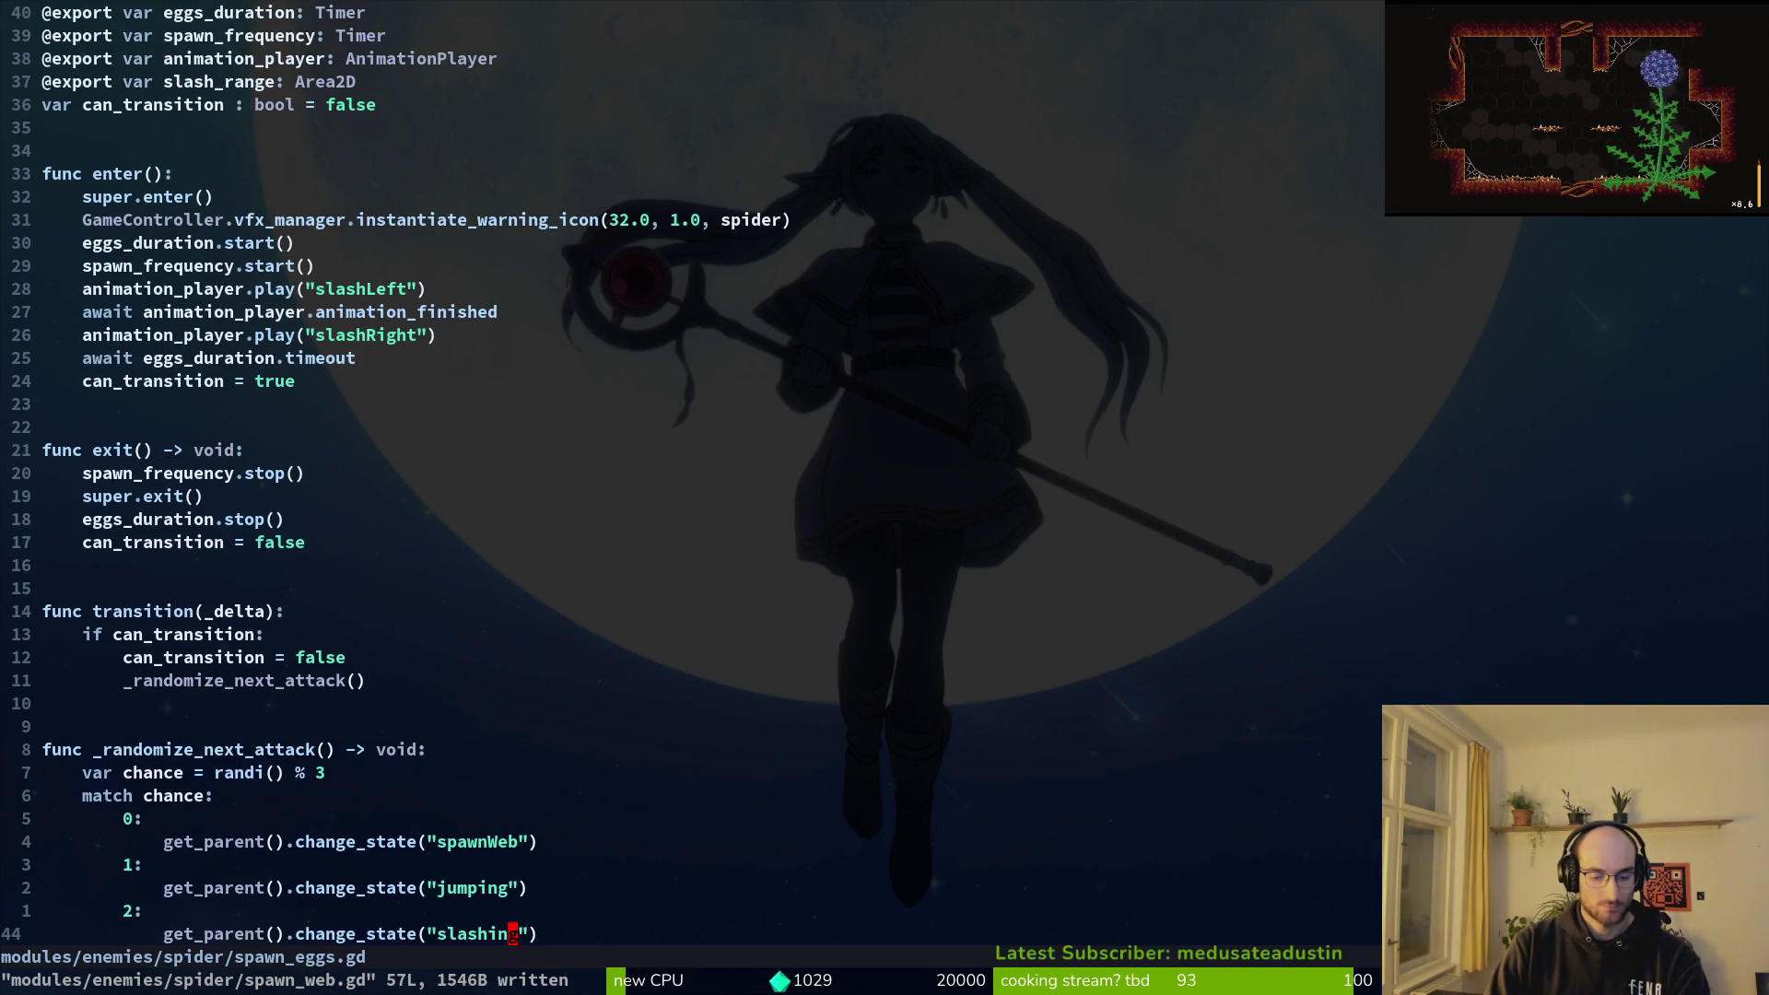
pyautogui.hotkey('ctrl', 'p')
# Step: Search the project for 'var chance = randi() % 3' and save spawn_eggs.gd
pyautogui.write('f')
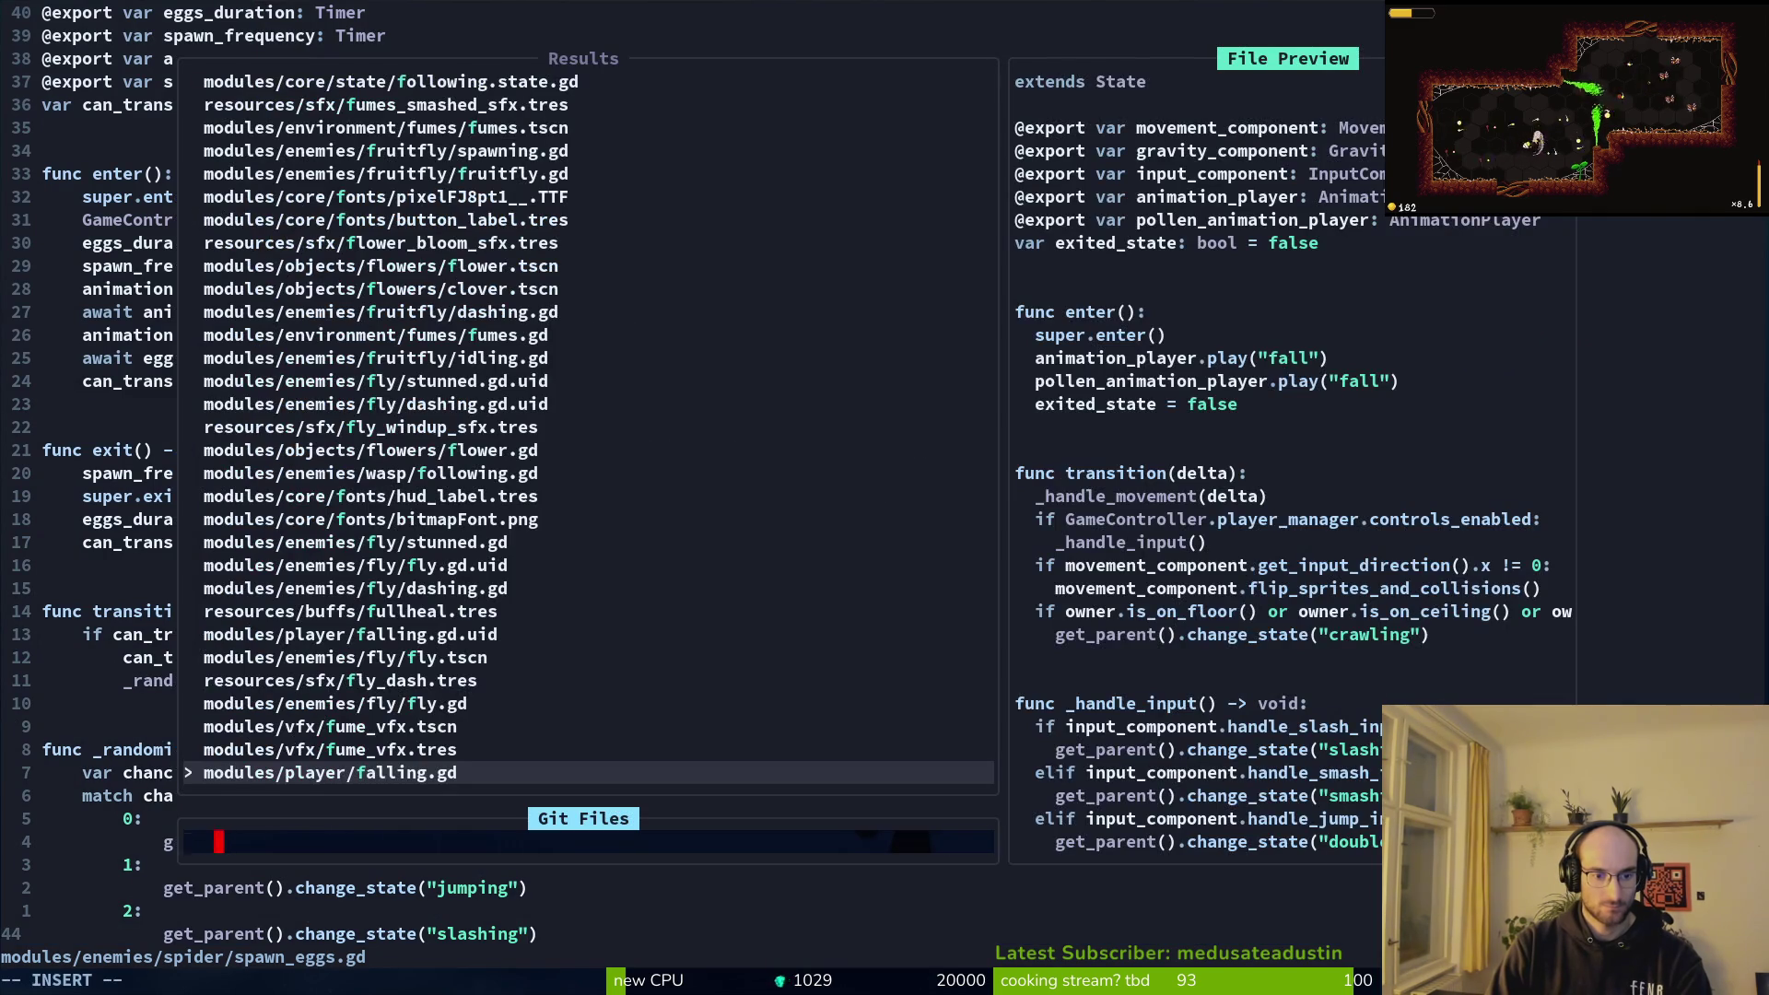
pyautogui.press('BackSpace')
pyautogui.press('Escape')
pyautogui.press('Escape')
pyautogui.write('var chance = randi() % 3')
pyautogui.press('Return')
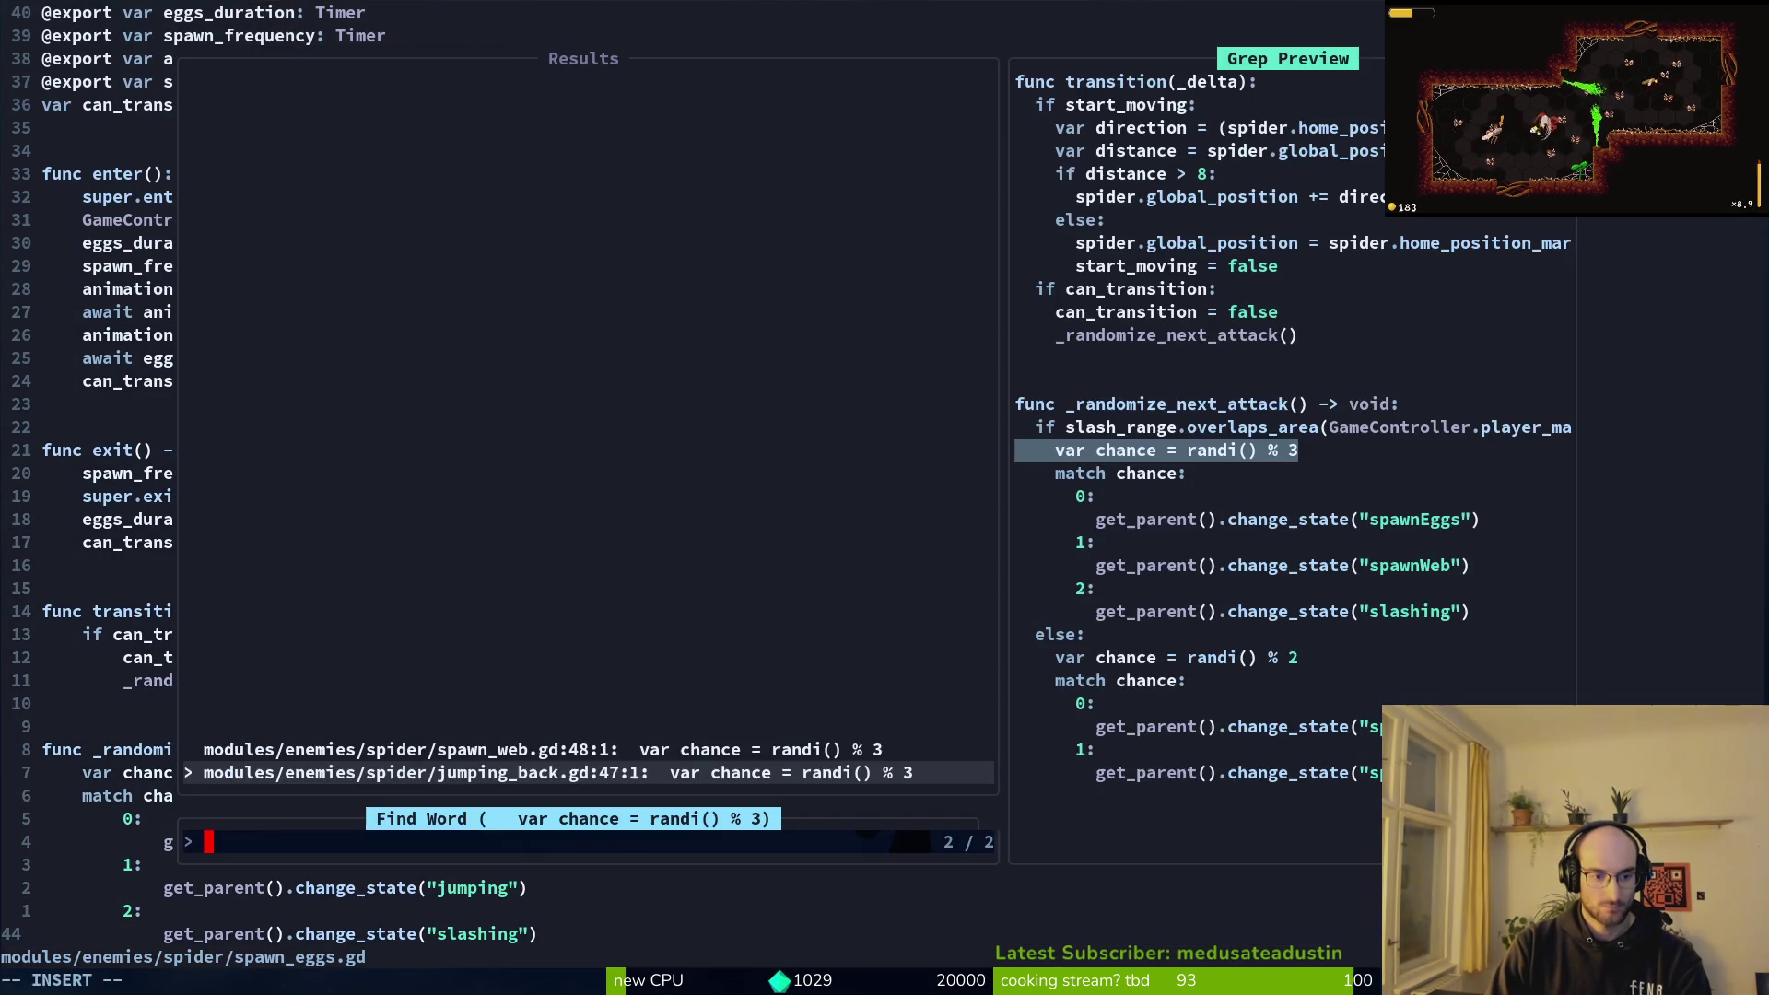
pyautogui.press('Escape')
pyautogui.press('super+v')
pyautogui.press('Escape')
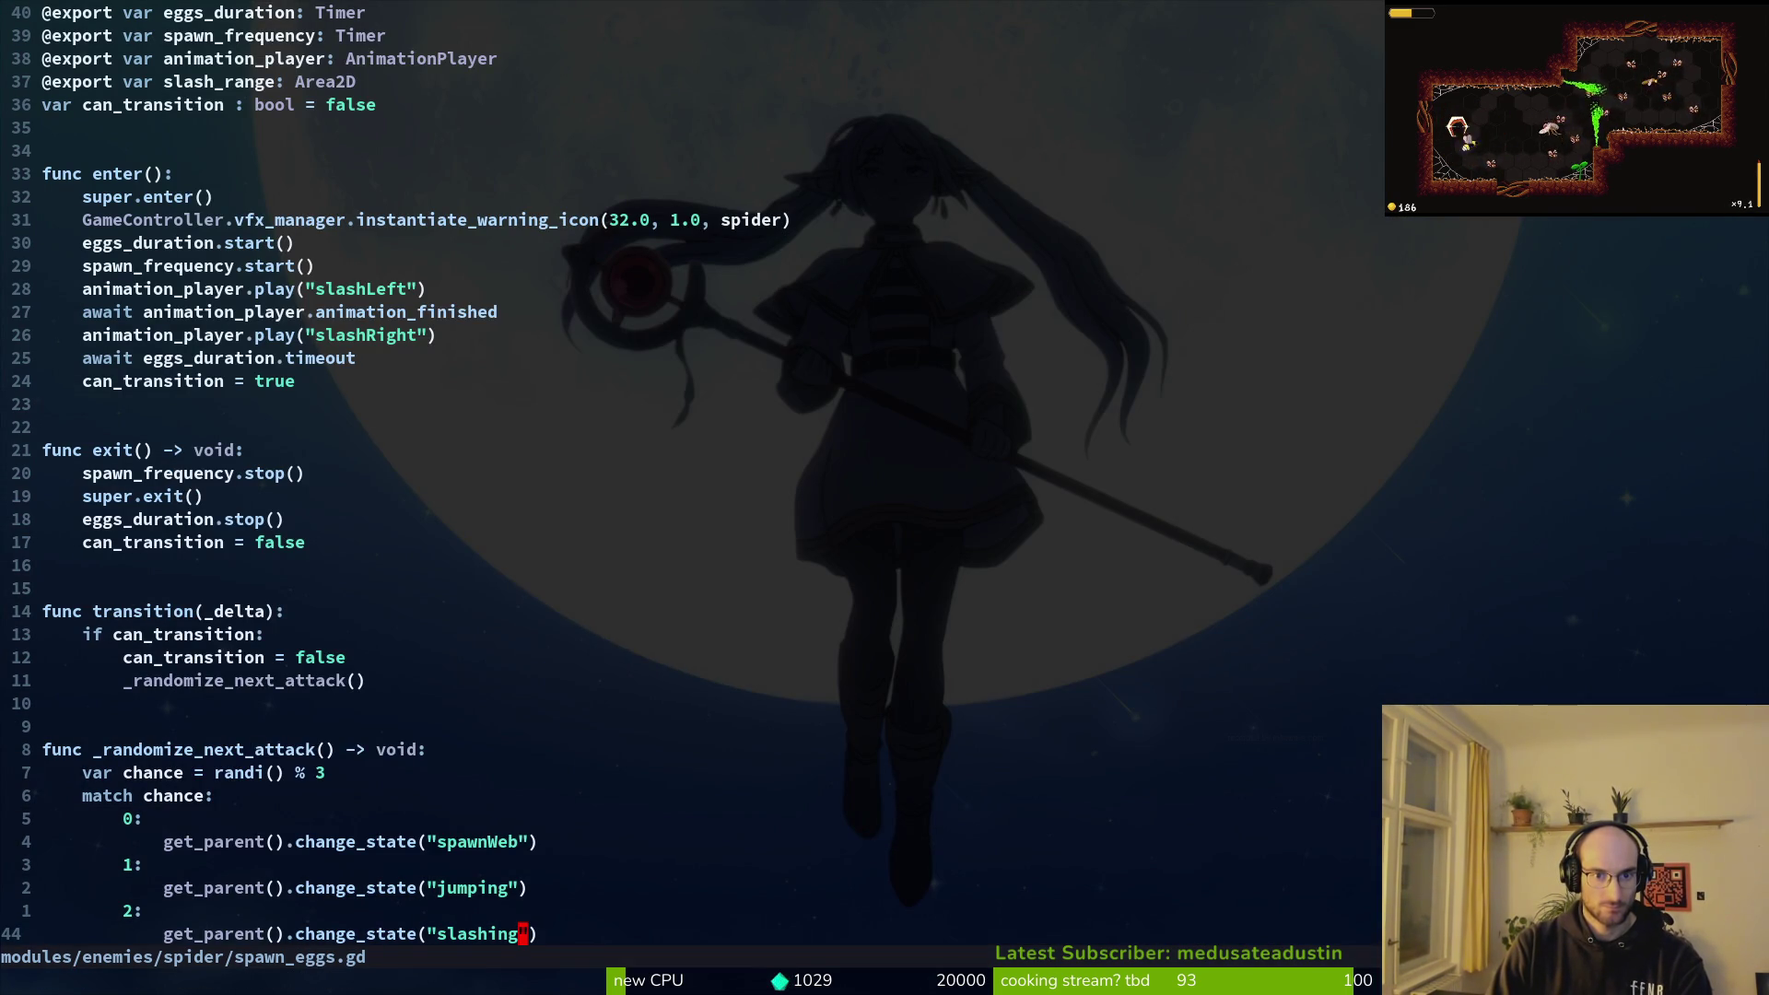
pyautogui.write(':w')
pyautogui.press('Return')
# Step: Browse the spider folder listing and open slashing.gd
pyautogui.press('k')
pyautogui.press('k')
pyautogui.press('k')
pyautogui.press('-')
pyautogui.press('j')
pyautogui.press('j')
pyautogui.press('j')
pyautogui.press('k')
pyautogui.press('j')
pyautogui.press('j')
pyautogui.press('j')
pyautogui.press('j')
pyautogui.press('j')
pyautogui.press('Return')
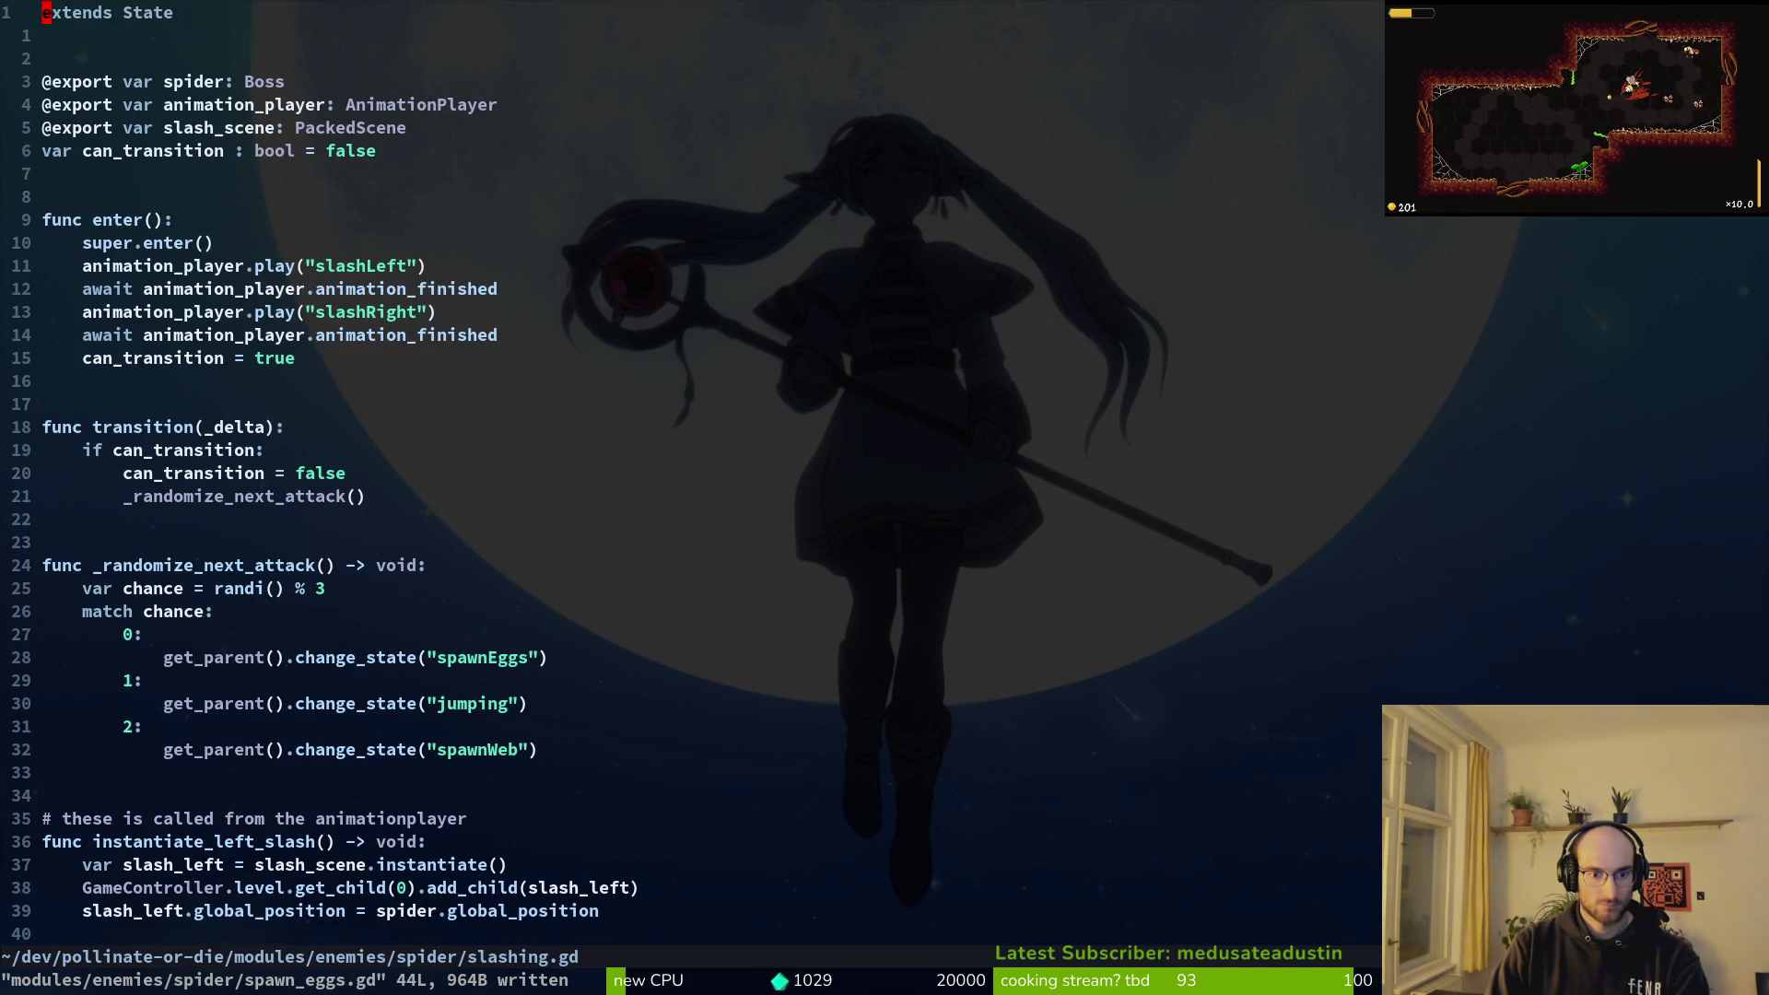
# Step: Return through the folder listing to spawn_eggs.gd and scroll to its end
pyautogui.press('-')
pyautogui.press('j')
pyautogui.press('j')
pyautogui.press('j')
pyautogui.press('j')
pyautogui.press('j')
pyautogui.press('j')
pyautogui.press('j')
pyautogui.press('Return')
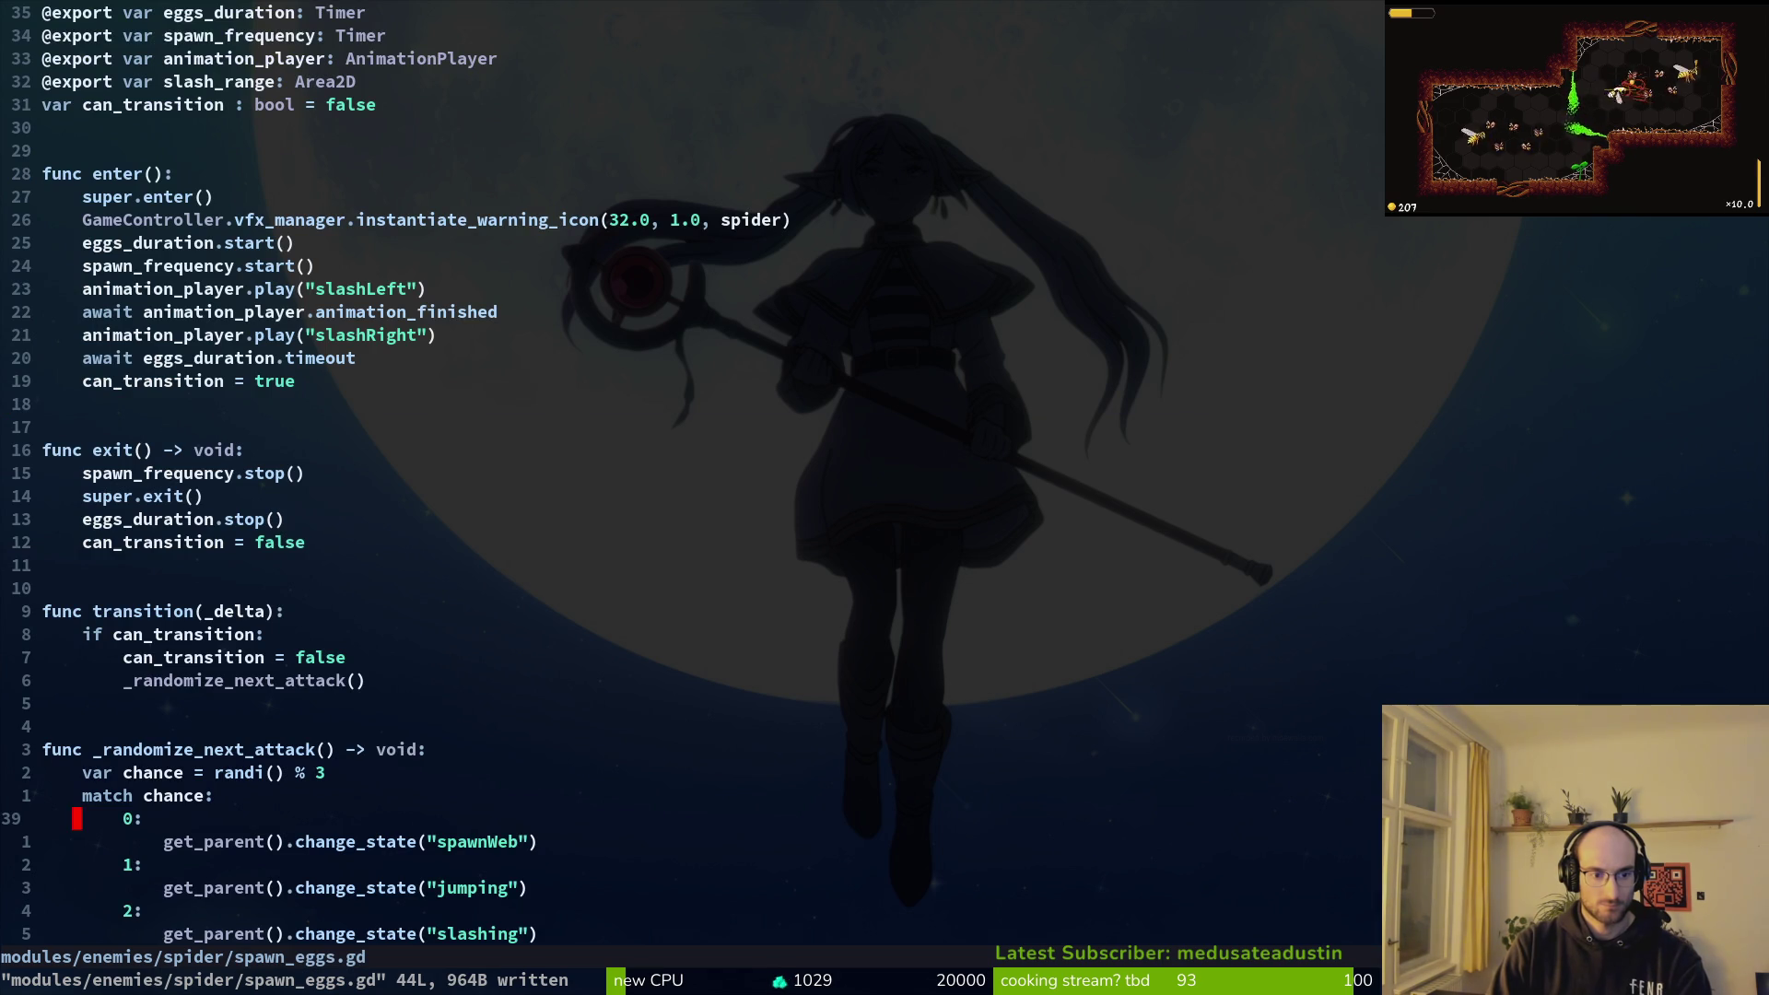
pyautogui.hotkey('ctrl', 'd')
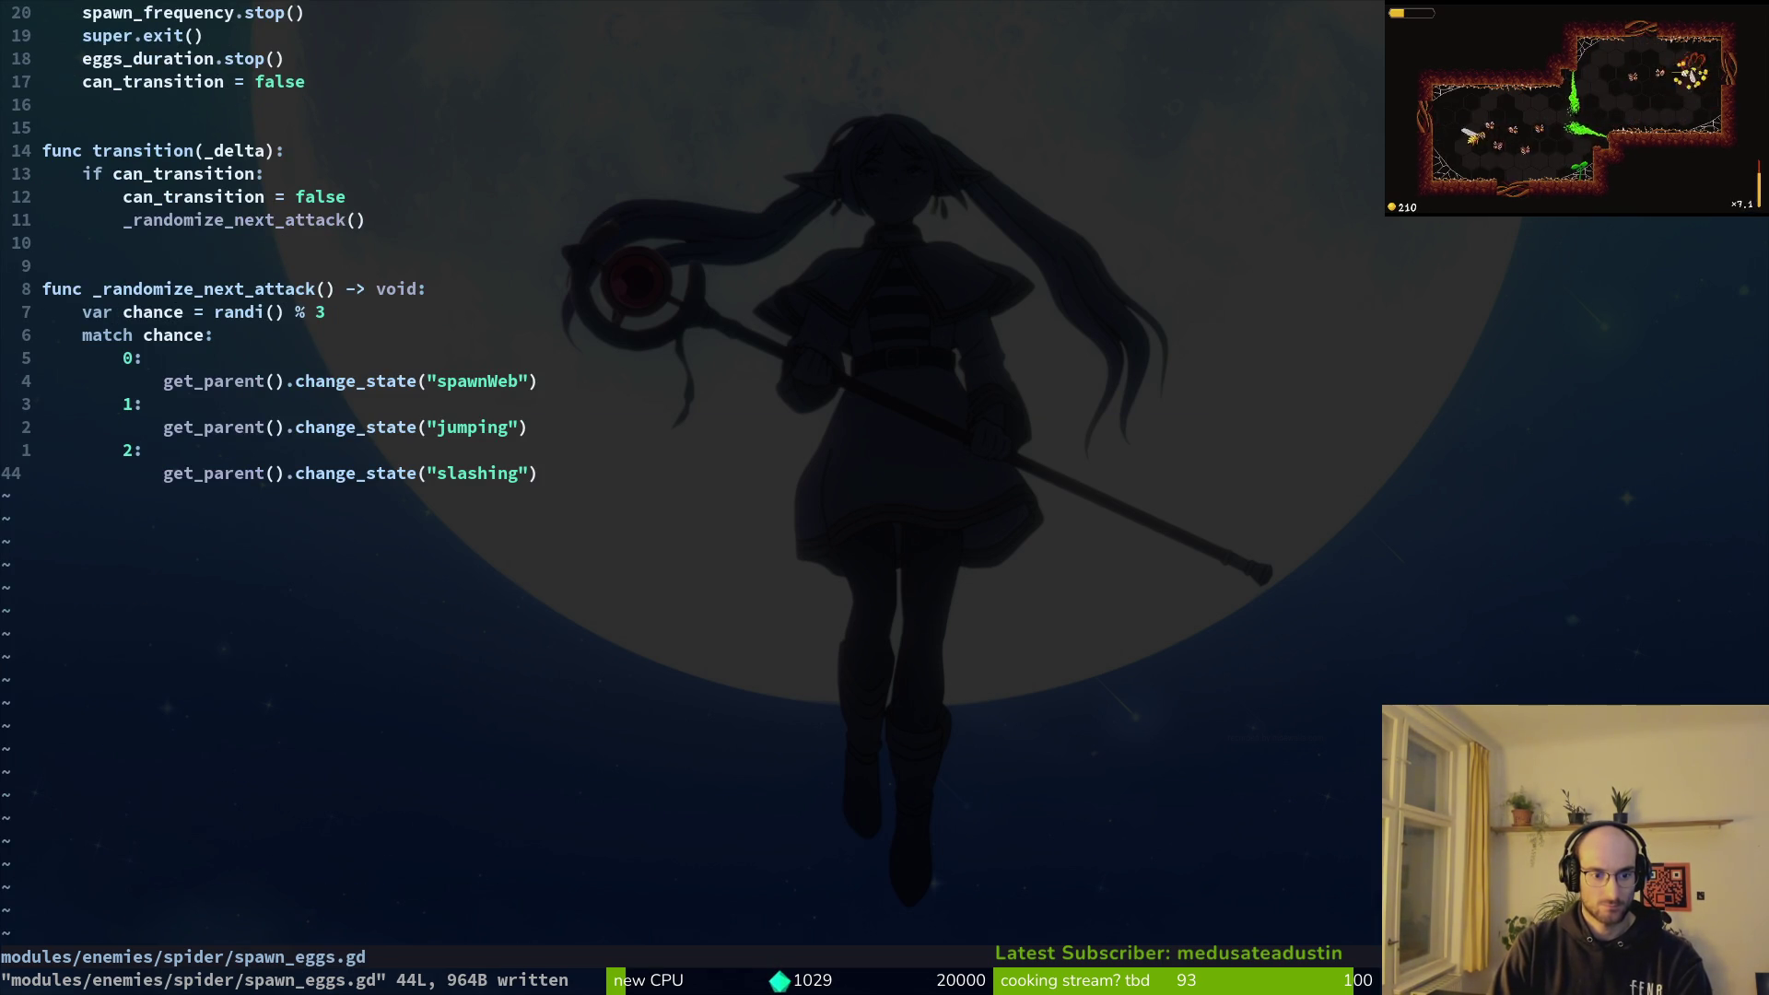
pyautogui.press('-')
pyautogui.press('Return')
pyautogui.press('space')
pyautogui.press('f')
pyautogui.press('f')
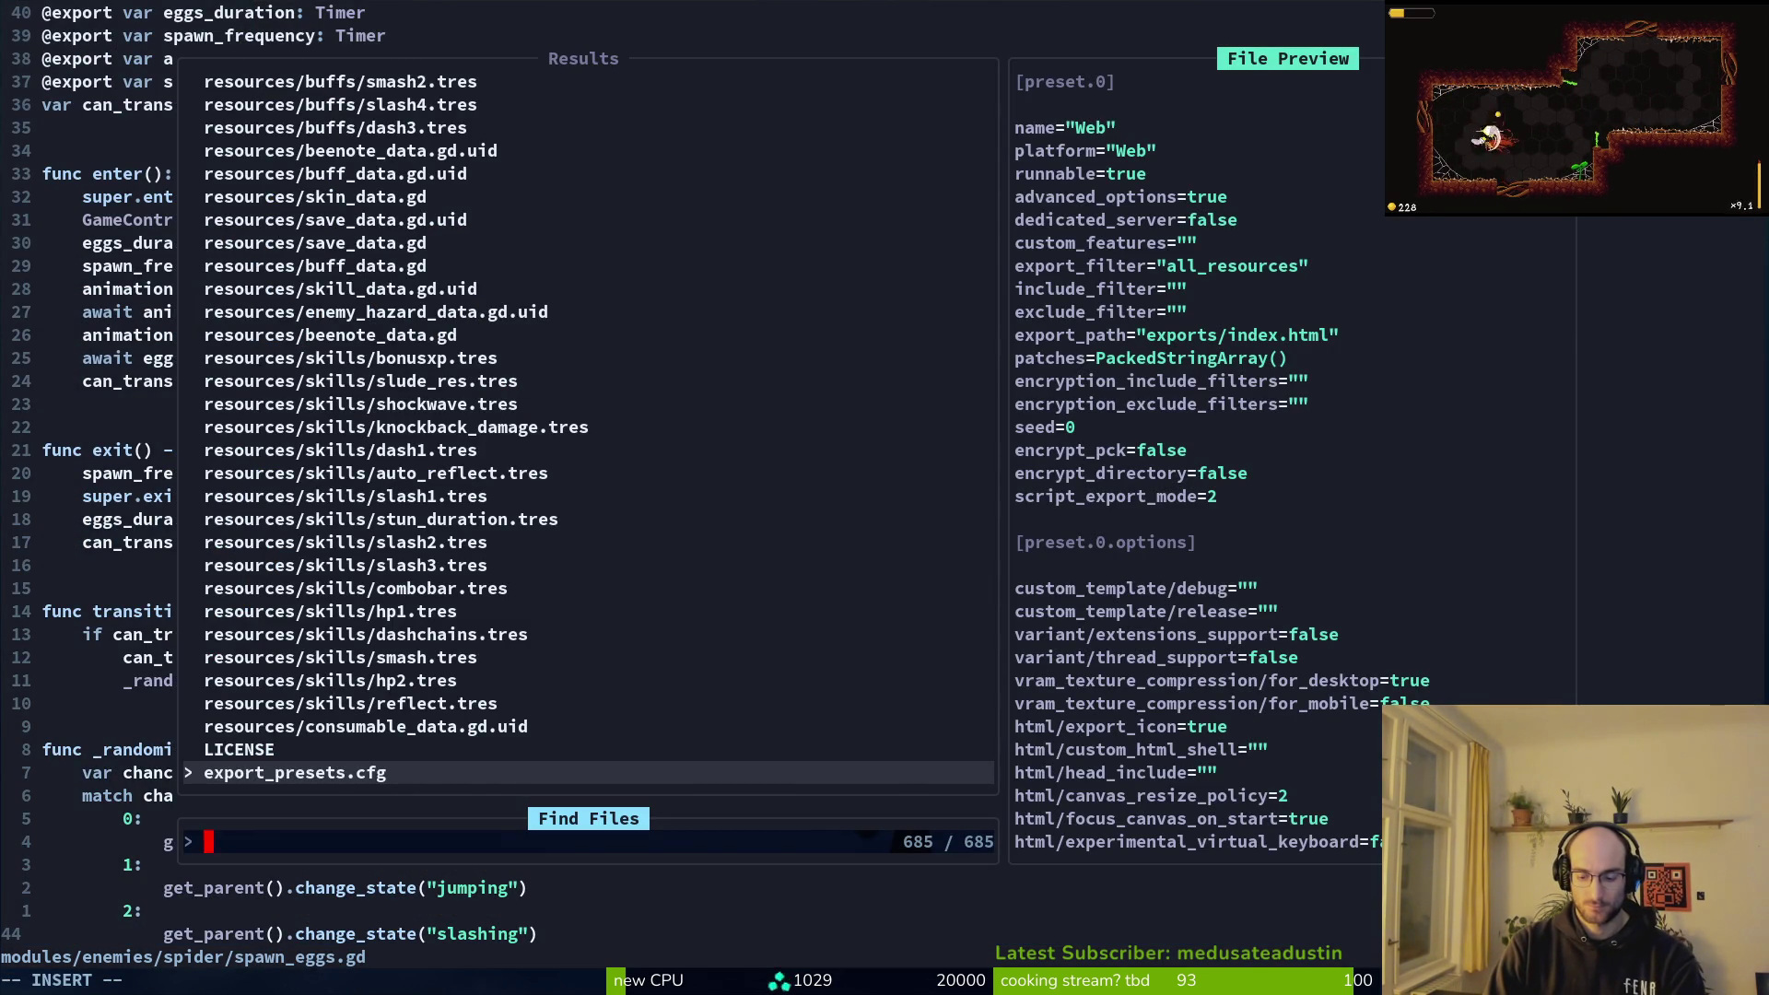
# Step: Open the spiderweb's web.gd script with the file finder
pyautogui.write('spweb')
pyautogui.press('Return')
pyautogui.press('space')
pyautogui.press('f')
pyautogui.press('f')
pyautogui.write('spaweb')
pyautogui.press('BackSpace')
pyautogui.press('BackSpace')
pyautogui.write('nm')
pyautogui.press('BackSpace')
pyautogui.press('BackSpace')
pyautogui.press('BackSpace')
pyautogui.write('web')
pyautogui.press('Return')
# Step: Open spawn_web.gd and jump to its last line
pyautogui.press('space')
pyautogui.press('f')
pyautogui.press('f')
pyautogui.write('sp')
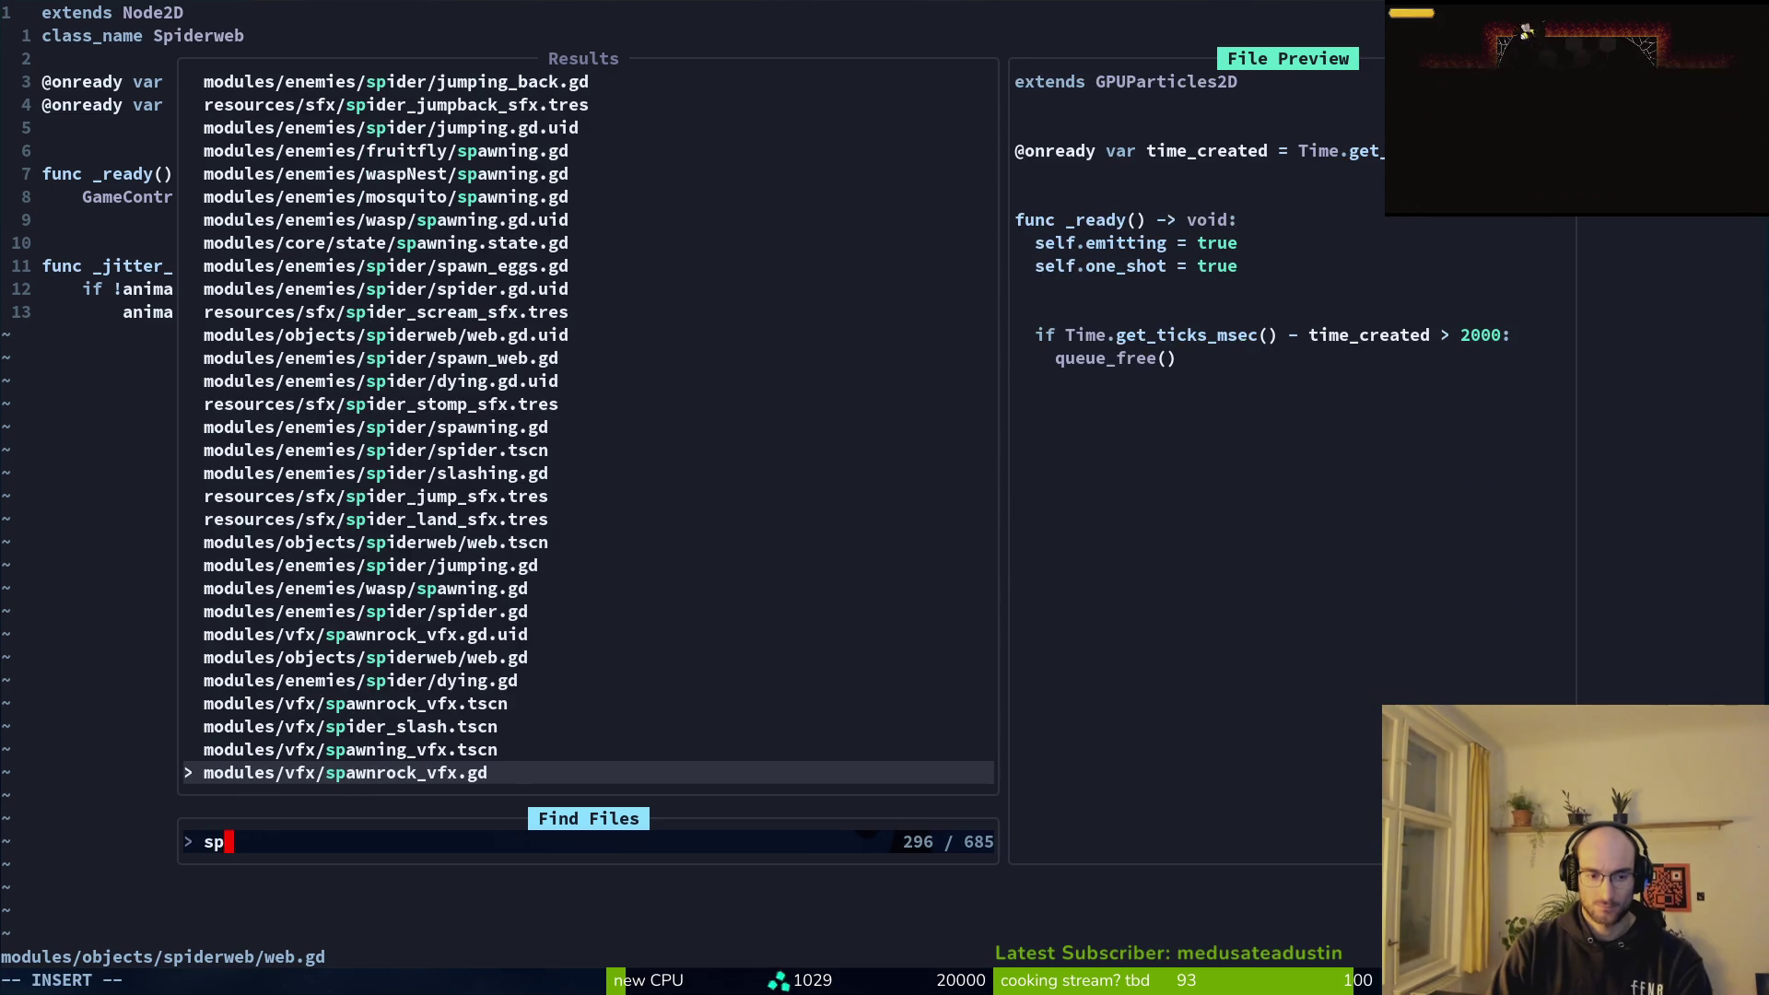
pyautogui.write('web')
pyautogui.press('Up')
pyautogui.press('Up')
pyautogui.press('Up')
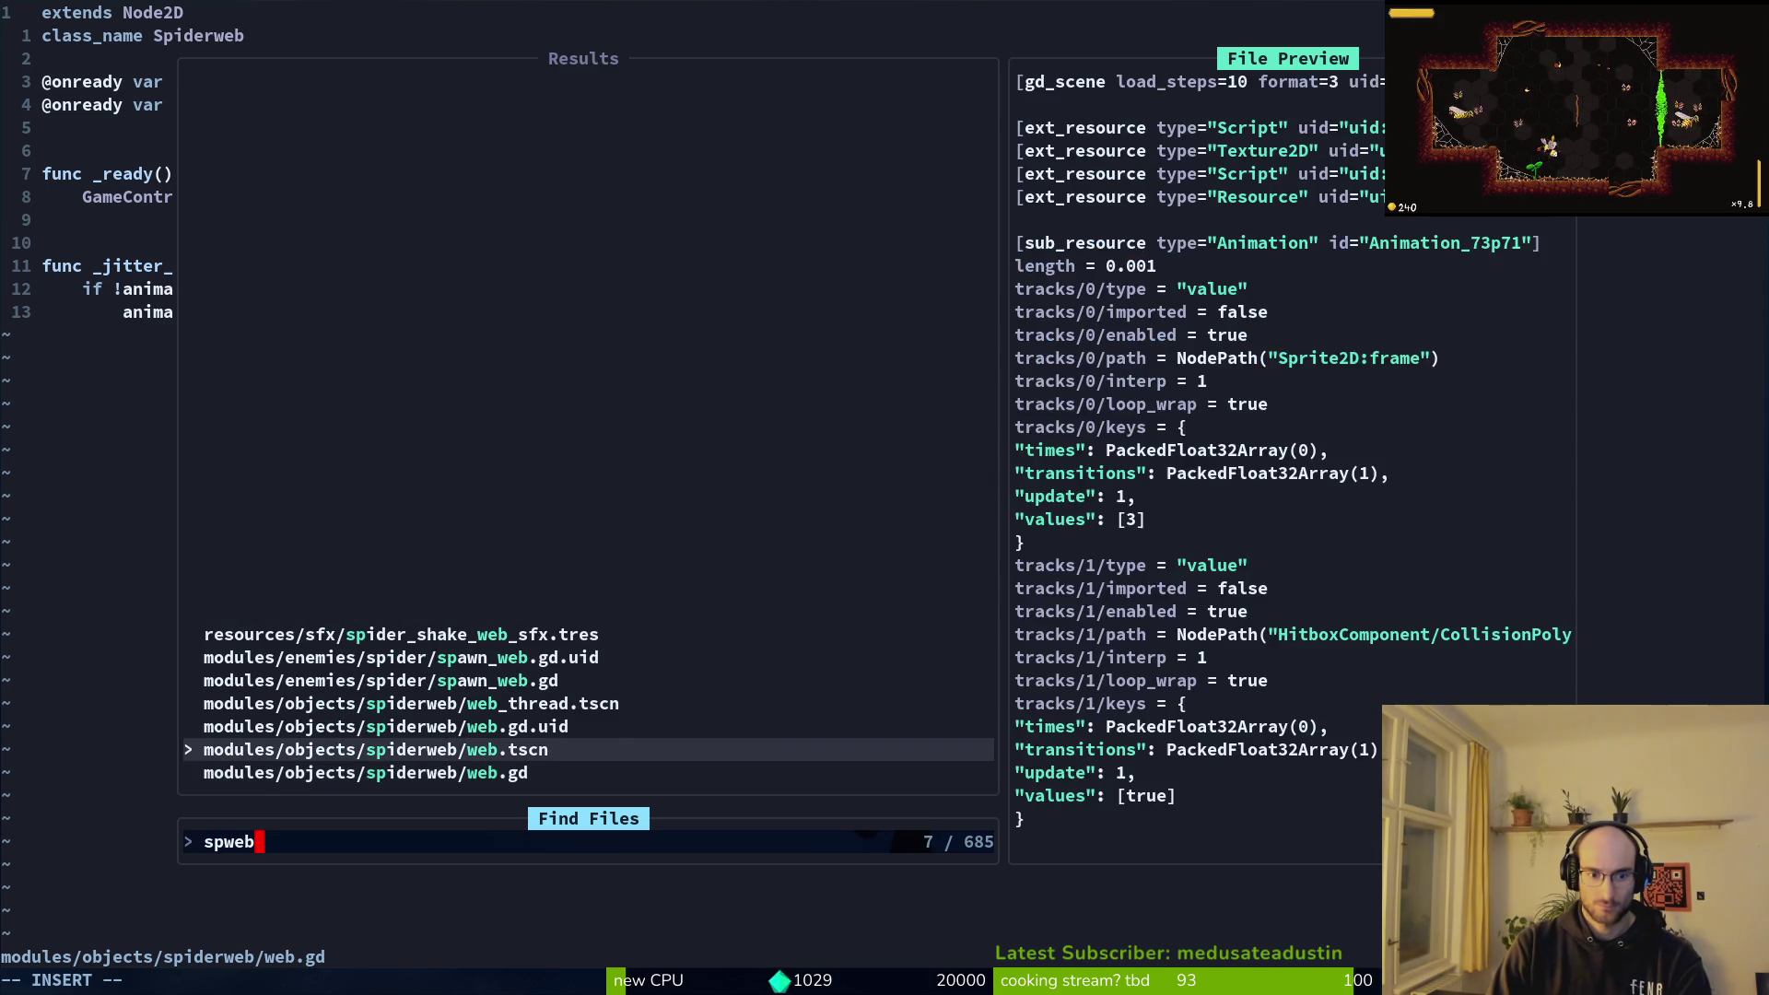
pyautogui.press('Return')
pyautogui.press('G')
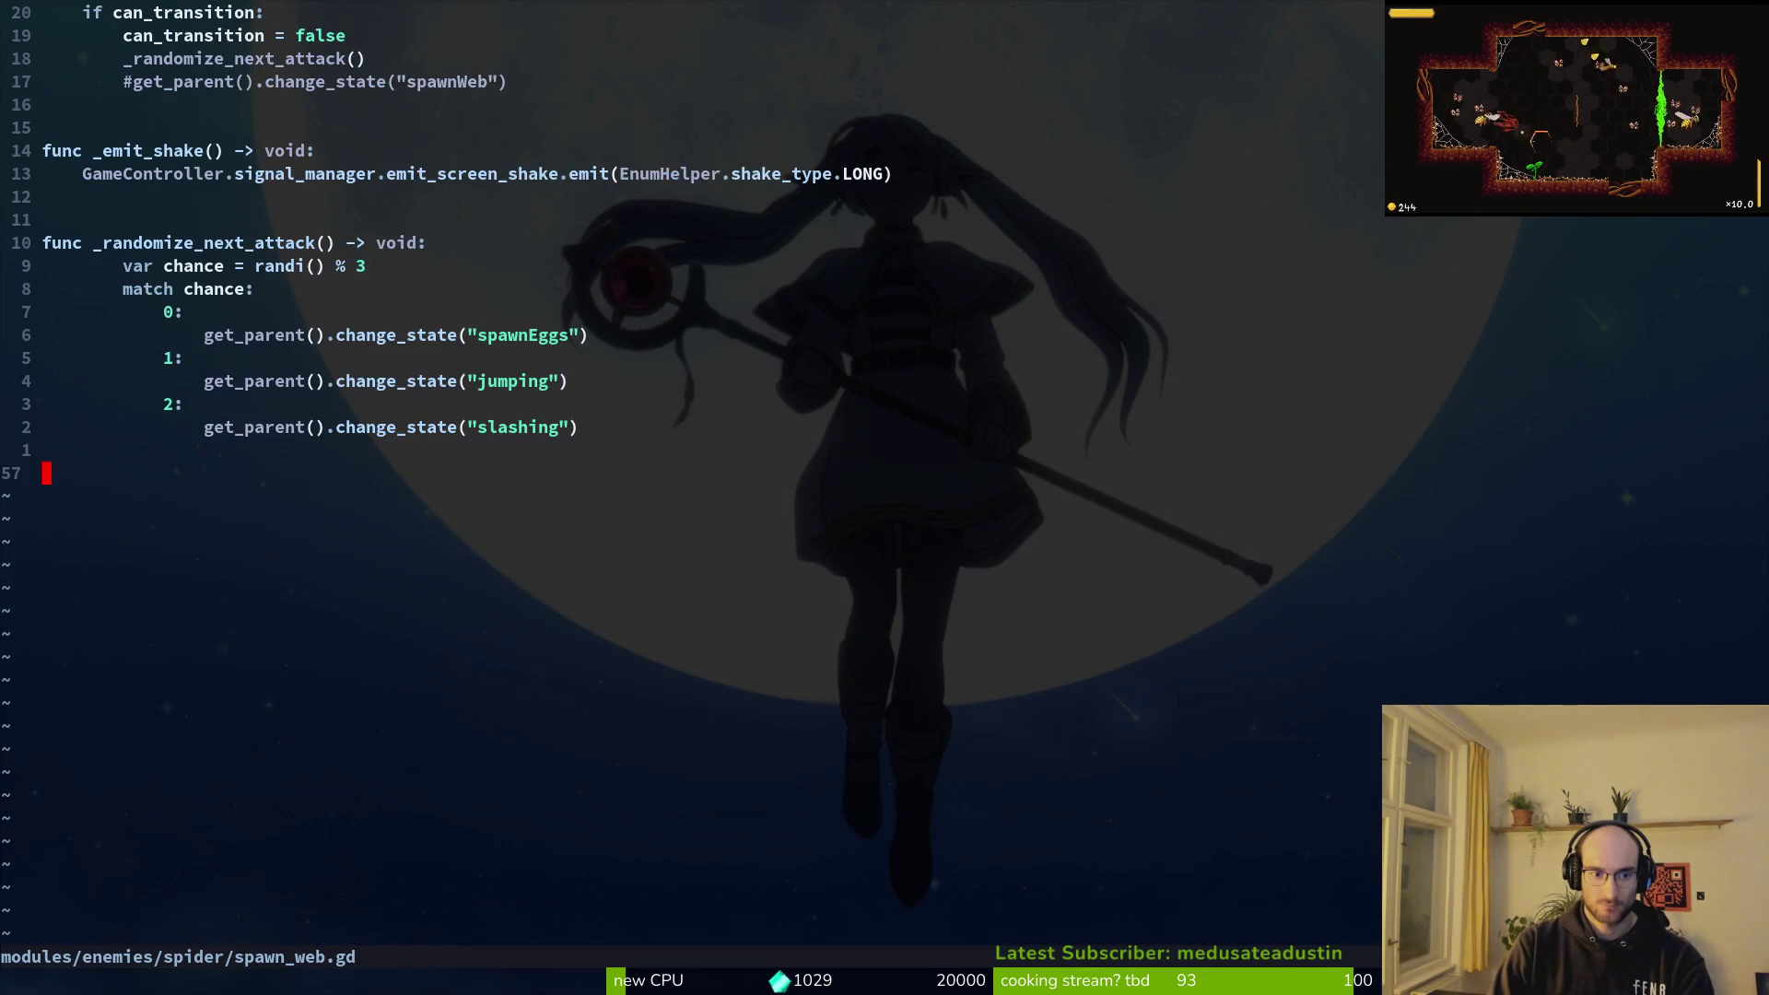
# Step: Find and open jumping_back.gd by searching 'jumpba'
pyautogui.press('space')
pyautogui.press('f')
pyautogui.press('f')
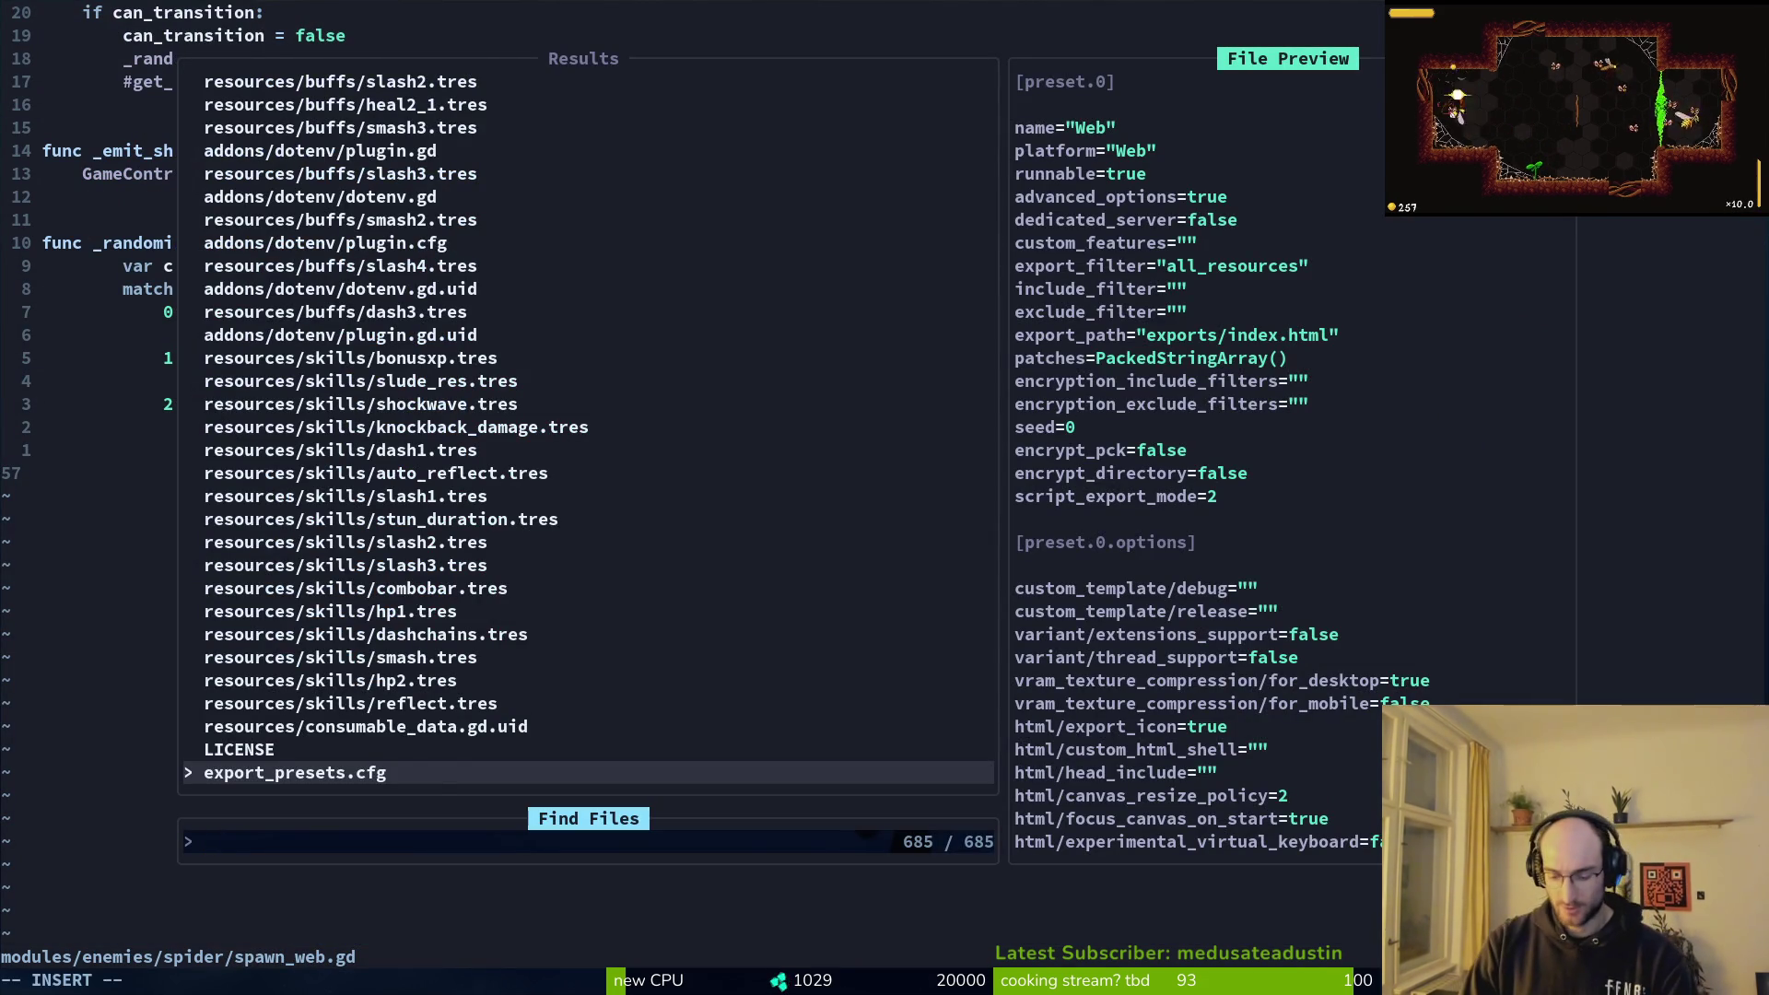
pyautogui.write('jumpba')
pyautogui.press('Up')
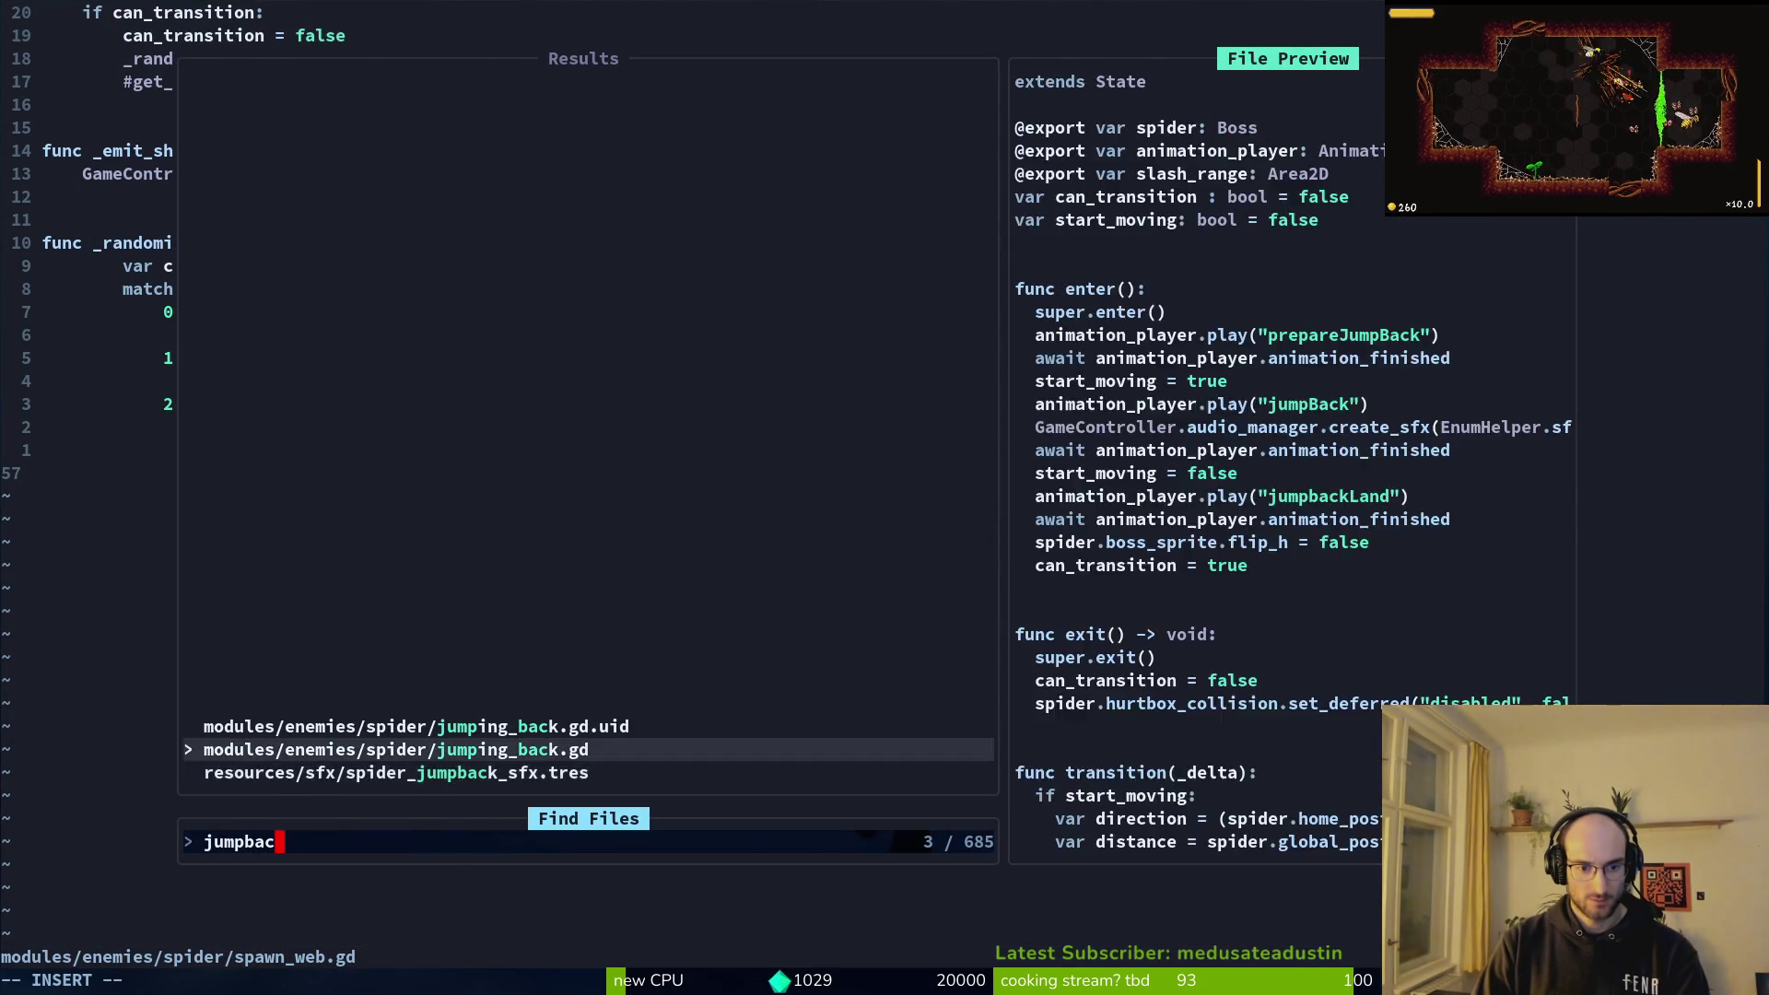
pyautogui.press('Return')
# Step: Yank jumping_back.gd's _randomize_next_attack function and save the file
pyautogui.press('k')
pyautogui.press('k')
pyautogui.press('k')
pyautogui.press('k')
pyautogui.press('k')
pyautogui.press('k')
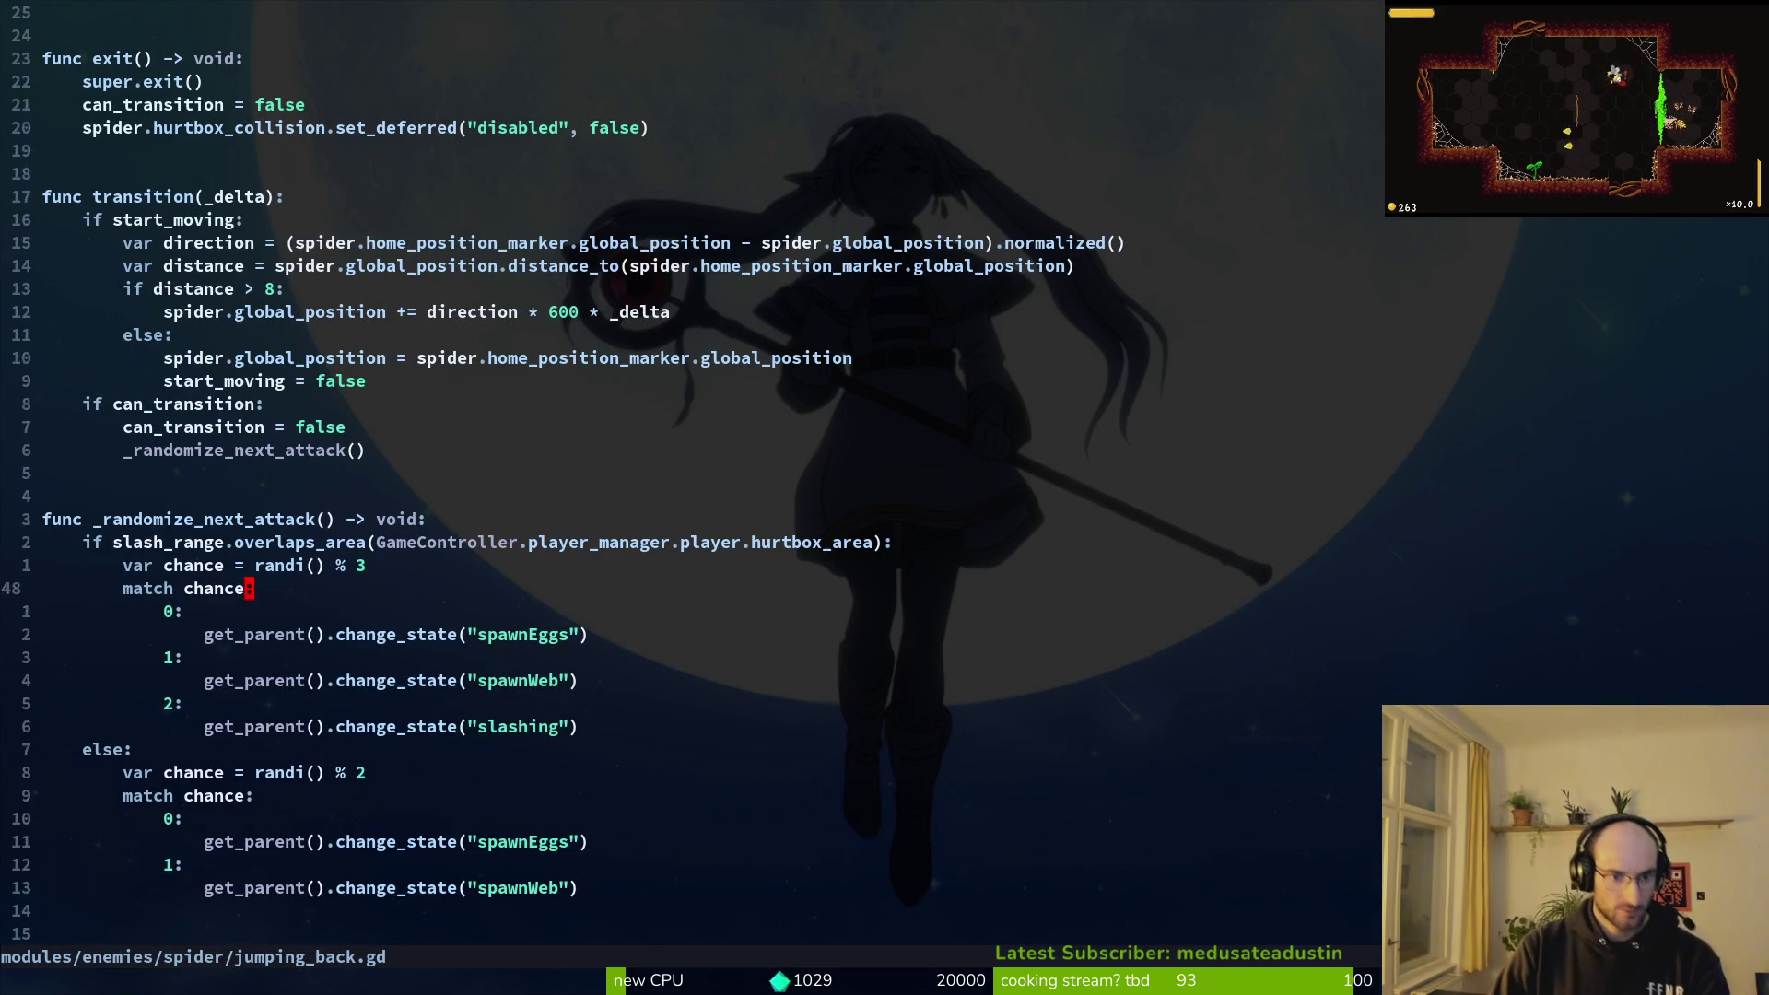
pyautogui.press('V')
pyautogui.press('j')
pyautogui.press('j')
pyautogui.press('j')
pyautogui.write('y')
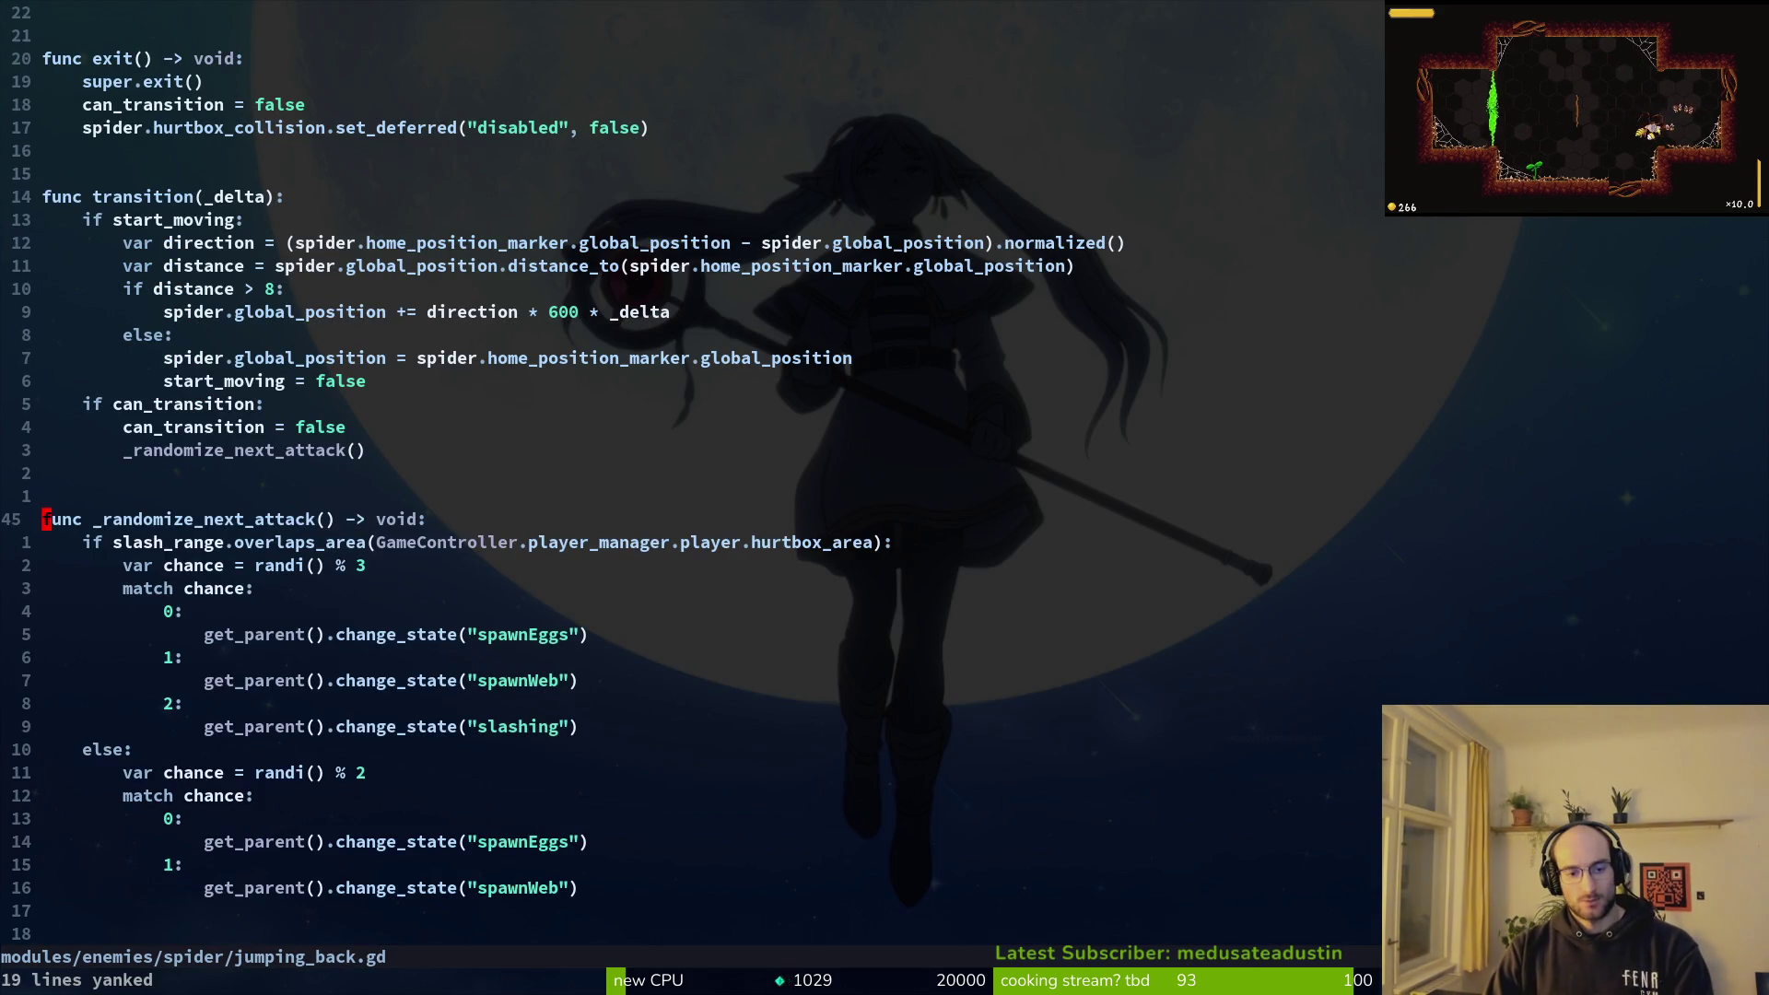
pyautogui.write(':w')
pyautogui.press('Return')
# Step: Paste it over the old _randomize_next_attack in spawn_web.gd
pyautogui.hotkey('ctrl', '6')
pyautogui.press('k')
pyautogui.press('k')
pyautogui.press('k')
pyautogui.press('k')
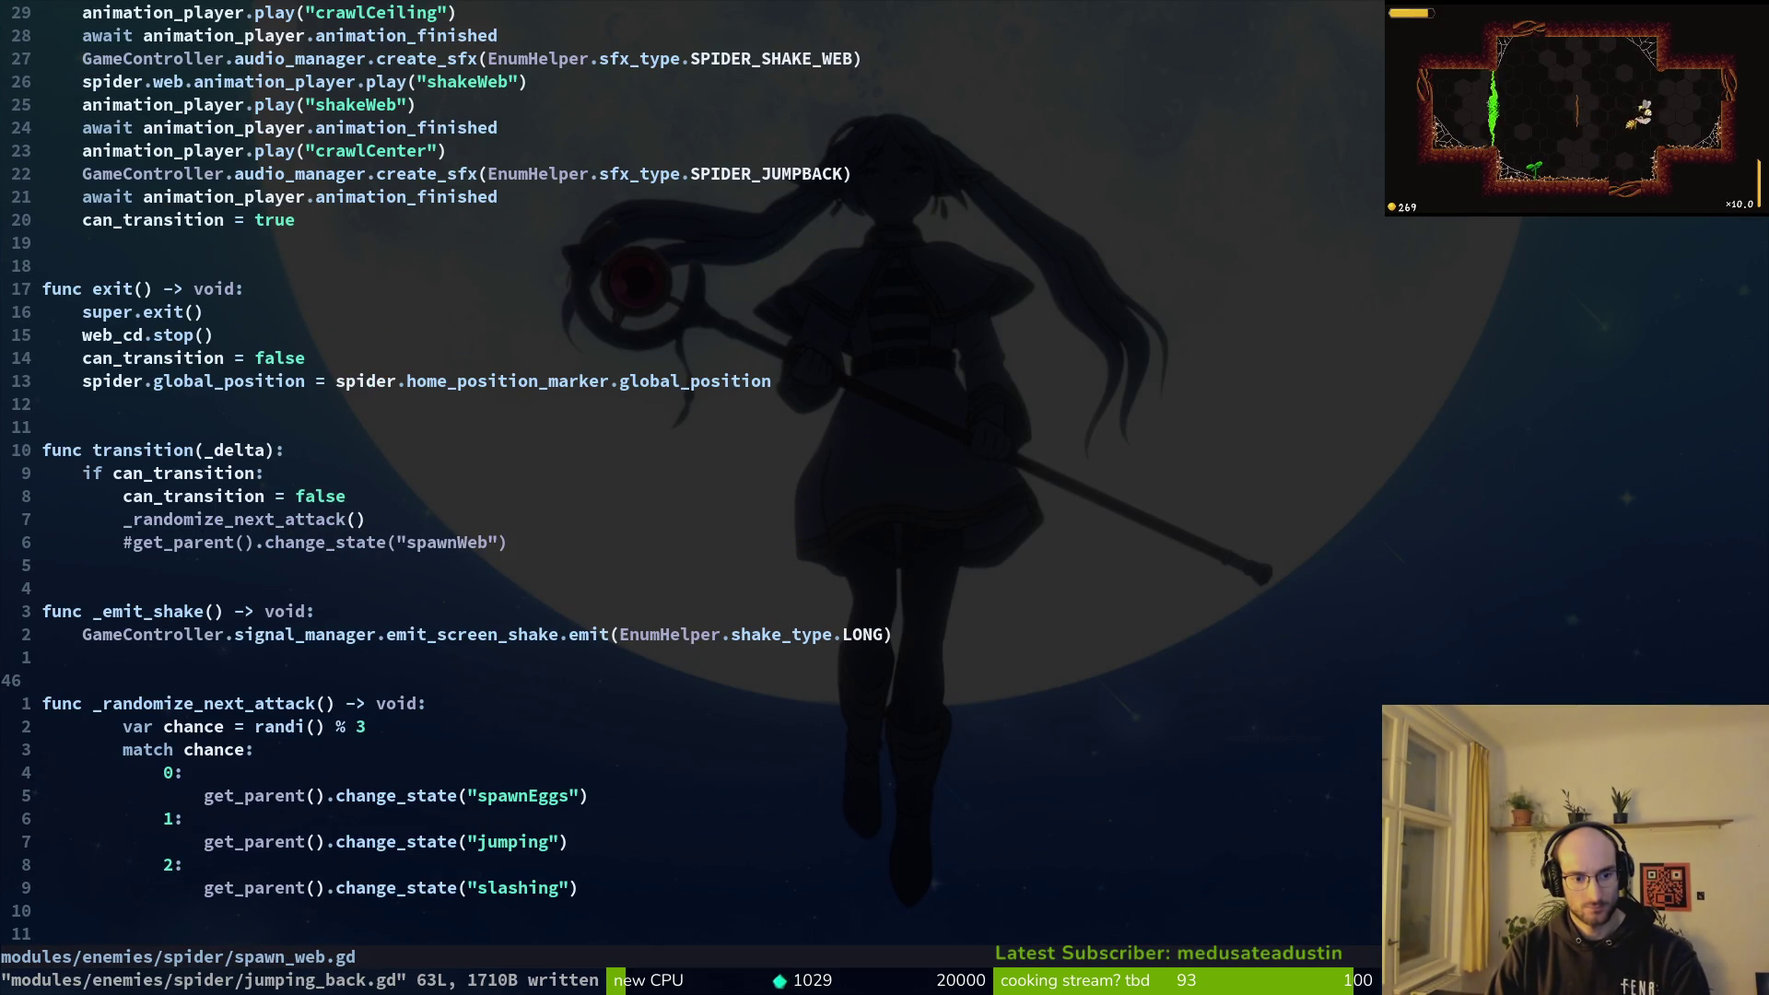
pyautogui.press('V')
pyautogui.press('j')
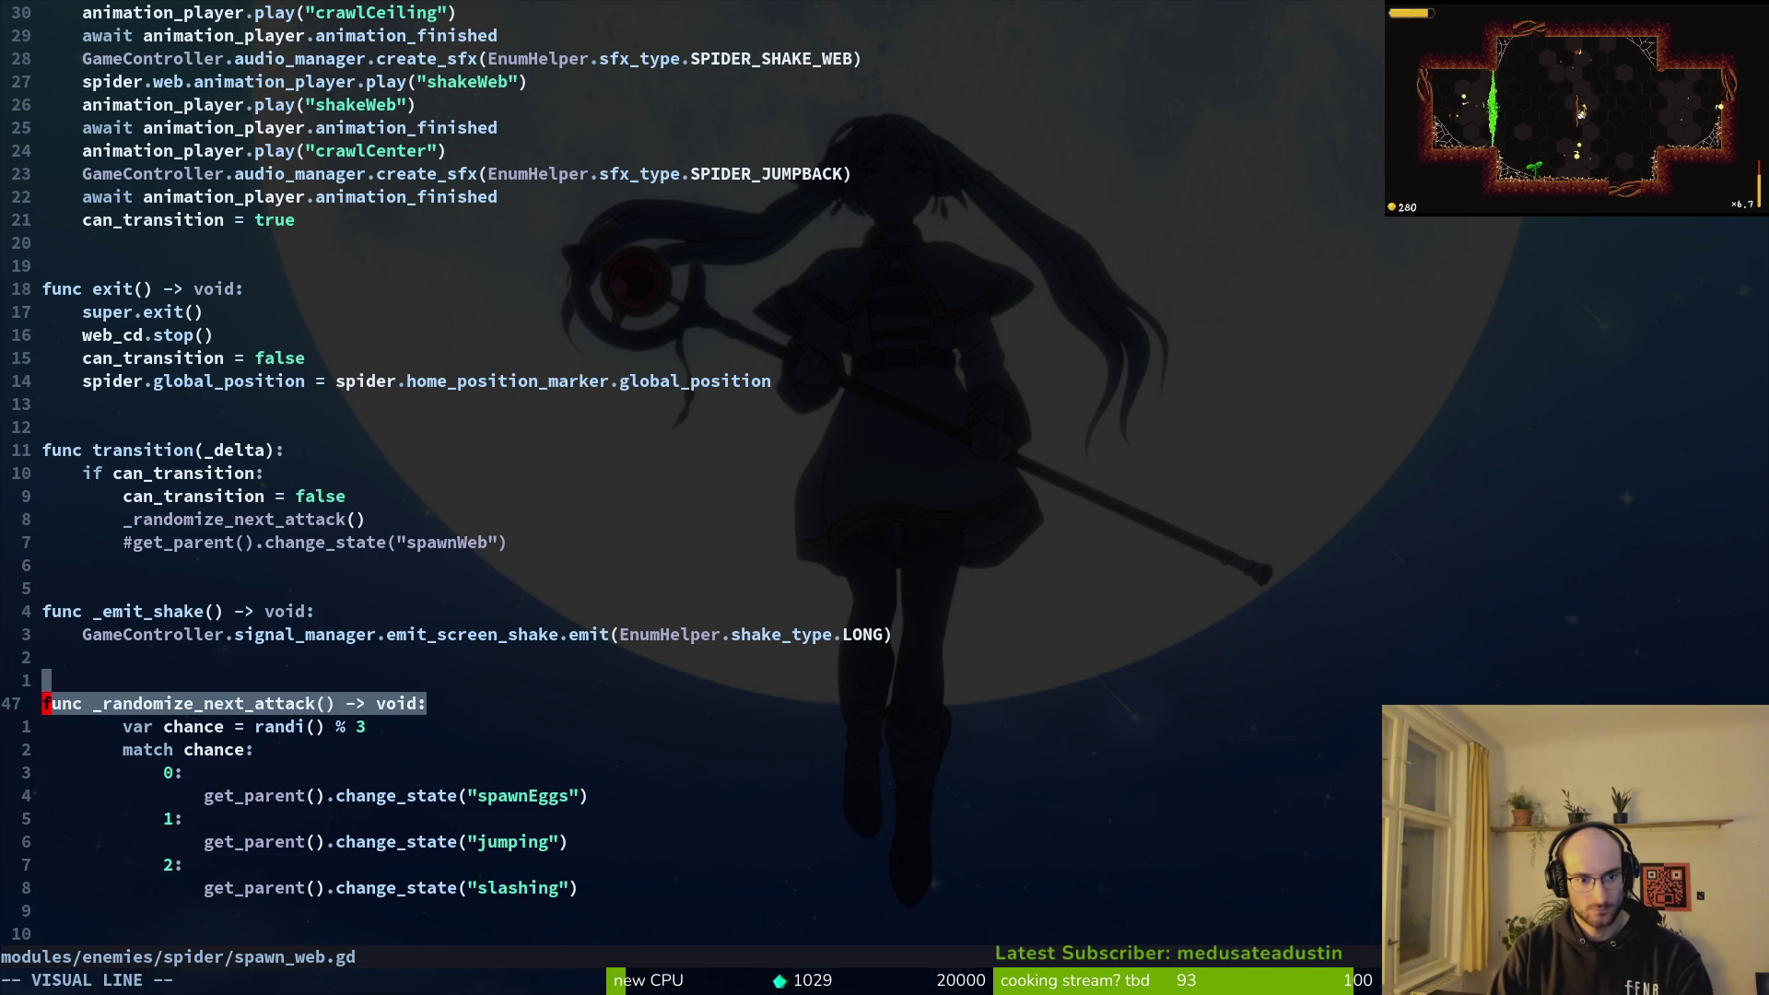
pyautogui.press('j')
pyautogui.press('j')
pyautogui.press('j')
pyautogui.press('p')
pyautogui.press('k')
# Step: Add a blank line before the pasted function and save spawn_web.gd
pyautogui.press('o')
pyautogui.press('Return')
pyautogui.press('Escape')
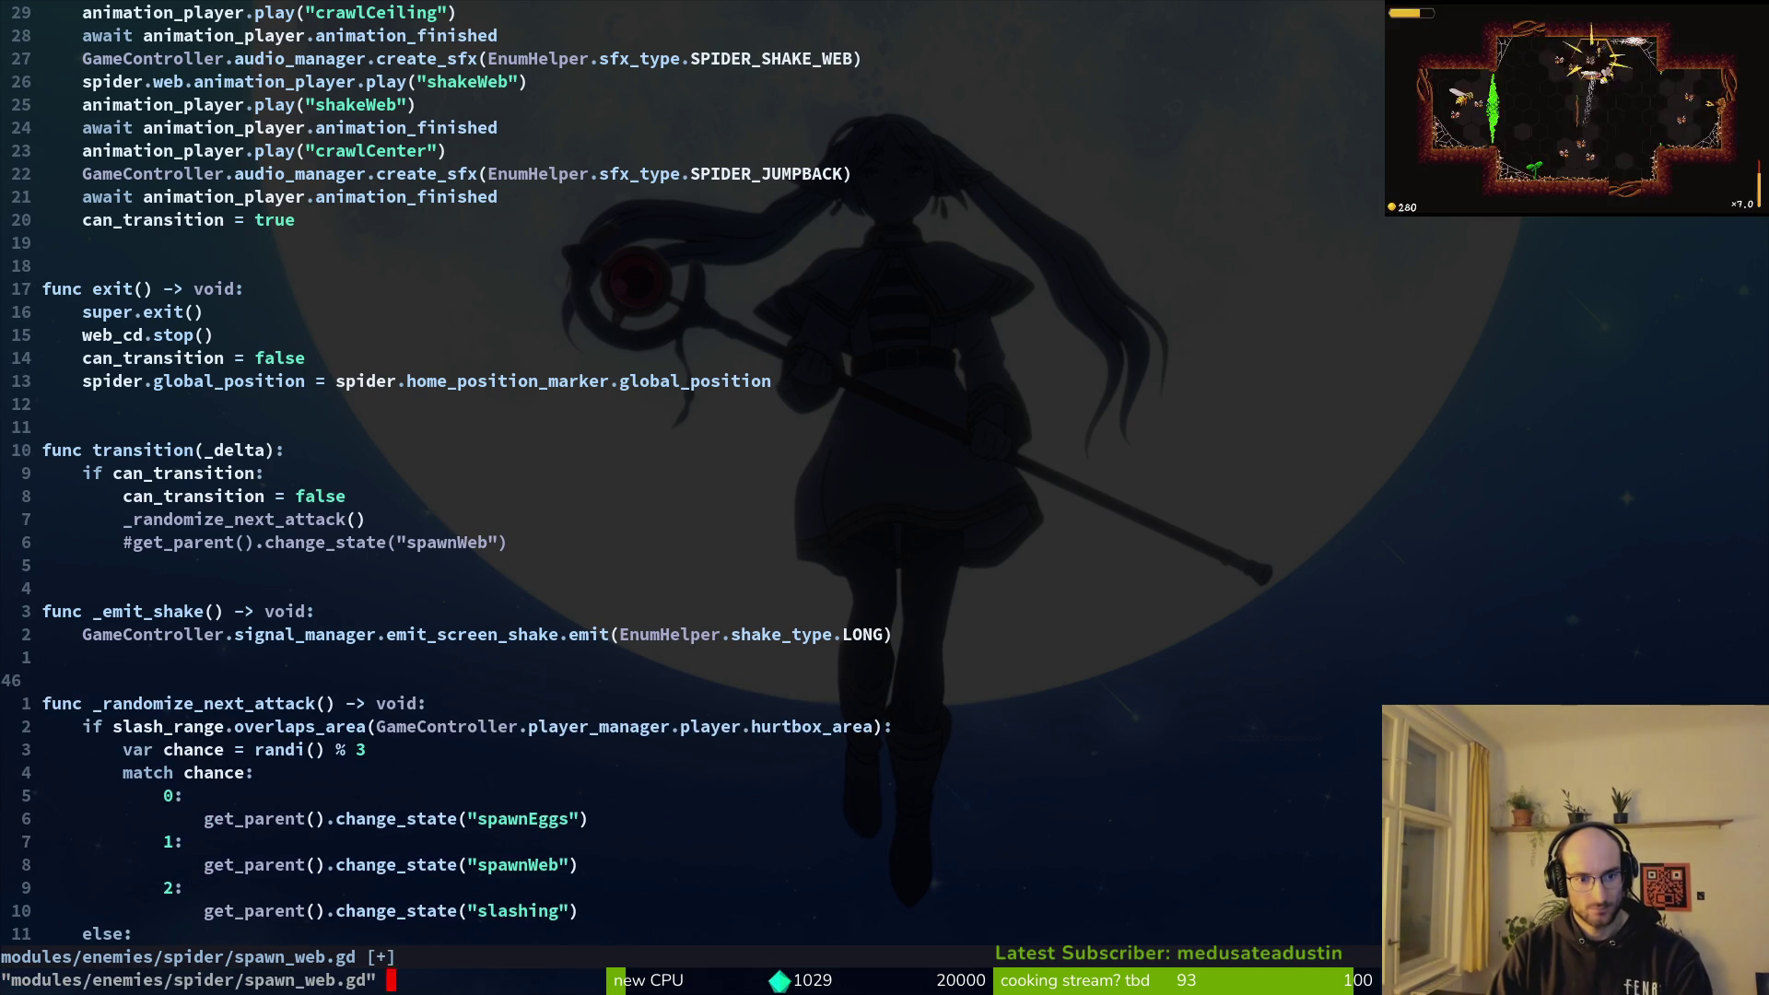
pyautogui.write(':w')
pyautogui.press('Return')
pyautogui.press('j')
pyautogui.press('j')
pyautogui.press('j')
# Step: Change the in-range spawnWeb case to jumping and save
pyautogui.hotkey('ctrl', 'd')
pyautogui.press('k')
pyautogui.press('k')
pyautogui.press('j')
pyautogui.press('$')
pyautogui.press('c')
pyautogui.press('i')
pyautogui.press('"')
pyautogui.write('jumping')
pyautogui.press('Escape')
pyautogui.write(':w')
pyautogui.press('Return')
# Step: Change the else branch's spawnWeb case to jumping and save
pyautogui.press('j')
pyautogui.press('j')
pyautogui.press('j')
pyautogui.press('j')
pyautogui.press('j')
pyautogui.press('j')
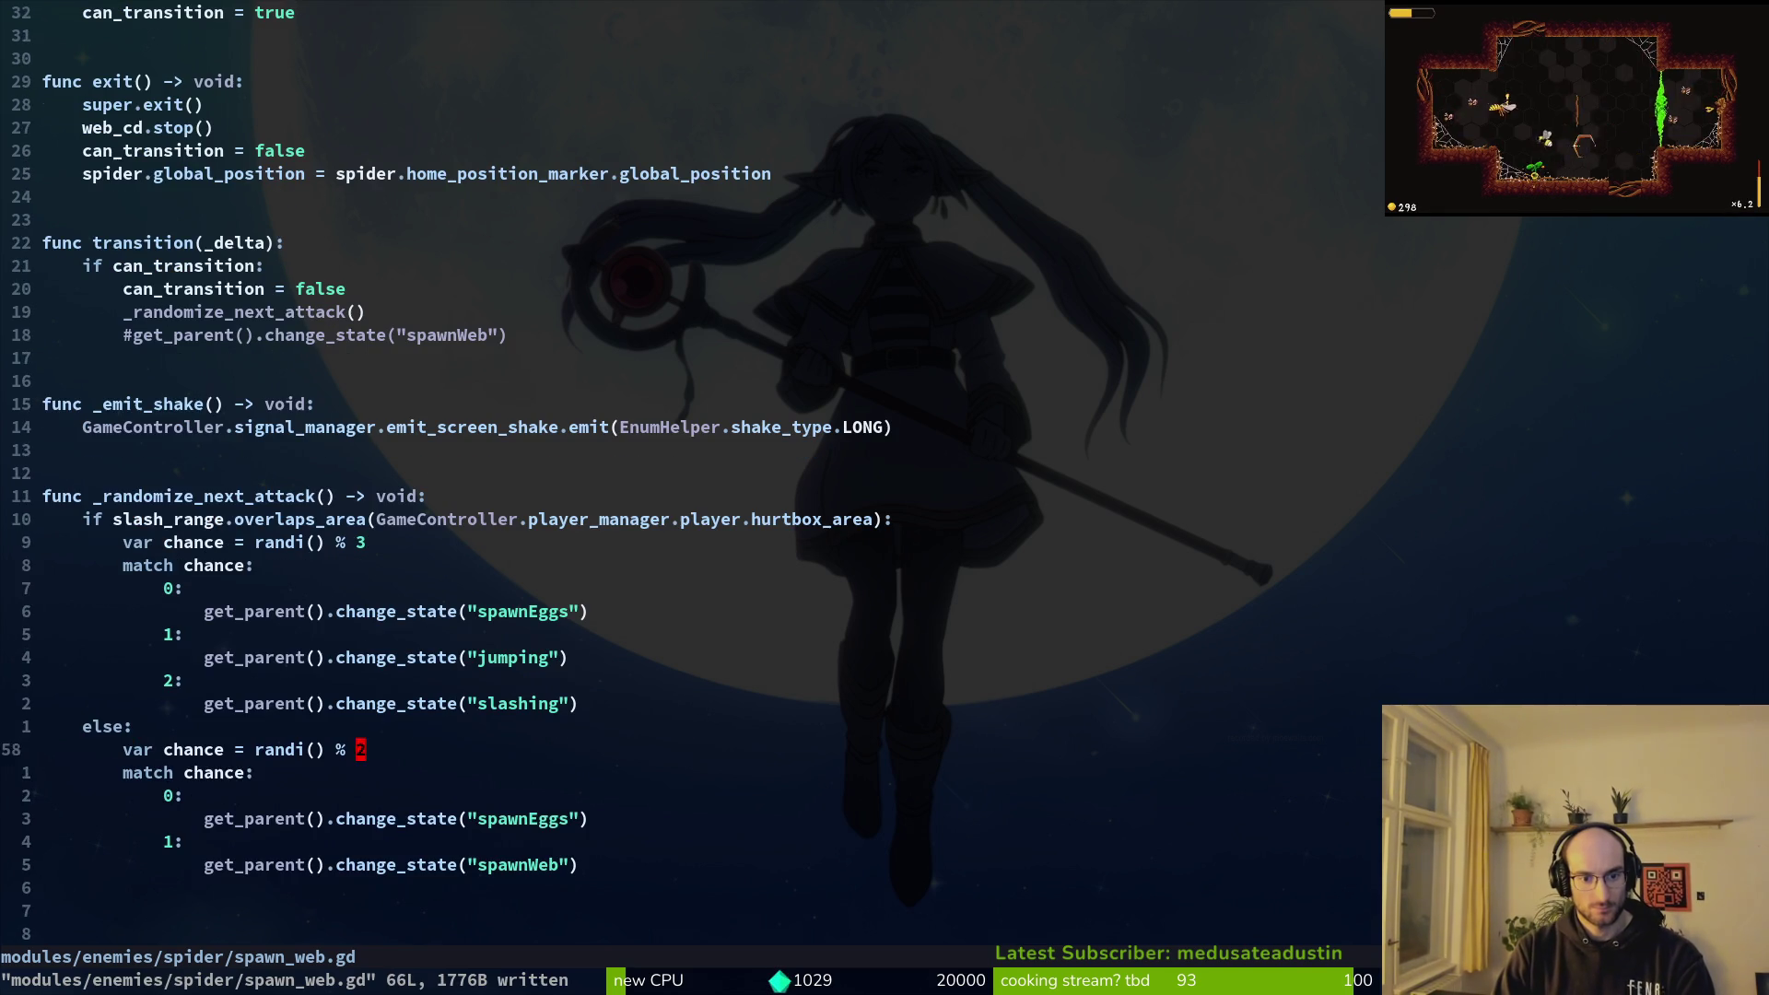
pyautogui.press('c')
pyautogui.press('i')
pyautogui.press('"')
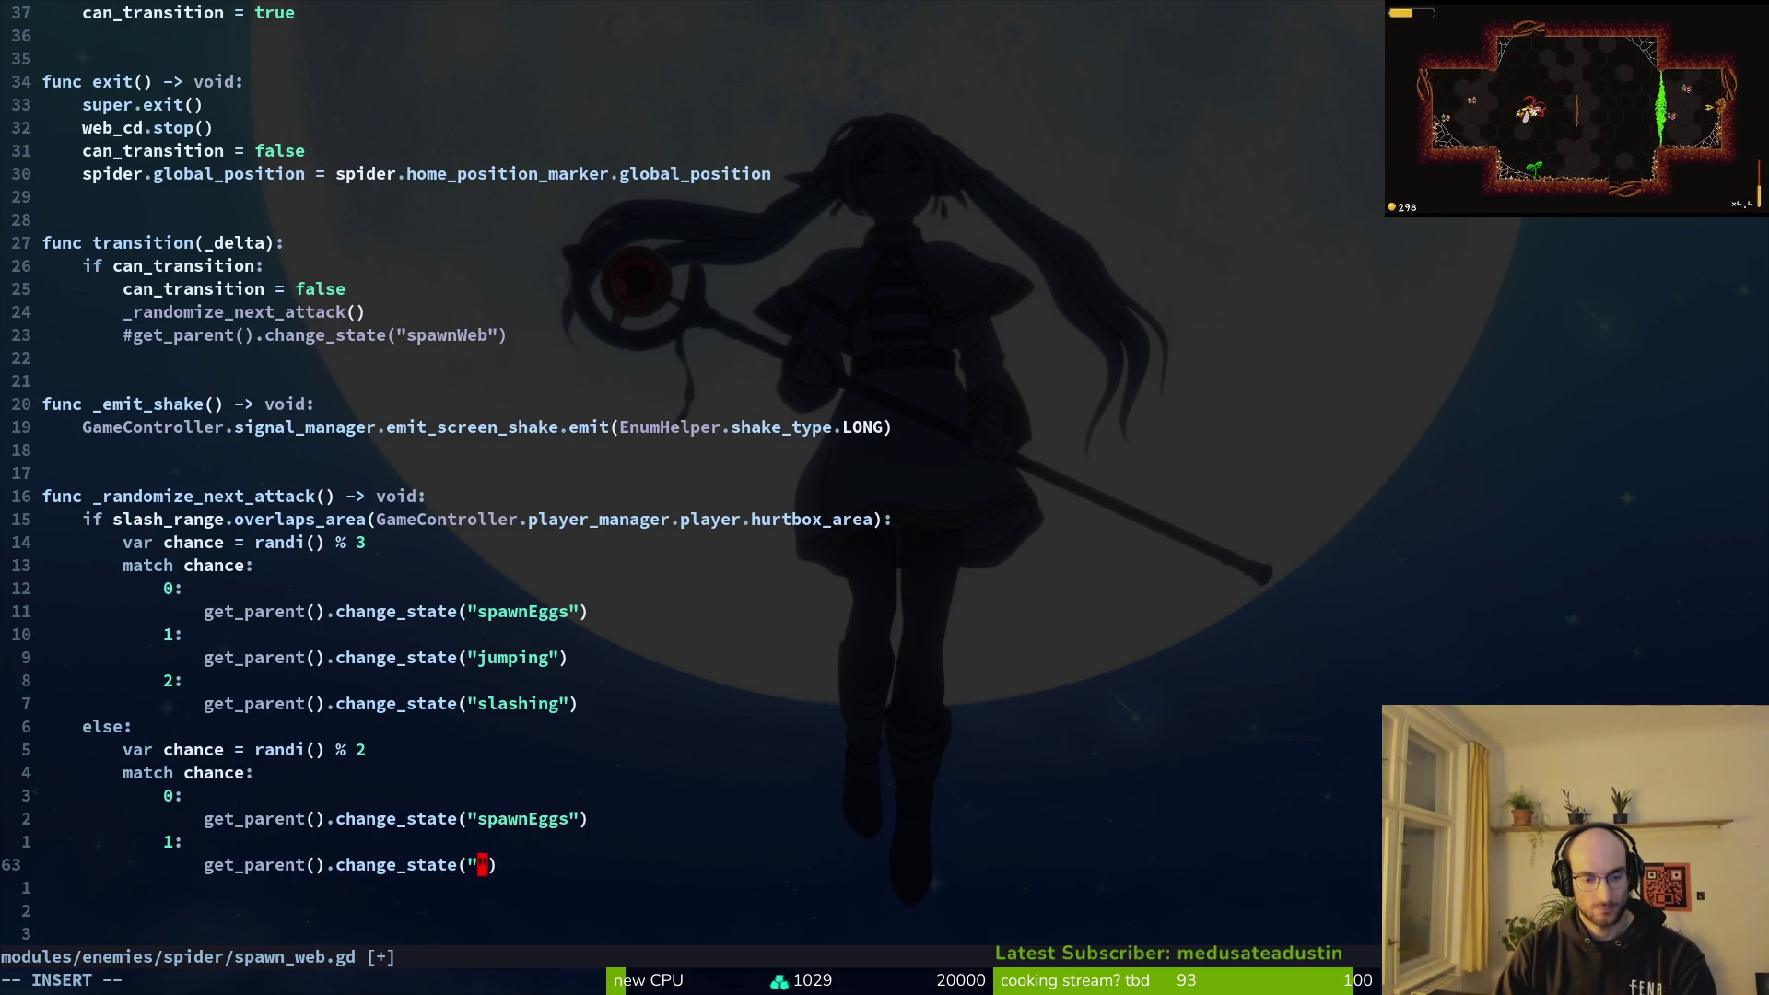
pyautogui.write('jumping')
pyautogui.press('Escape')
pyautogui.write(':w')
pyautogui.press('Return')
pyautogui.press('space')
# Step: Open spawn_eggs.gd through the project file finder
pyautogui.press('f')
pyautogui.press('f')
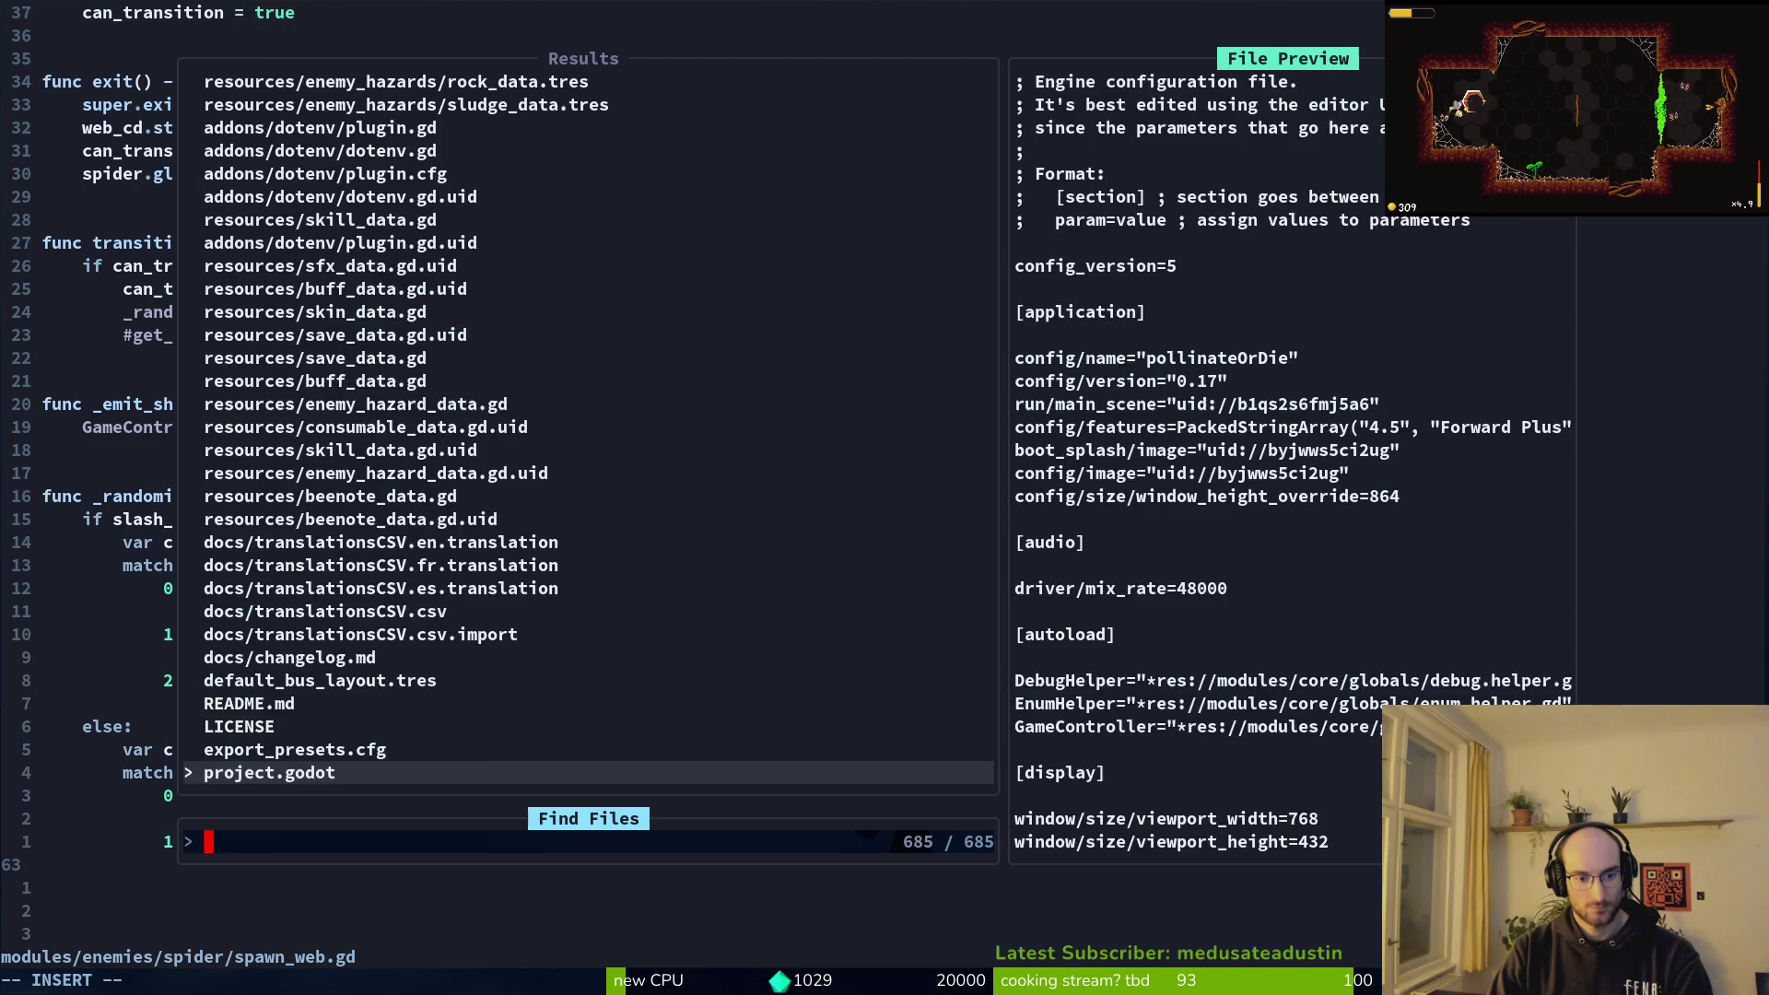
pyautogui.write('spwaeg')
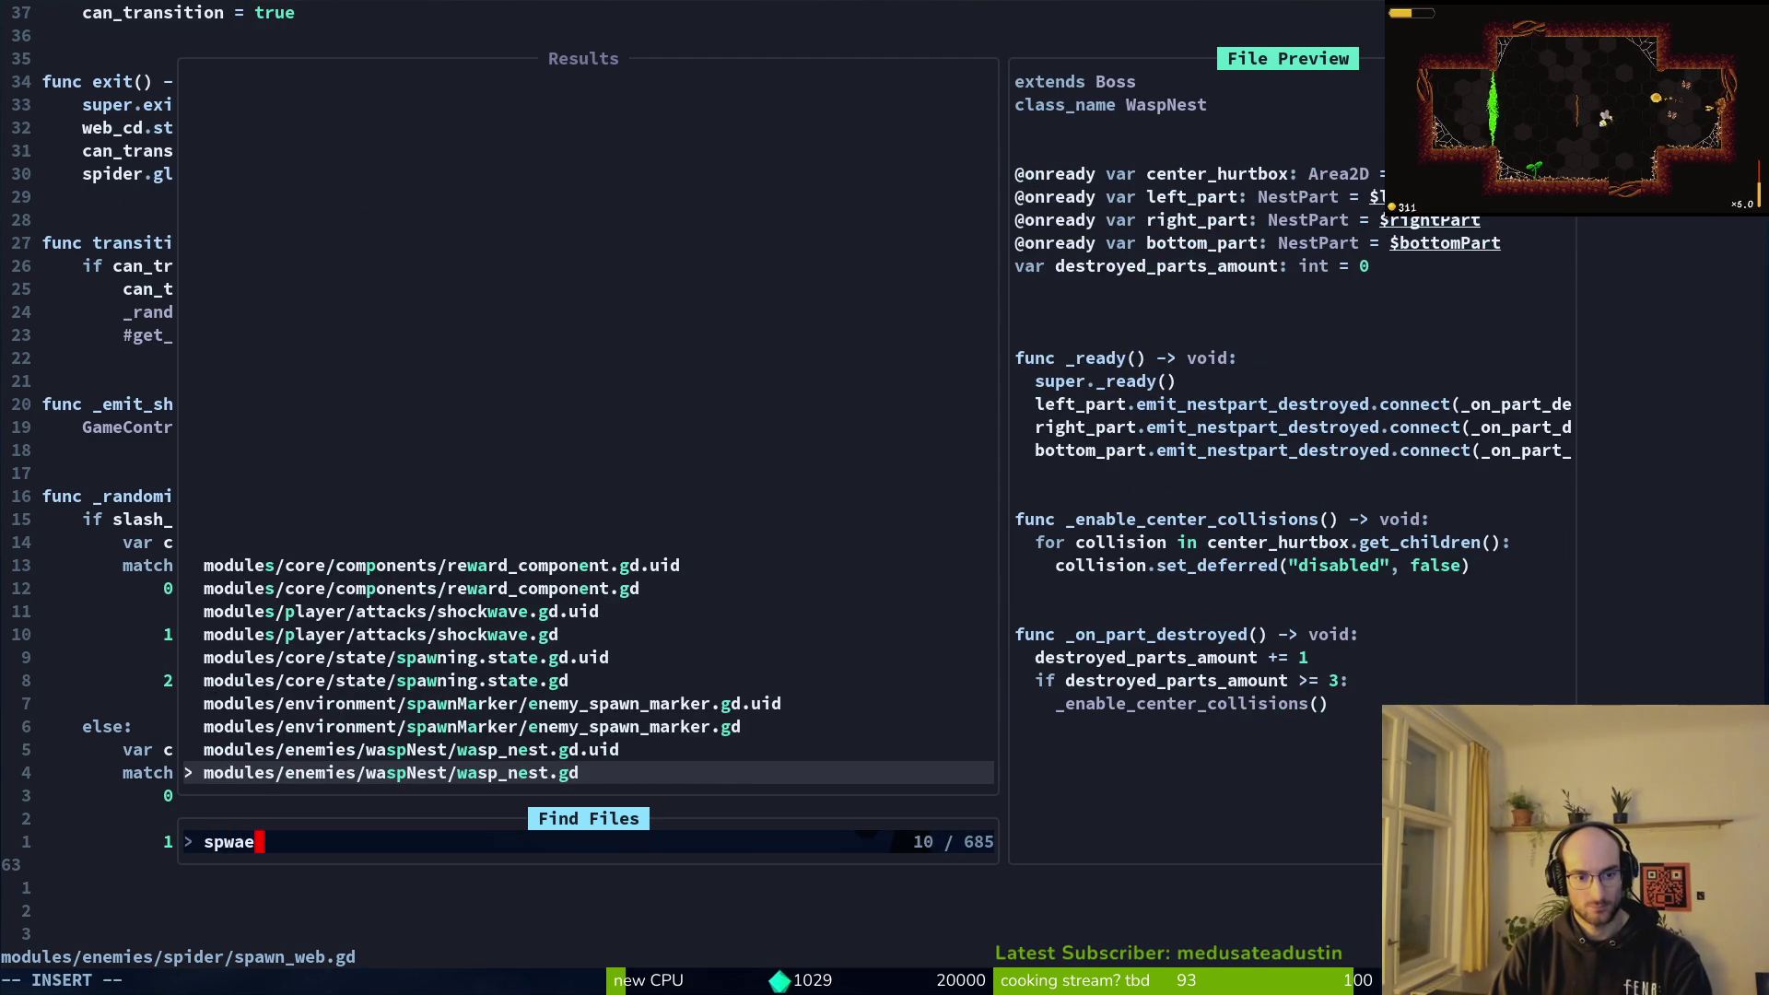
pyautogui.press('BackSpace')
pyautogui.press('BackSpace')
pyautogui.press('BackSpace')
pyautogui.write('eg')
pyautogui.press('Return')
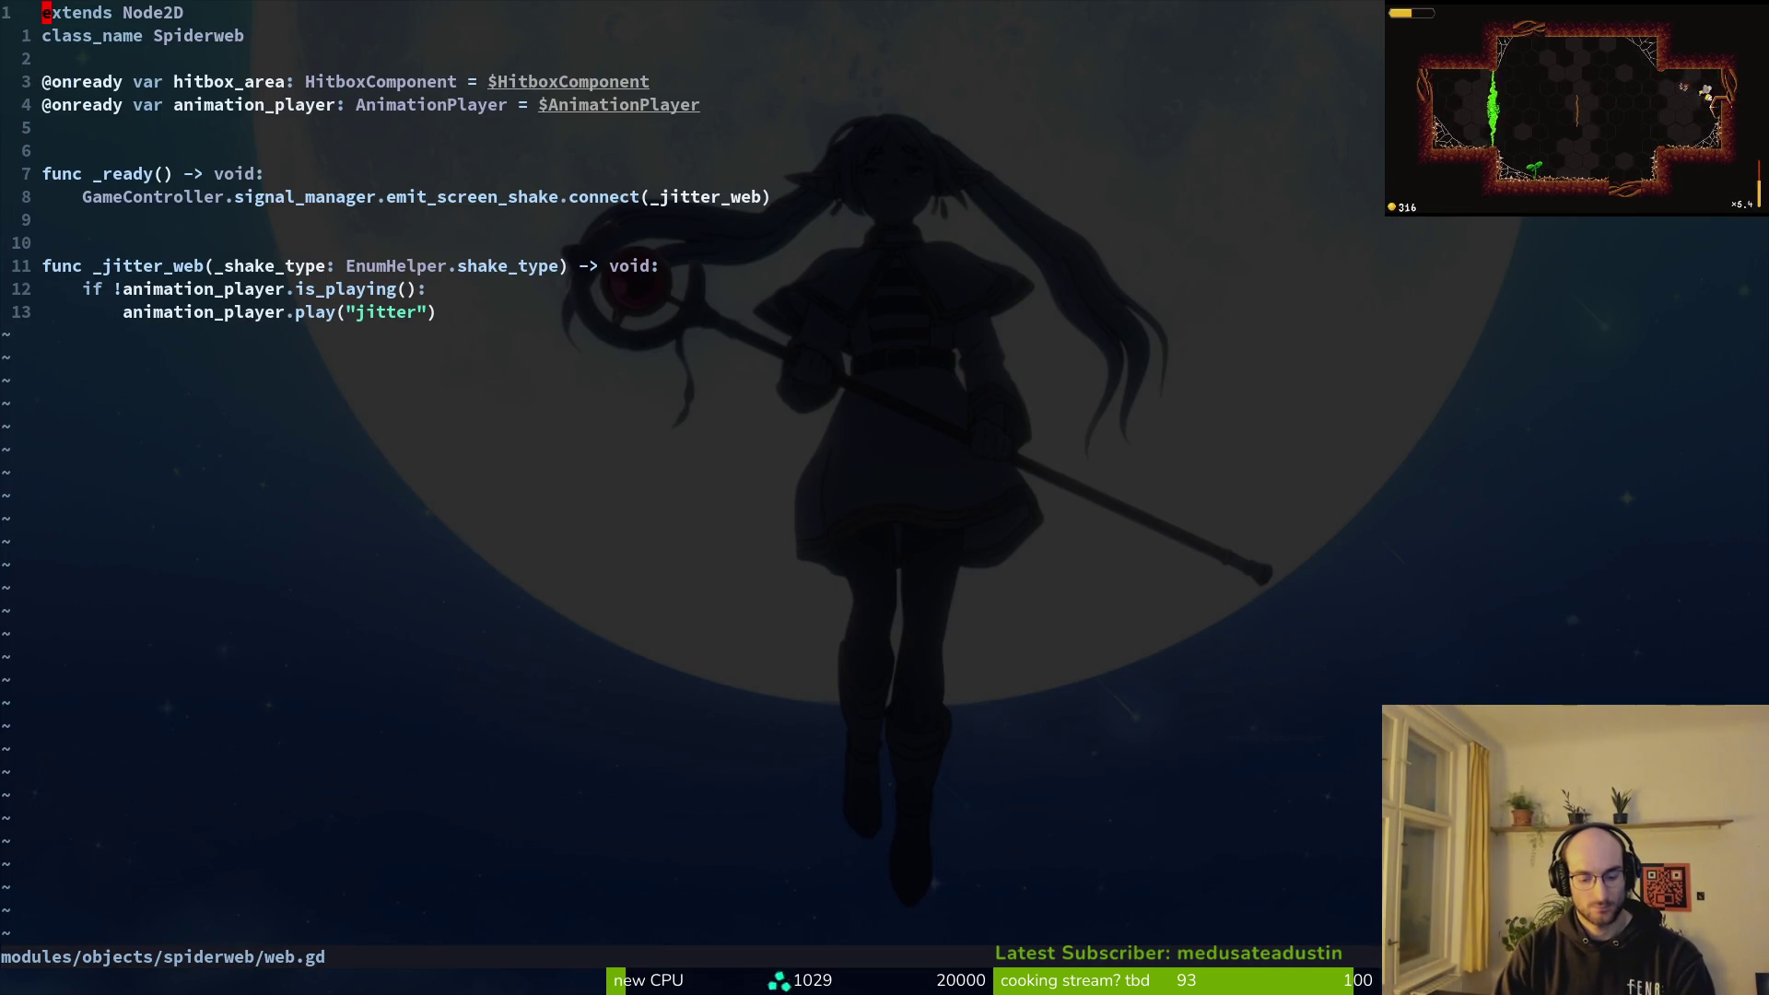
pyautogui.press('space')
pyautogui.press('f')
pyautogui.press('f')
pyautogui.write('spwa')
pyautogui.press('BackSpace')
pyautogui.press('BackSpace')
pyautogui.write('awn_eg')
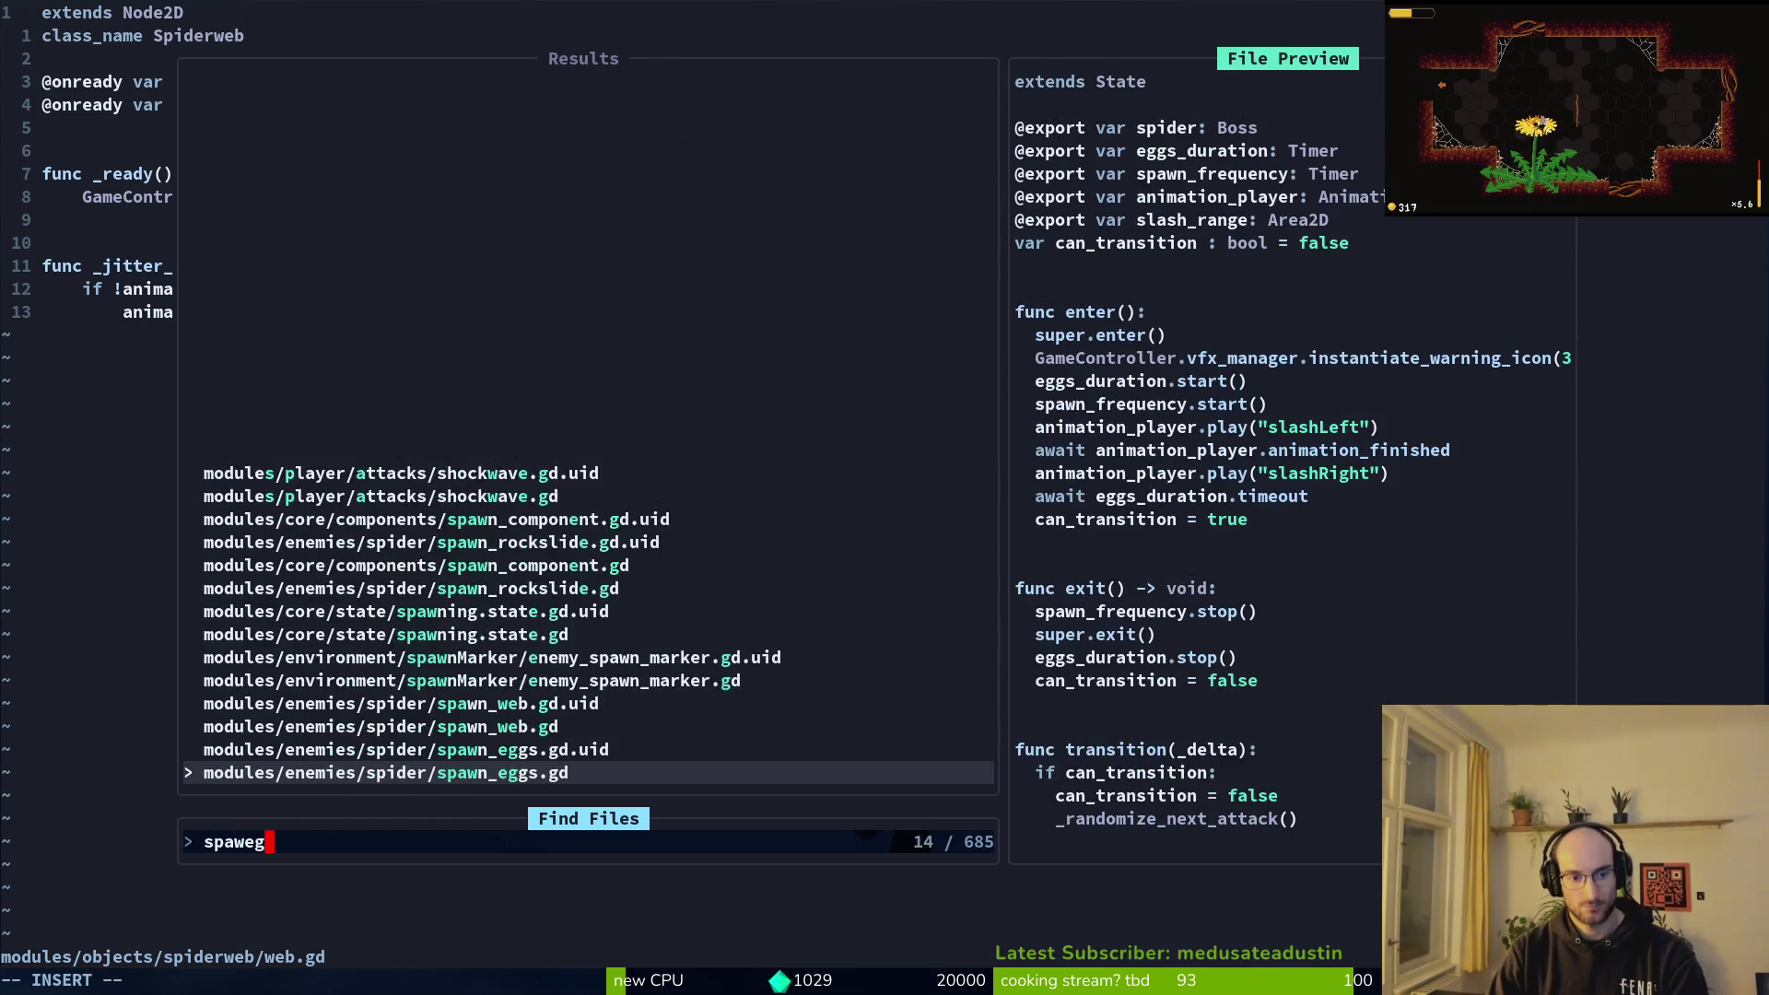
pyautogui.write('g')
pyautogui.press('Return')
# Step: Paste the new _randomize_next_attack function from clipboard history below the old one
pyautogui.press('super+v')
pyautogui.press('Down')
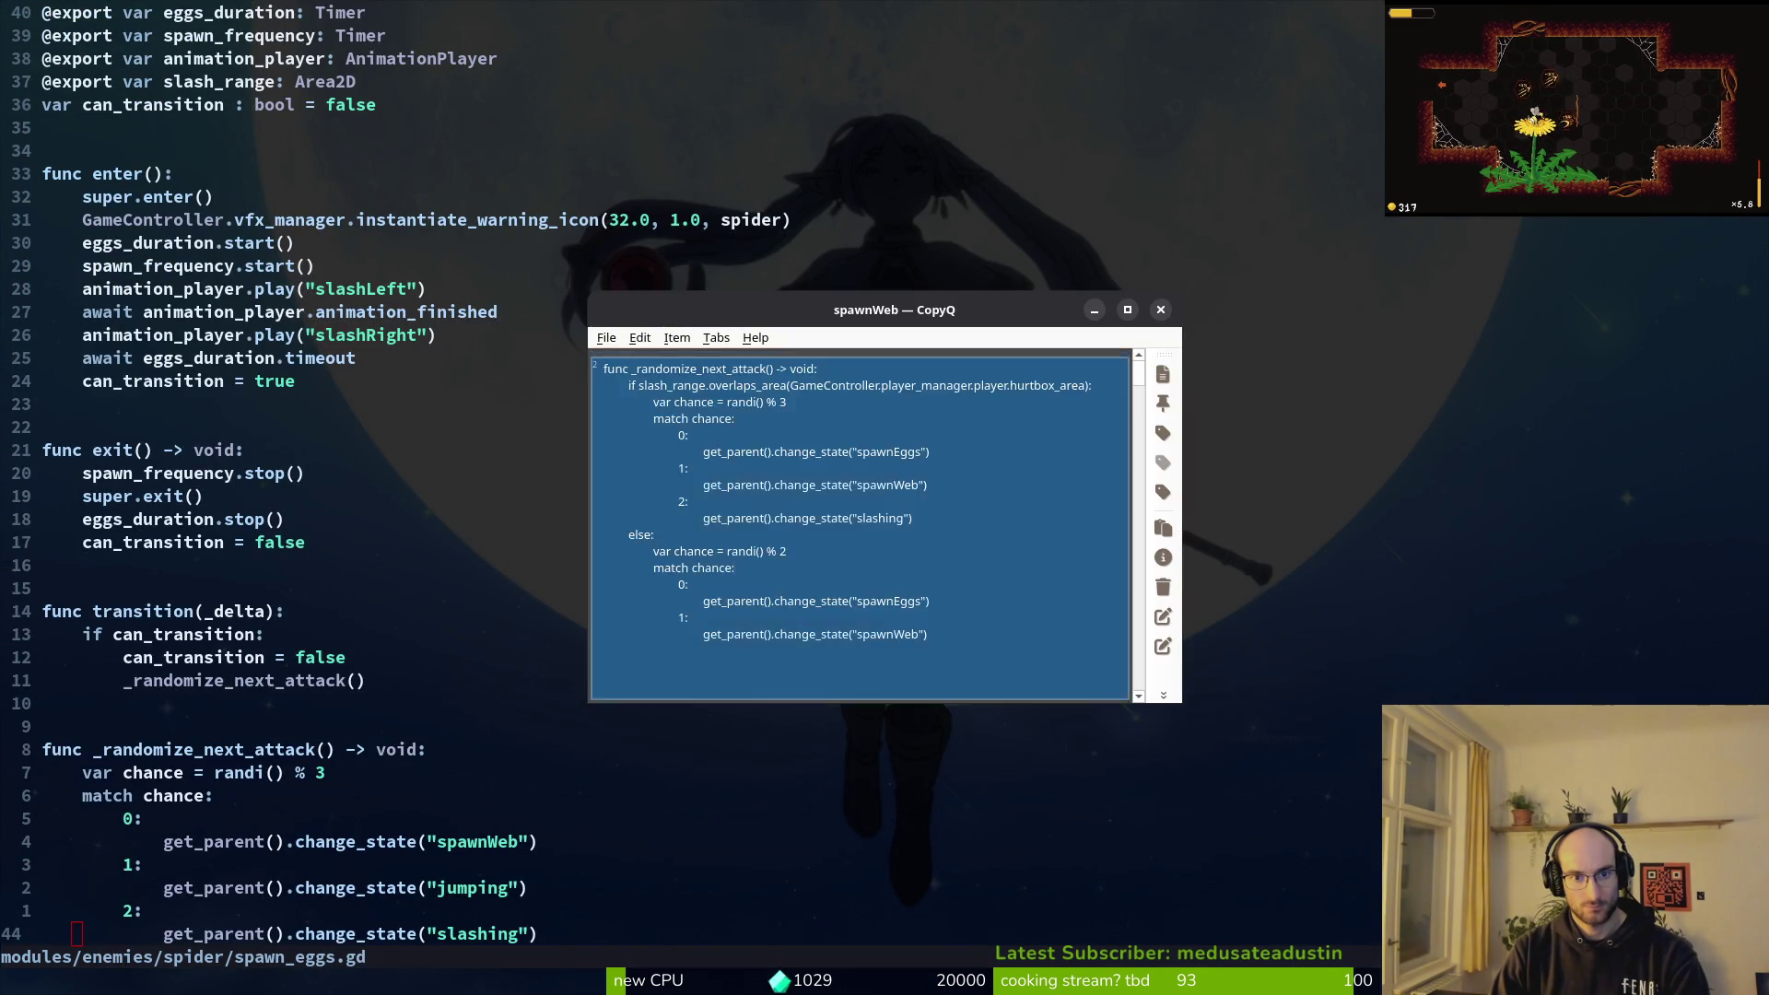
pyautogui.press('Escape')
pyautogui.press('p')
# Step: Delete the pasted function's placeholder in-range match cases
pyautogui.press('k')
pyautogui.hotkey('shift', 'v')
pyautogui.press('k')
pyautogui.press('k')
pyautogui.press('k')
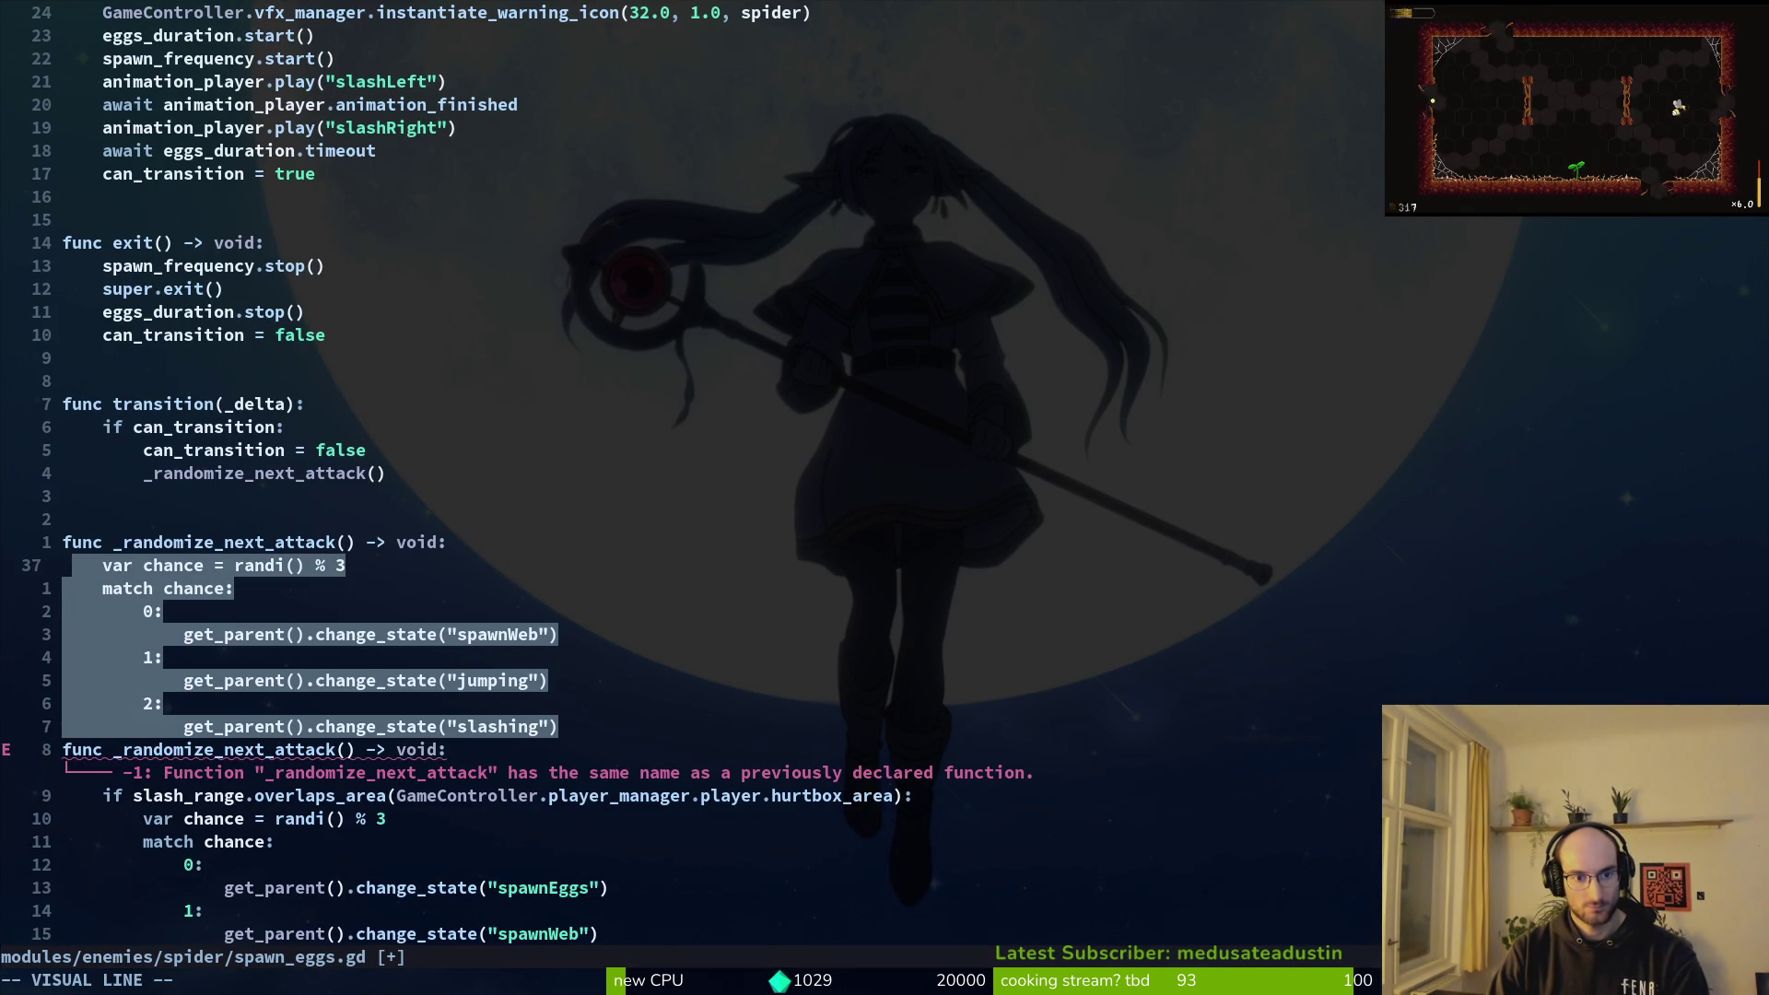
pyautogui.press('Escape')
pyautogui.press('j')
pyautogui.press('j')
pyautogui.press('j')
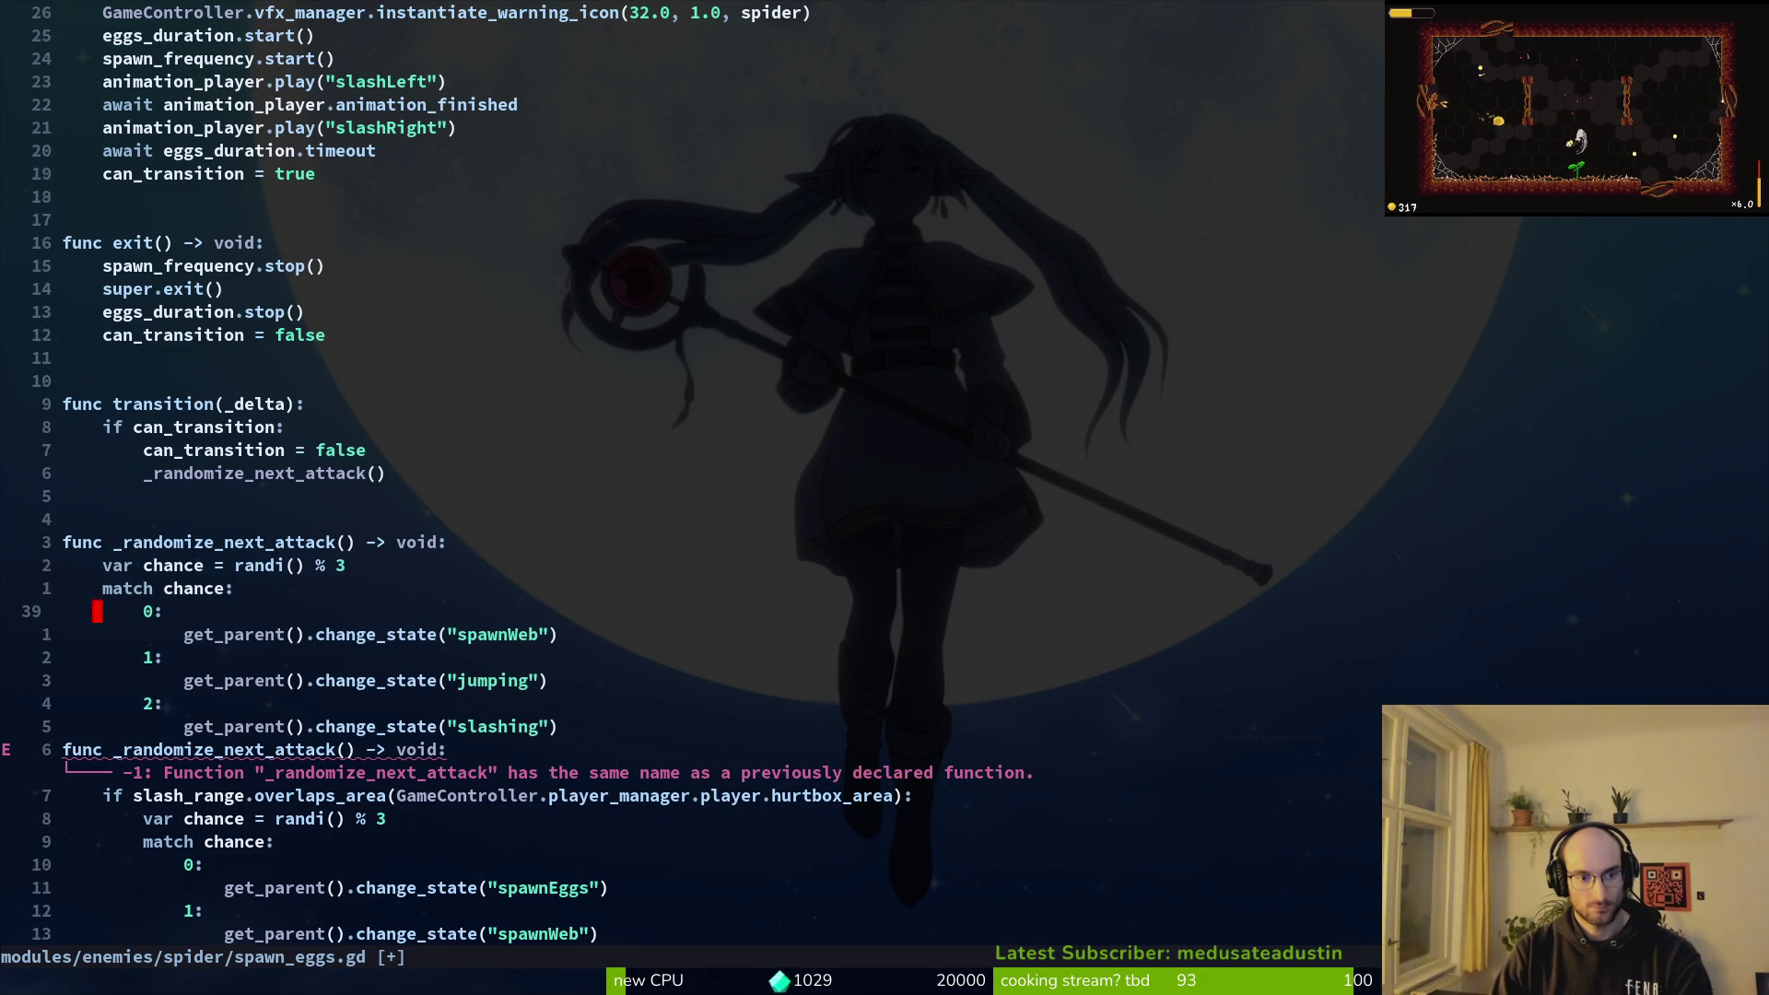
pyautogui.press('k')
pyautogui.hotkey('shift', 'v')
pyautogui.press('j')
pyautogui.press('j')
pyautogui.press('j')
pyautogui.press('j')
pyautogui.press('j')
pyautogui.press('j')
pyautogui.press('Escape')
pyautogui.press('j')
pyautogui.press('j')
pyautogui.press('j')
pyautogui.hotkey('shift', 'v')
pyautogui.press('k')
pyautogui.press('Escape')
pyautogui.hotkey('shift', 'v')
pyautogui.press('j')
pyautogui.press('j')
pyautogui.press('j')
pyautogui.press('j')
pyautogui.press('d')
# Step: Cut the old function's three match cases (spawnWeb, jumping, slashing)
pyautogui.press('k')
pyautogui.press('k')
pyautogui.press('k')
pyautogui.hotkey('shift', 'v')
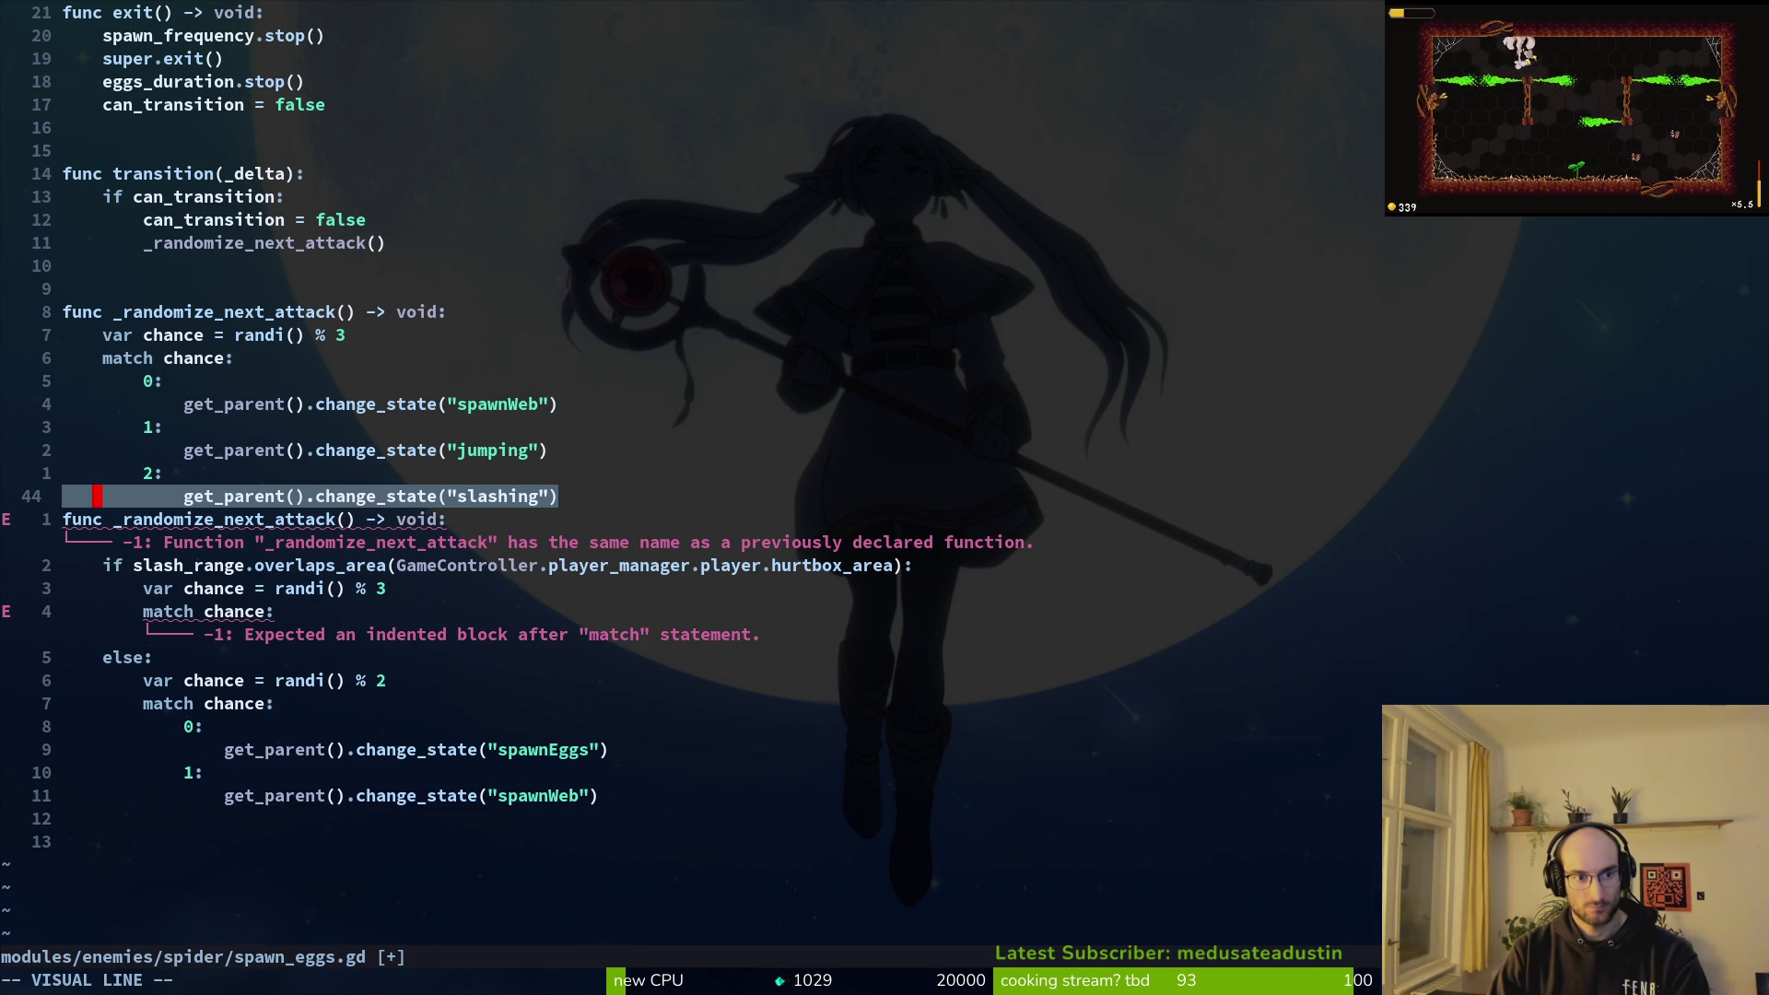
pyautogui.press('g')
pyautogui.press('g')
pyautogui.press('Escape')
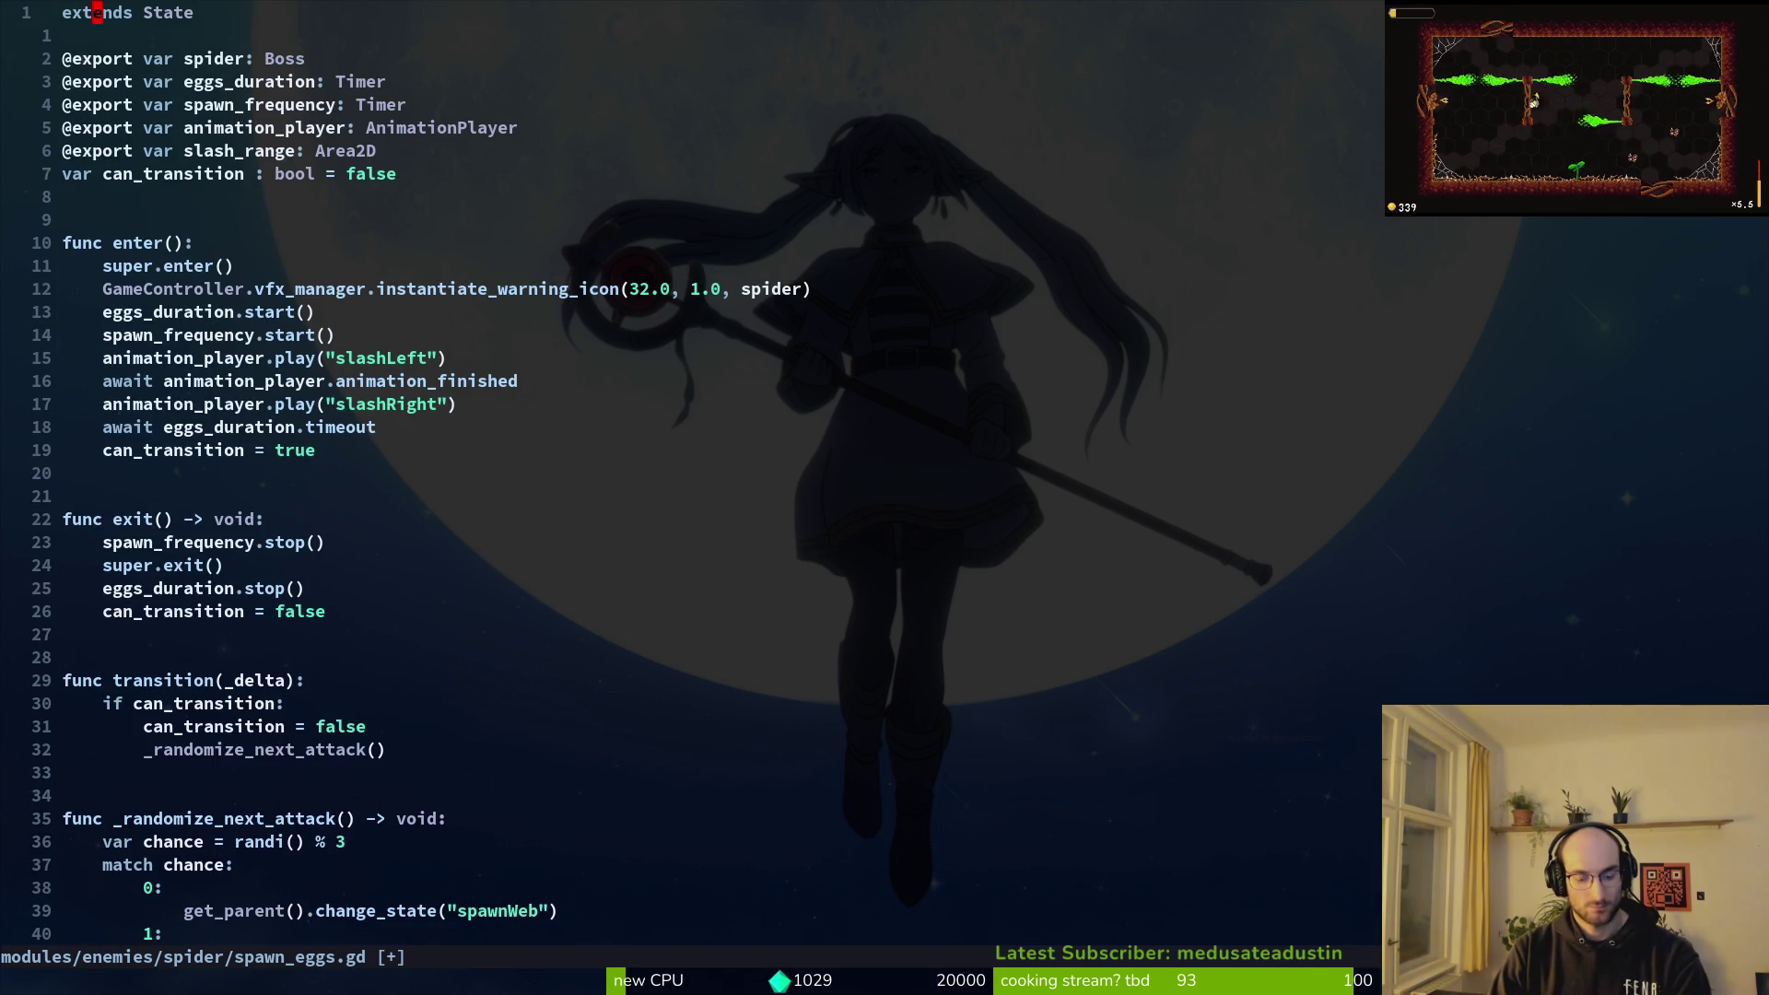
pyautogui.hotkey('shift', 'g')
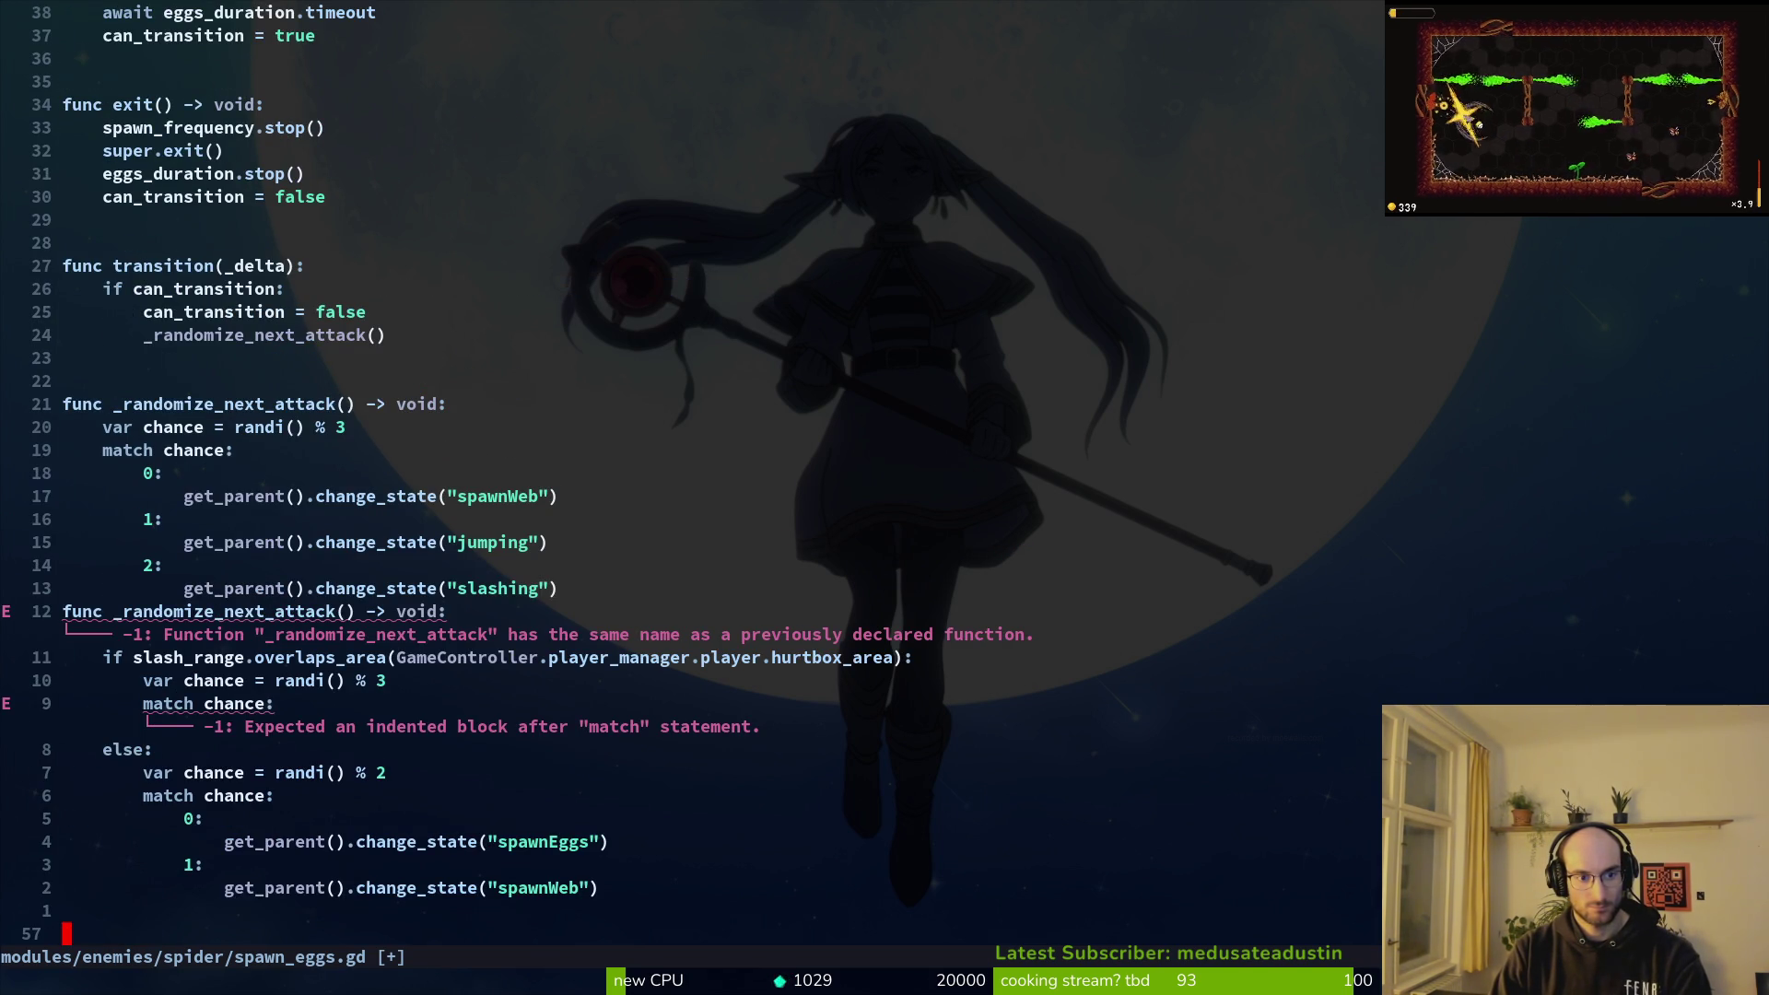
pyautogui.press('1')
pyautogui.press('3')
pyautogui.press('k')
pyautogui.hotkey('shift', 'v')
pyautogui.press('5')
pyautogui.press('k')
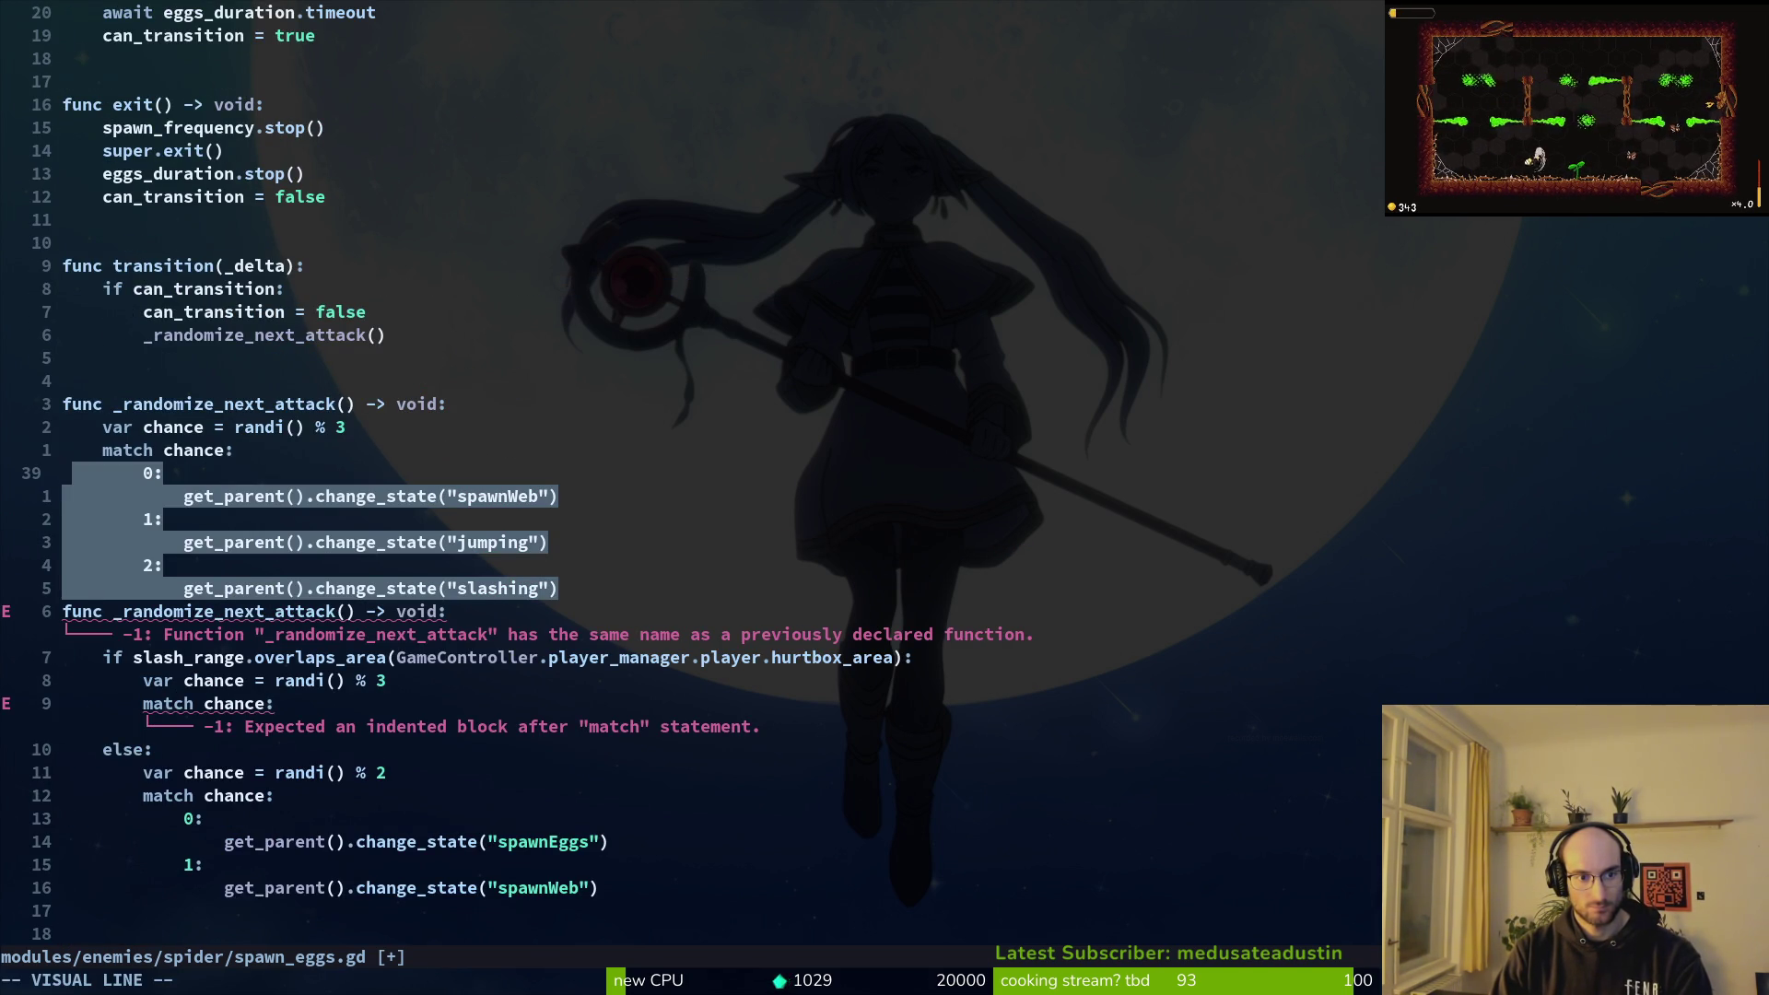
pyautogui.press('d')
# Step: Paste the cases under the slash_range match, indent them one level, and save
pyautogui.press('j')
pyautogui.press('j')
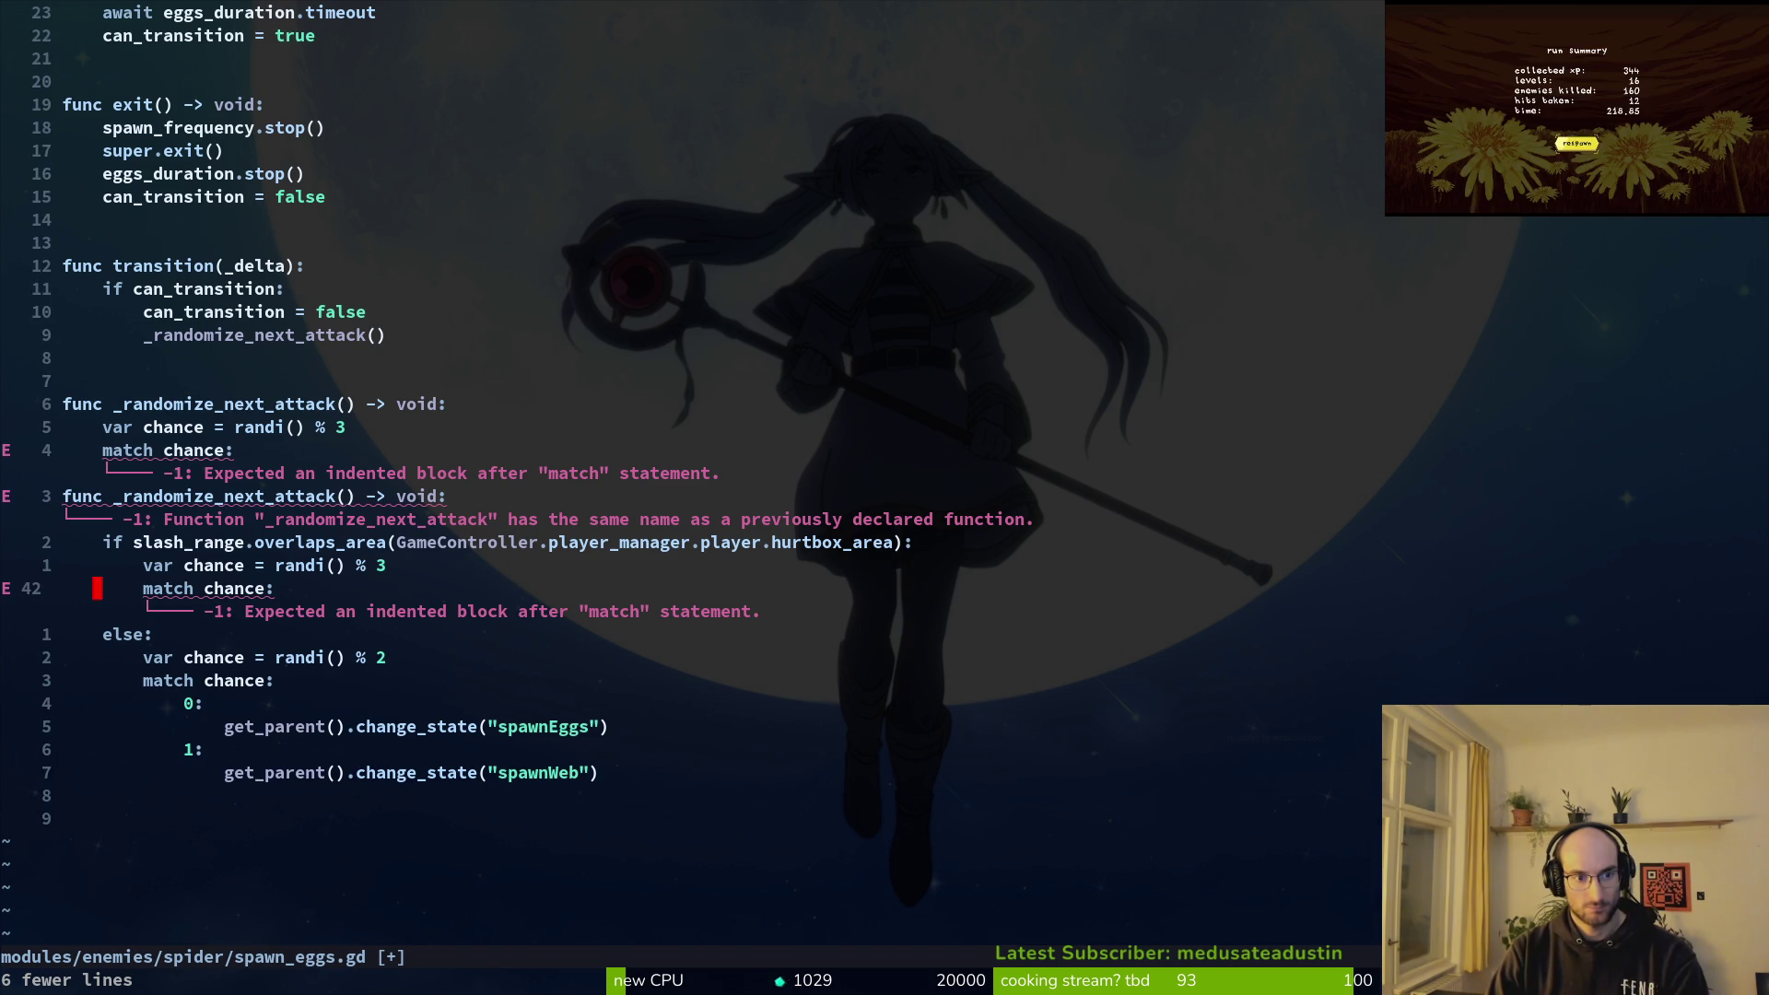
pyautogui.press('p')
pyautogui.hotkey('shift', 'v')
pyautogui.press('j')
pyautogui.press('j')
pyautogui.press('j')
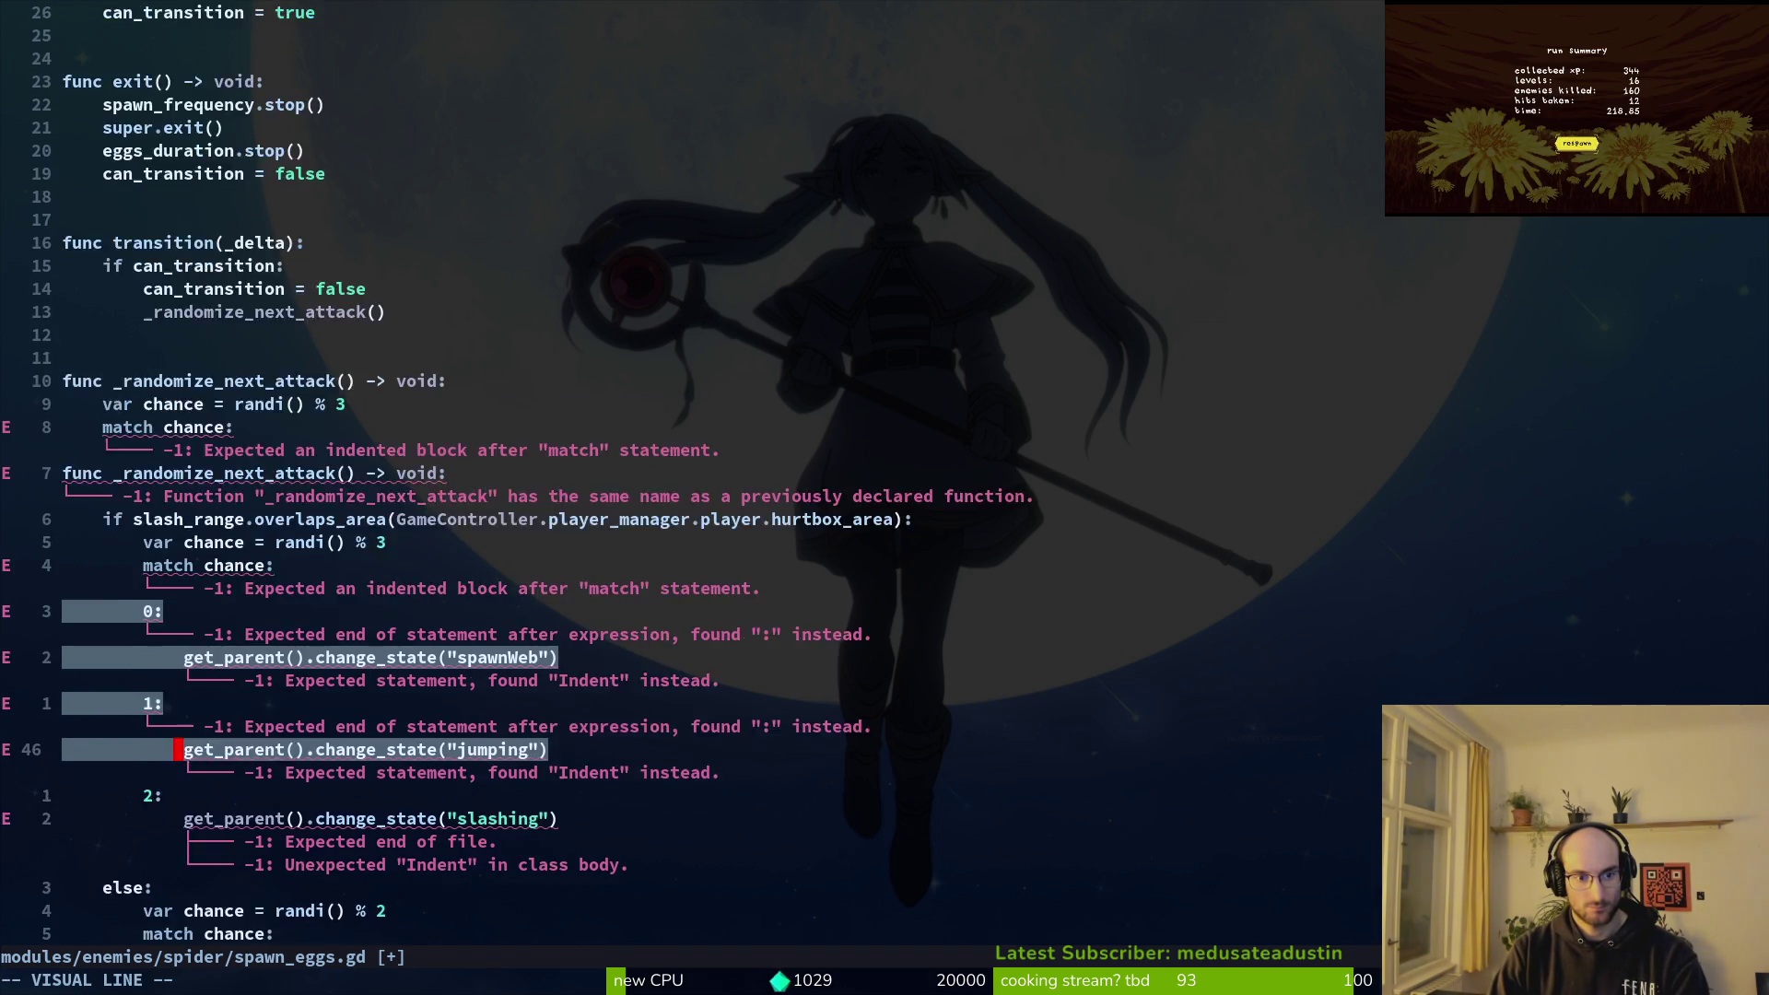
pyautogui.press('>')
pyautogui.write(':w')
pyautogui.press('Return')
# Step: Delete the leftover old function header and save spawn_eggs.gd
pyautogui.press('k')
pyautogui.press('k')
pyautogui.press('k')
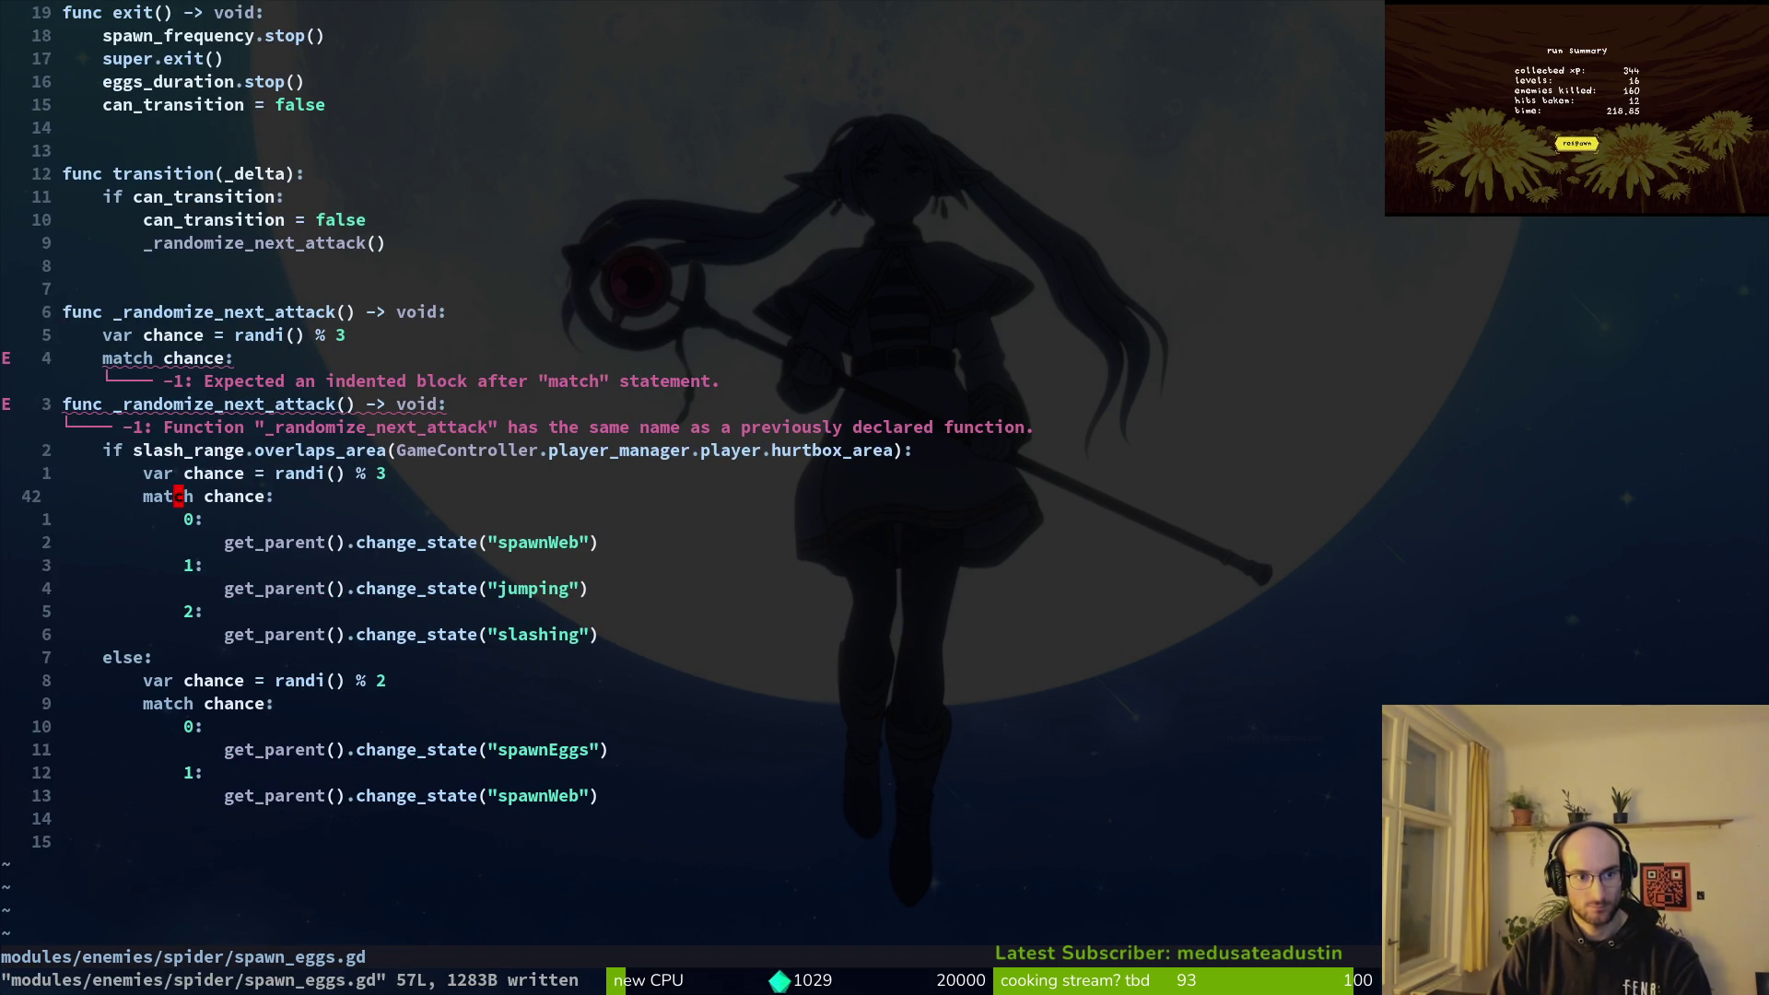
pyautogui.hotkey('shift', 'v')
pyautogui.press('k')
pyautogui.press('k')
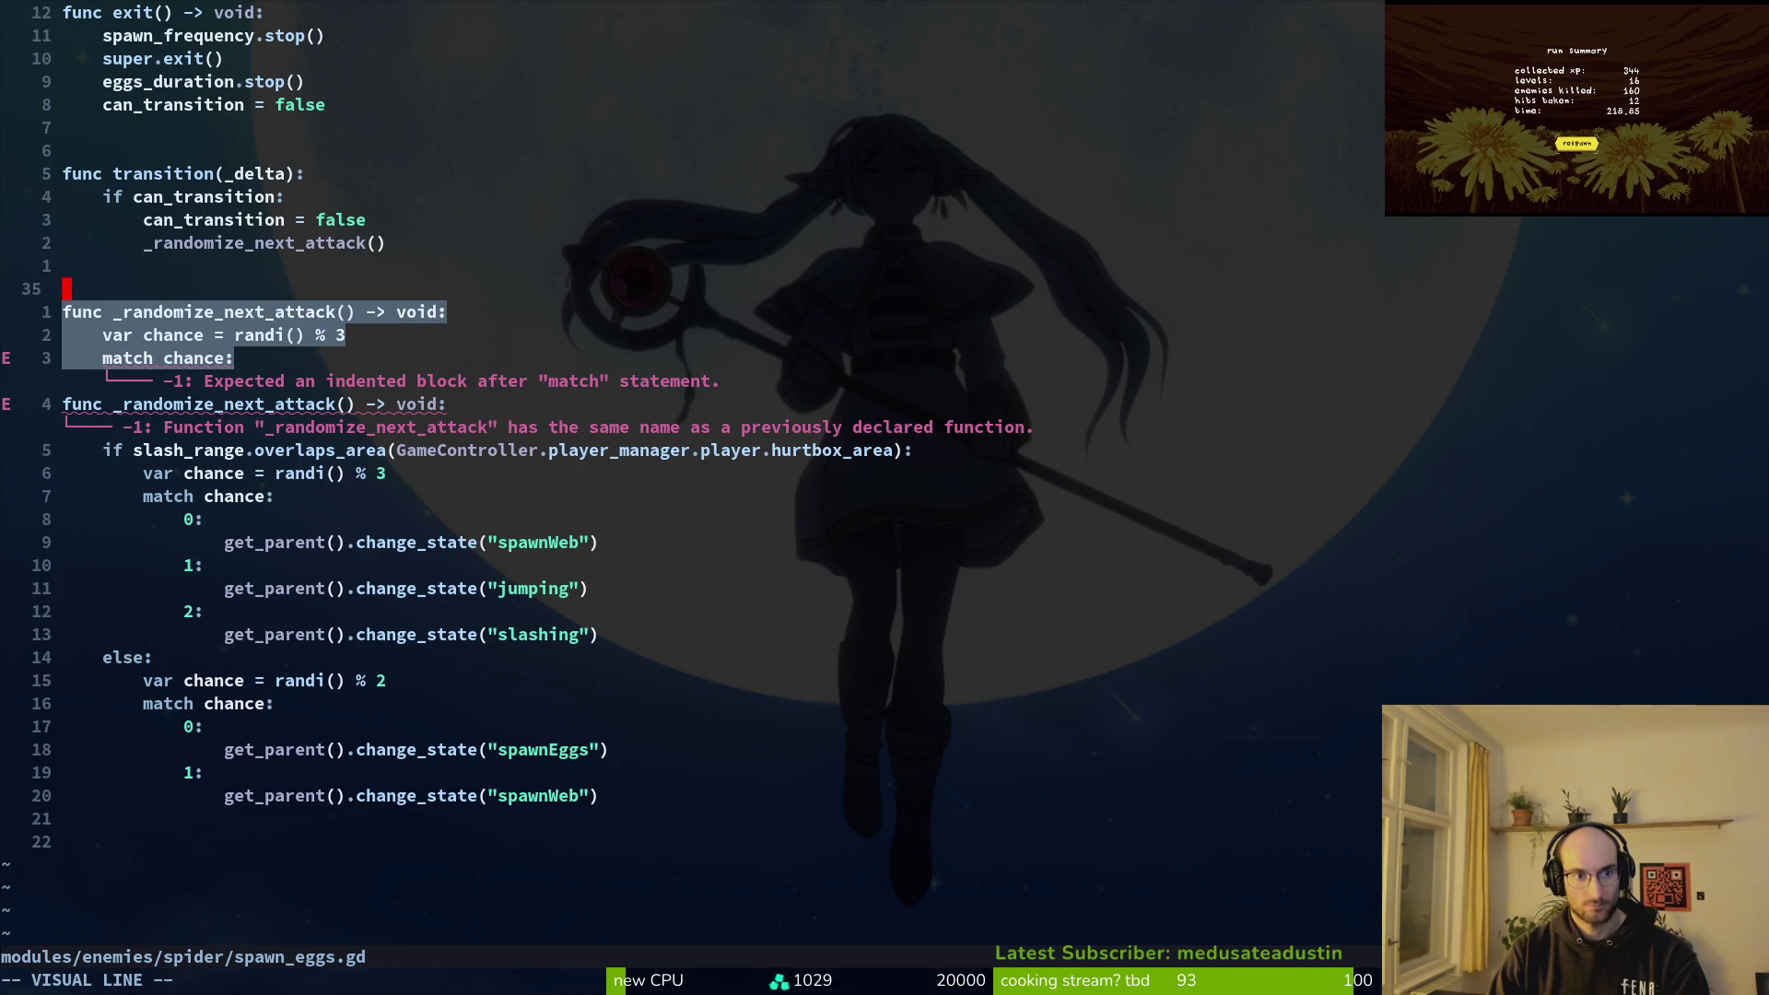
pyautogui.write('d:w')
pyautogui.press('Return')
pyautogui.press('k')
pyautogui.press('Return')
# Step: Change the else-branch's spawnEggs state name to jumping with ci" and save
pyautogui.press('j')
pyautogui.press('j')
pyautogui.press('j')
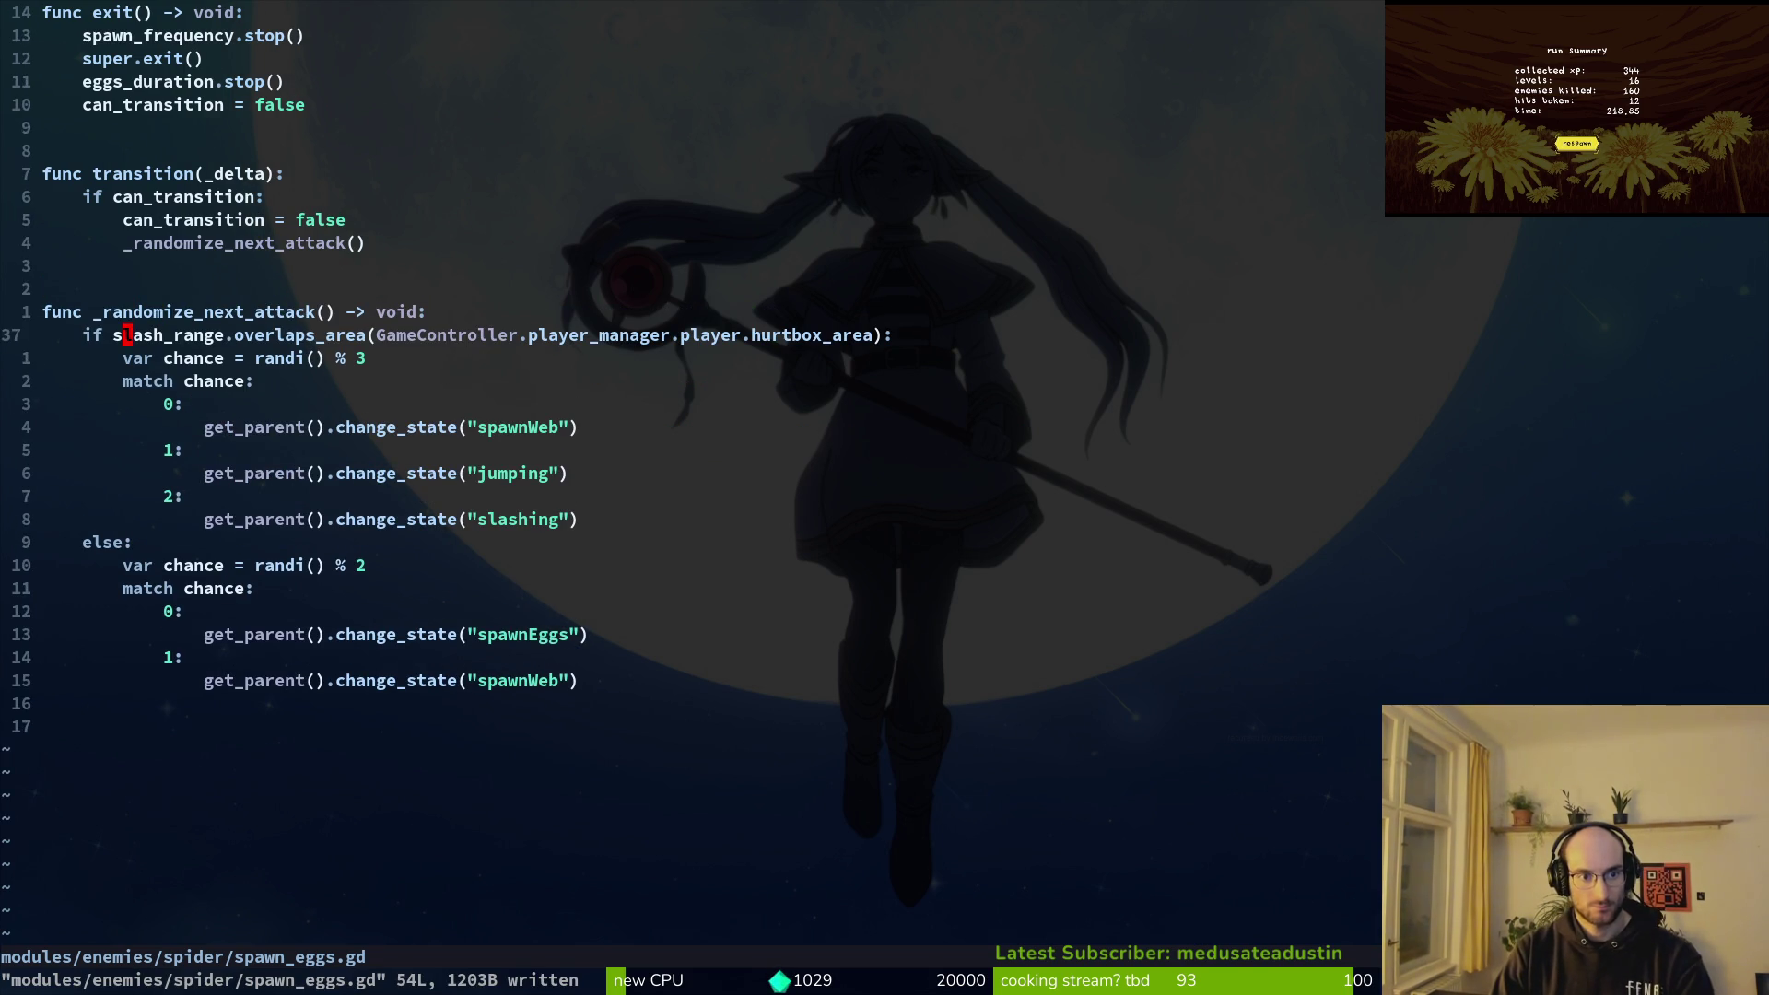
pyautogui.press('j')
pyautogui.press('k')
pyautogui.press('j')
pyautogui.press('k')
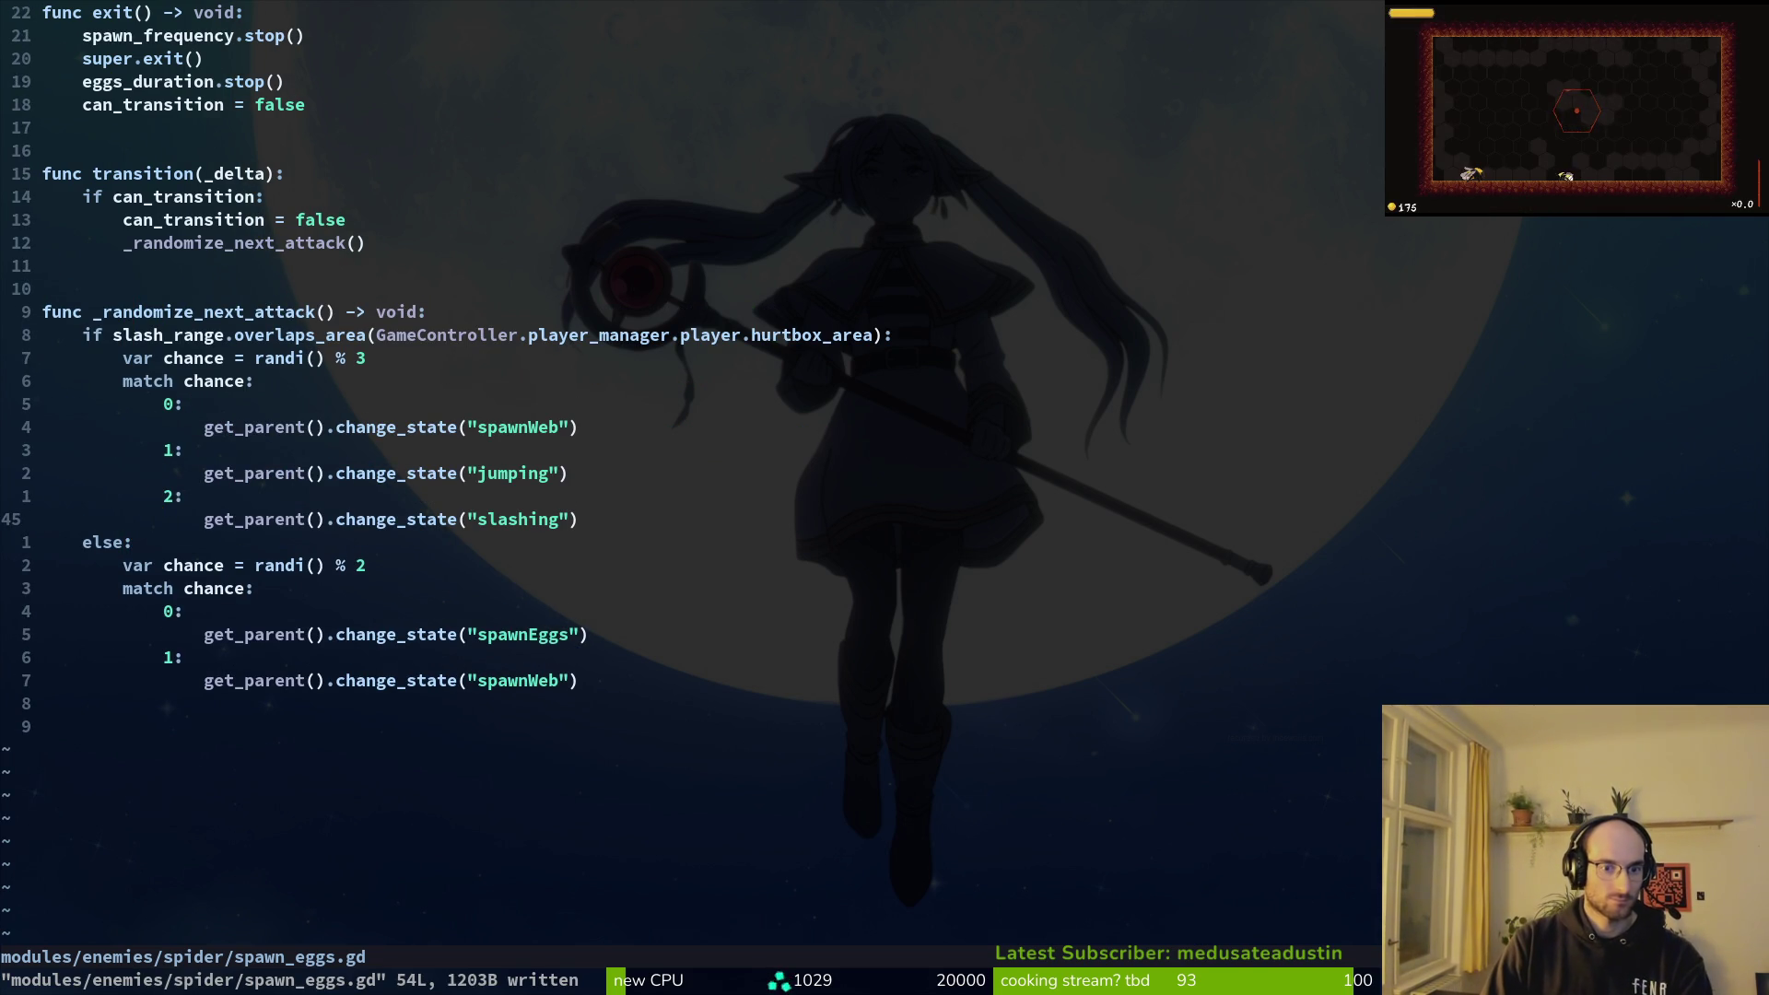
pyautogui.press('j')
pyautogui.press('j')
pyautogui.press('j')
pyautogui.press('j')
pyautogui.press('j')
pyautogui.press('f')
pyautogui.press('"')
pyautogui.press(';')
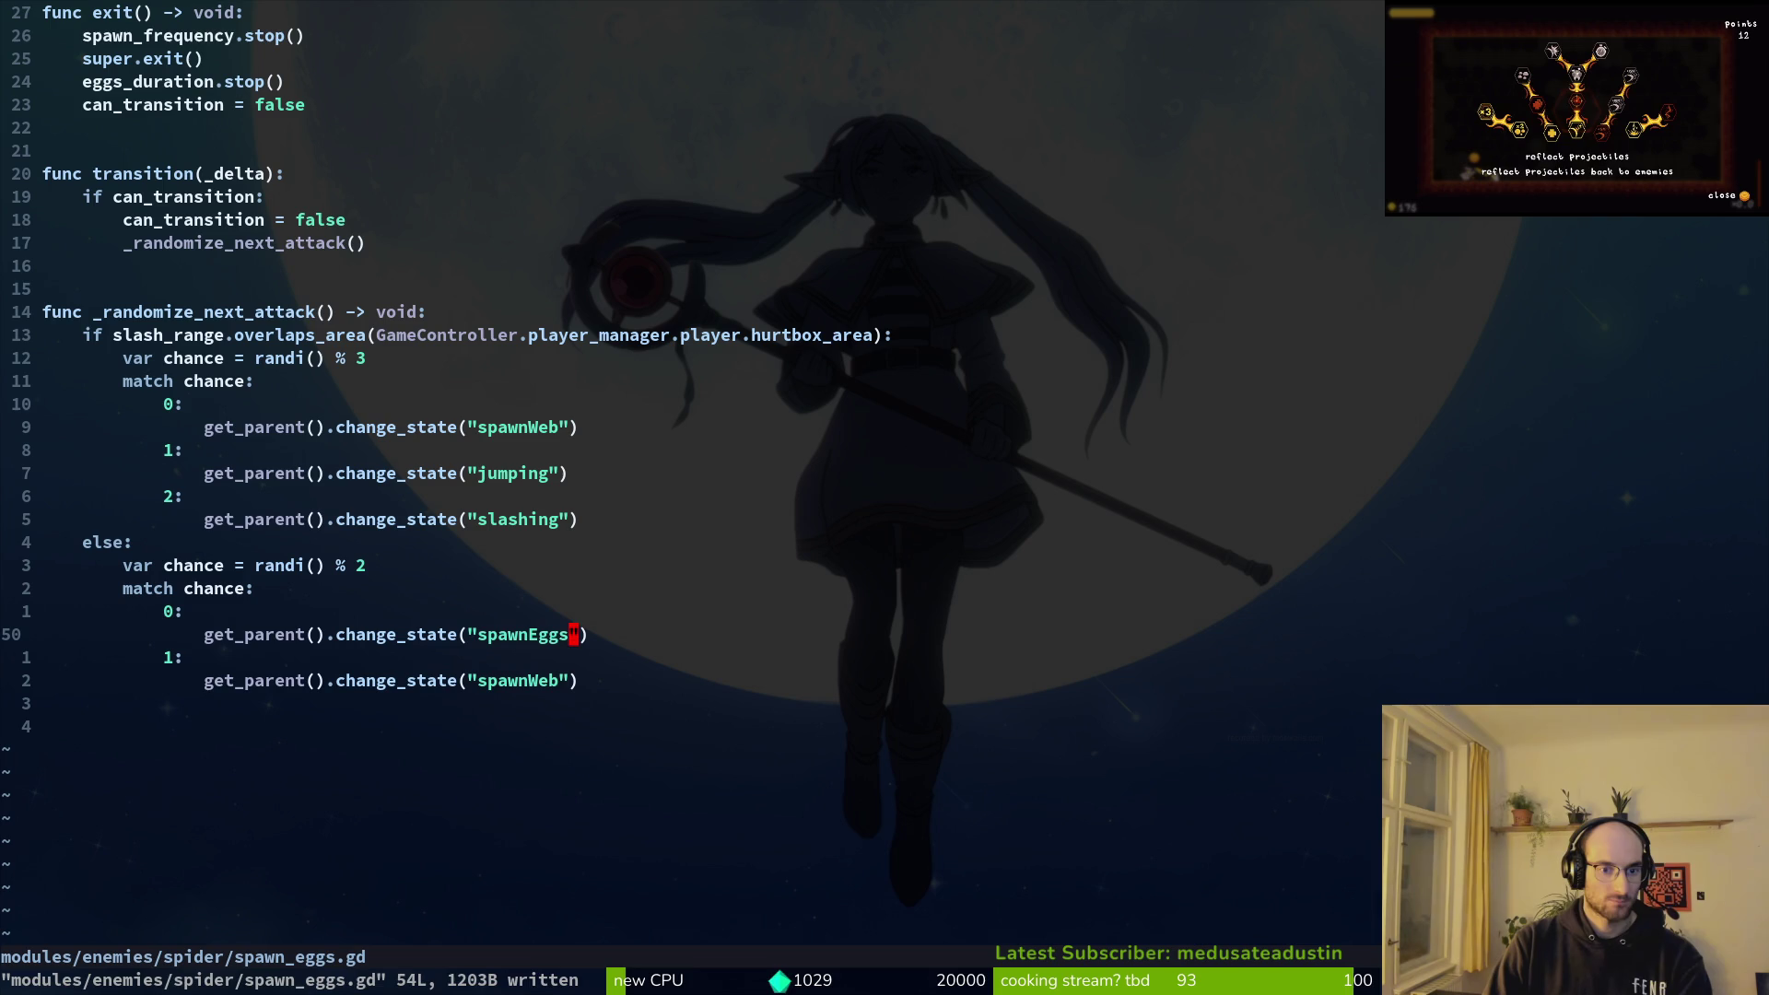
pyautogui.press('c')
pyautogui.press('i')
pyautogui.press('"')
pyautogui.write('jumping')
pyautogui.press('Escape')
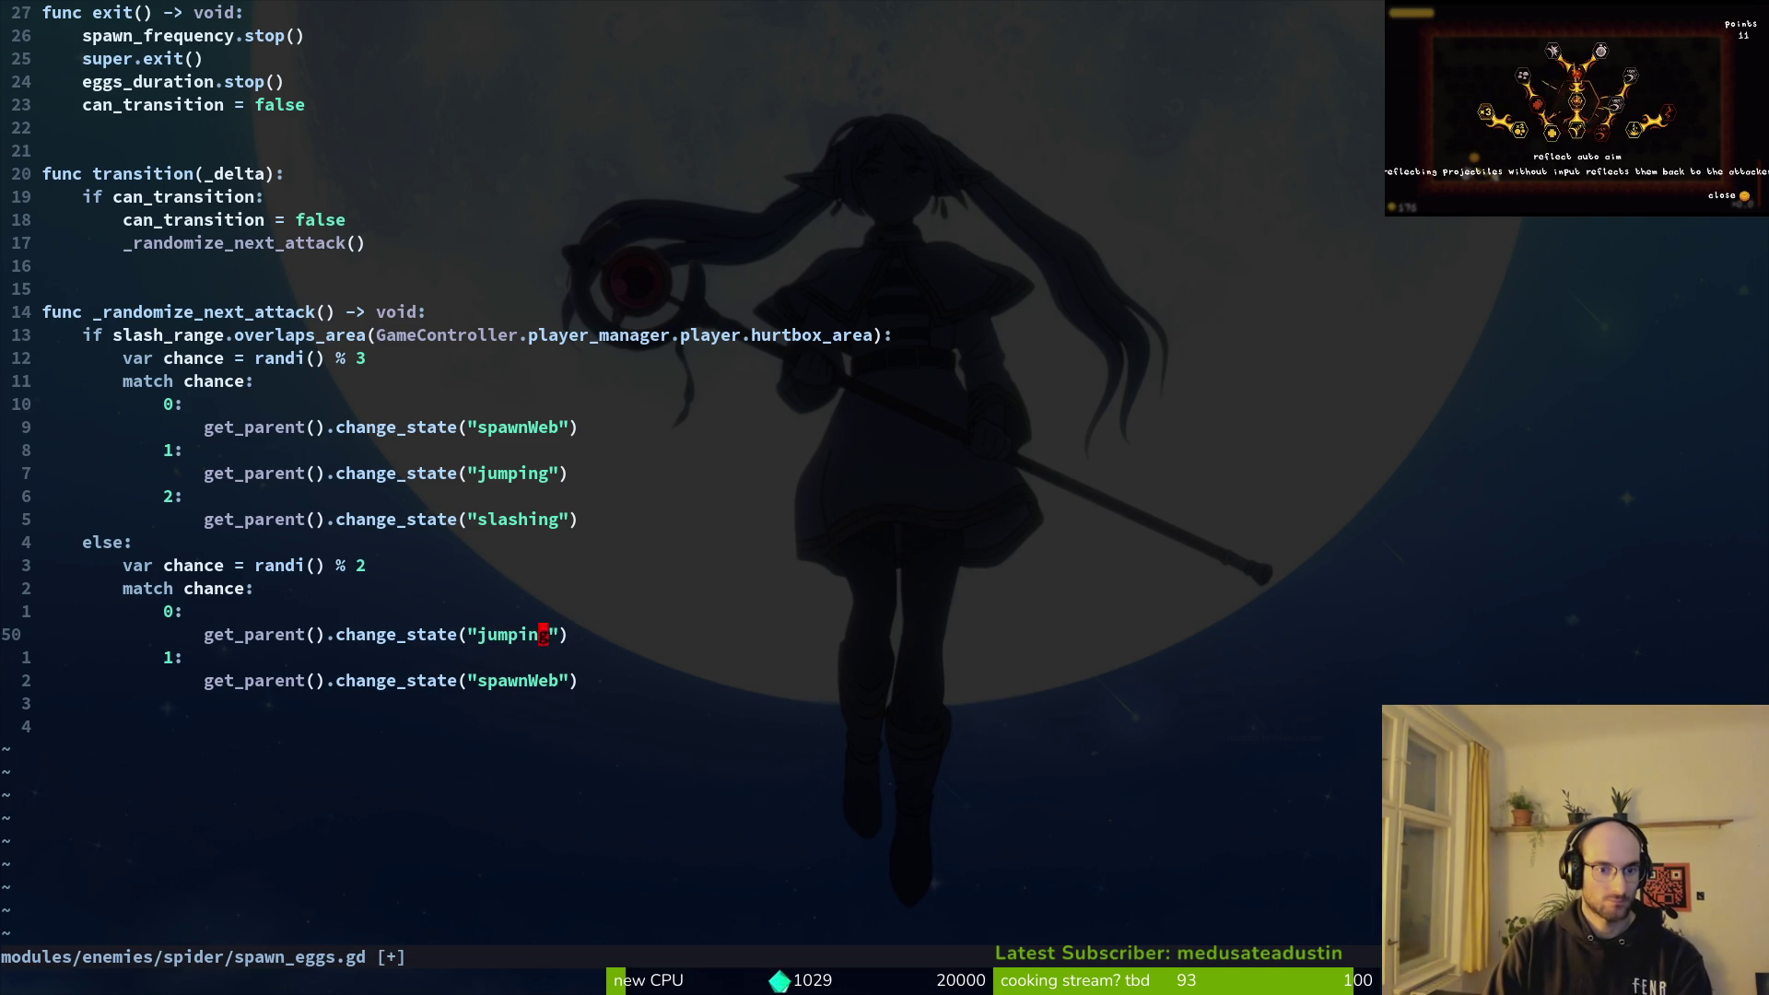
pyautogui.write(':w')
pyautogui.press('Return')
# Step: Open spawn_web.gd and spawn_eggs.gd to compare, then reopen the file finder
pyautogui.press('space')
pyautogui.press('f')
pyautogui.press('f')
pyautogui.write('spawnwe')
pyautogui.press('Return')
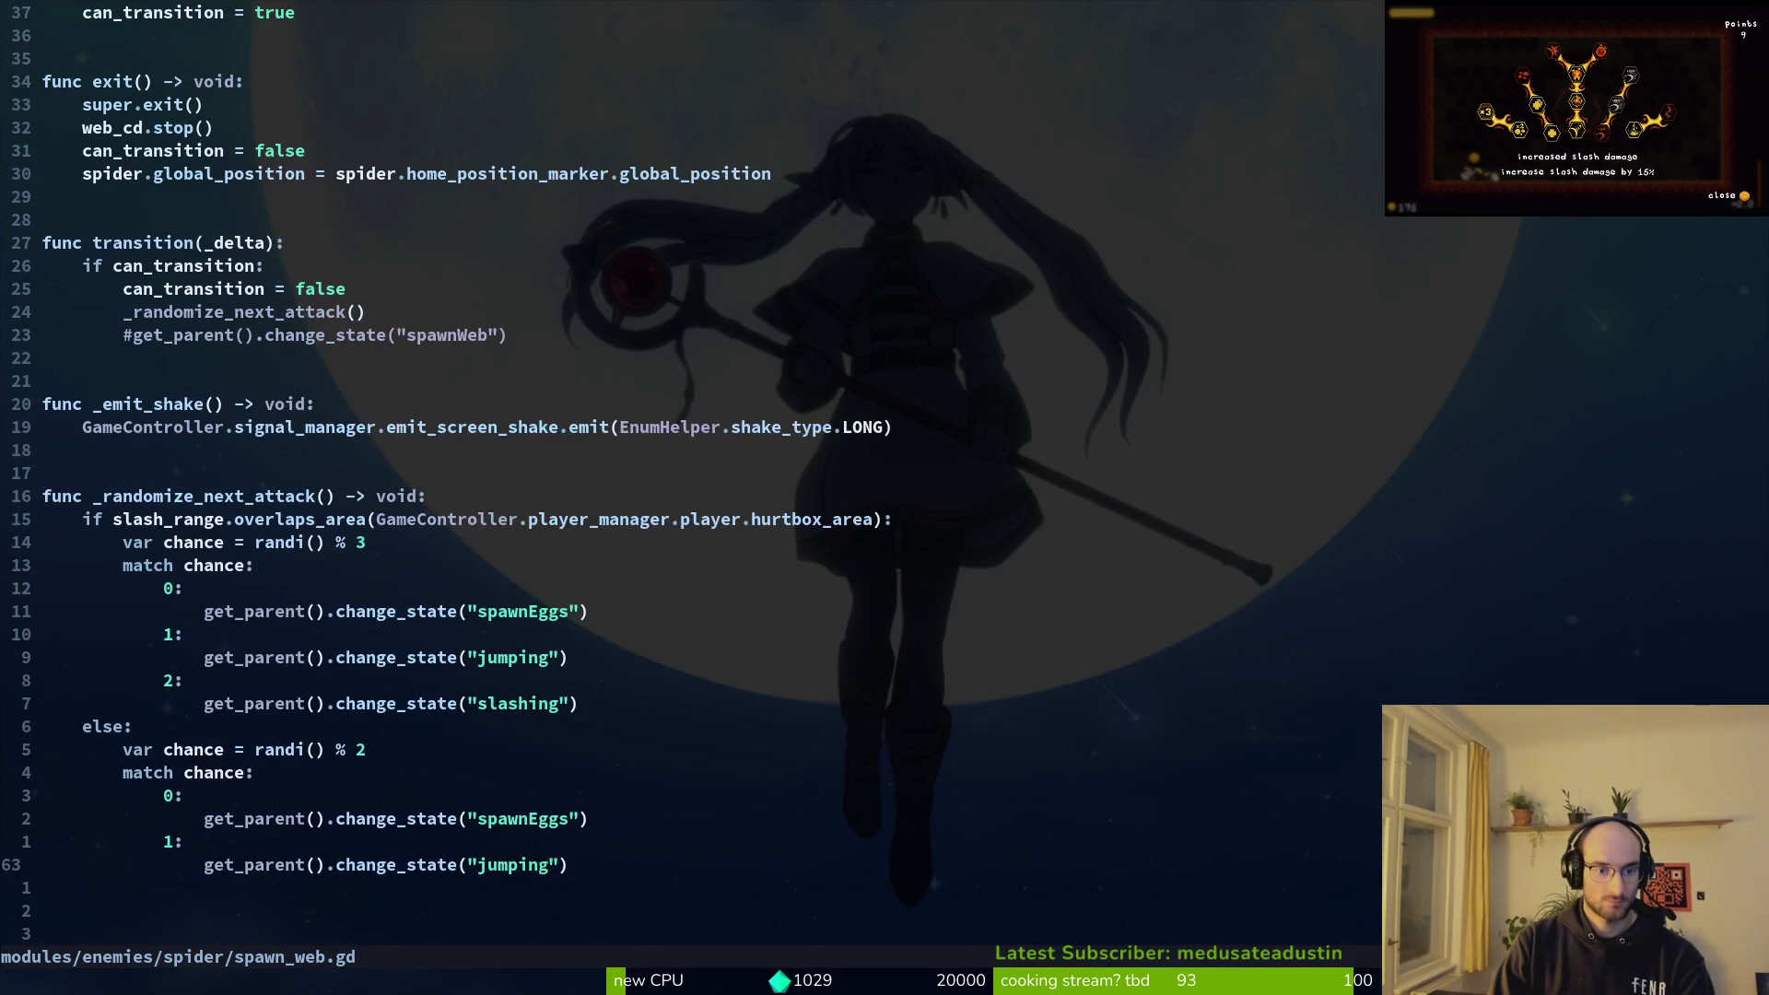
pyautogui.press('space')
pyautogui.press('f')
pyautogui.press('f')
pyautogui.write('spawneg')
pyautogui.press('Return')
pyautogui.press('space')
pyautogui.press('f')
pyautogui.press('f')
pyautogui.write('spaw')
pyautogui.press('BackSpace')
pyautogui.press('BackSpace')
pyautogui.press('BackSpace')
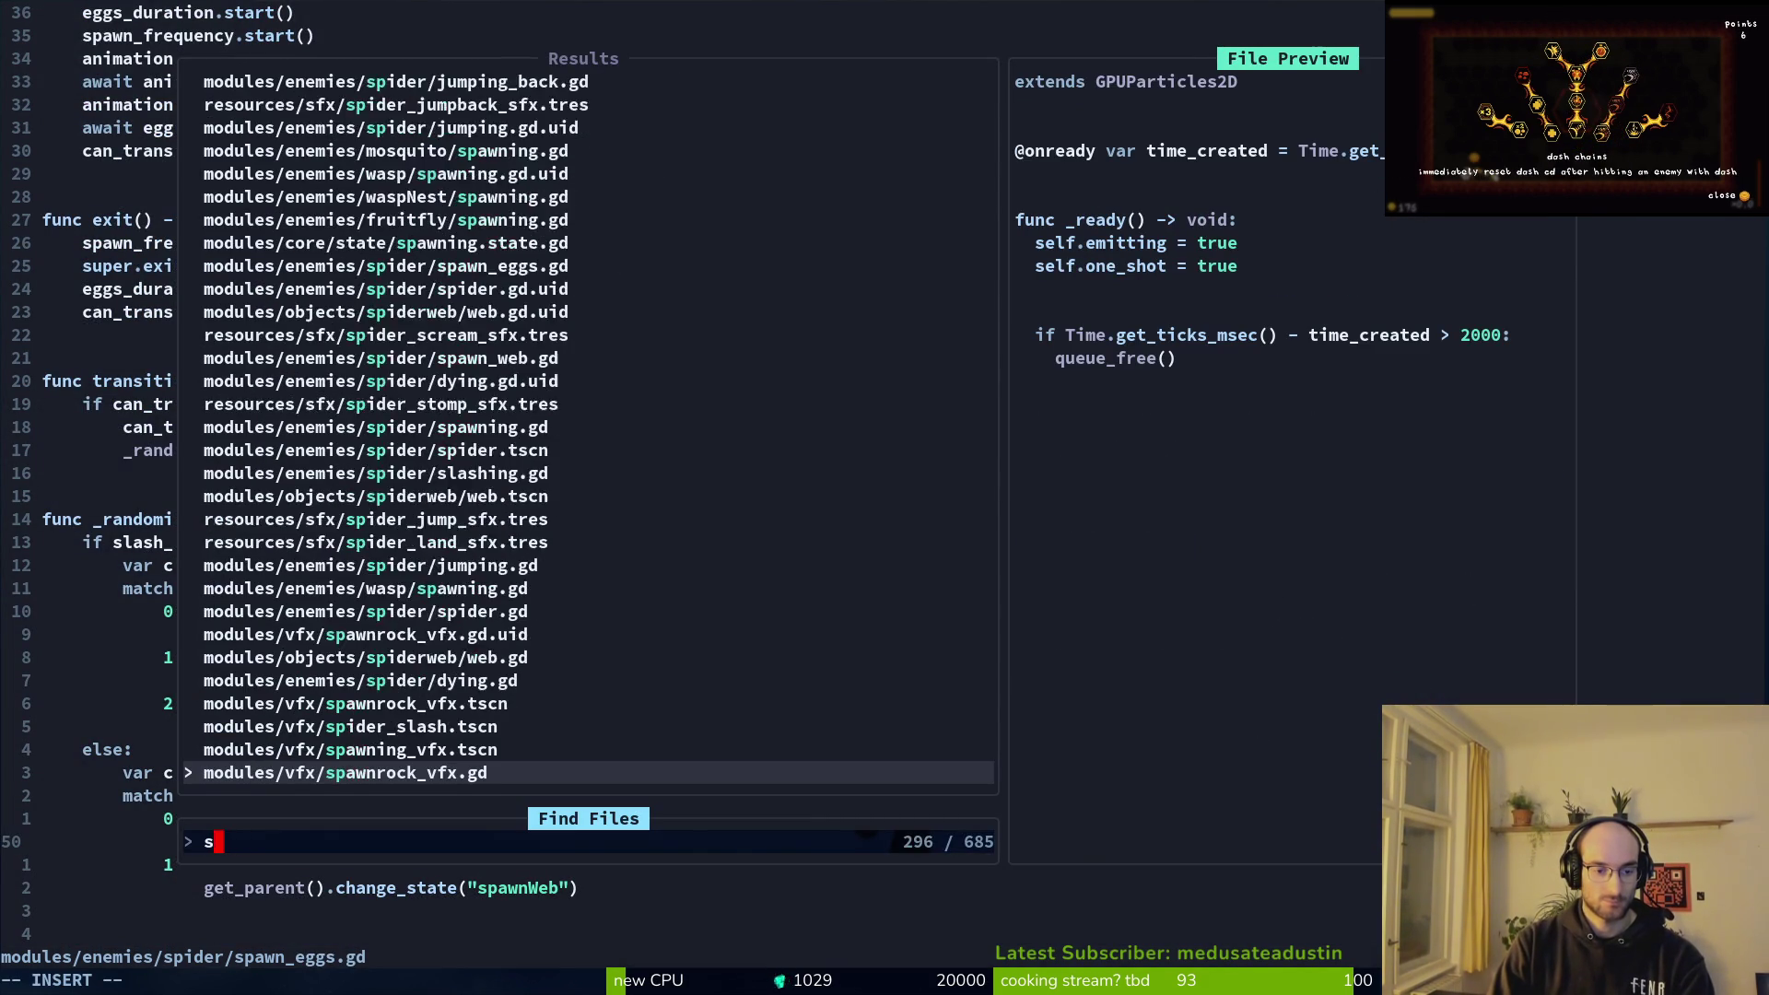
# Step: Open jumping_back.gd, then the player's slashing.gd
pyautogui.write('jback')
pyautogui.press('Return')
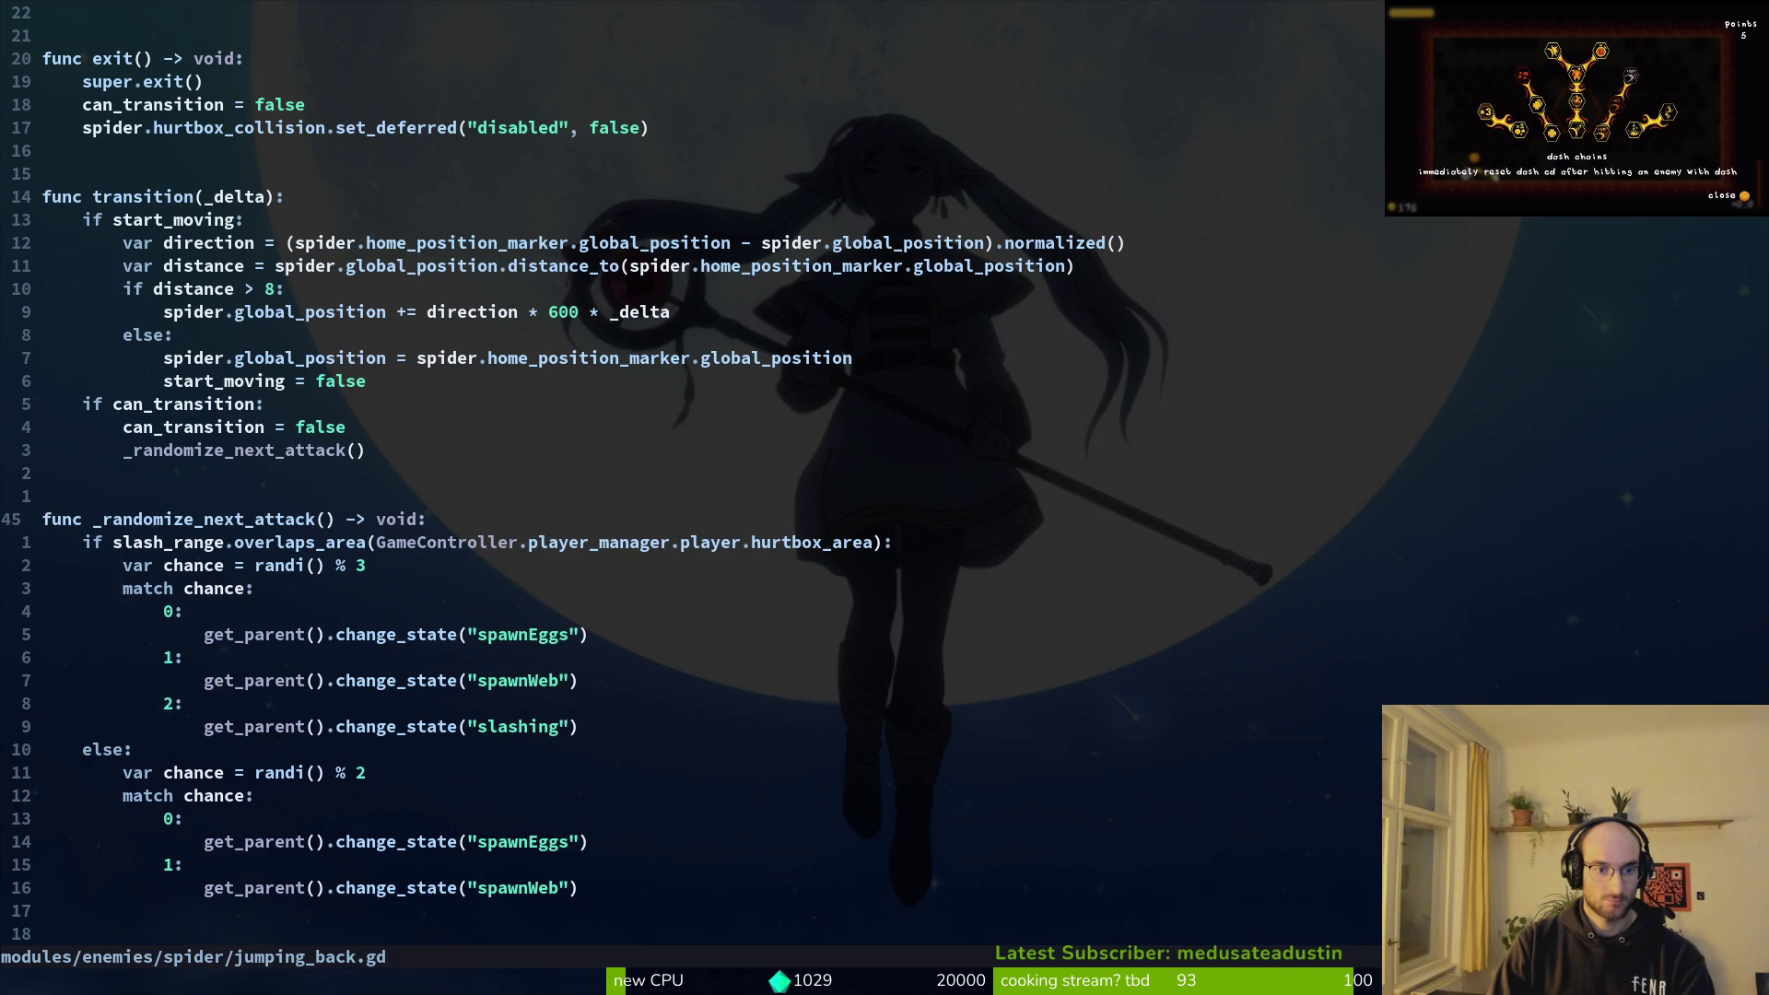
pyautogui.press('space')
pyautogui.press('f')
pyautogui.press('f')
pyautogui.write('hitg')
pyautogui.press('BackSpace')
pyautogui.press('BackSpace')
pyautogui.press('BackSpace')
pyautogui.write('slash')
pyautogui.press('Return')
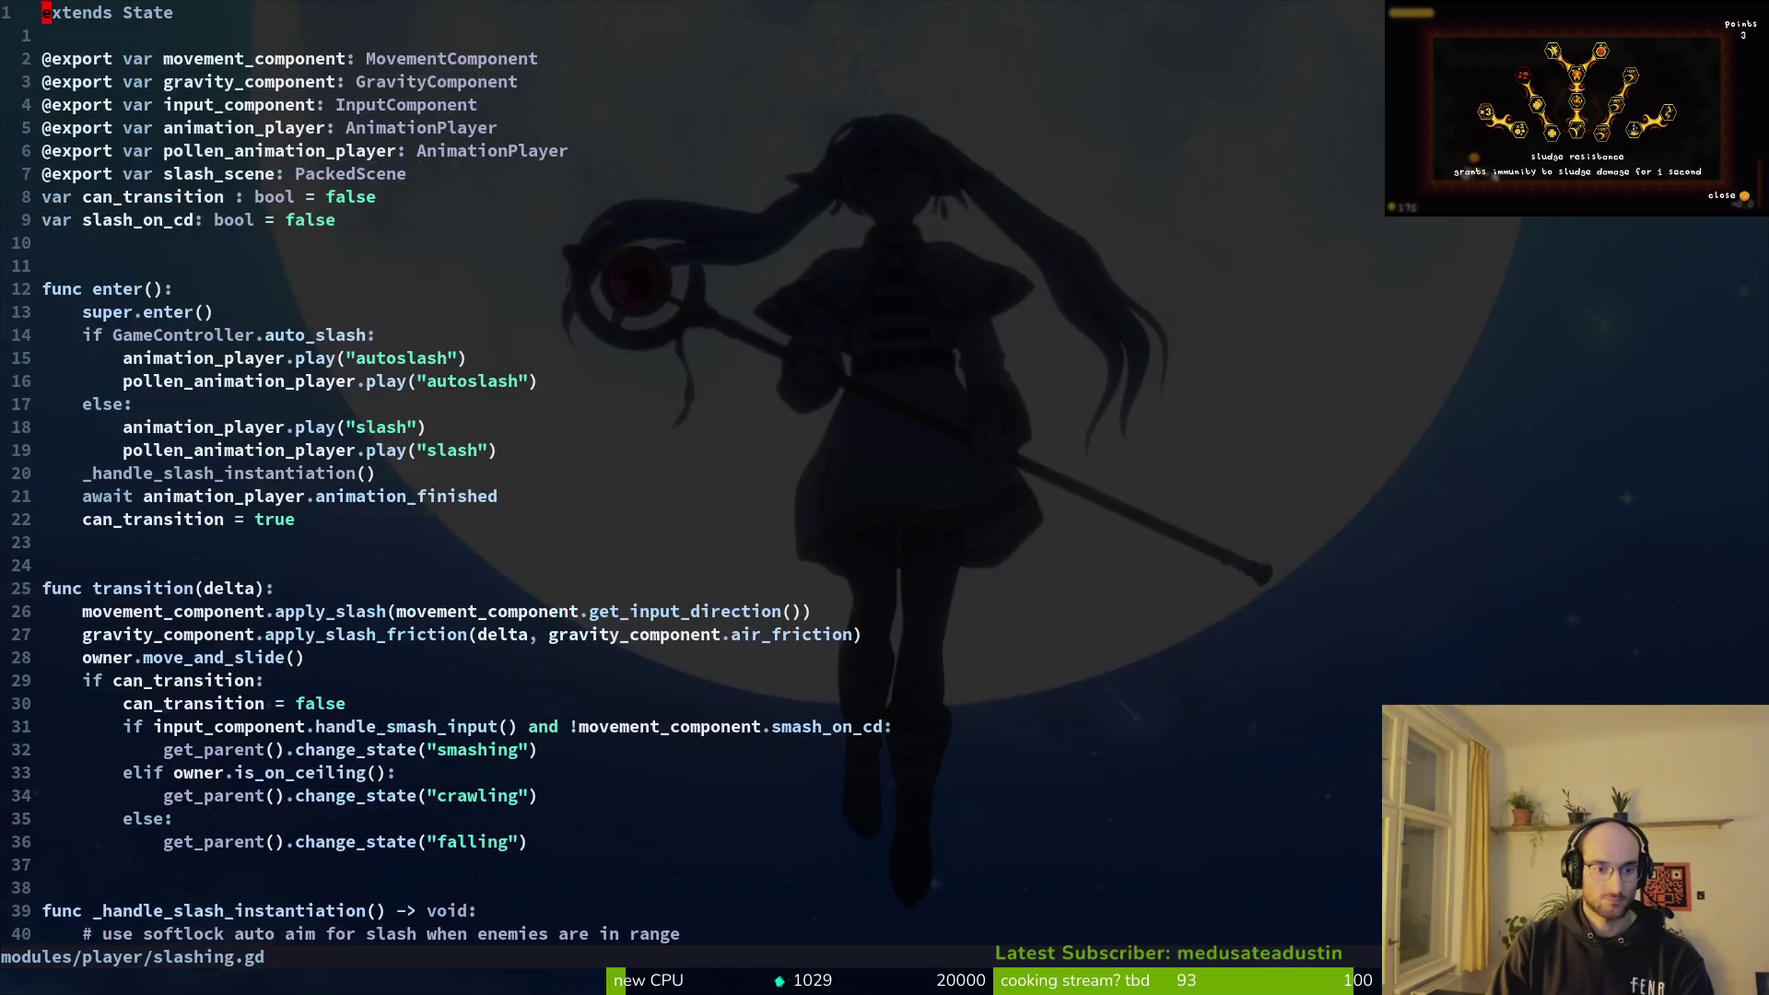
# Step: Open the spider's slashing.gd, then save and quit the editor
pyautogui.press('space')
pyautogui.press('f')
pyautogui.press('f')
pyautogui.write('slashing')
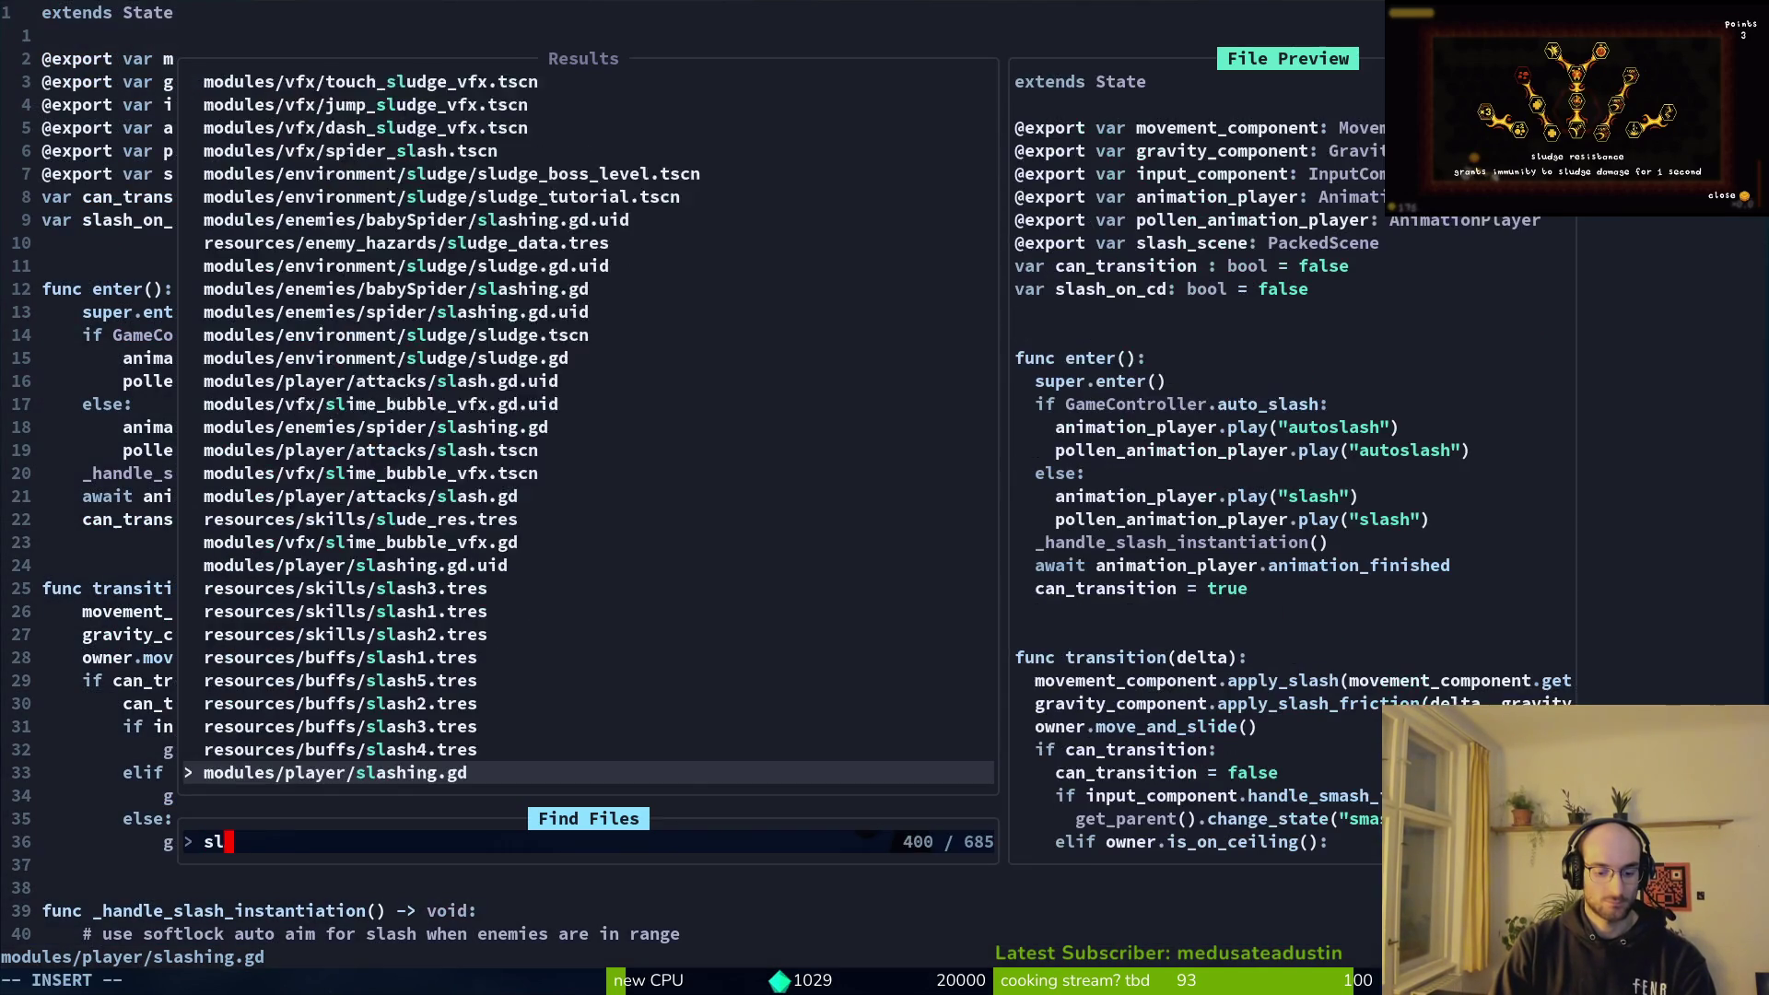
pyautogui.press('Up')
pyautogui.press('Return')
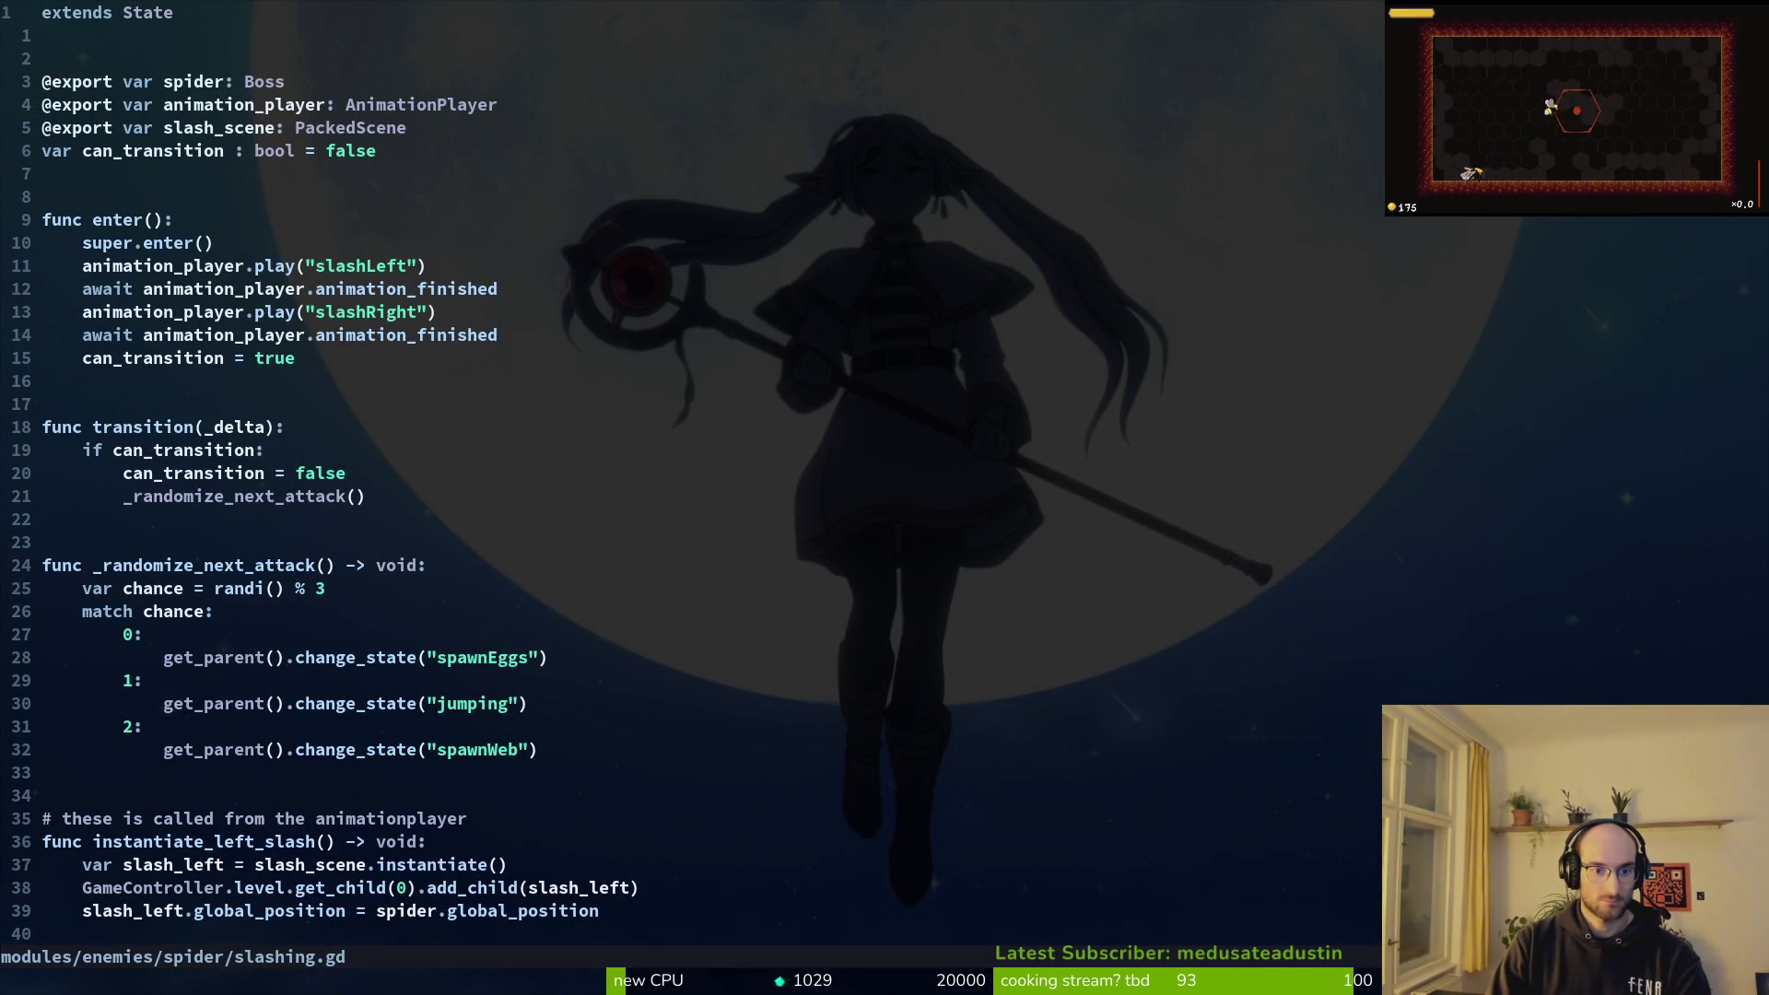
pyautogui.press('Return')
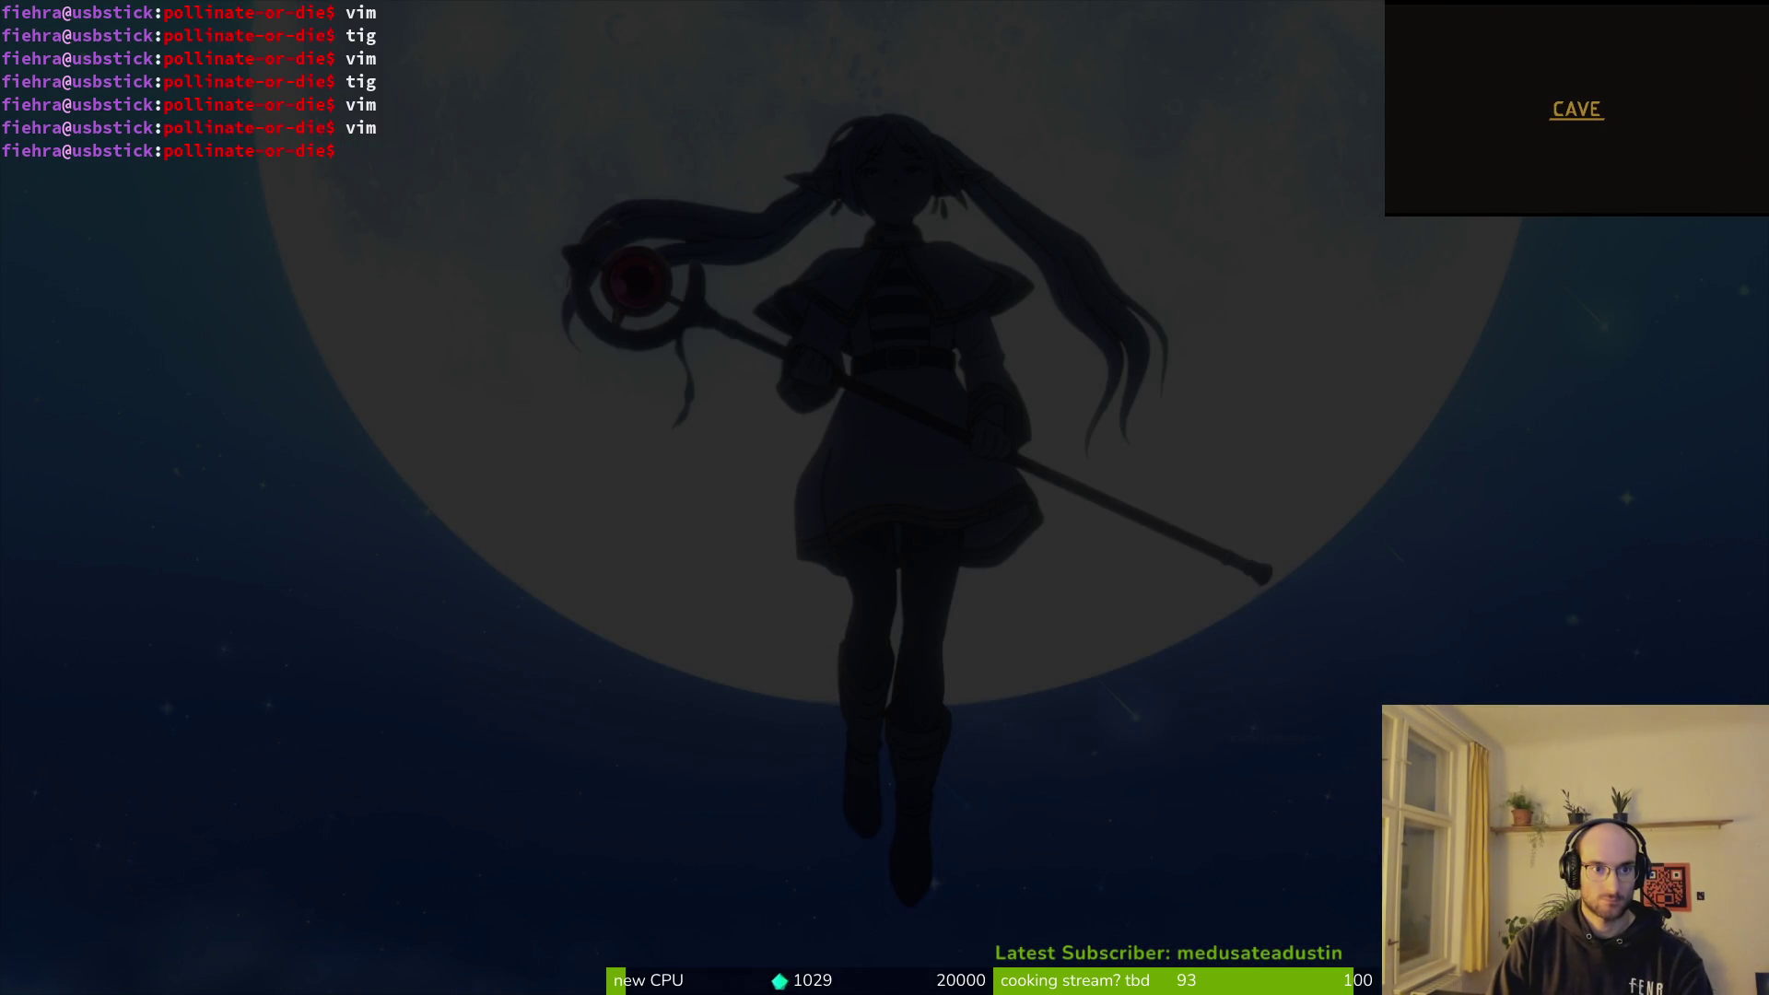
pyautogui.hotkey('ctrl', 'd')
# Step: Reopen the spider's slashing.gd, review its slash methods, and switch to Aseprite
pyautogui.press('space')
pyautogui.press('f')
pyautogui.press('f')
pyautogui.write('slashing')
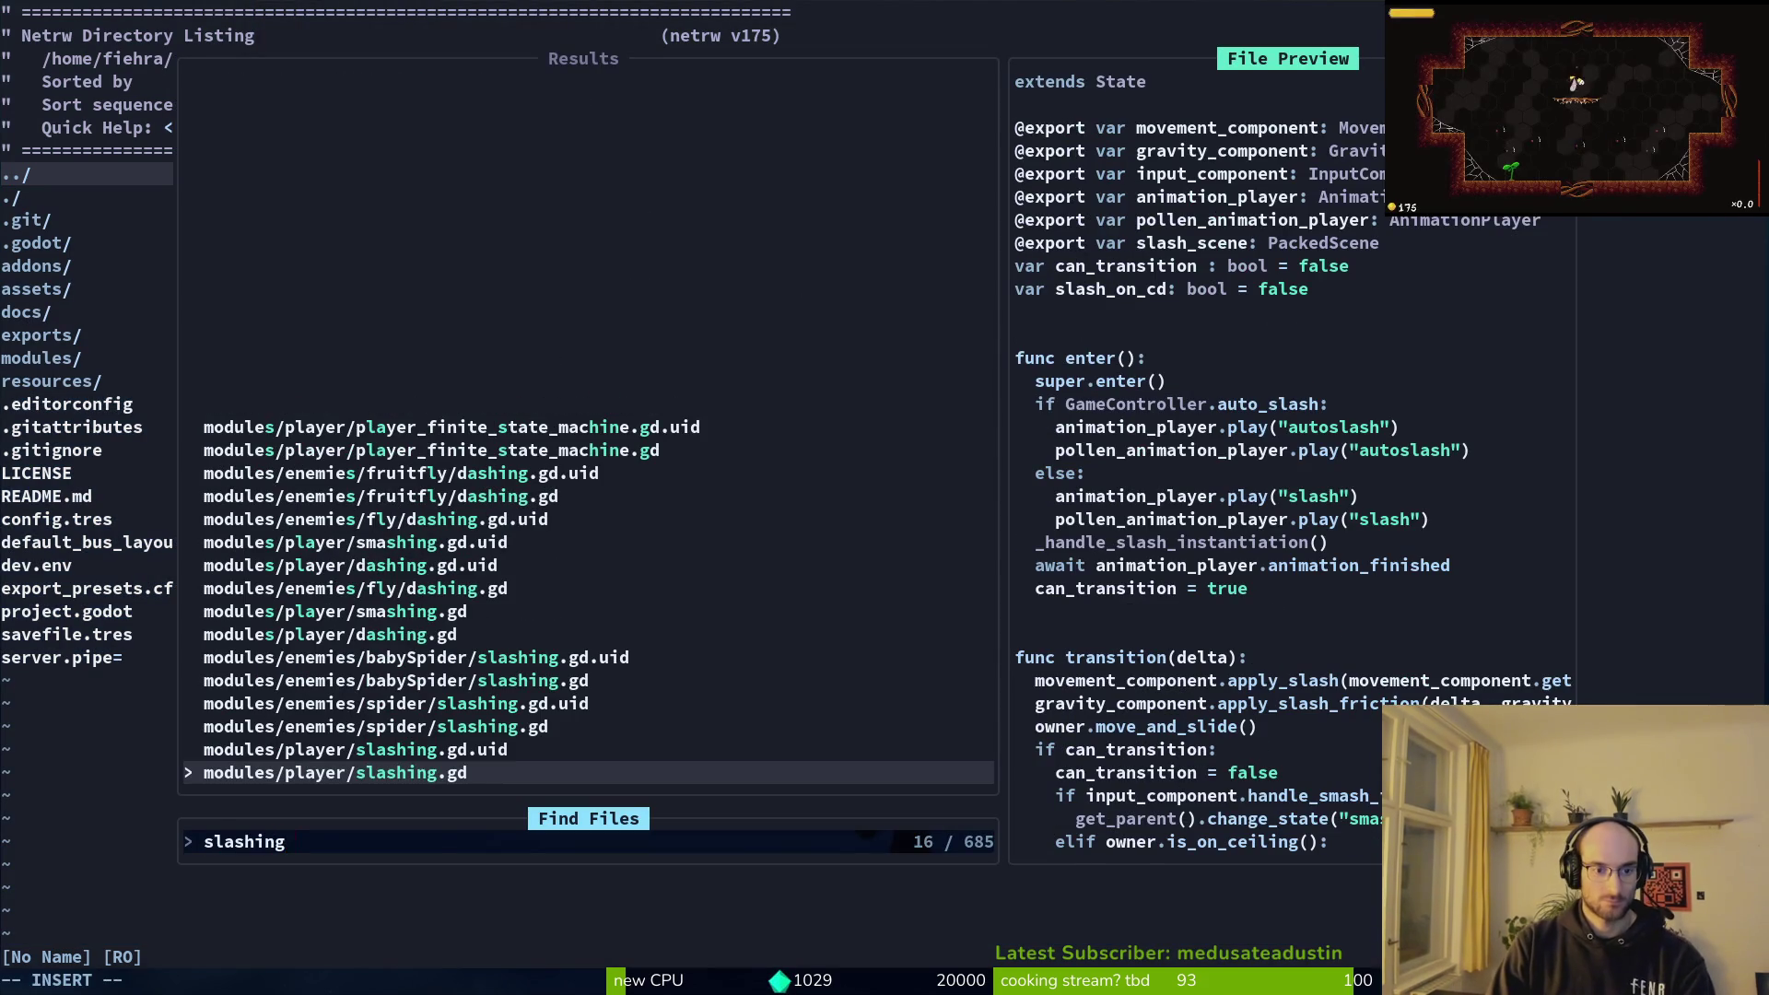
pyautogui.press('Up')
pyautogui.press('Up')
pyautogui.press('Return')
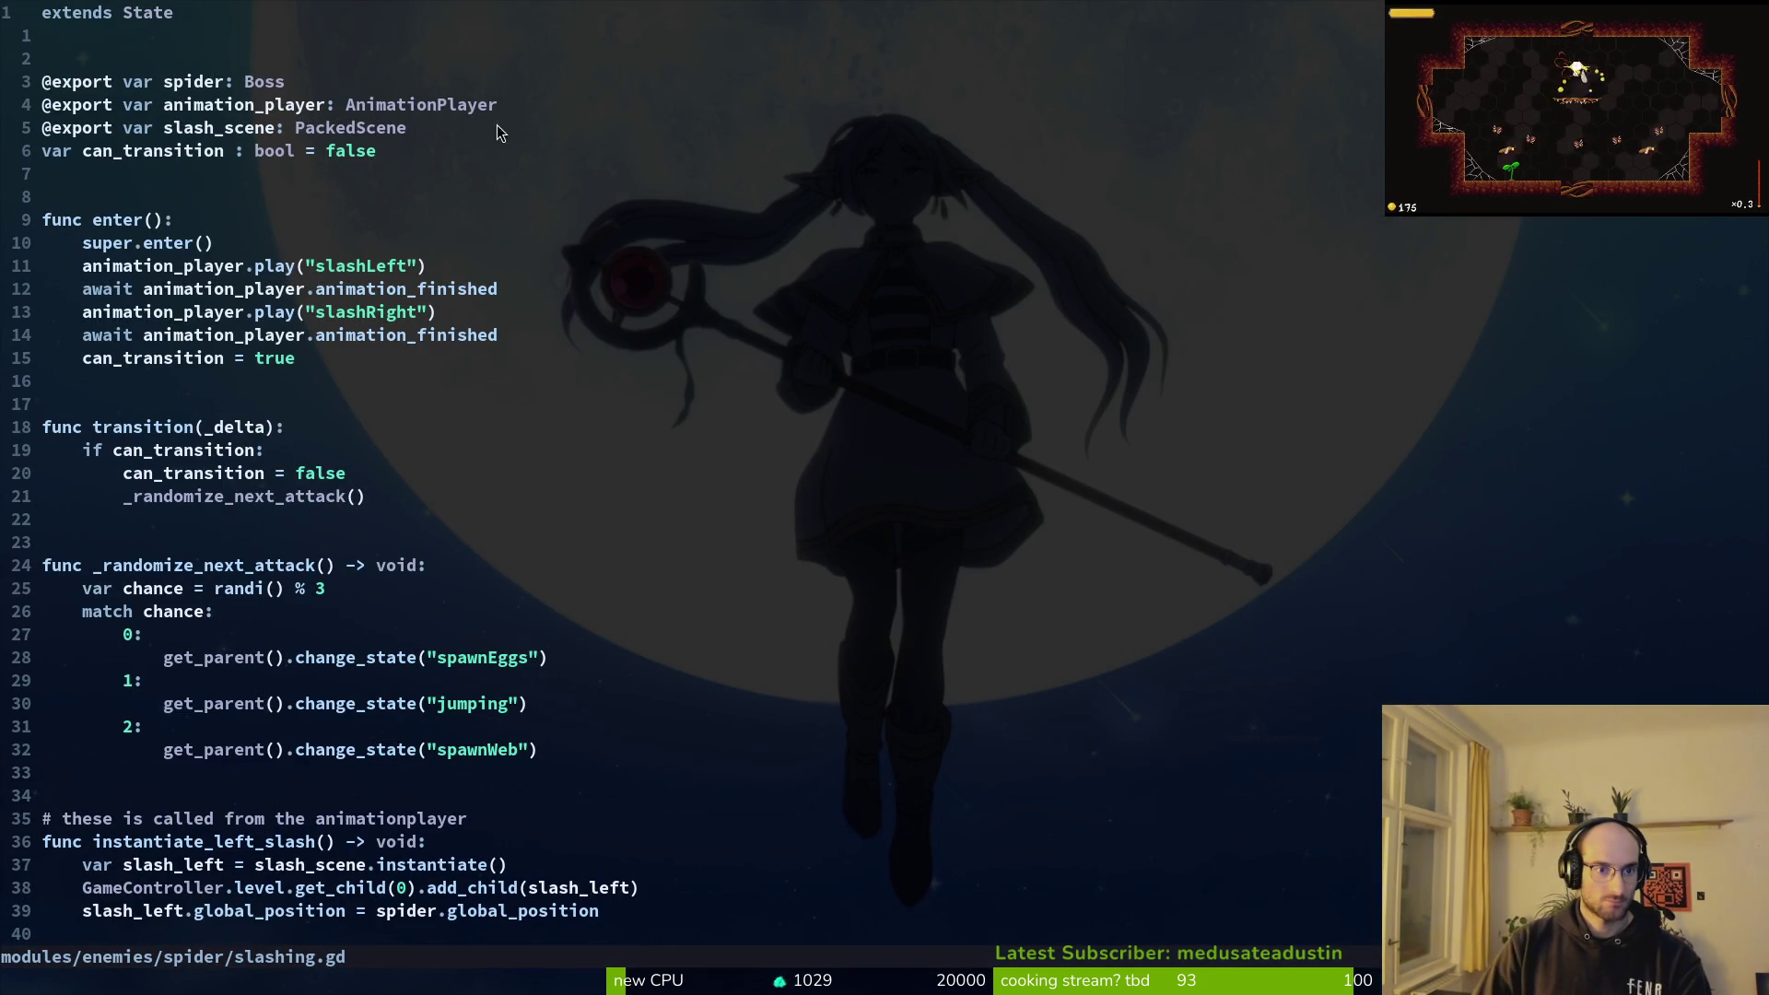
pyautogui.scroll(-6, 72, 707)
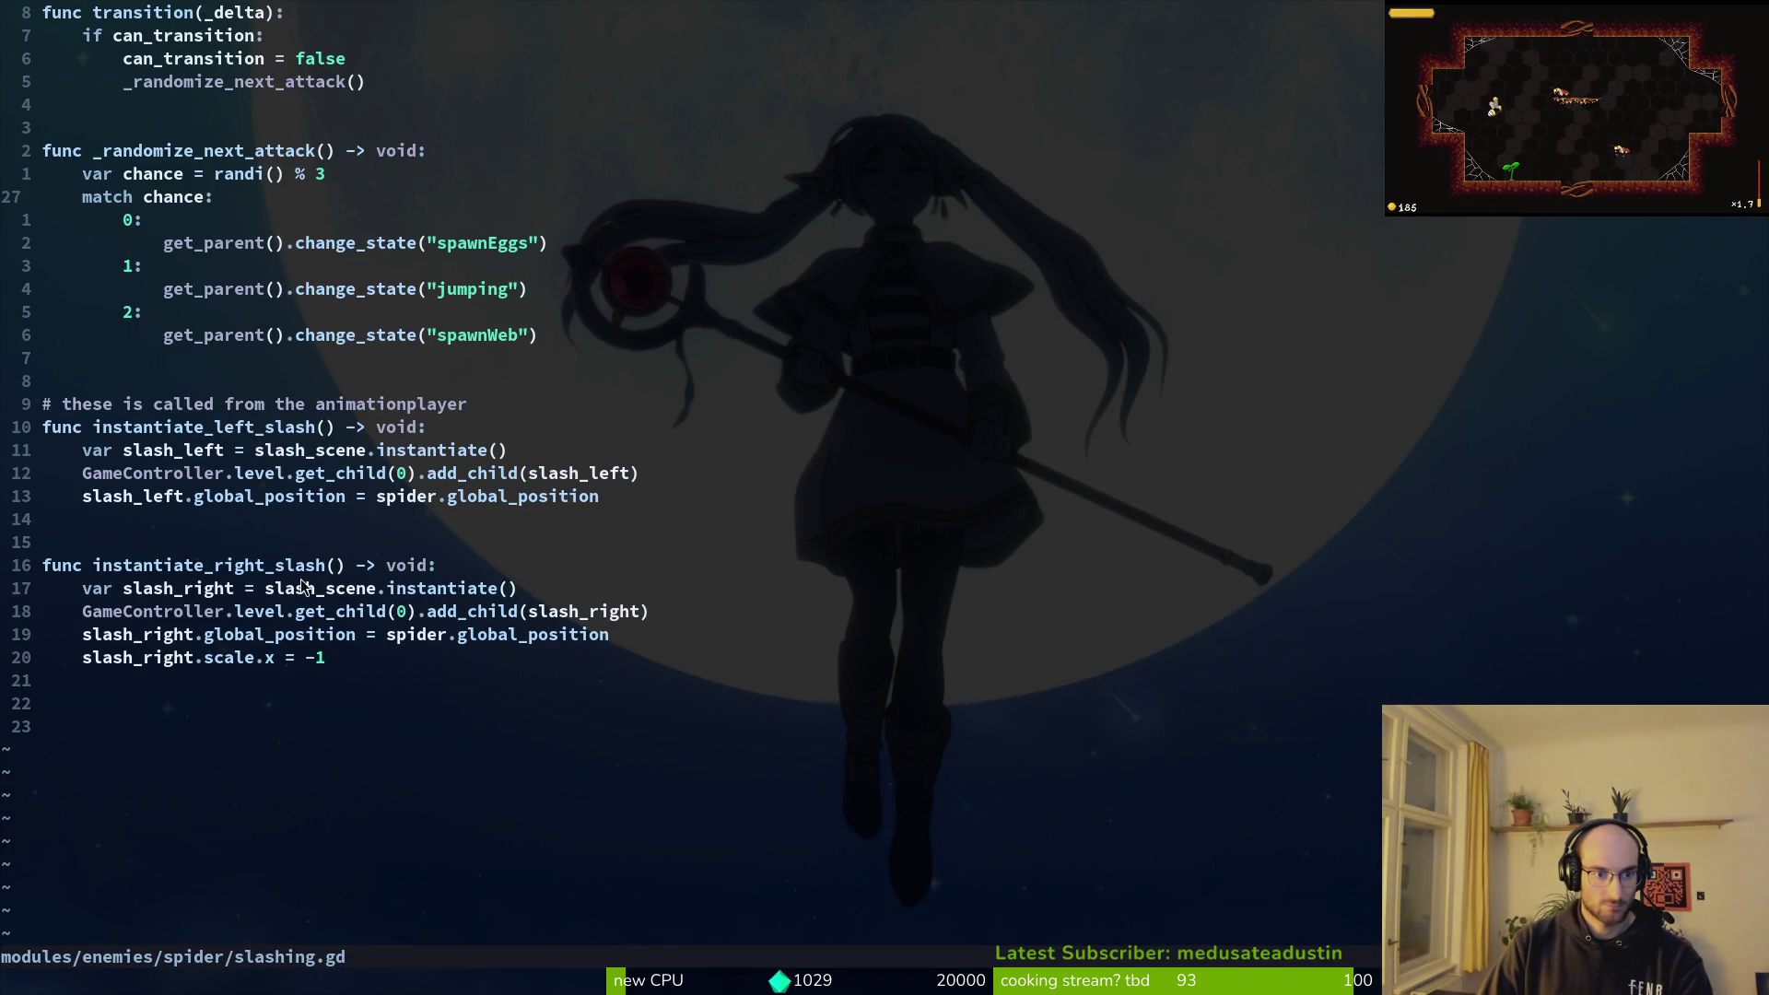
pyautogui.scroll(5, 328, 451)
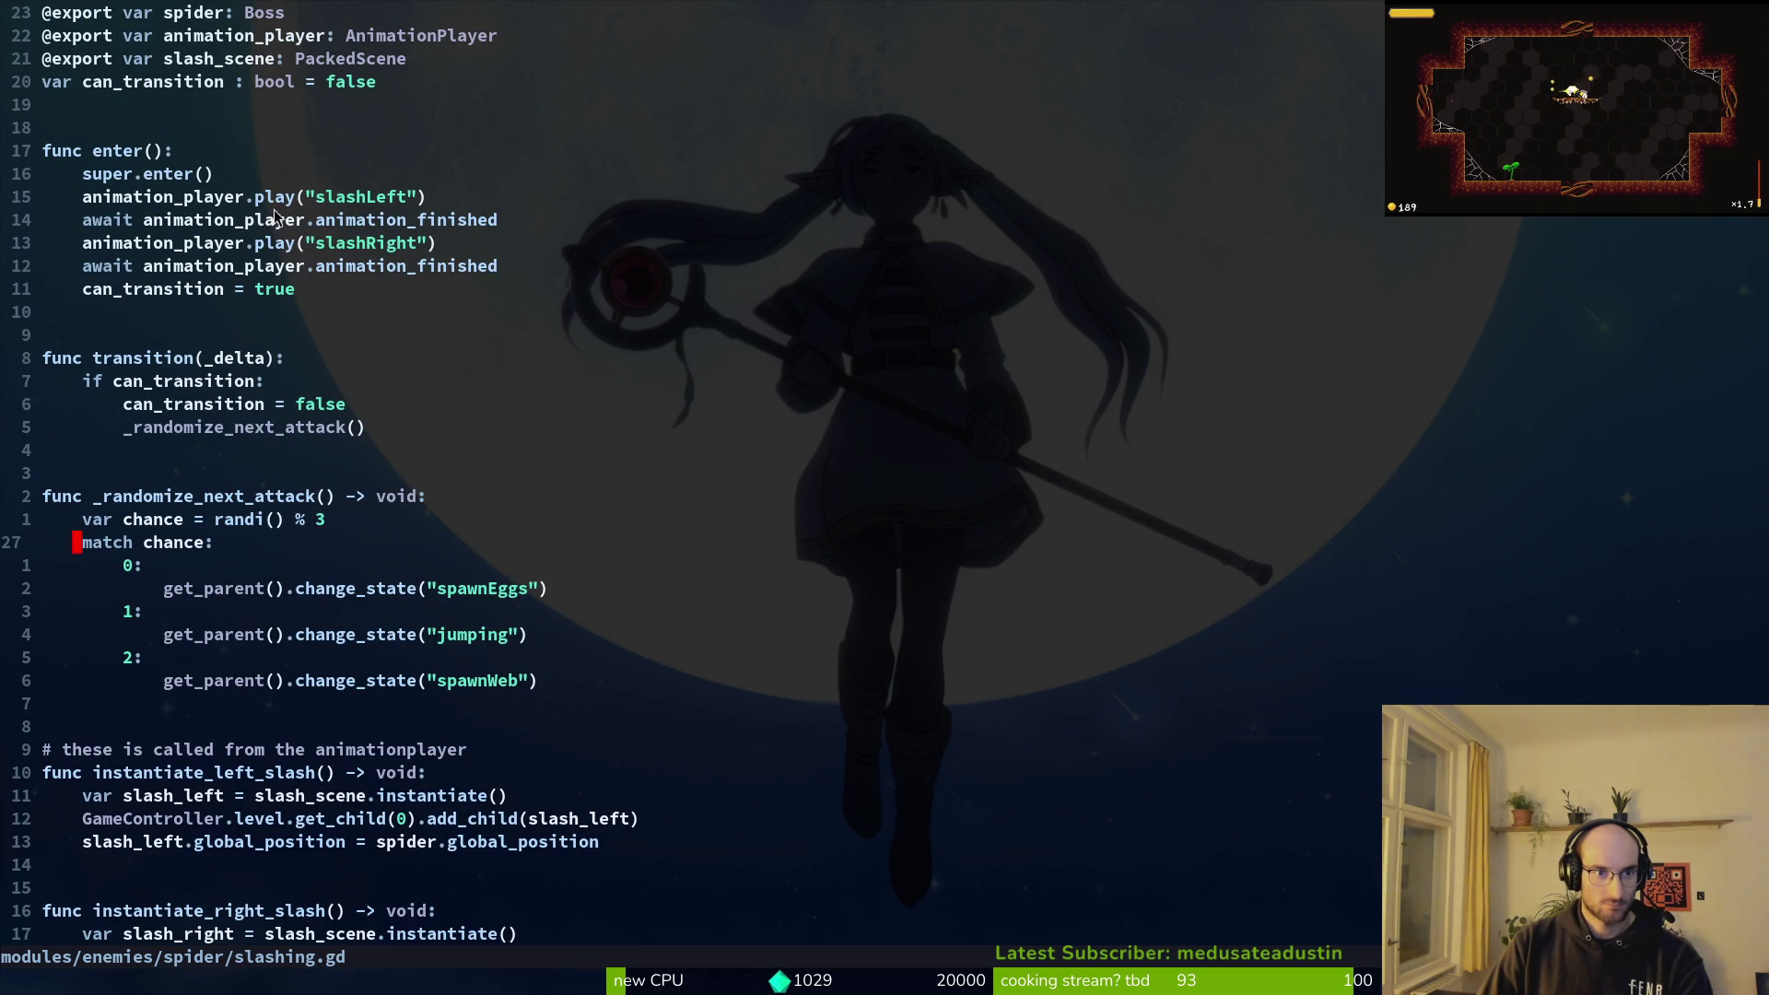
pyautogui.hotkey('alt', 'Tab')
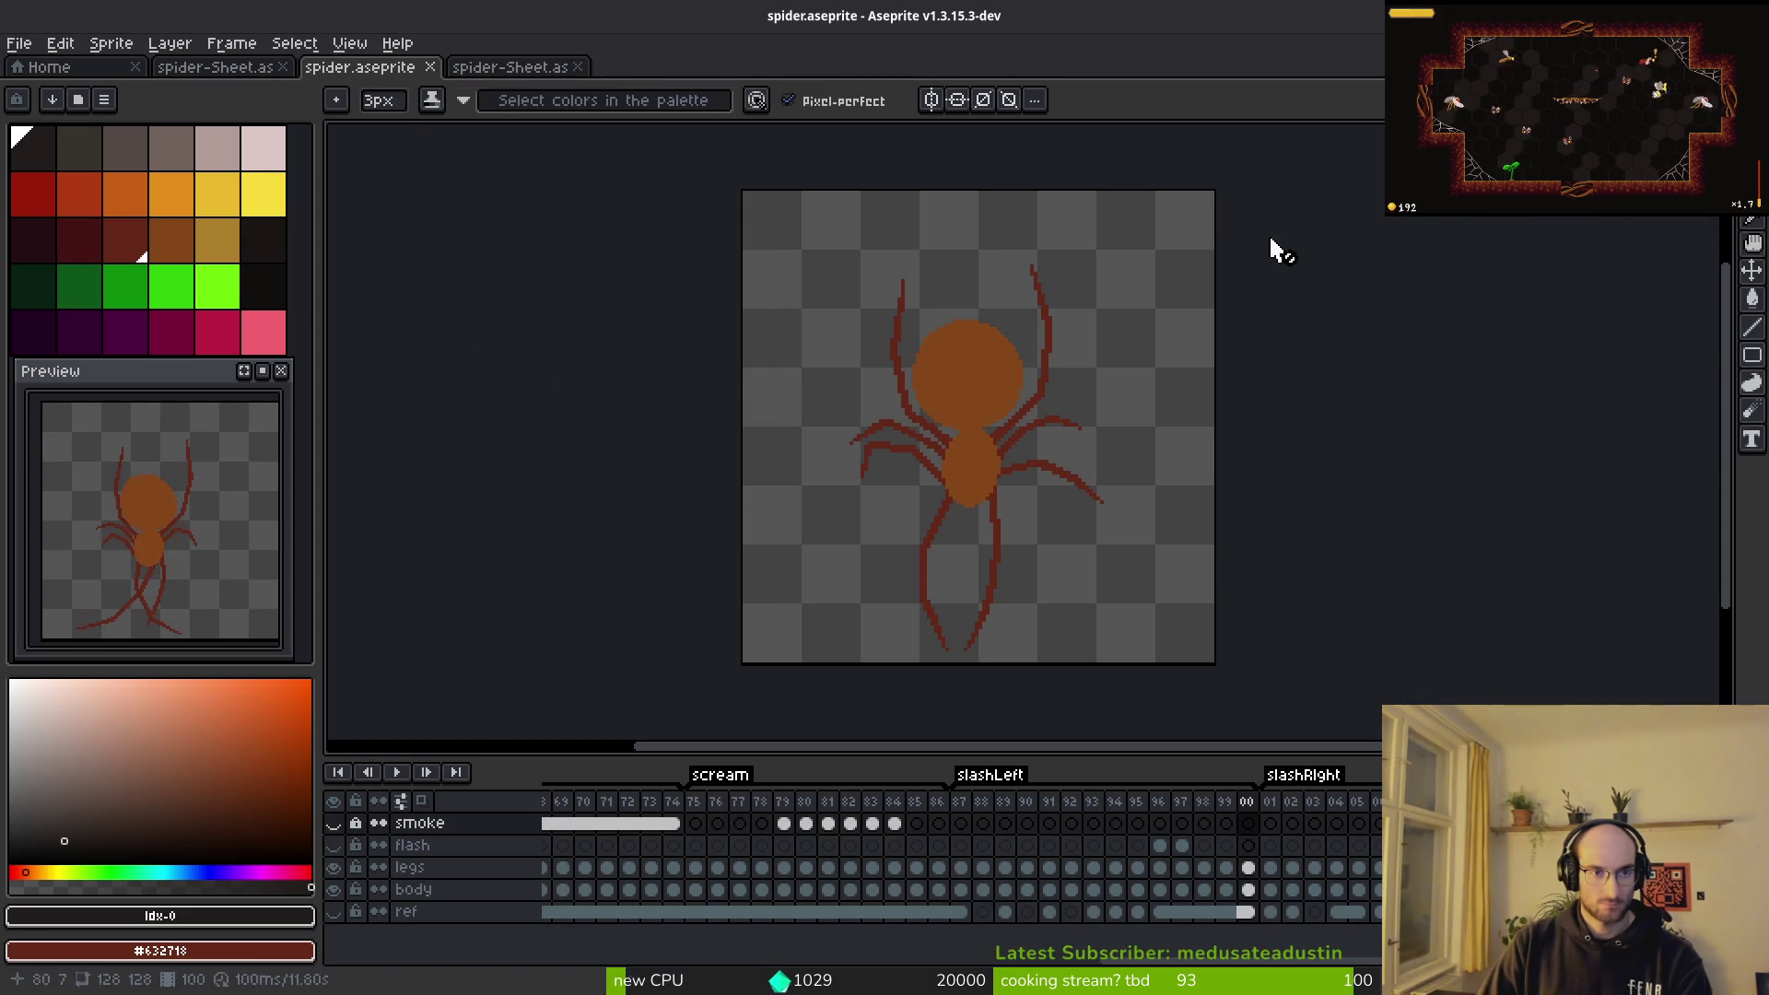
# Step: Select the spider's AnimationPlayer, edit slashRight, and set the playhead to 0.4167 s
pyautogui.hotkey('alt', 'Tab')
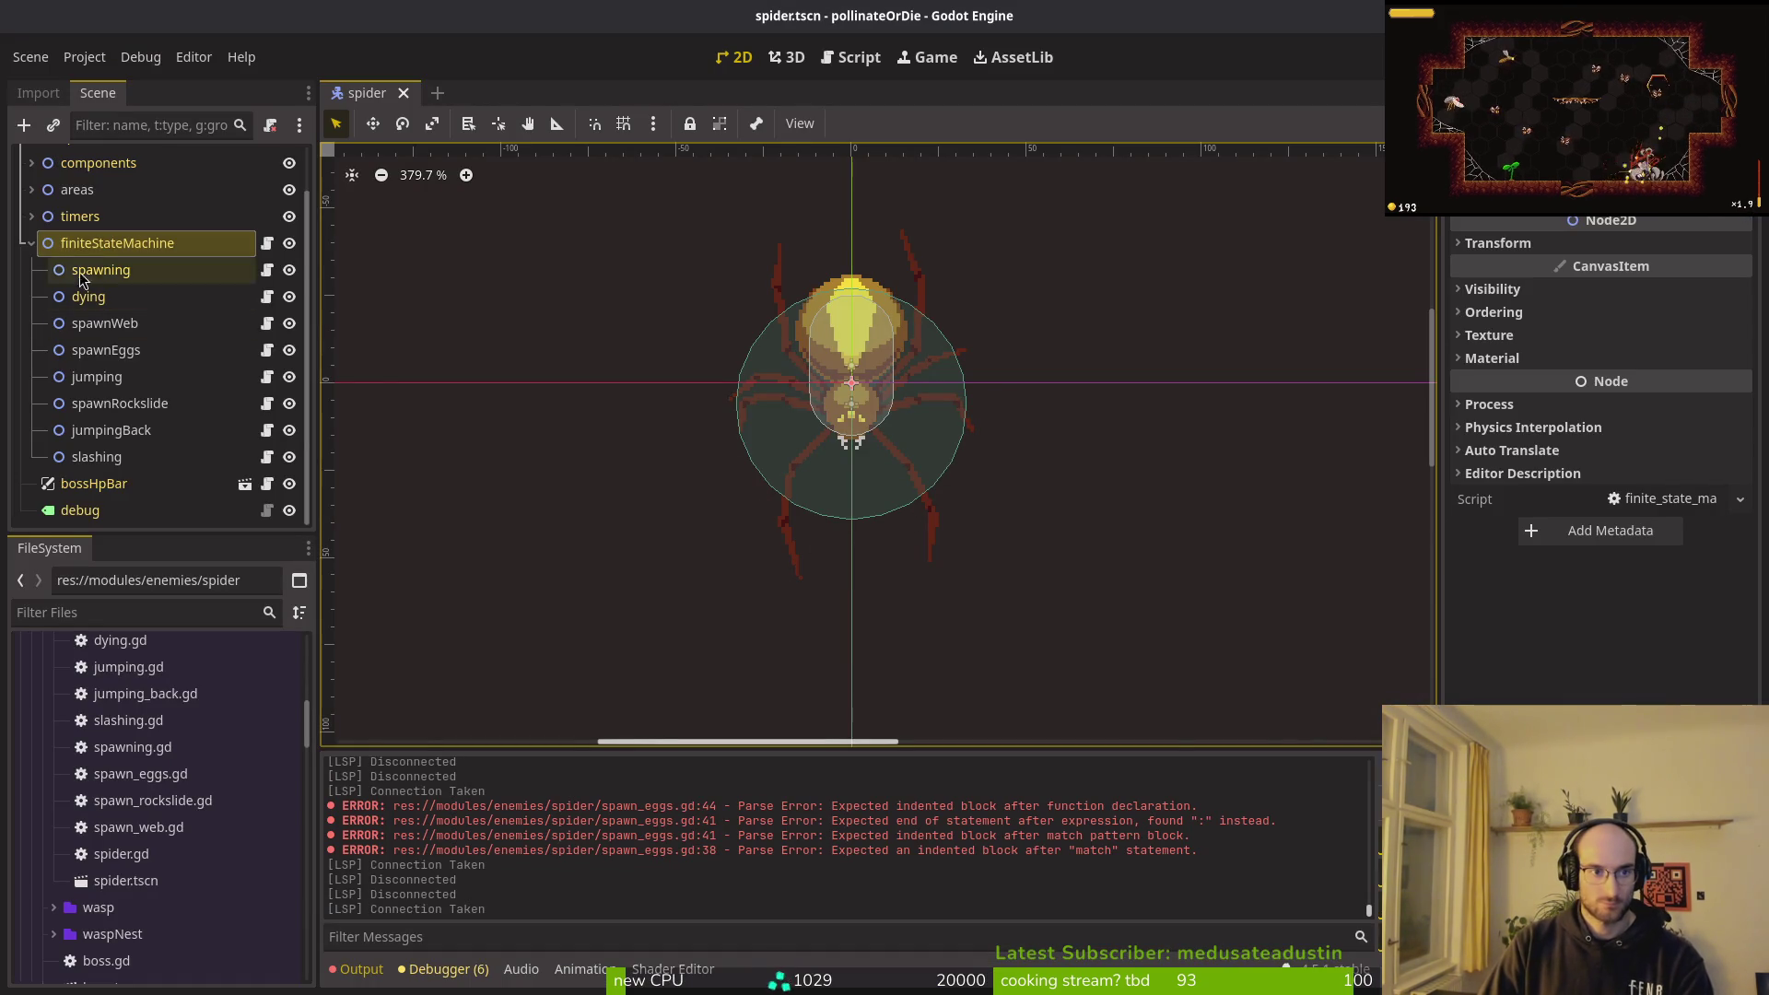
pyautogui.click(31, 243)
pyautogui.click(31, 214)
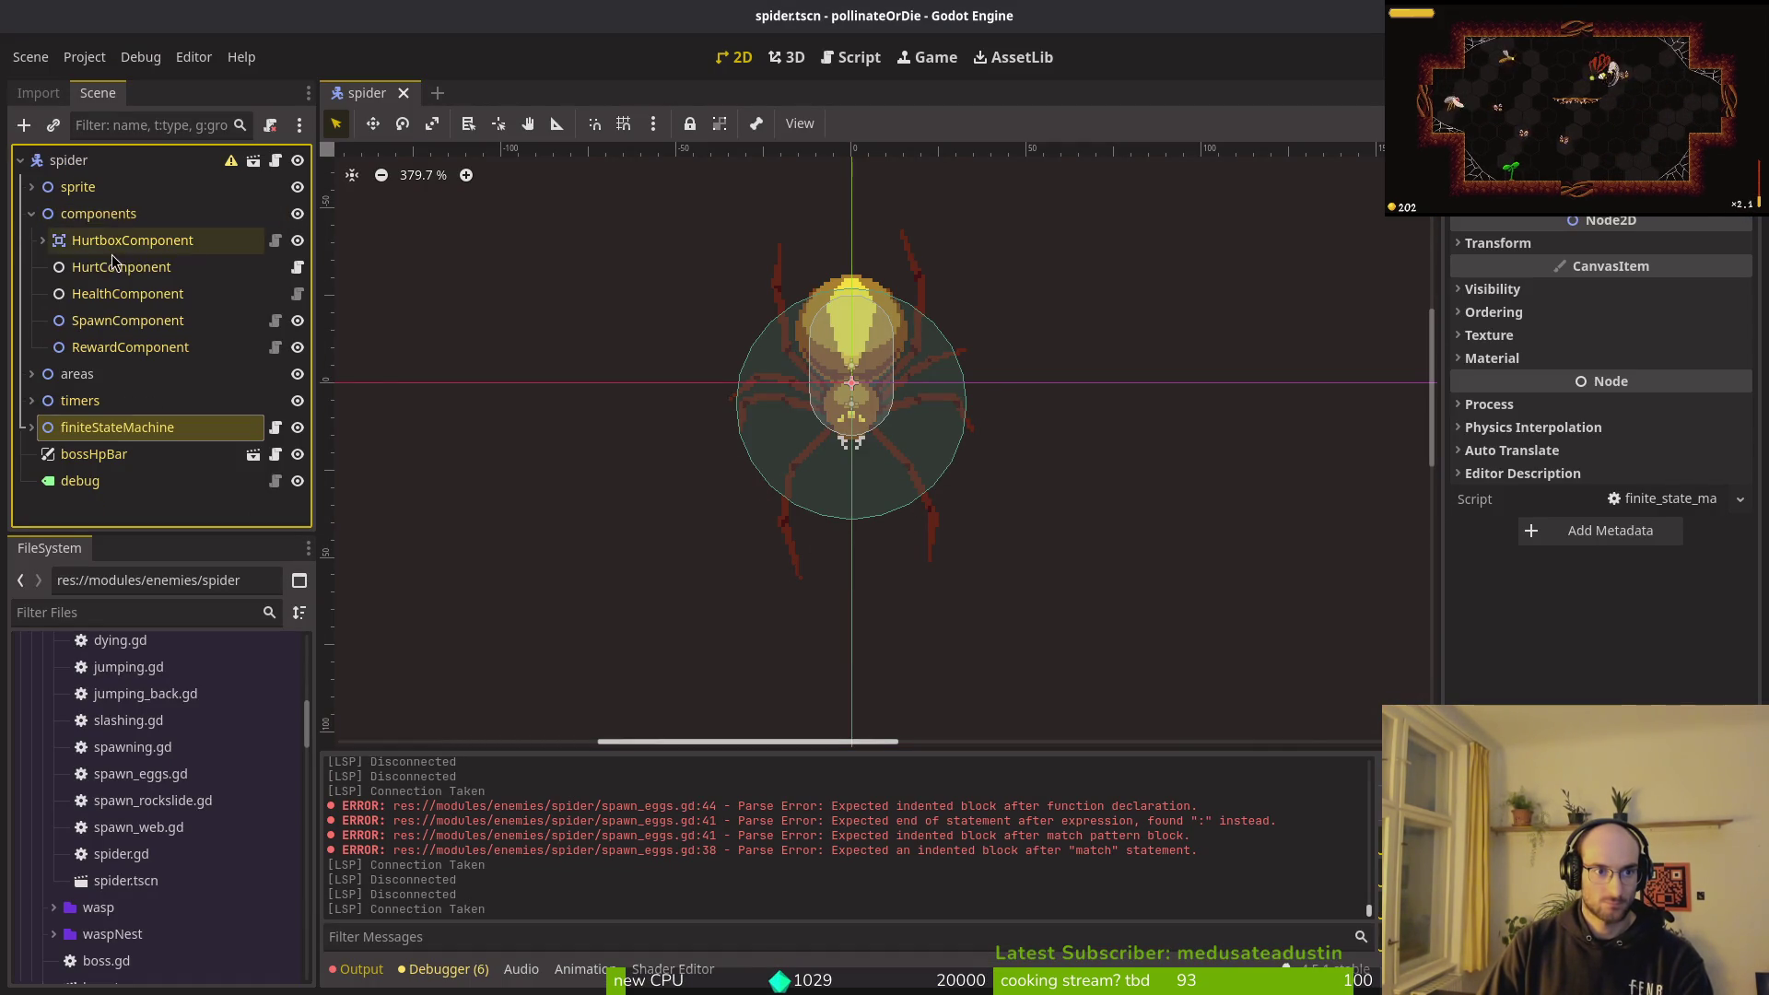
pyautogui.click(31, 214)
pyautogui.click(31, 187)
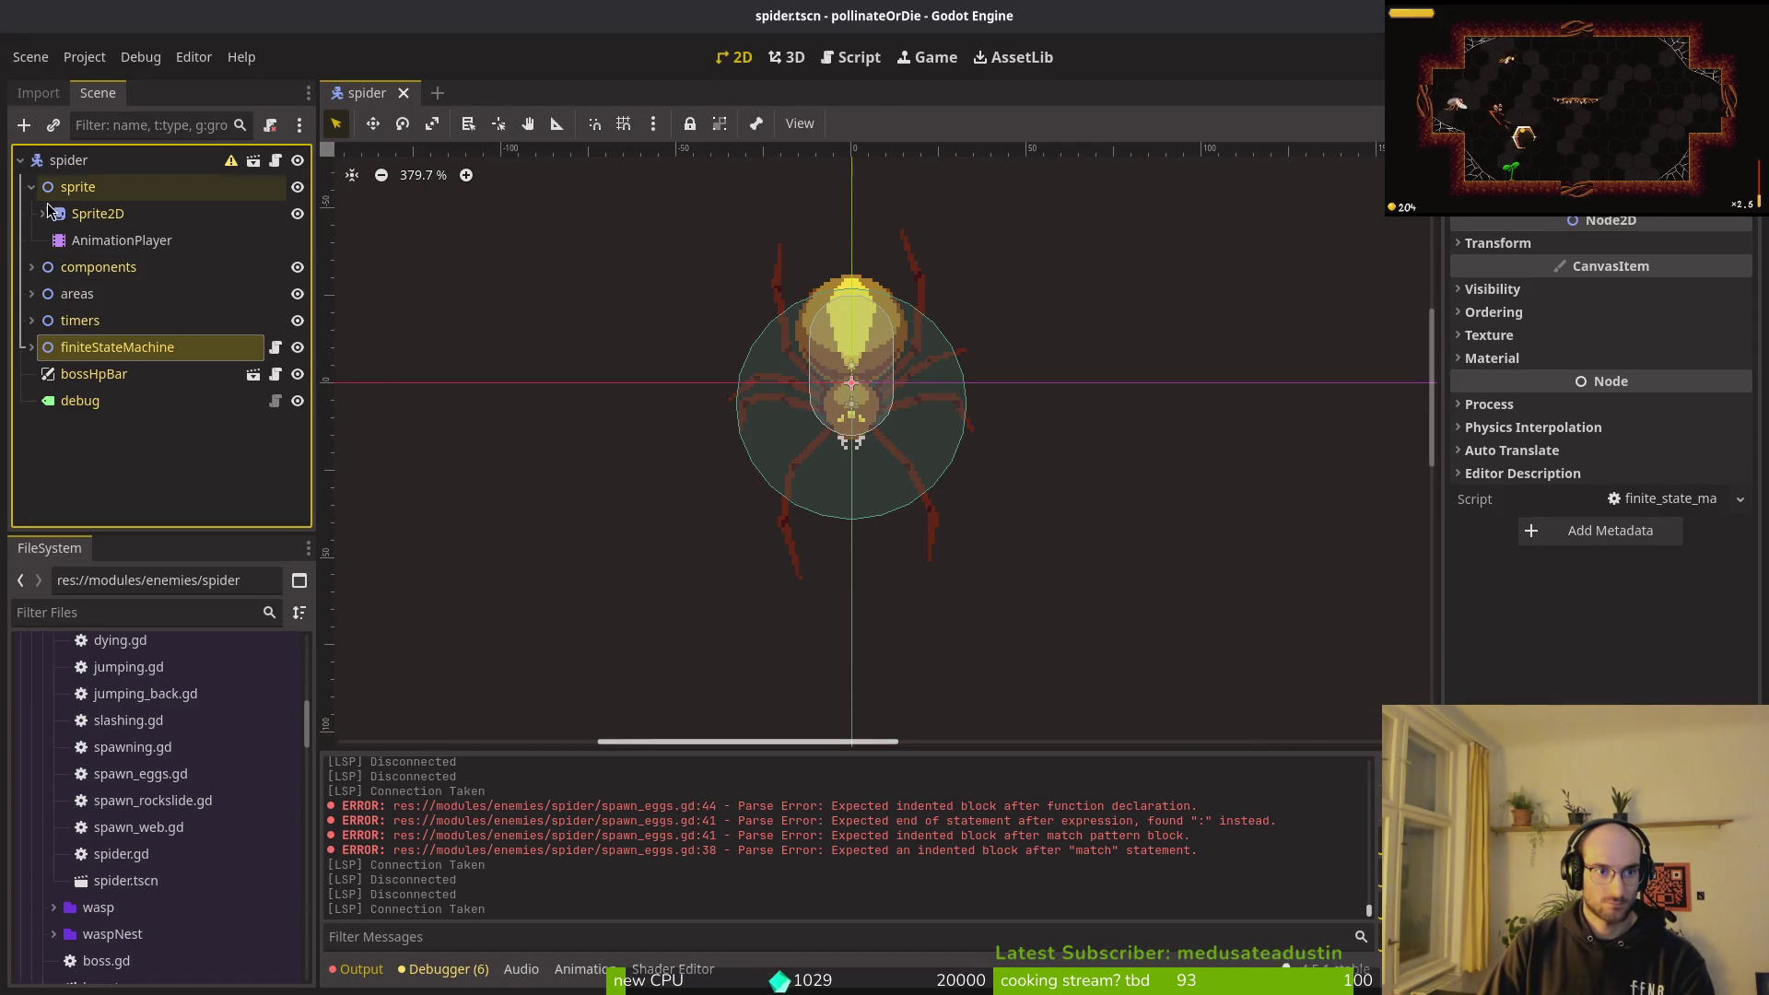
pyautogui.click(111, 240)
pyautogui.click(709, 756)
pyautogui.click(663, 907)
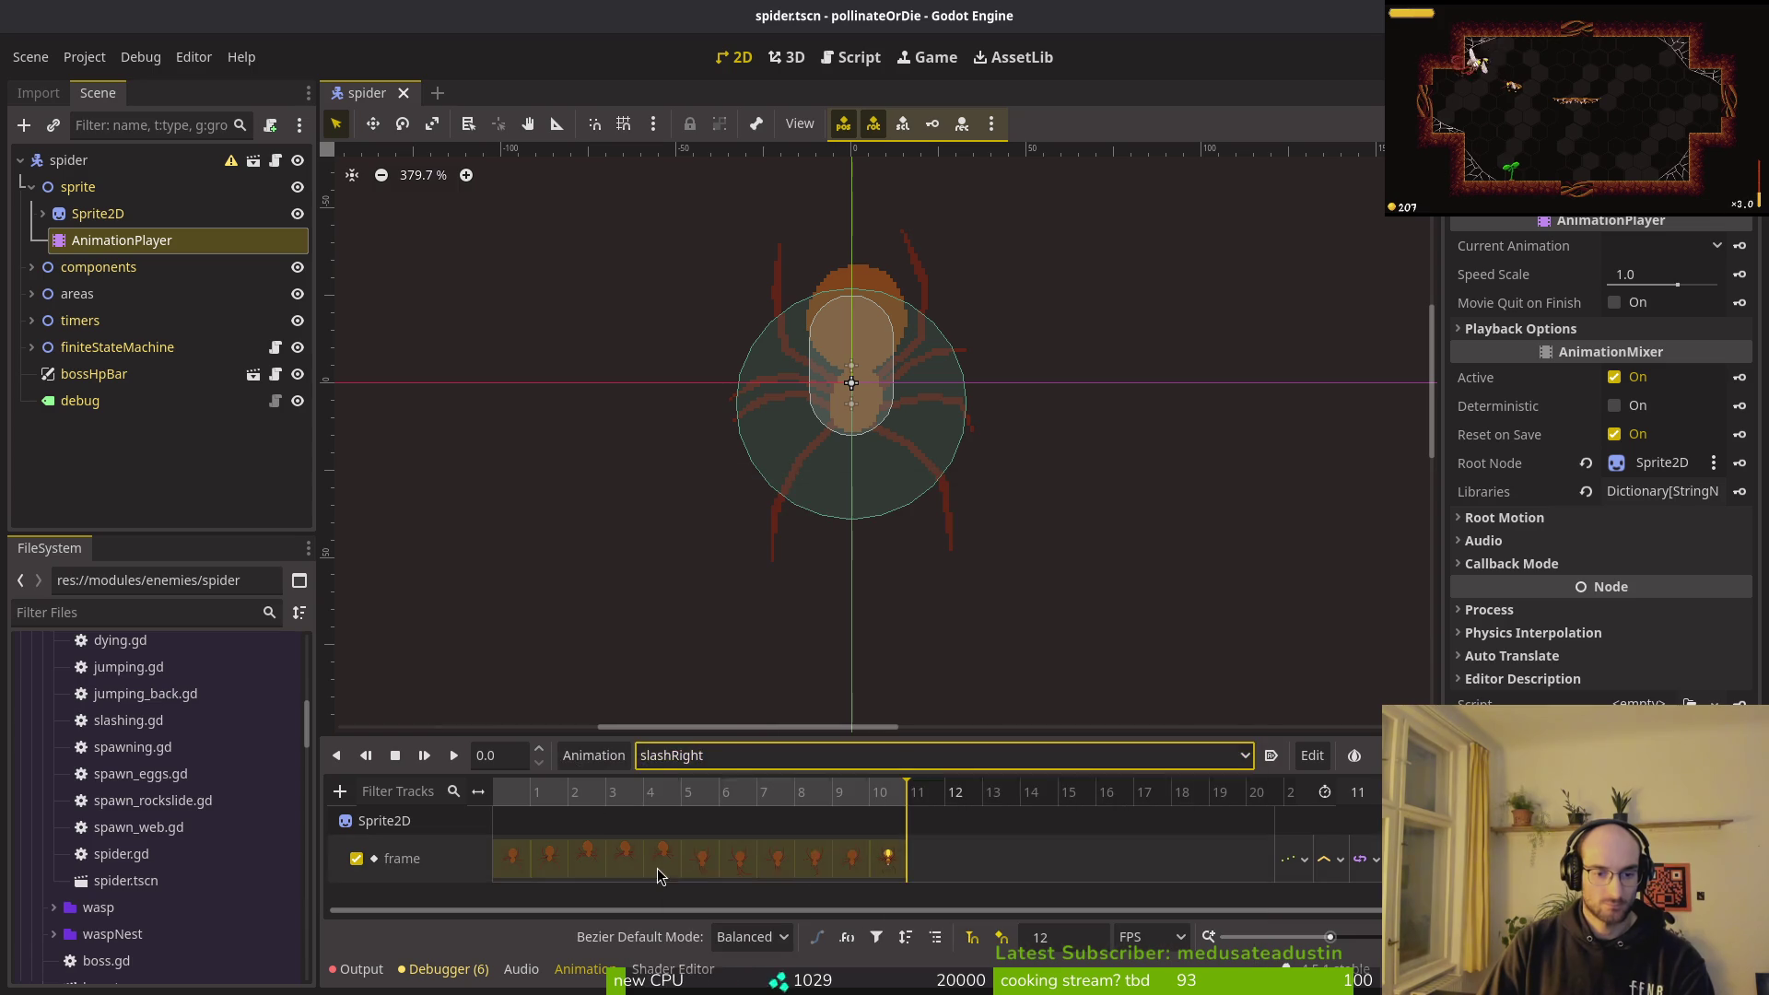
pyautogui.click(617, 794)
pyautogui.moveTo(617, 803); pyautogui.dragTo(670, 808)
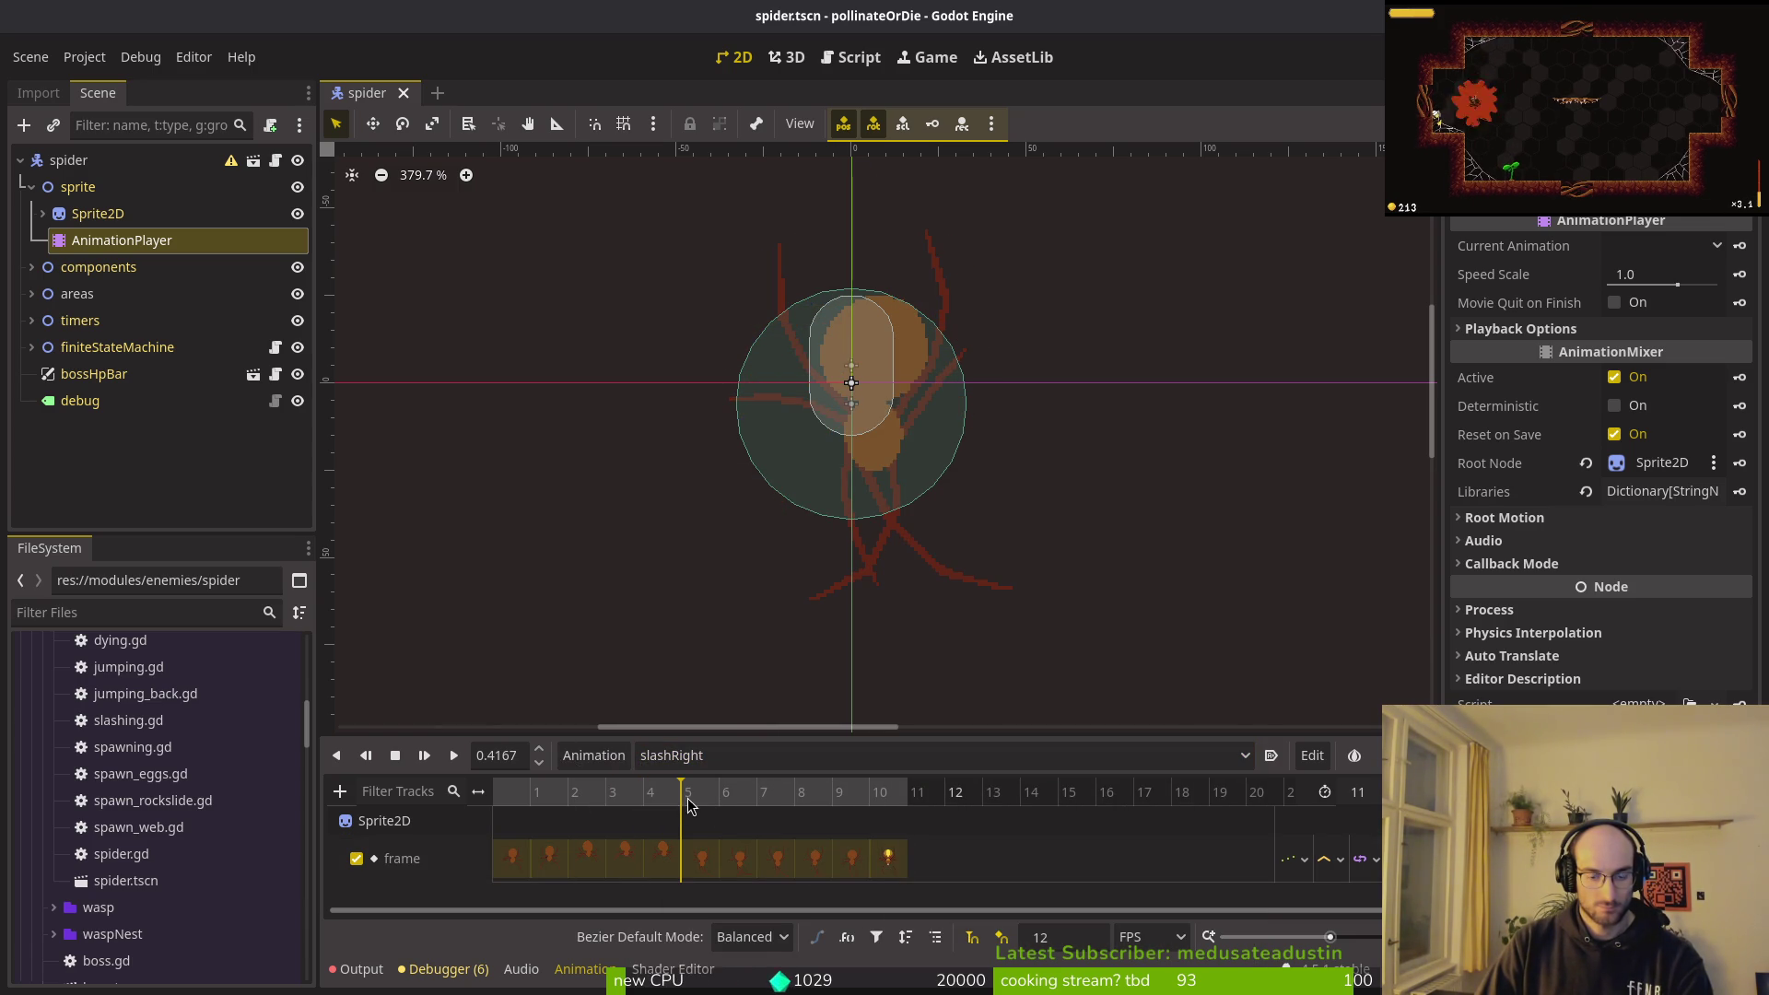
# Step: Add a Call Method track targeting the slashing state node
pyautogui.click(340, 791)
pyautogui.click(399, 903)
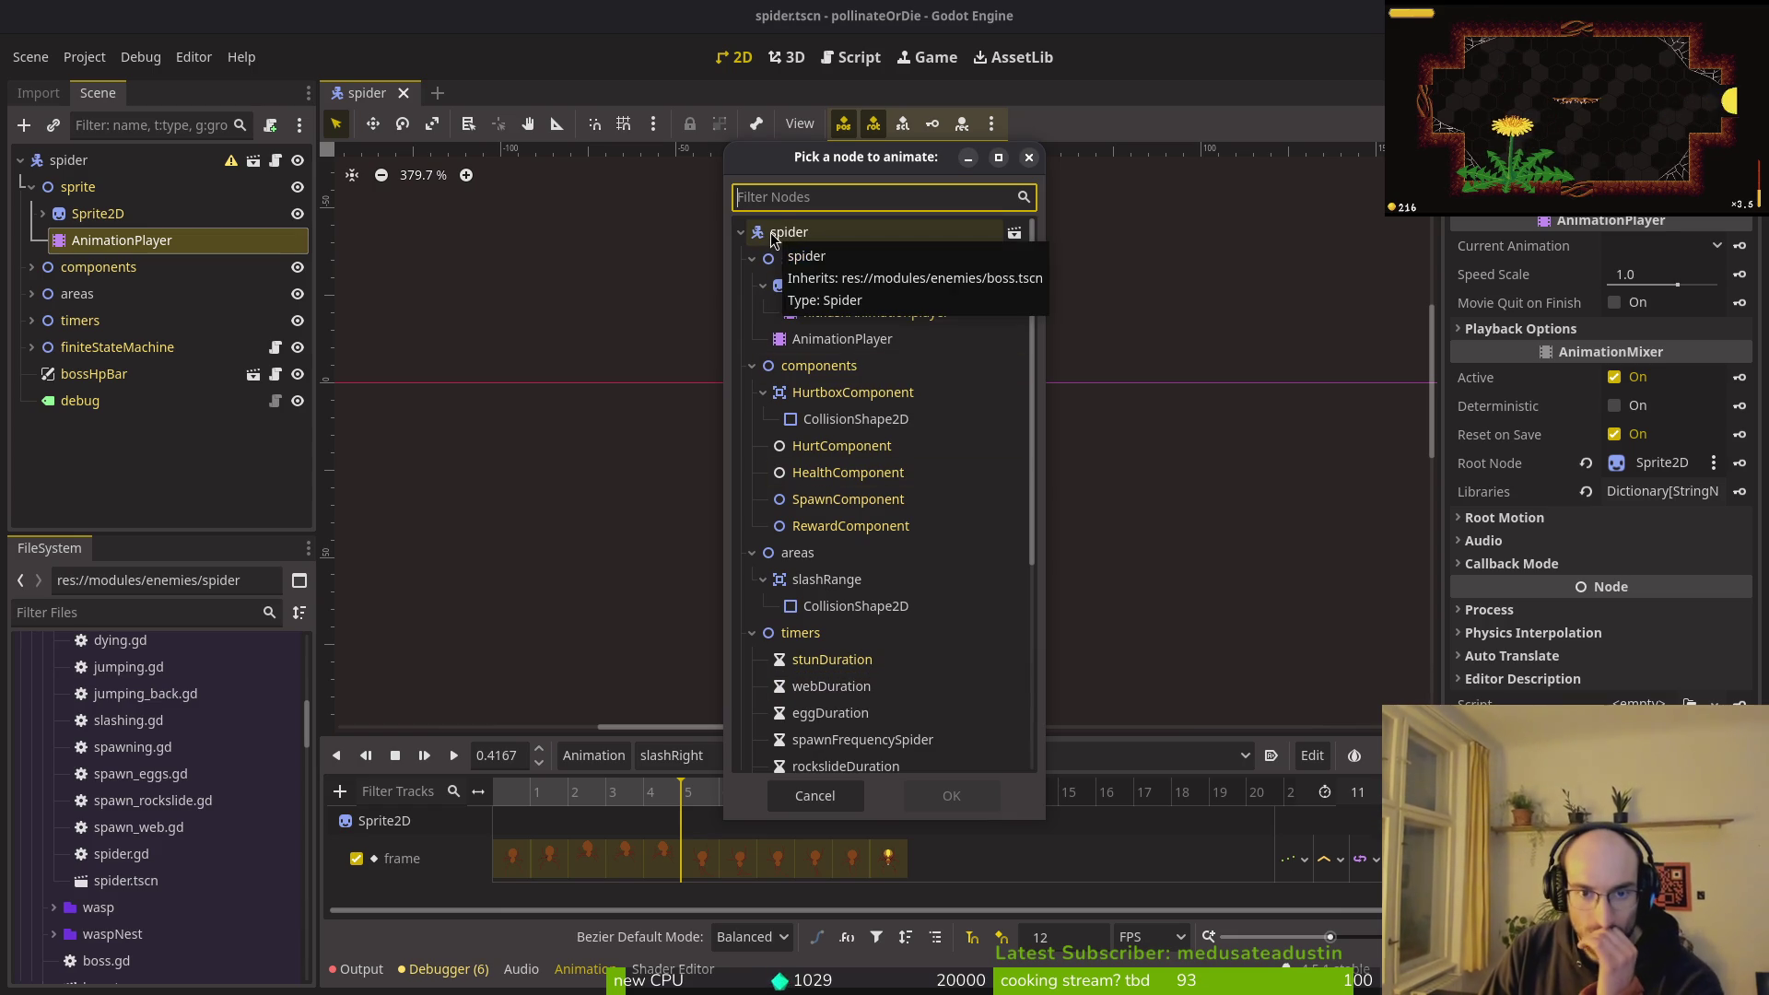
pyautogui.scroll(-5, 868, 595)
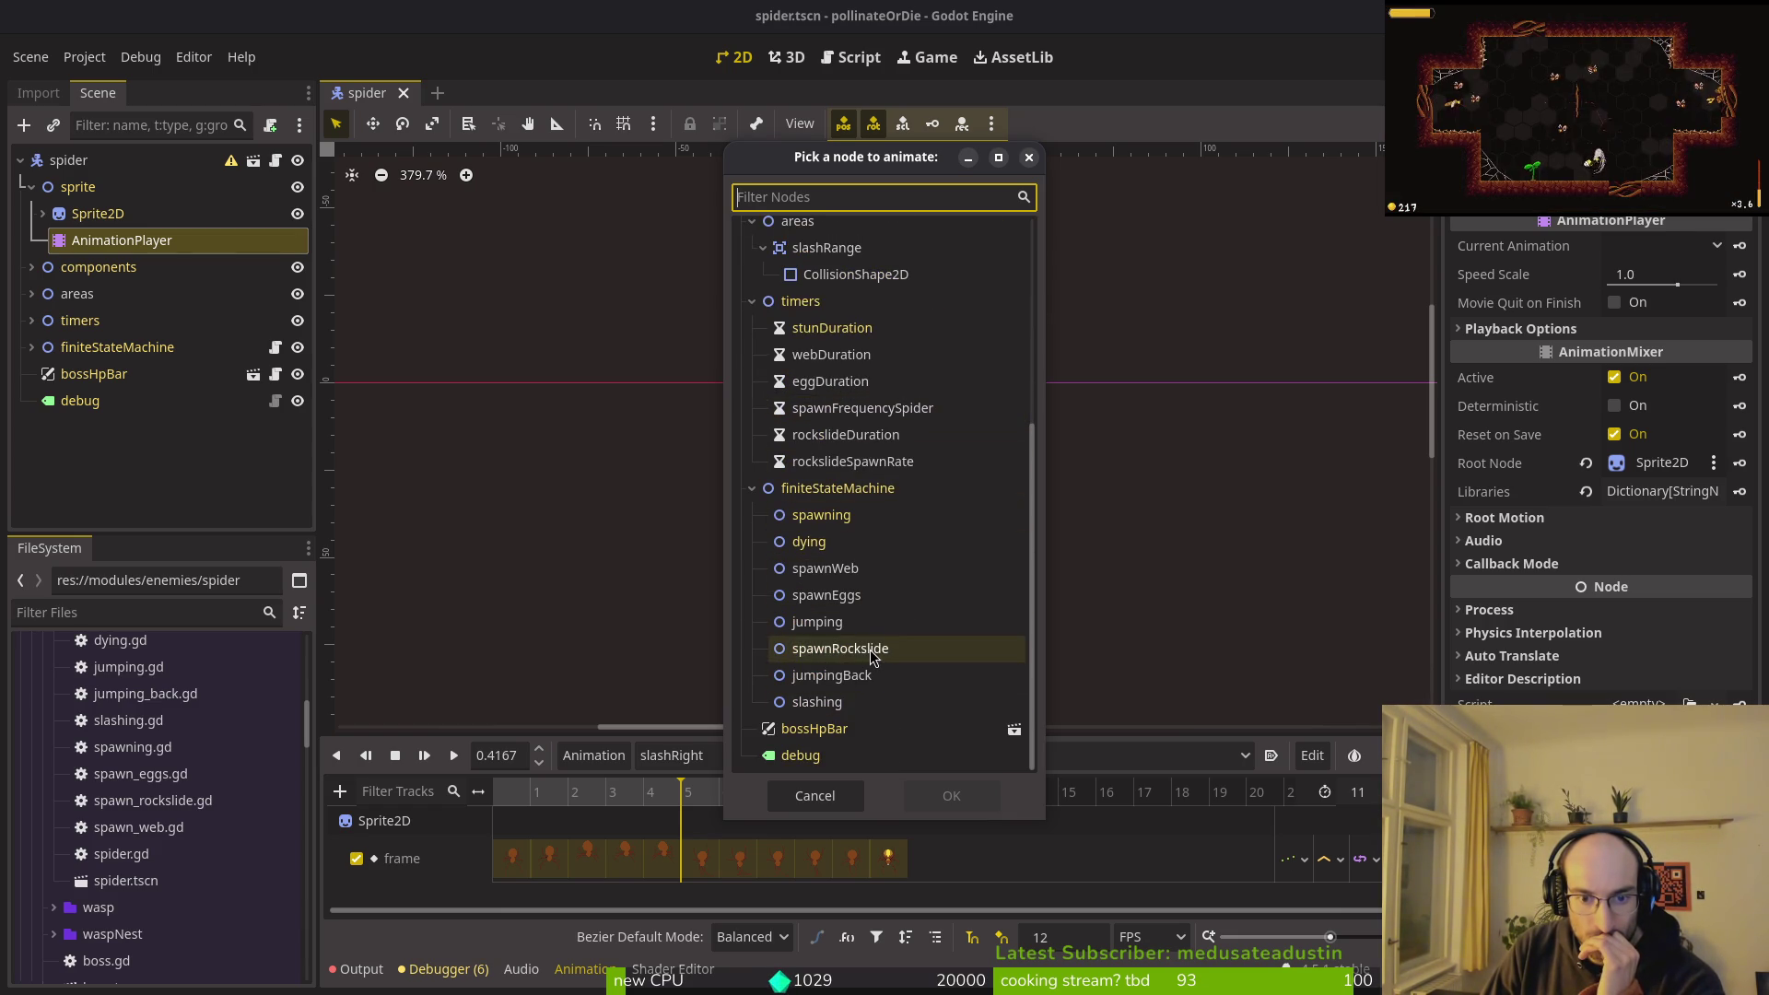
pyautogui.click(817, 701)
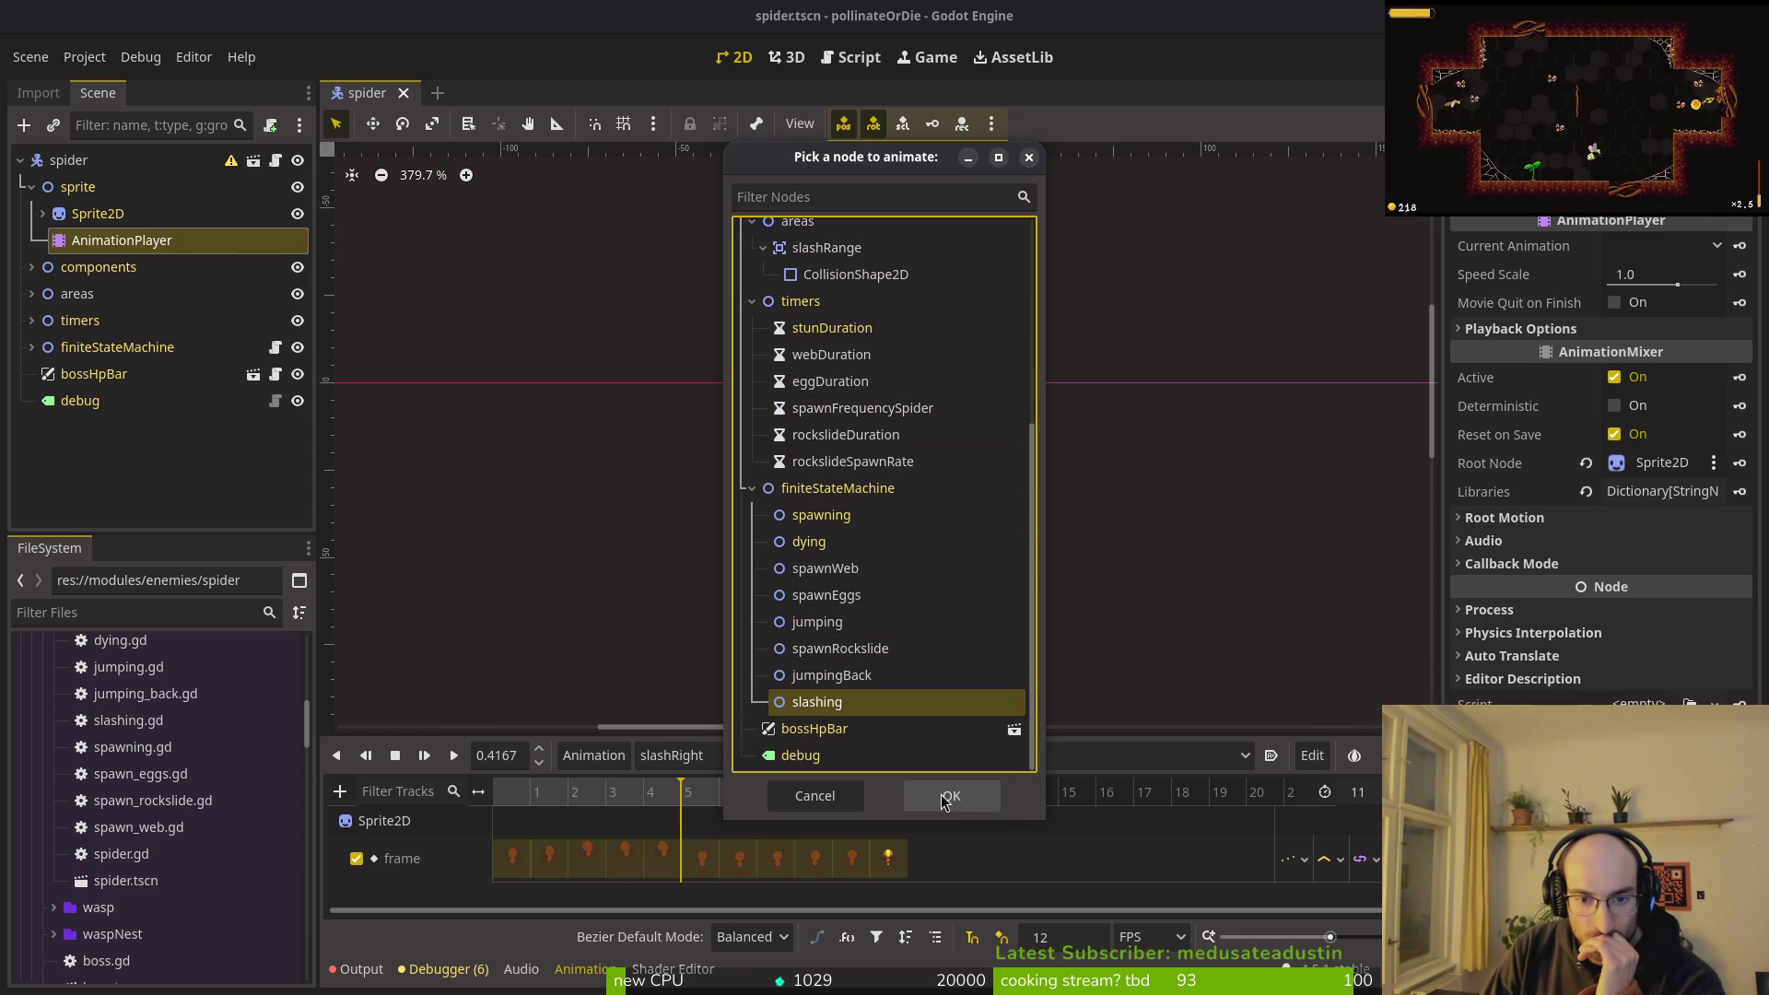
pyautogui.click(949, 795)
pyautogui.scroll(-1, 539, 893)
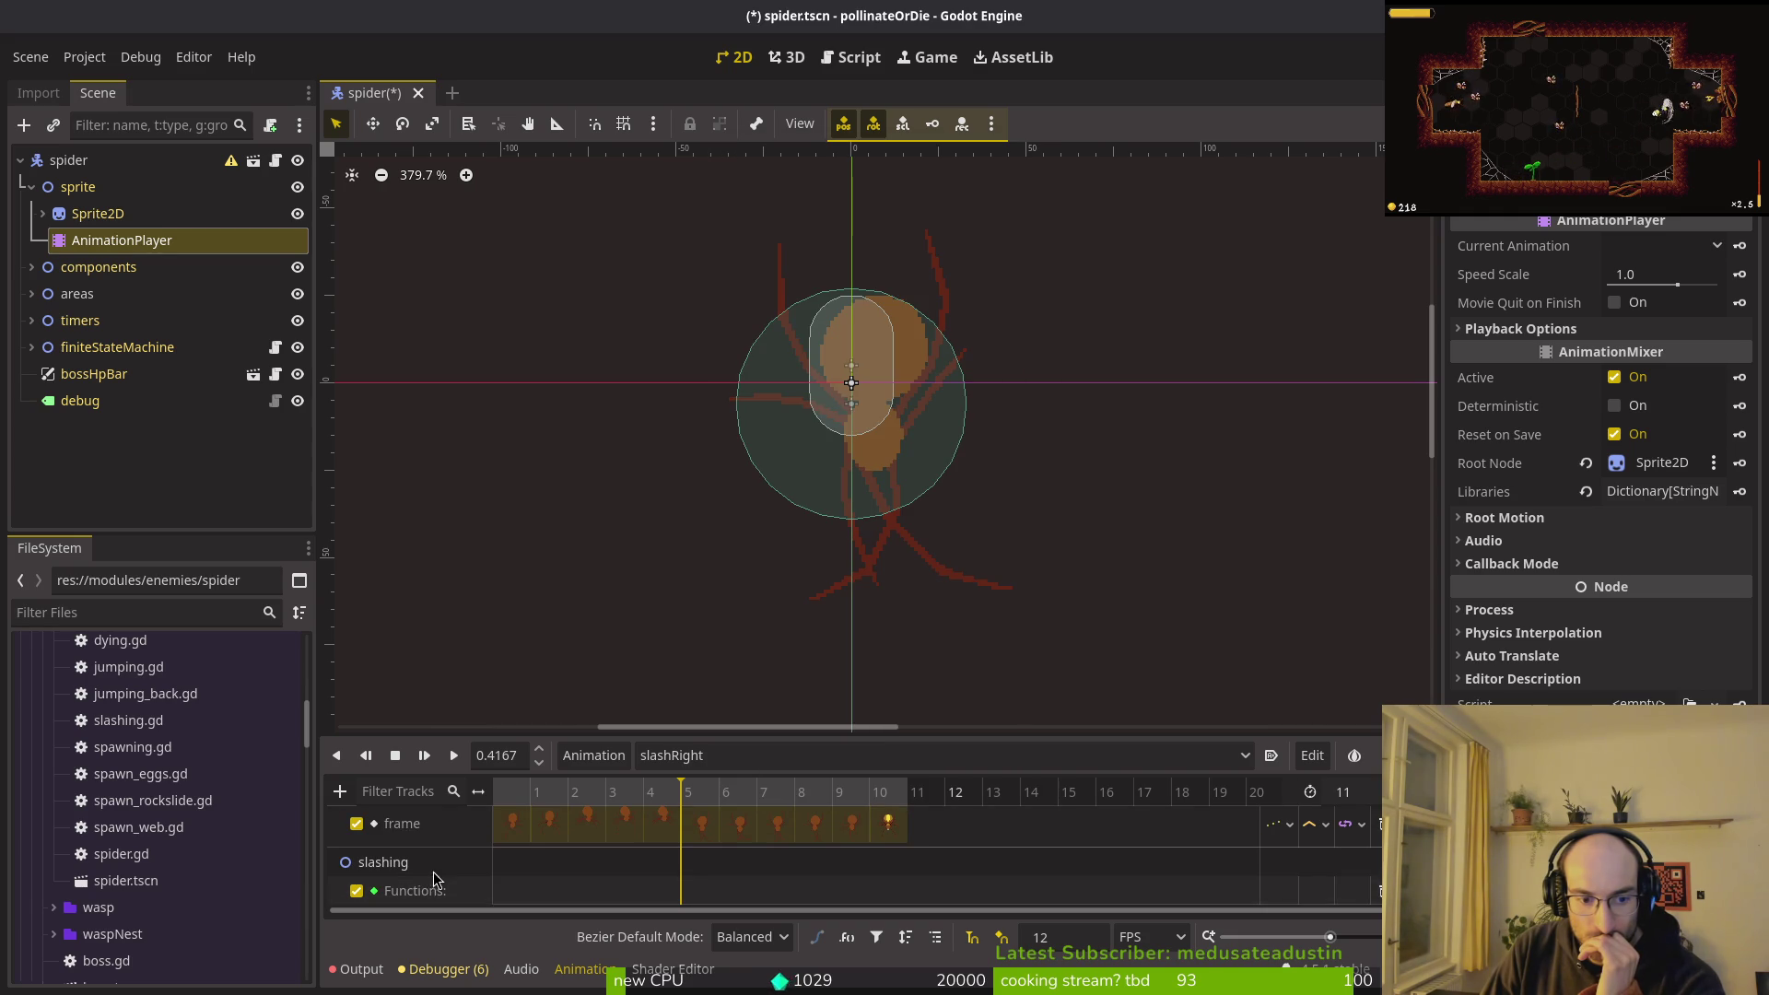
# Step: Key instantiate_right_slash on the track, replacing a mistaken instantiate_left_slash key
pyautogui.rightClick(557, 892)
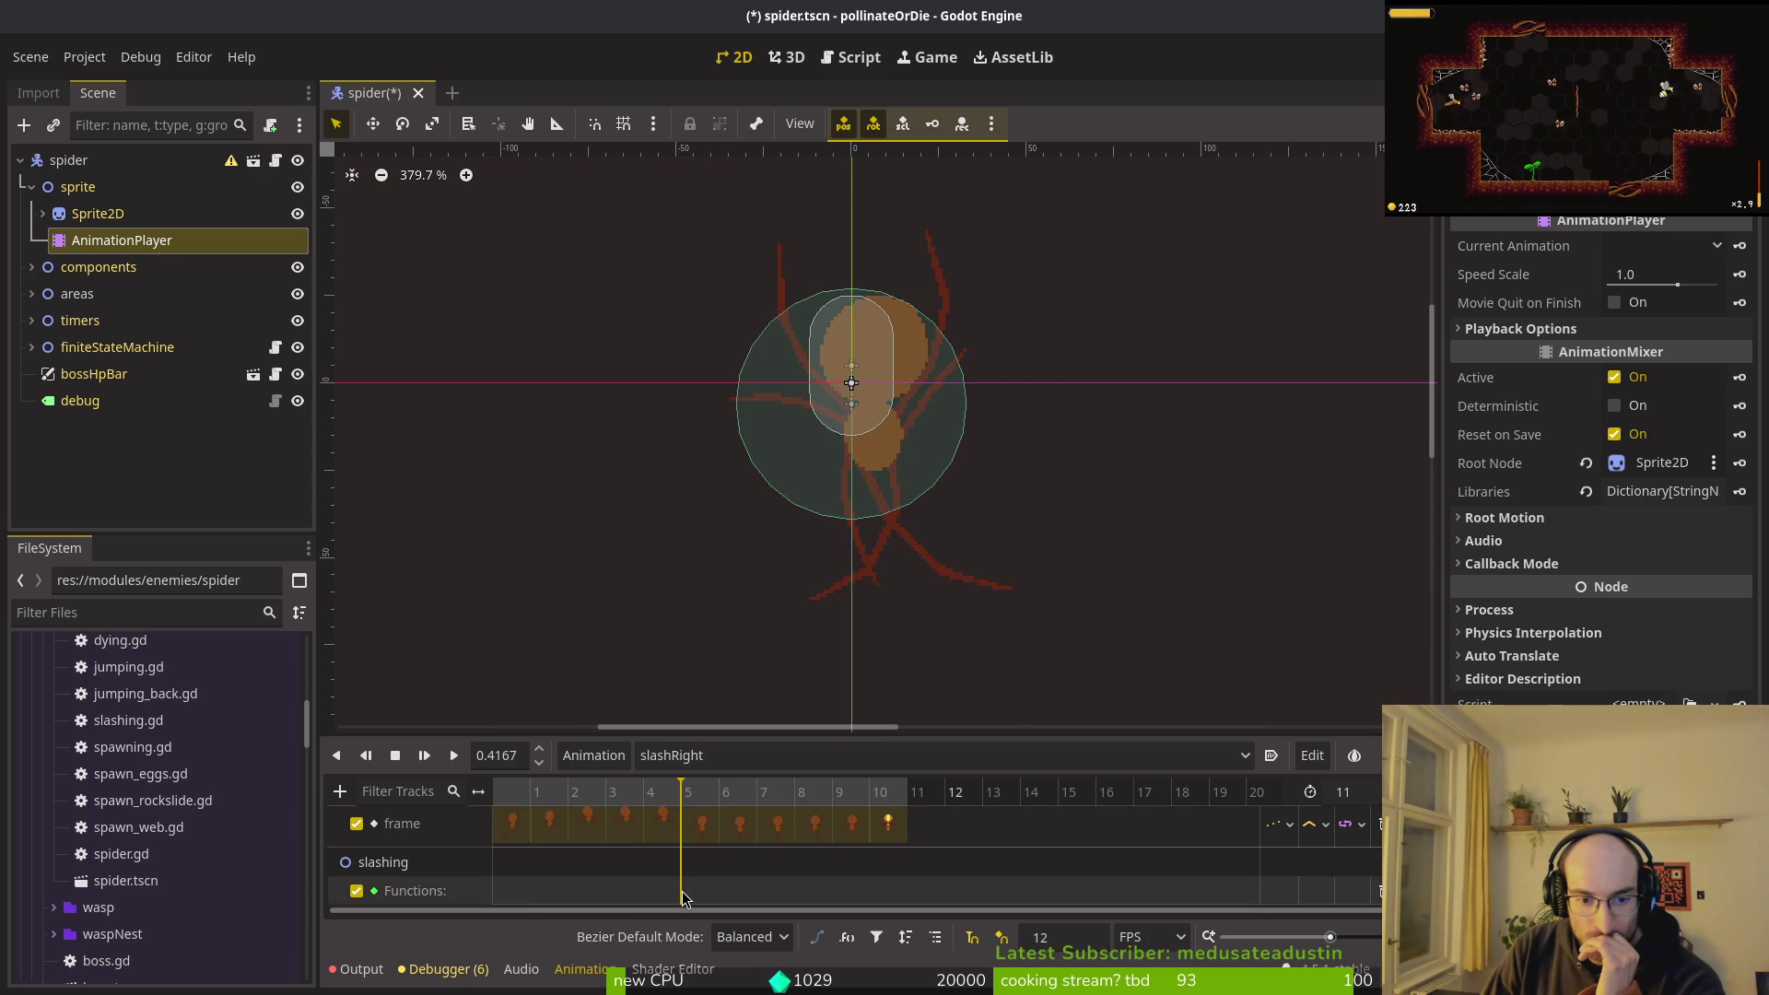
pyautogui.click(599, 904)
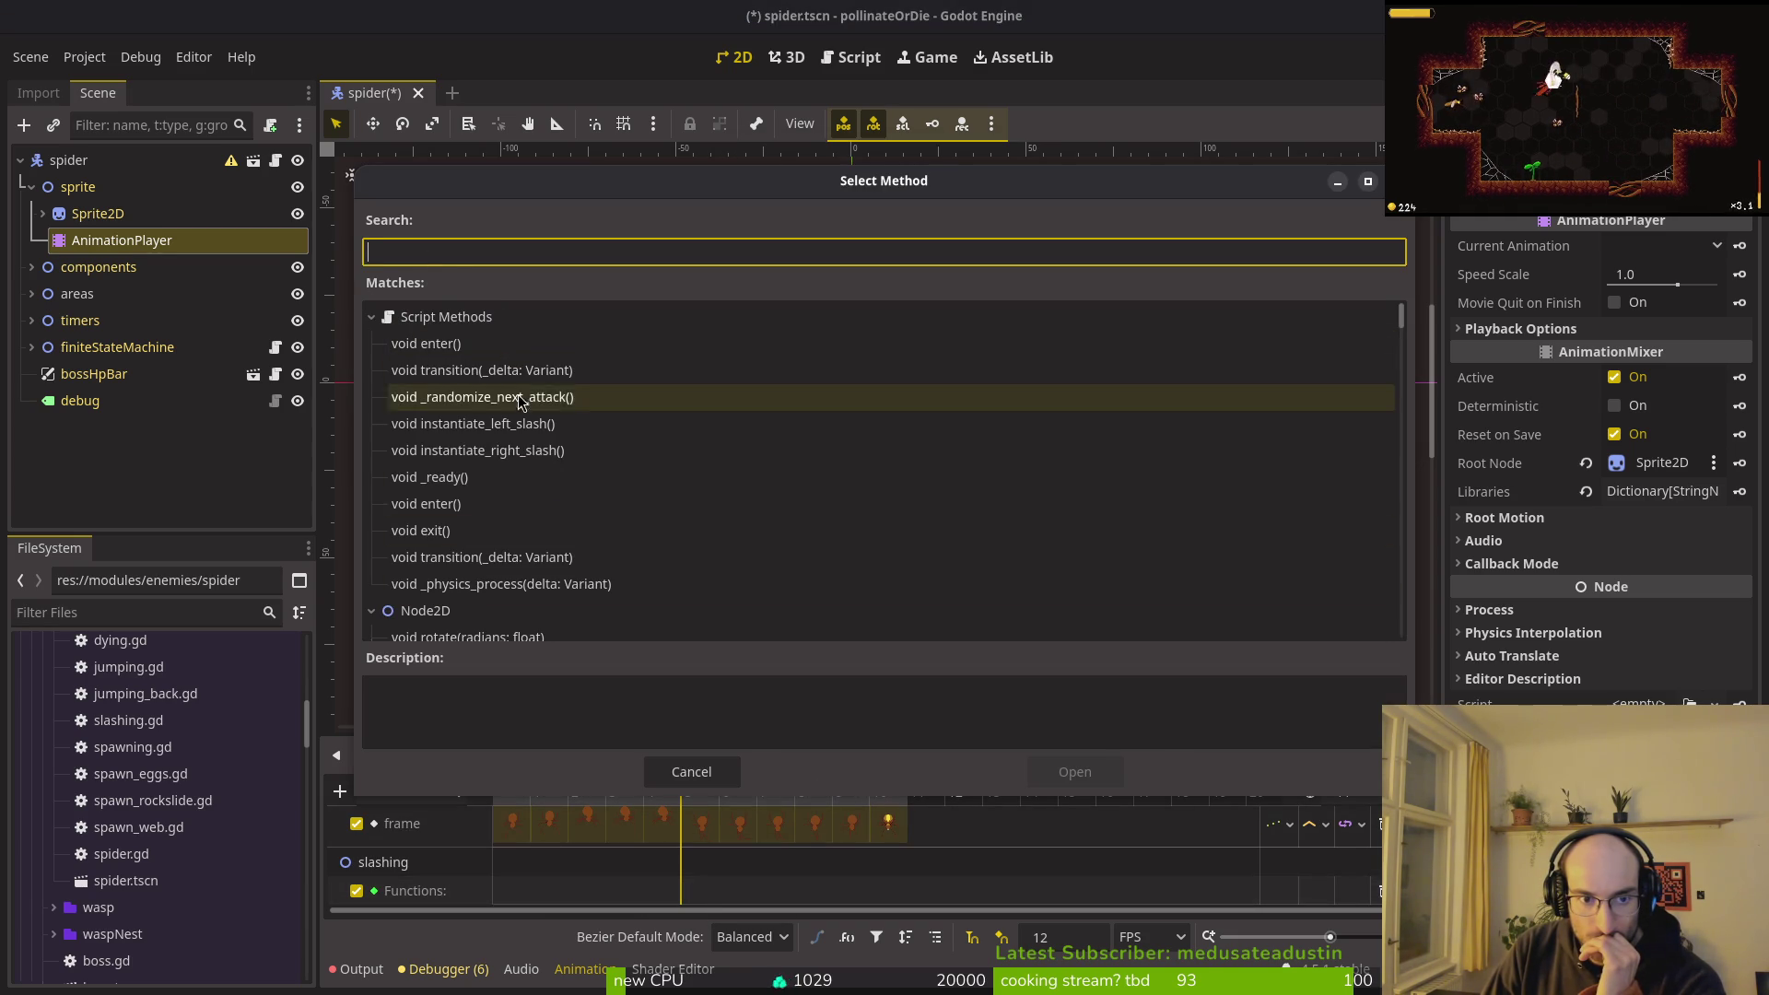
pyautogui.click(709, 424)
pyautogui.click(1074, 771)
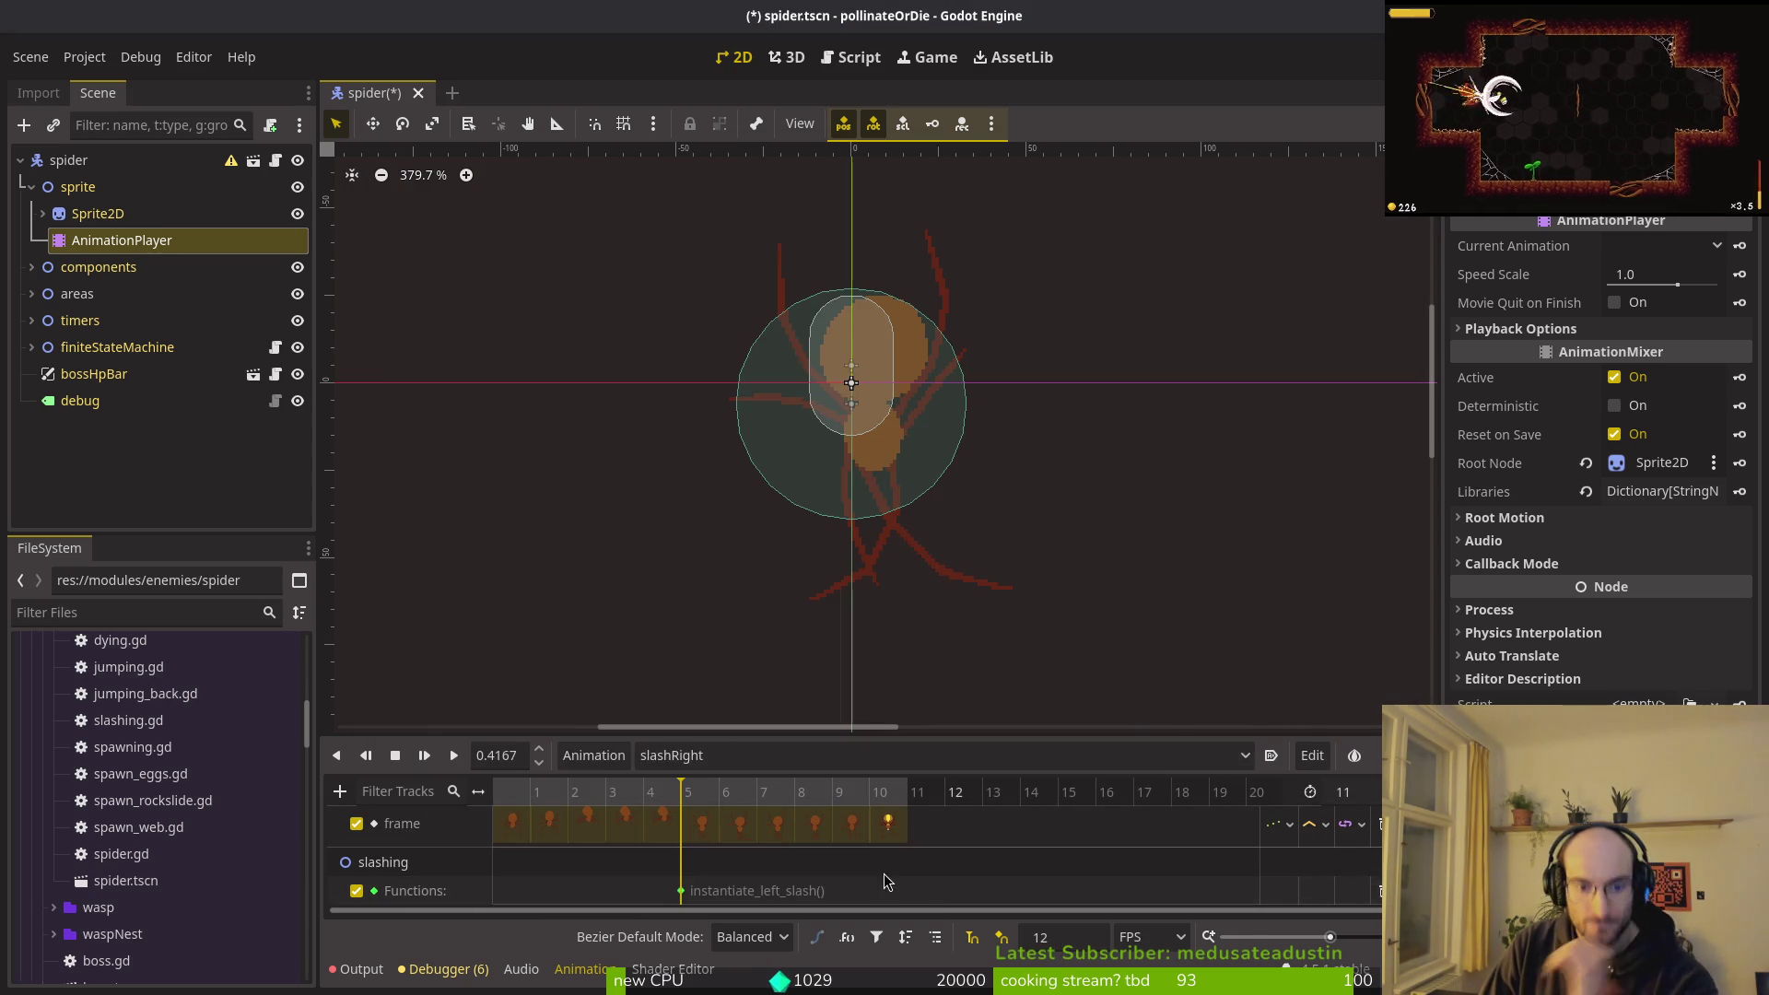
pyautogui.click(735, 758)
pyautogui.press('Escape')
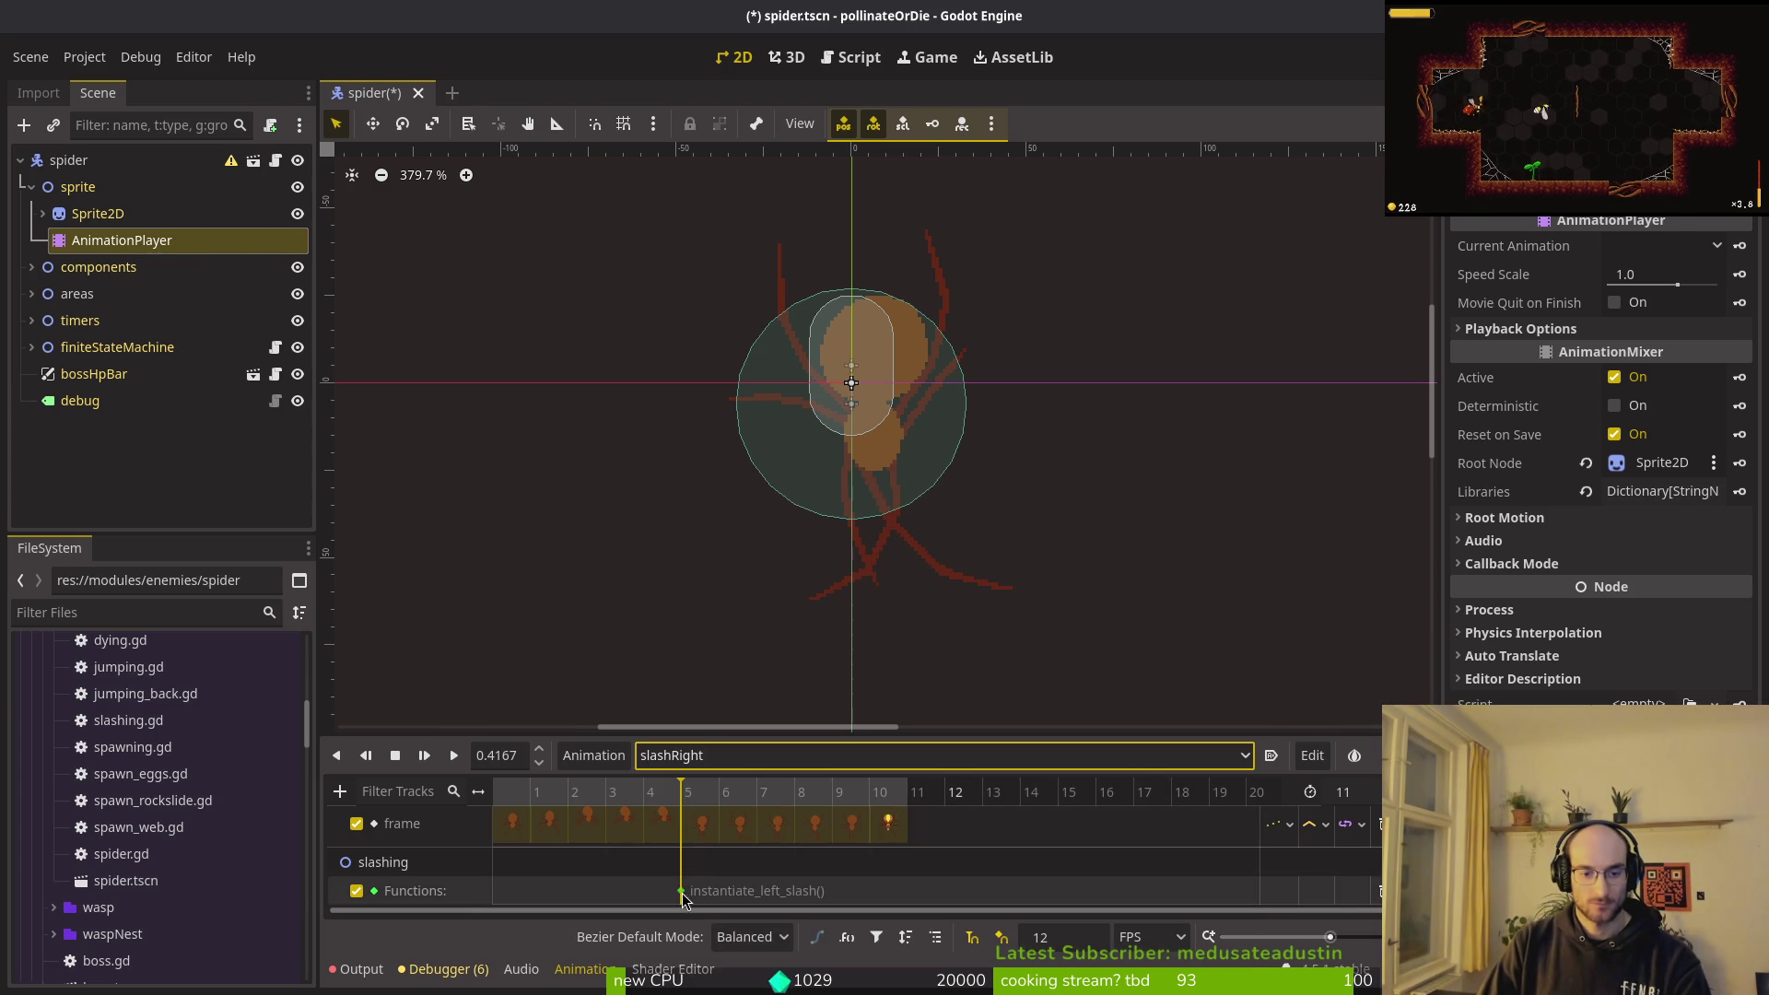
pyautogui.rightClick(682, 890)
pyautogui.click(765, 916)
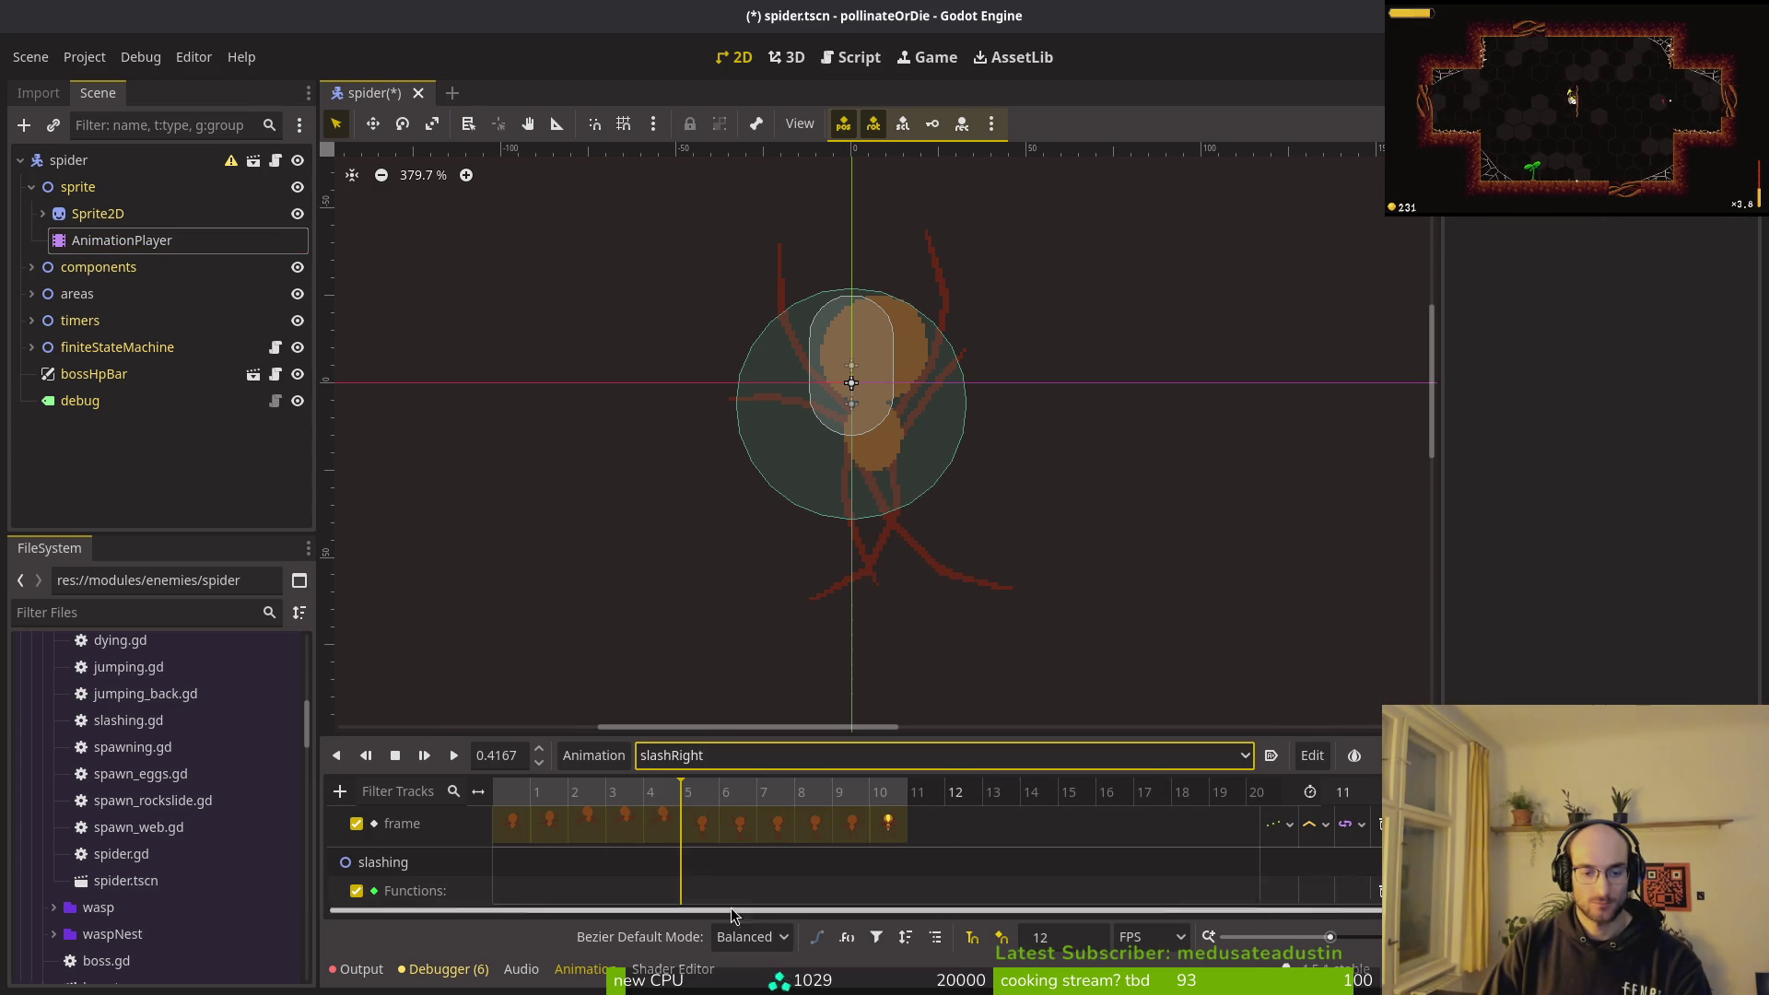
pyautogui.rightClick(687, 896)
pyautogui.click(734, 906)
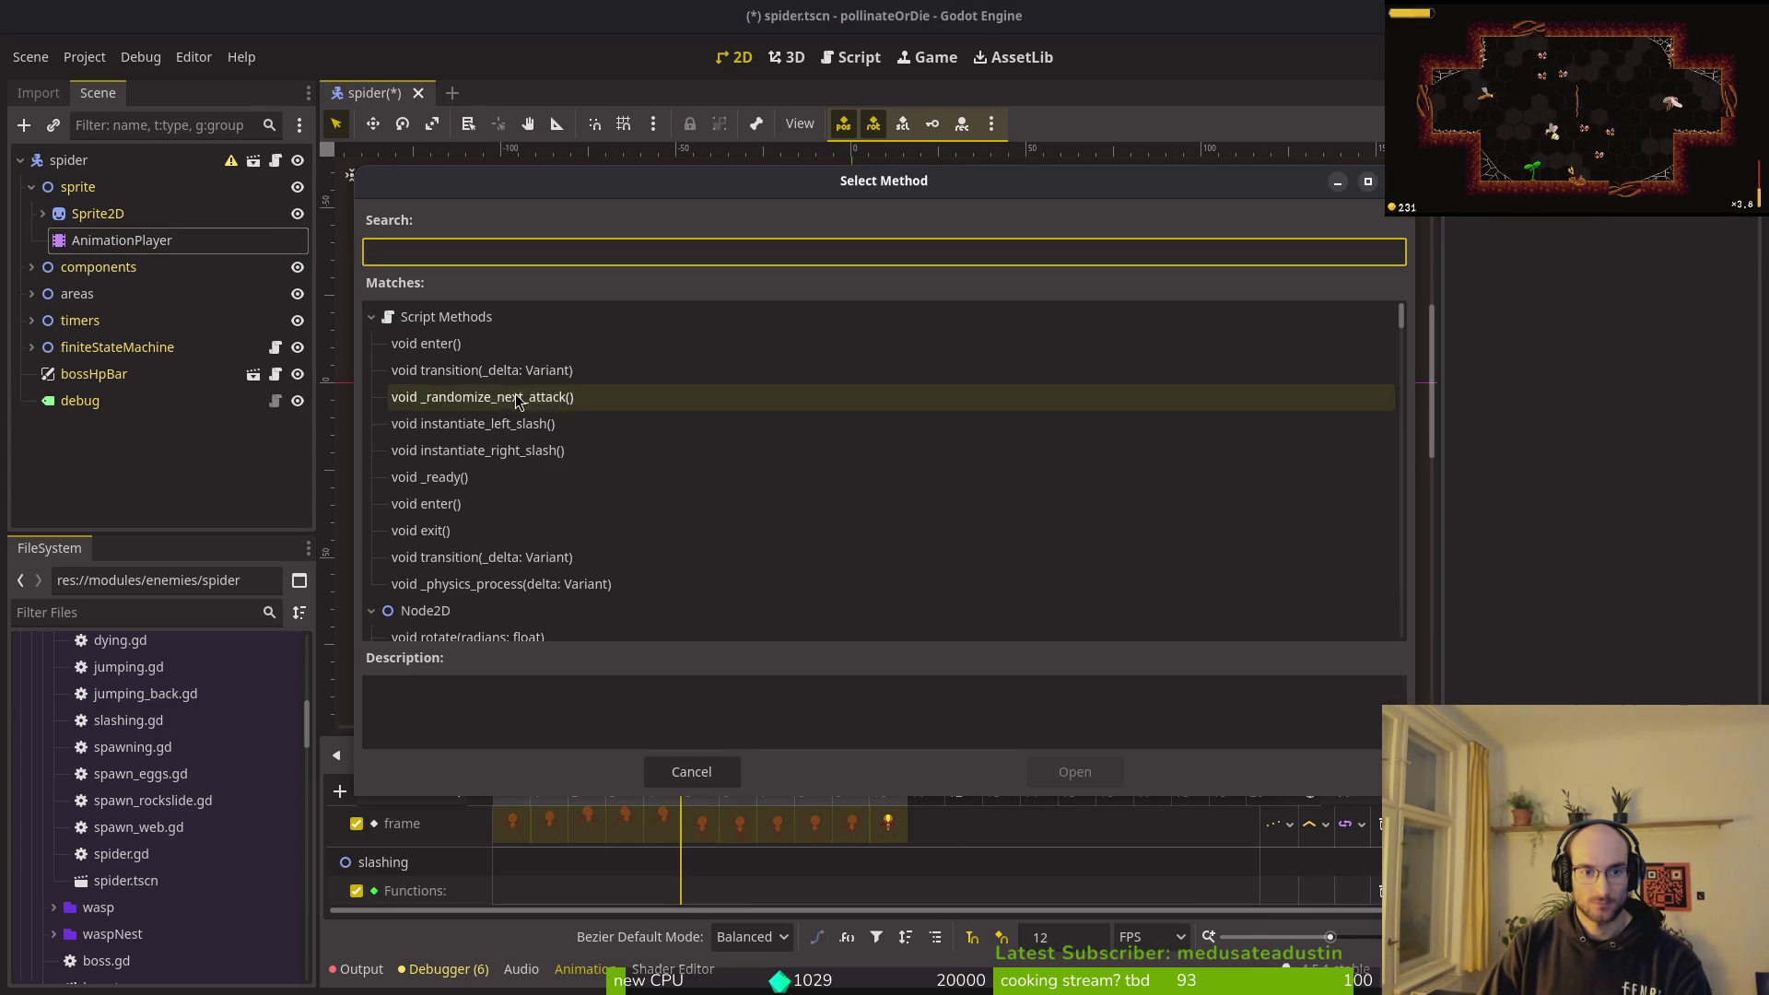
pyautogui.click(589, 450)
pyautogui.click(1075, 772)
# Step: Save the spider scene and switch to the slashLeft animation
pyautogui.hotkey('ctrl', 's')
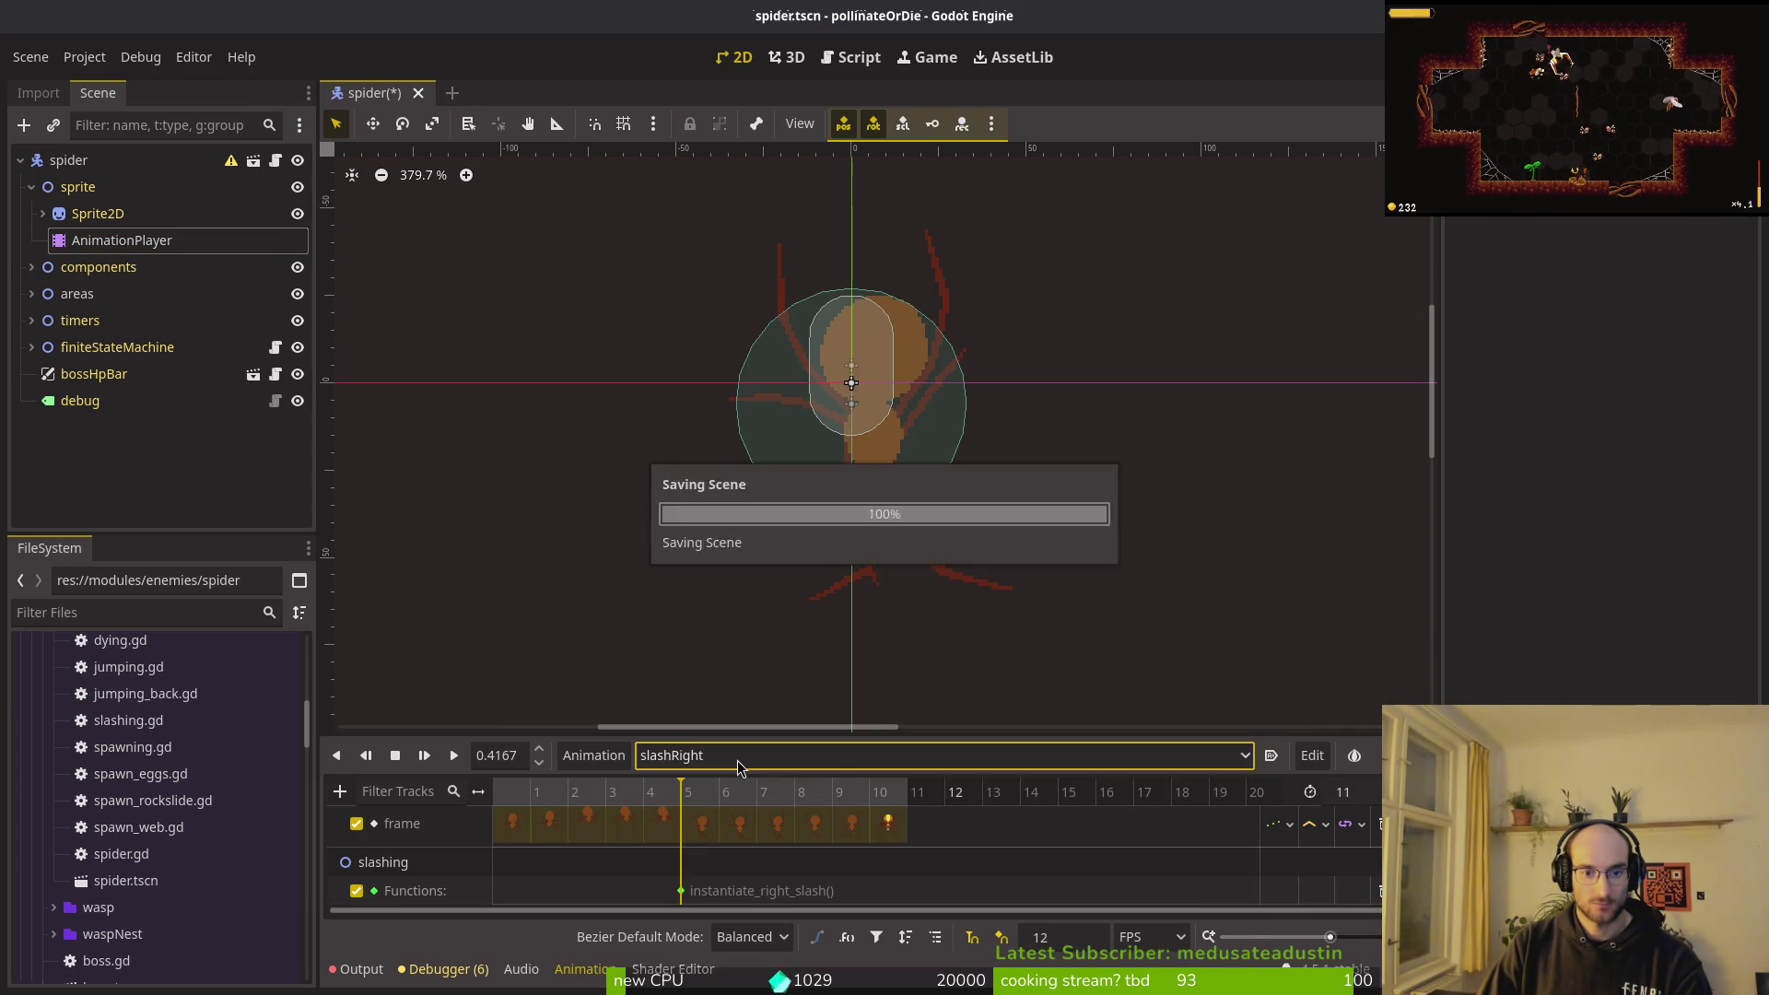
pyautogui.click(719, 755)
pyautogui.click(737, 932)
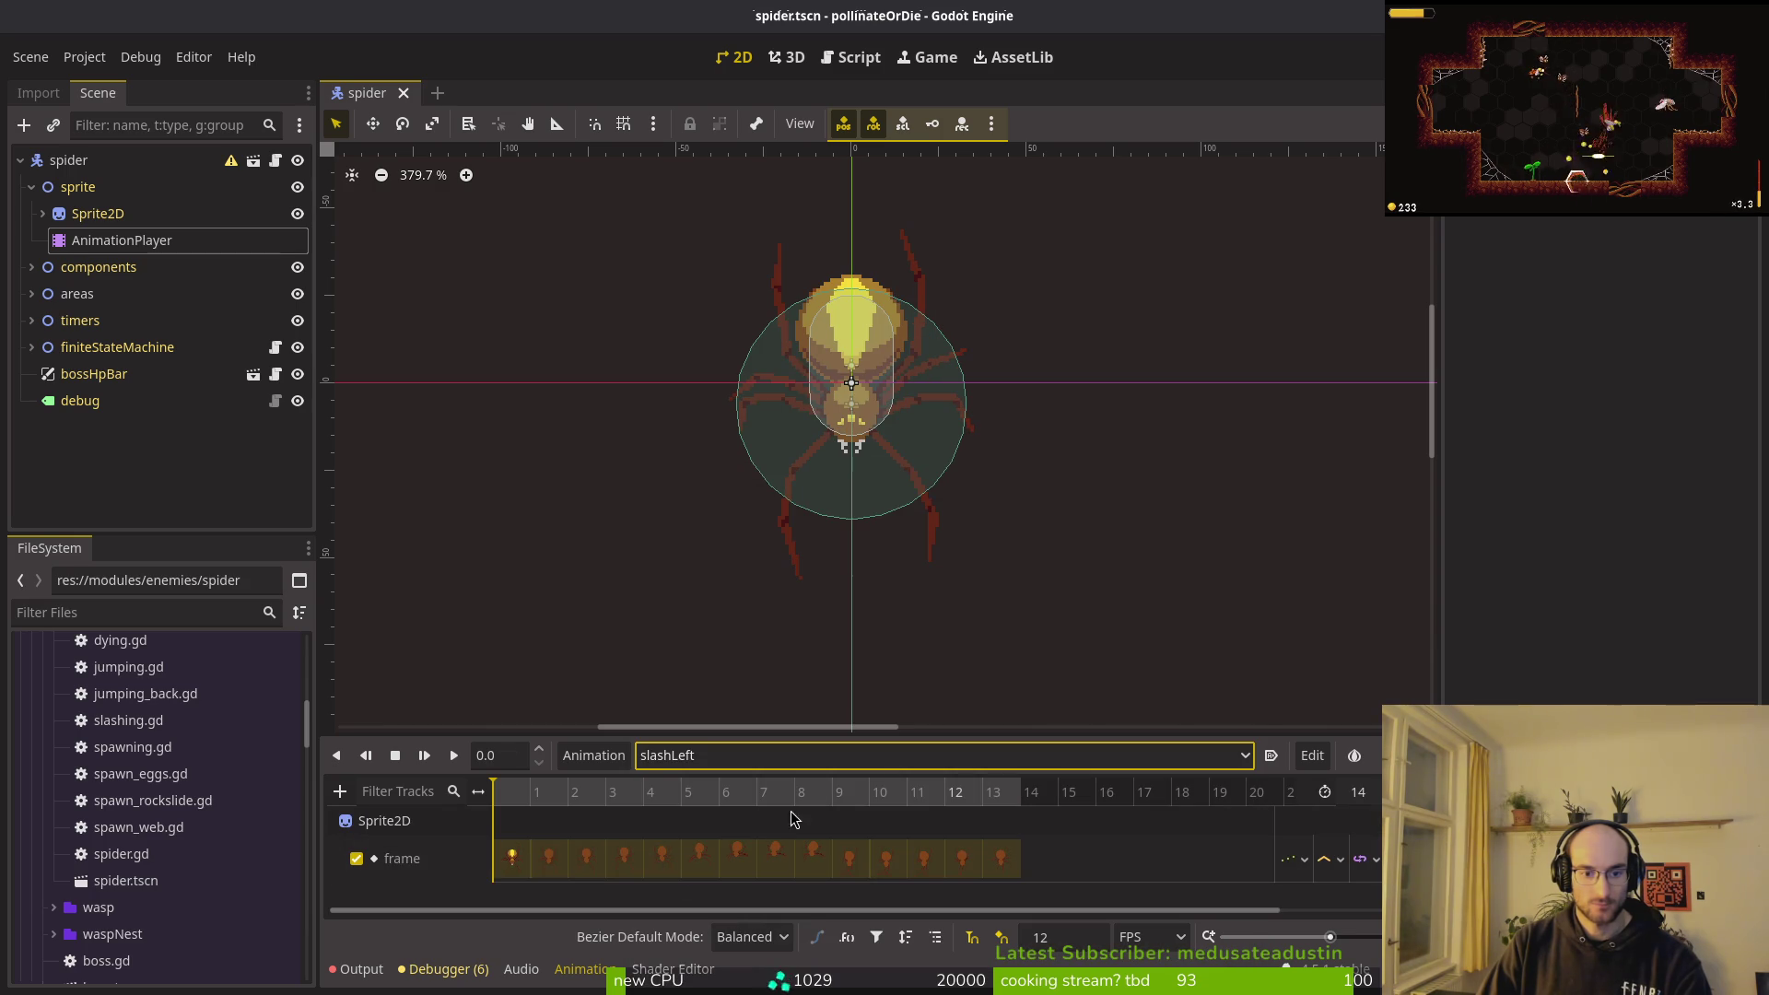
# Step: Place the playhead at 0.75 s and add a method call track for the slashing node
pyautogui.click(611, 796)
pyautogui.moveTo(611, 796); pyautogui.dragTo(835, 809)
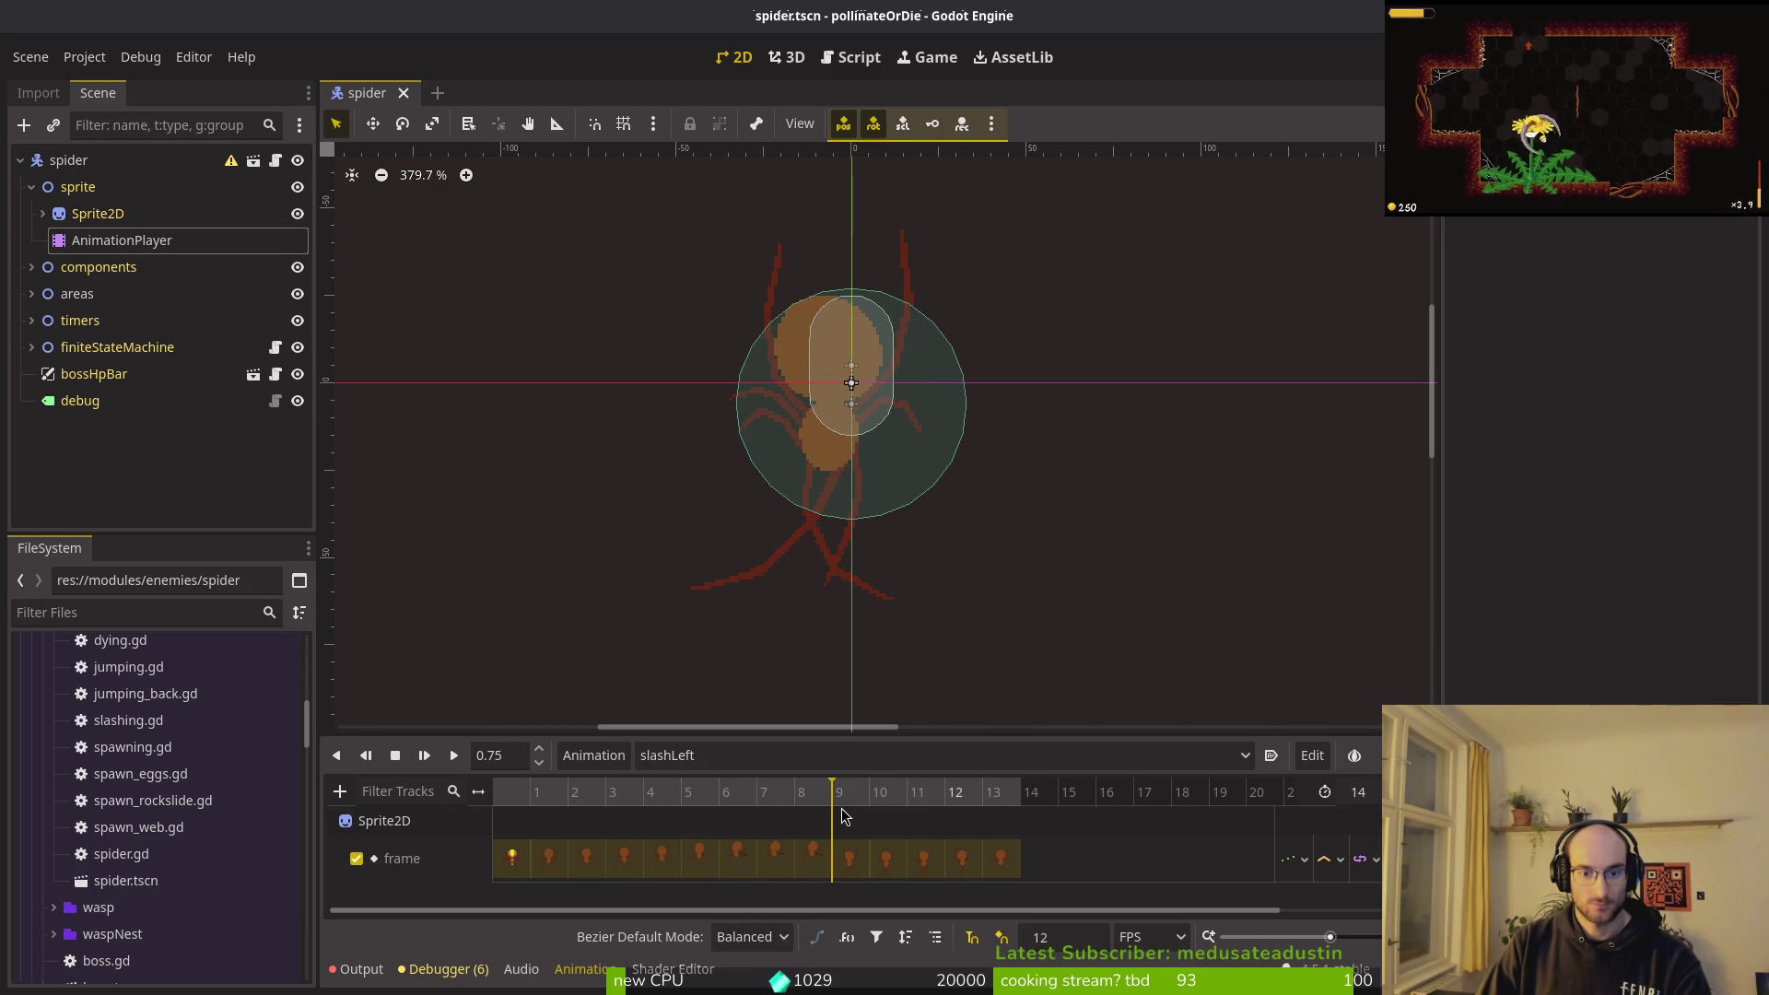
pyautogui.rightClick(834, 798)
pyautogui.click(340, 791)
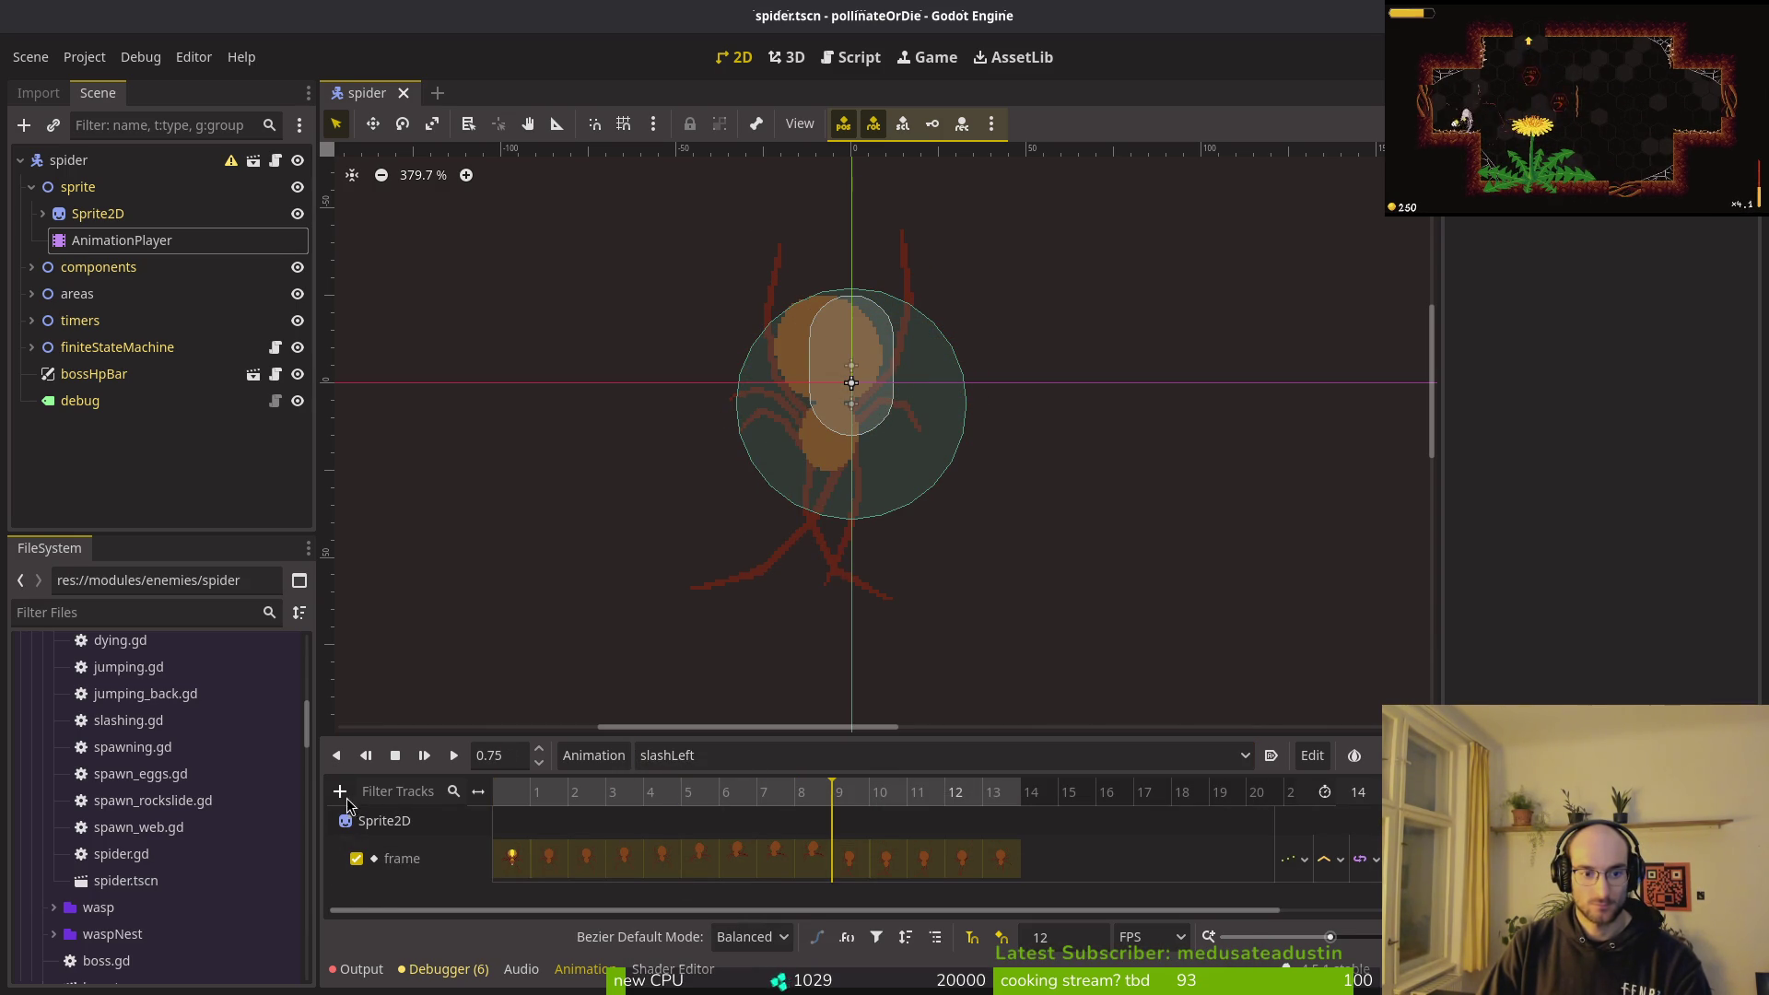
pyautogui.click(340, 790)
pyautogui.click(382, 903)
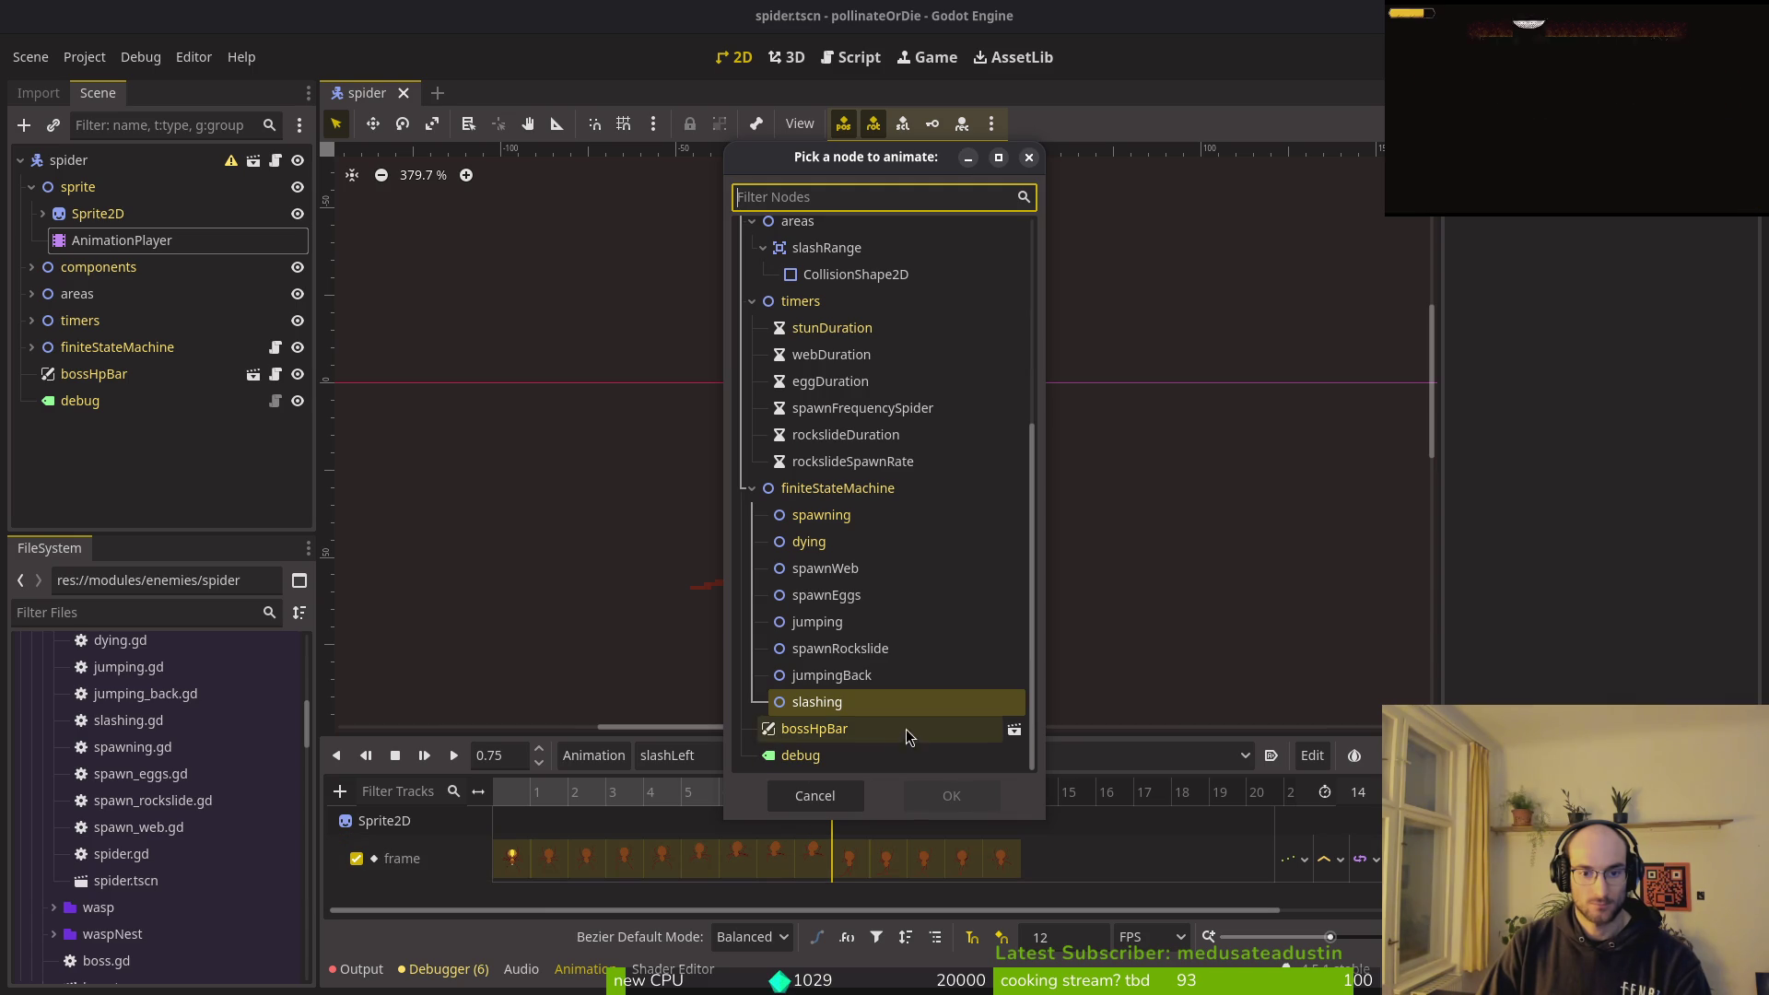
pyautogui.click(951, 795)
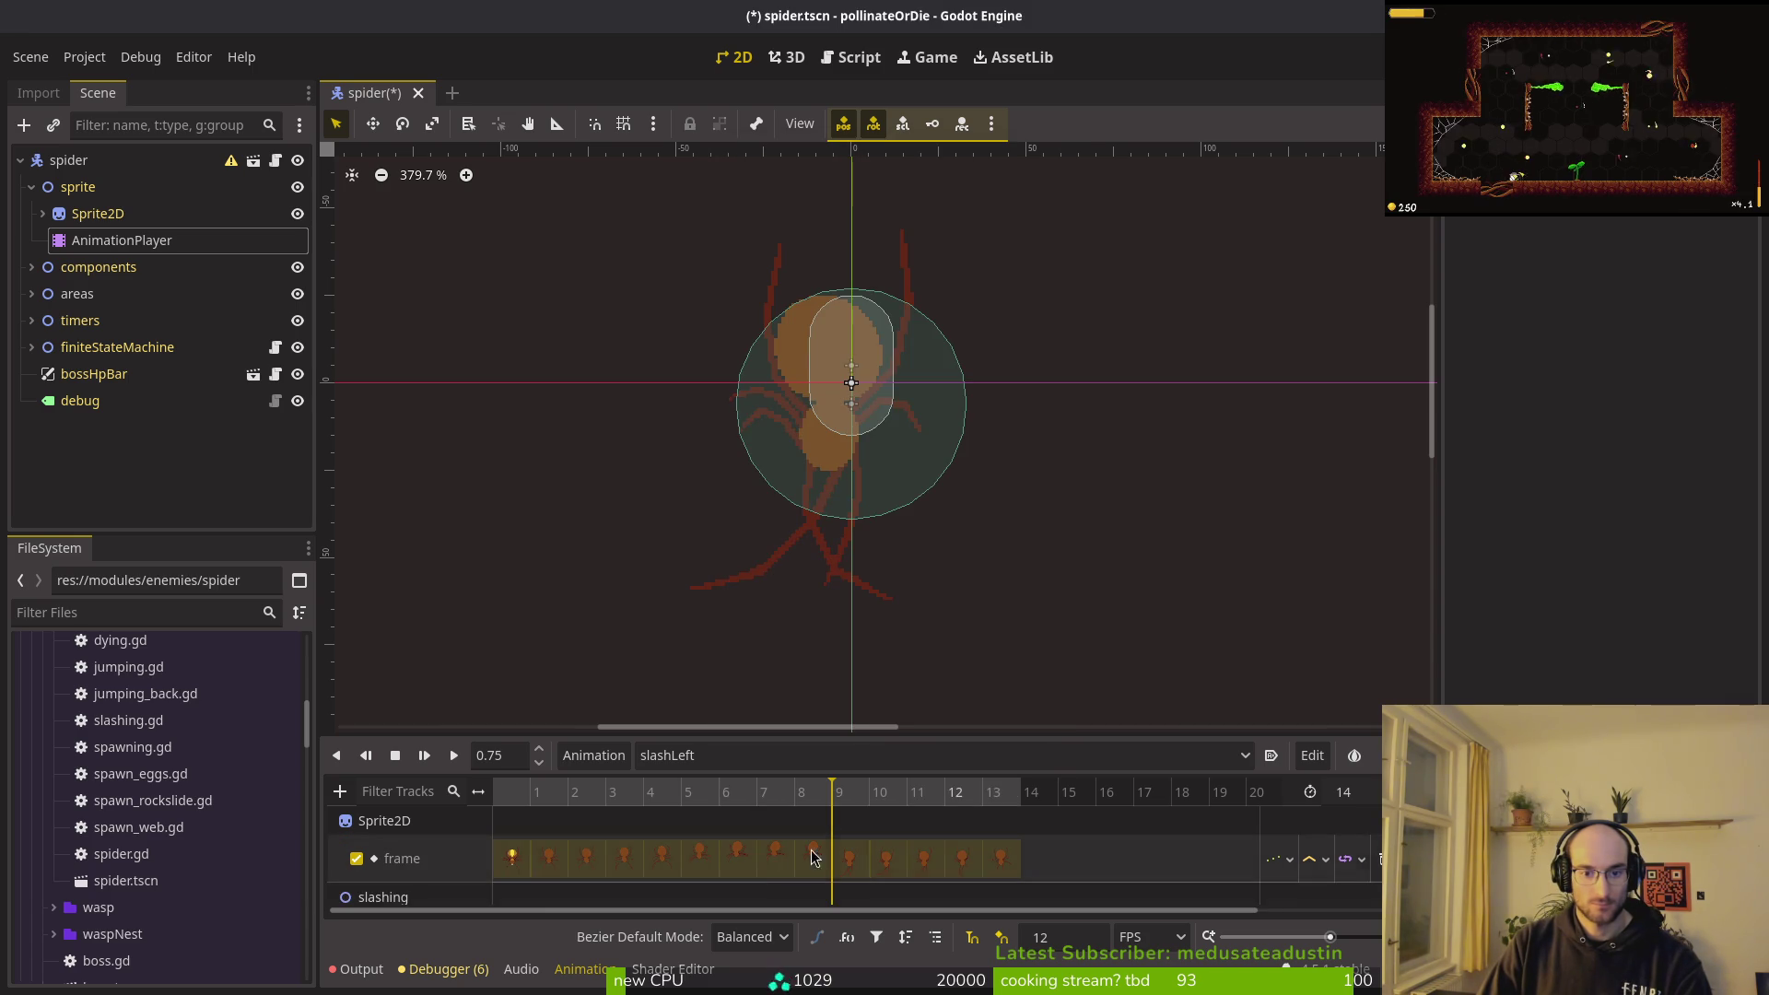
# Step: Key instantiate_left_slash() at 0.75 s on the Functions track and save spider.tscn
pyautogui.rightClick(836, 894)
pyautogui.click(871, 898)
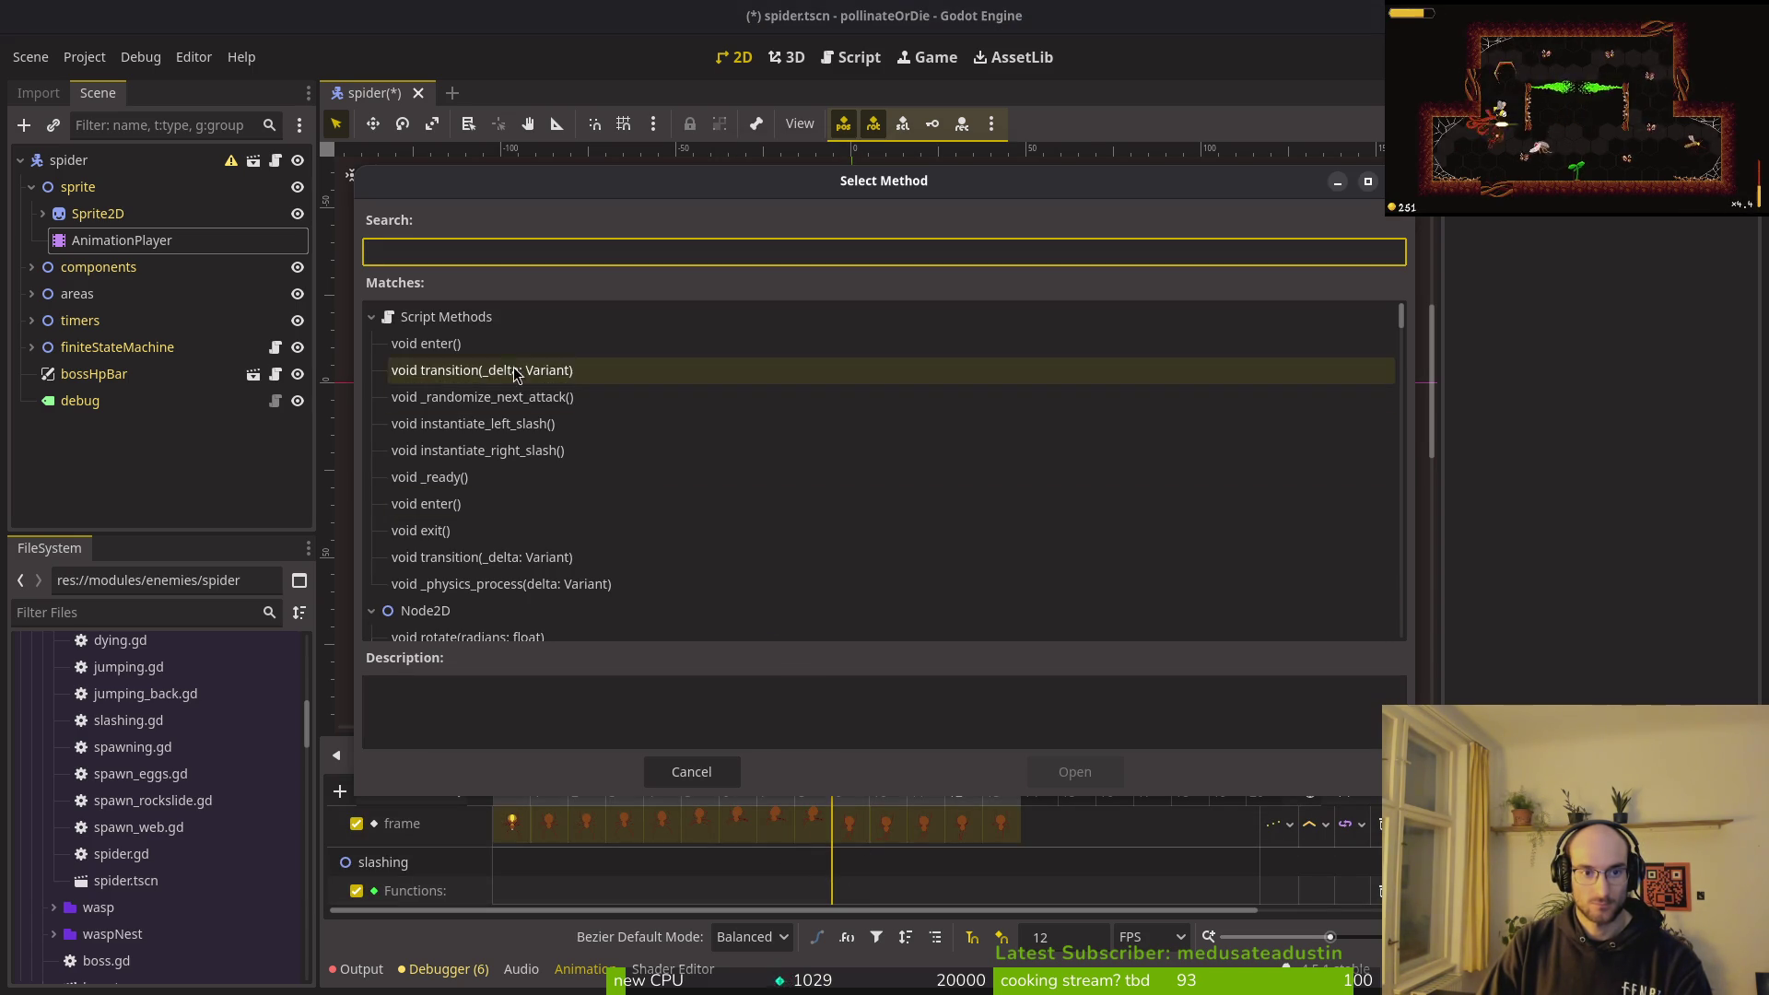
pyautogui.click(463, 424)
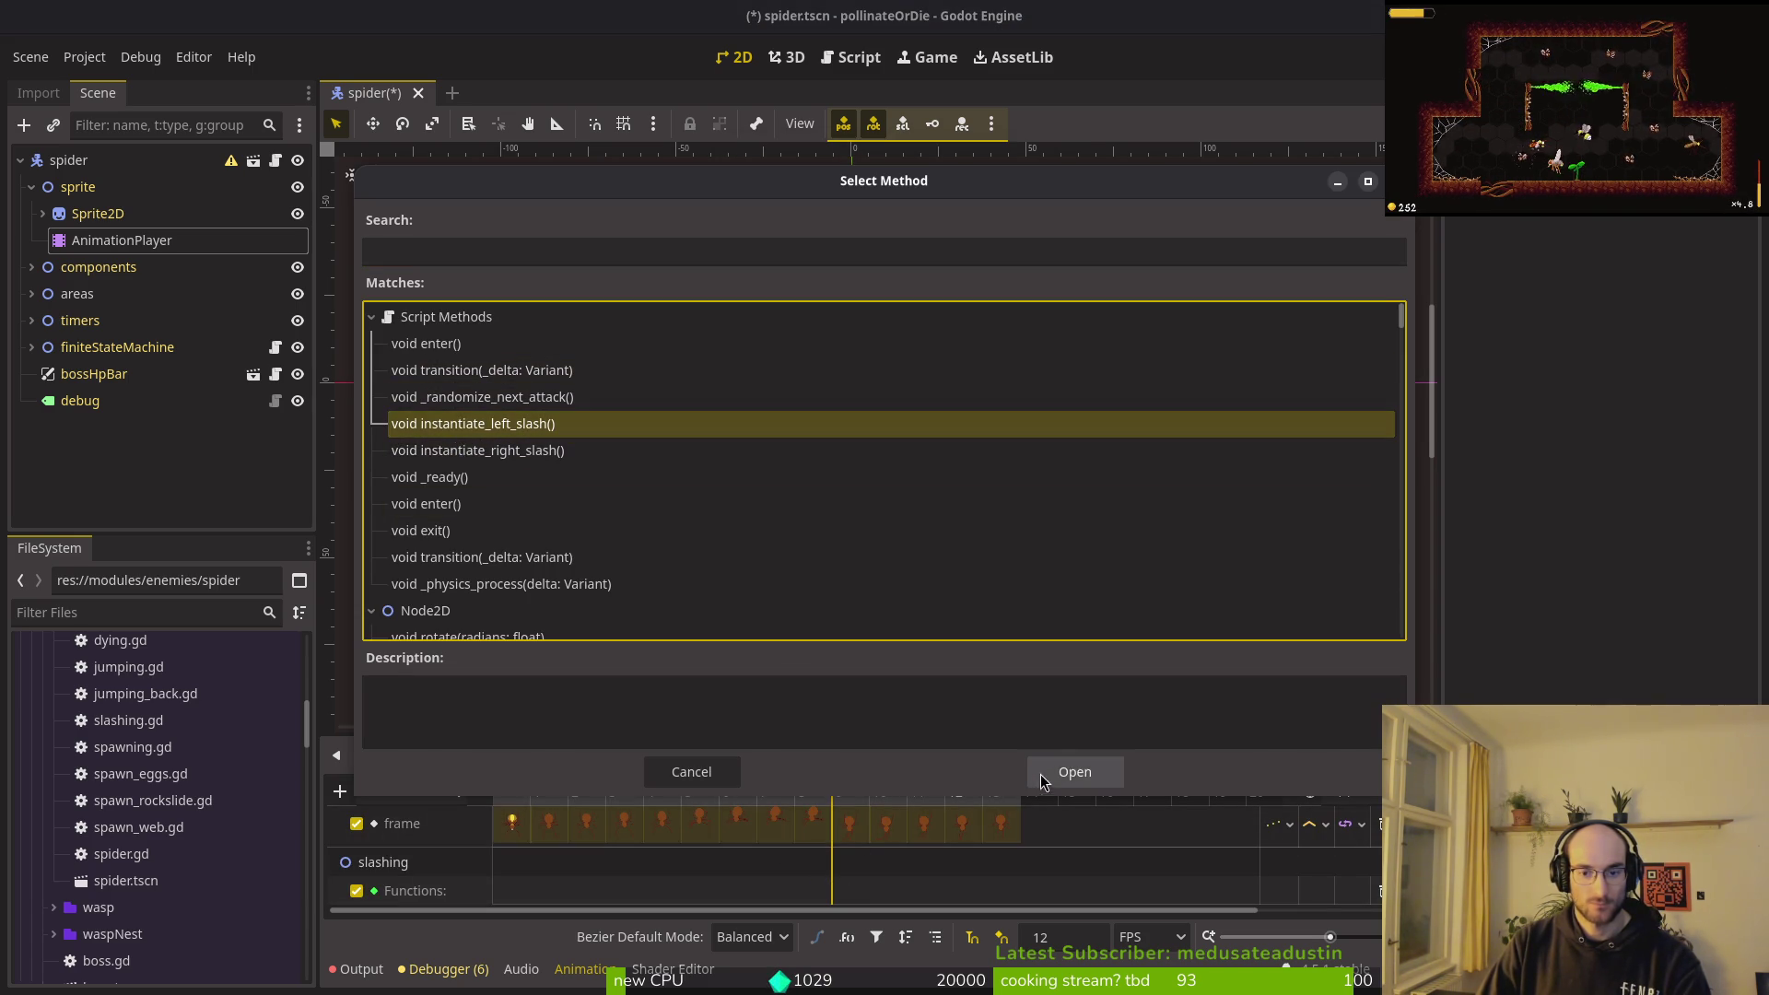
pyautogui.click(1074, 771)
pyautogui.hotkey('ctrl', 's')
pyautogui.click(42, 213)
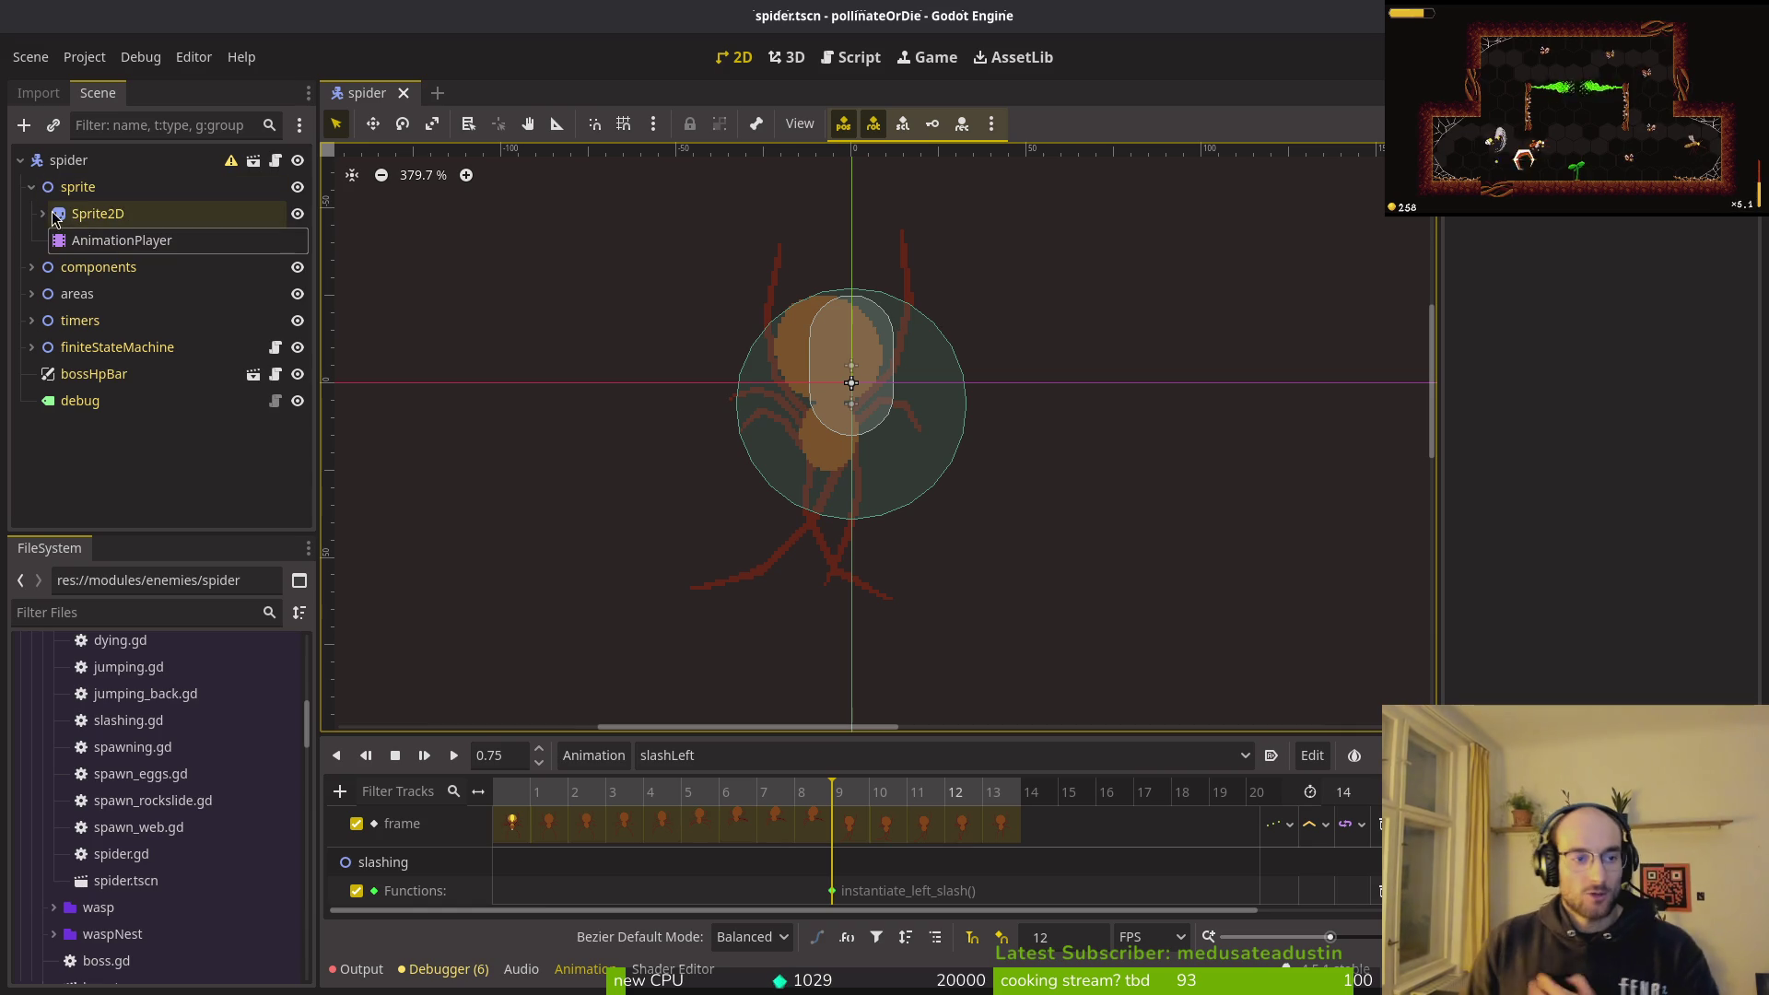
pyautogui.click(31, 186)
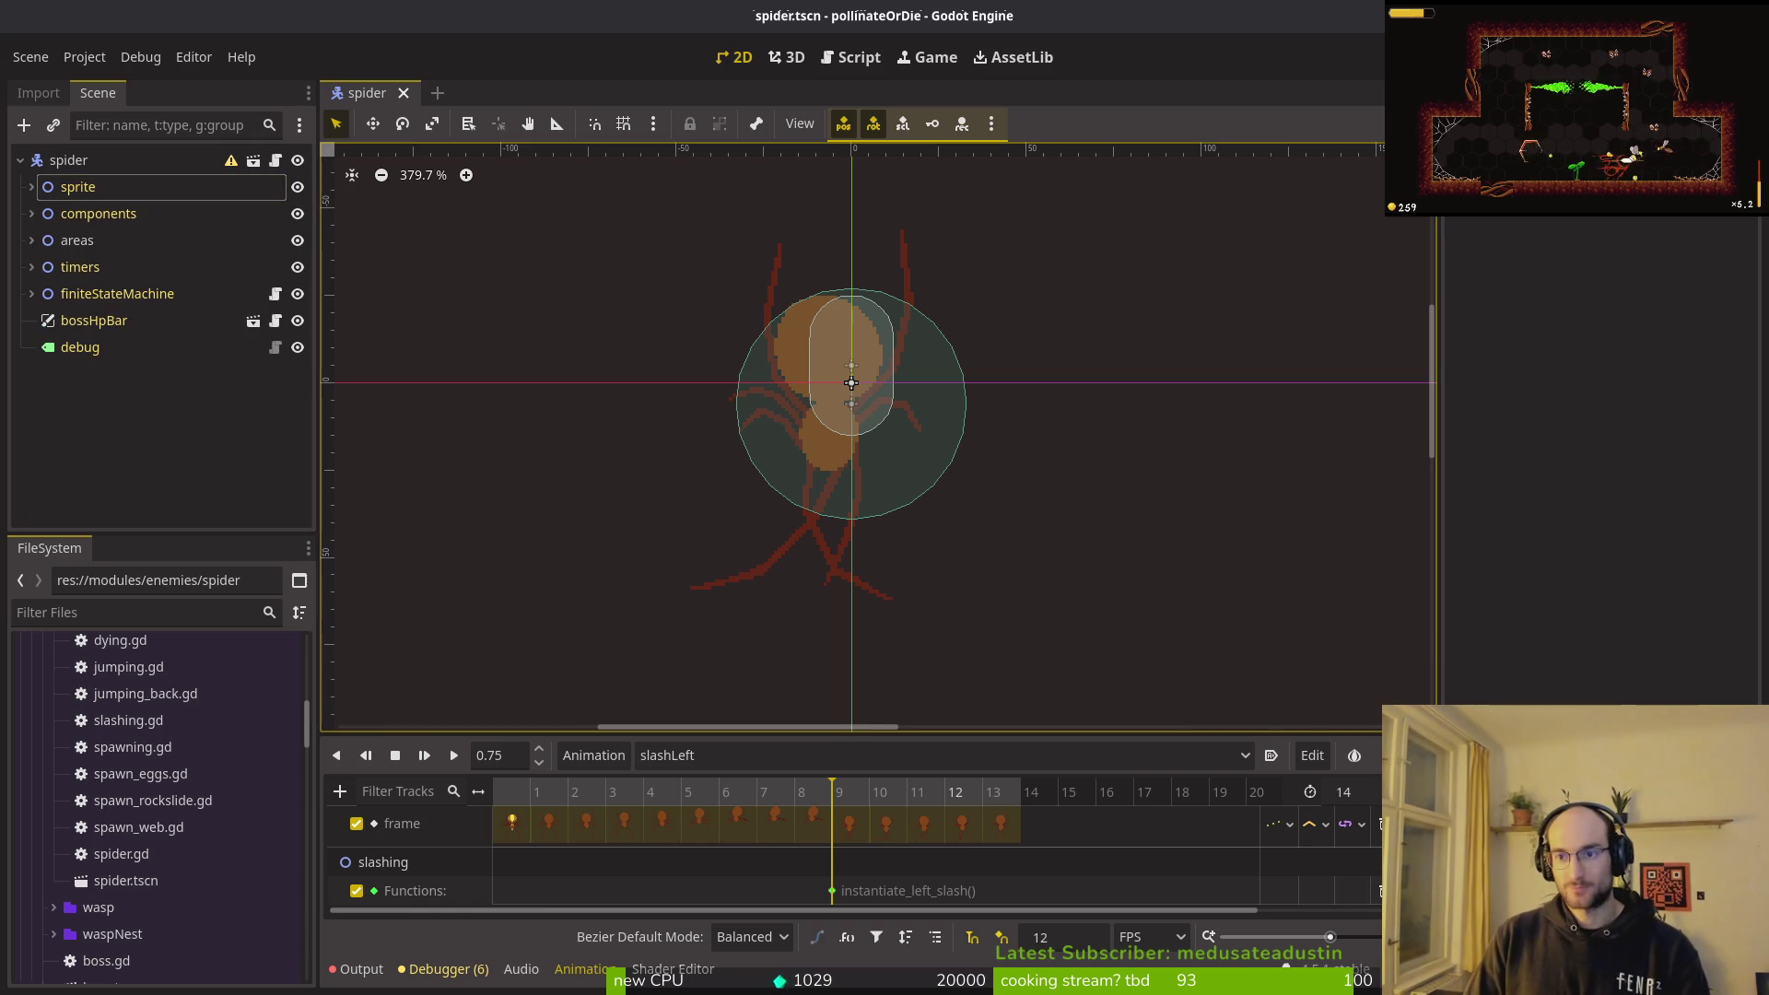
# Step: Test-run the game, then assign slashRange as the spawnWeb state's Slash Range
pyautogui.press('F5')
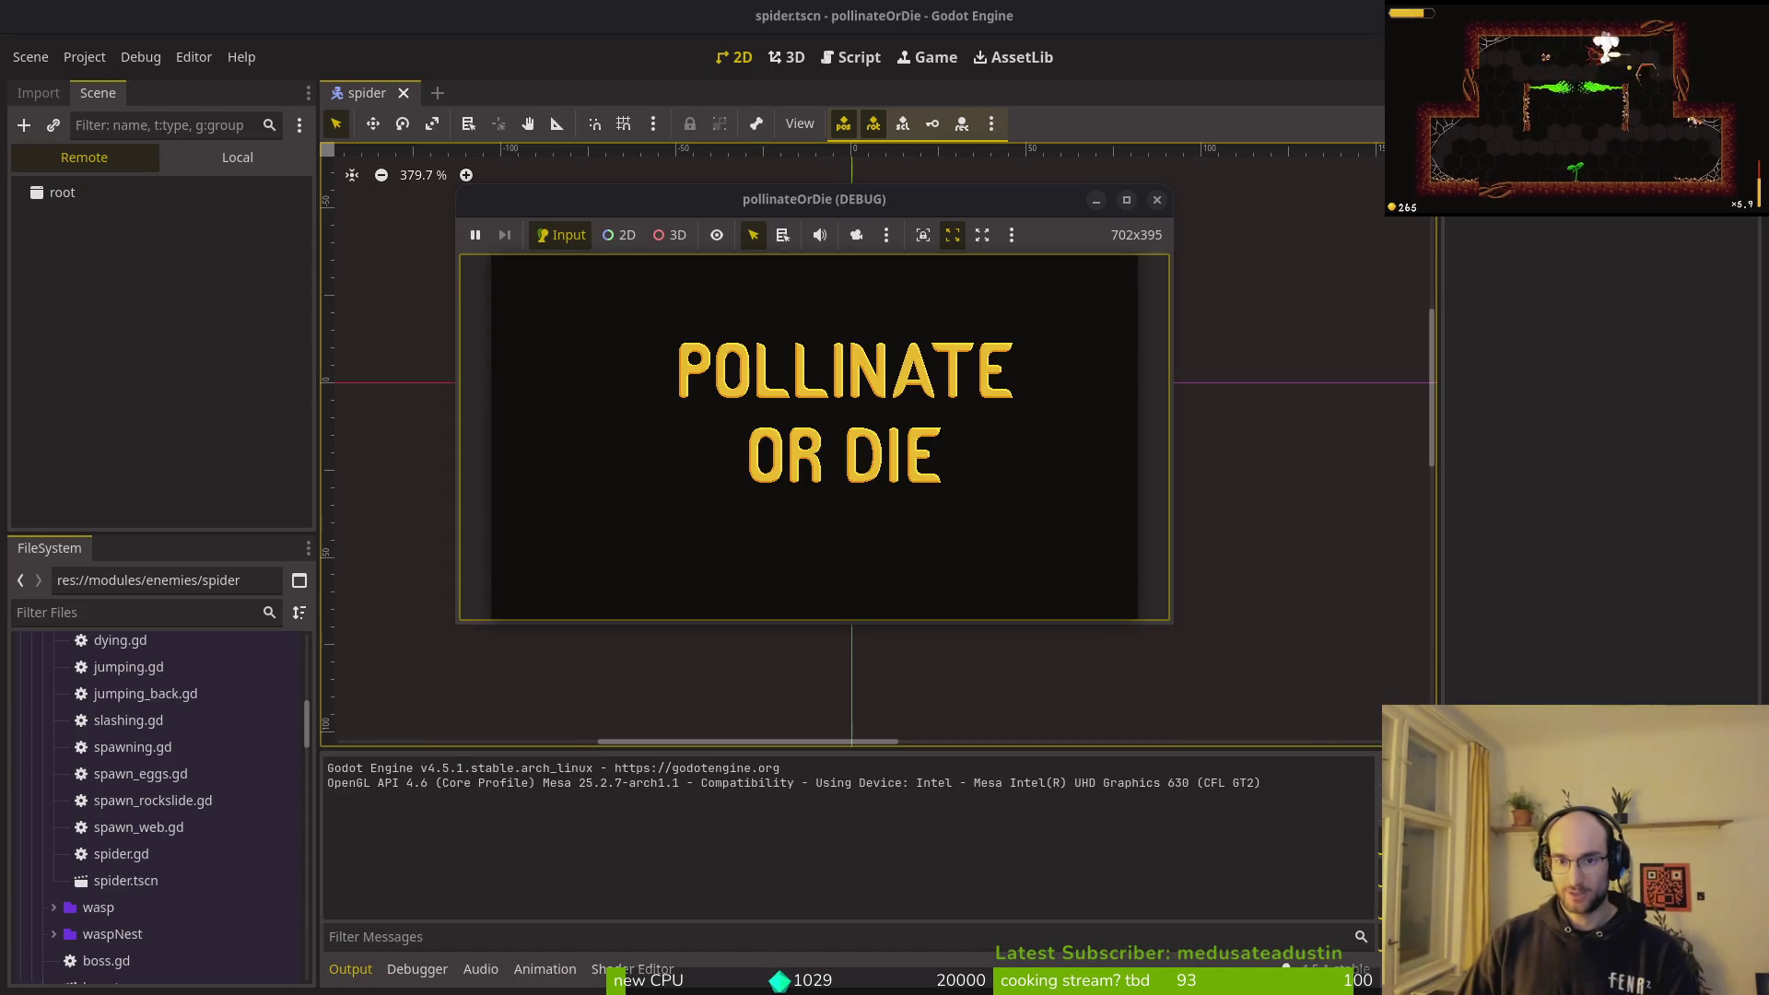
pyautogui.click(1157, 199)
pyautogui.click(32, 293)
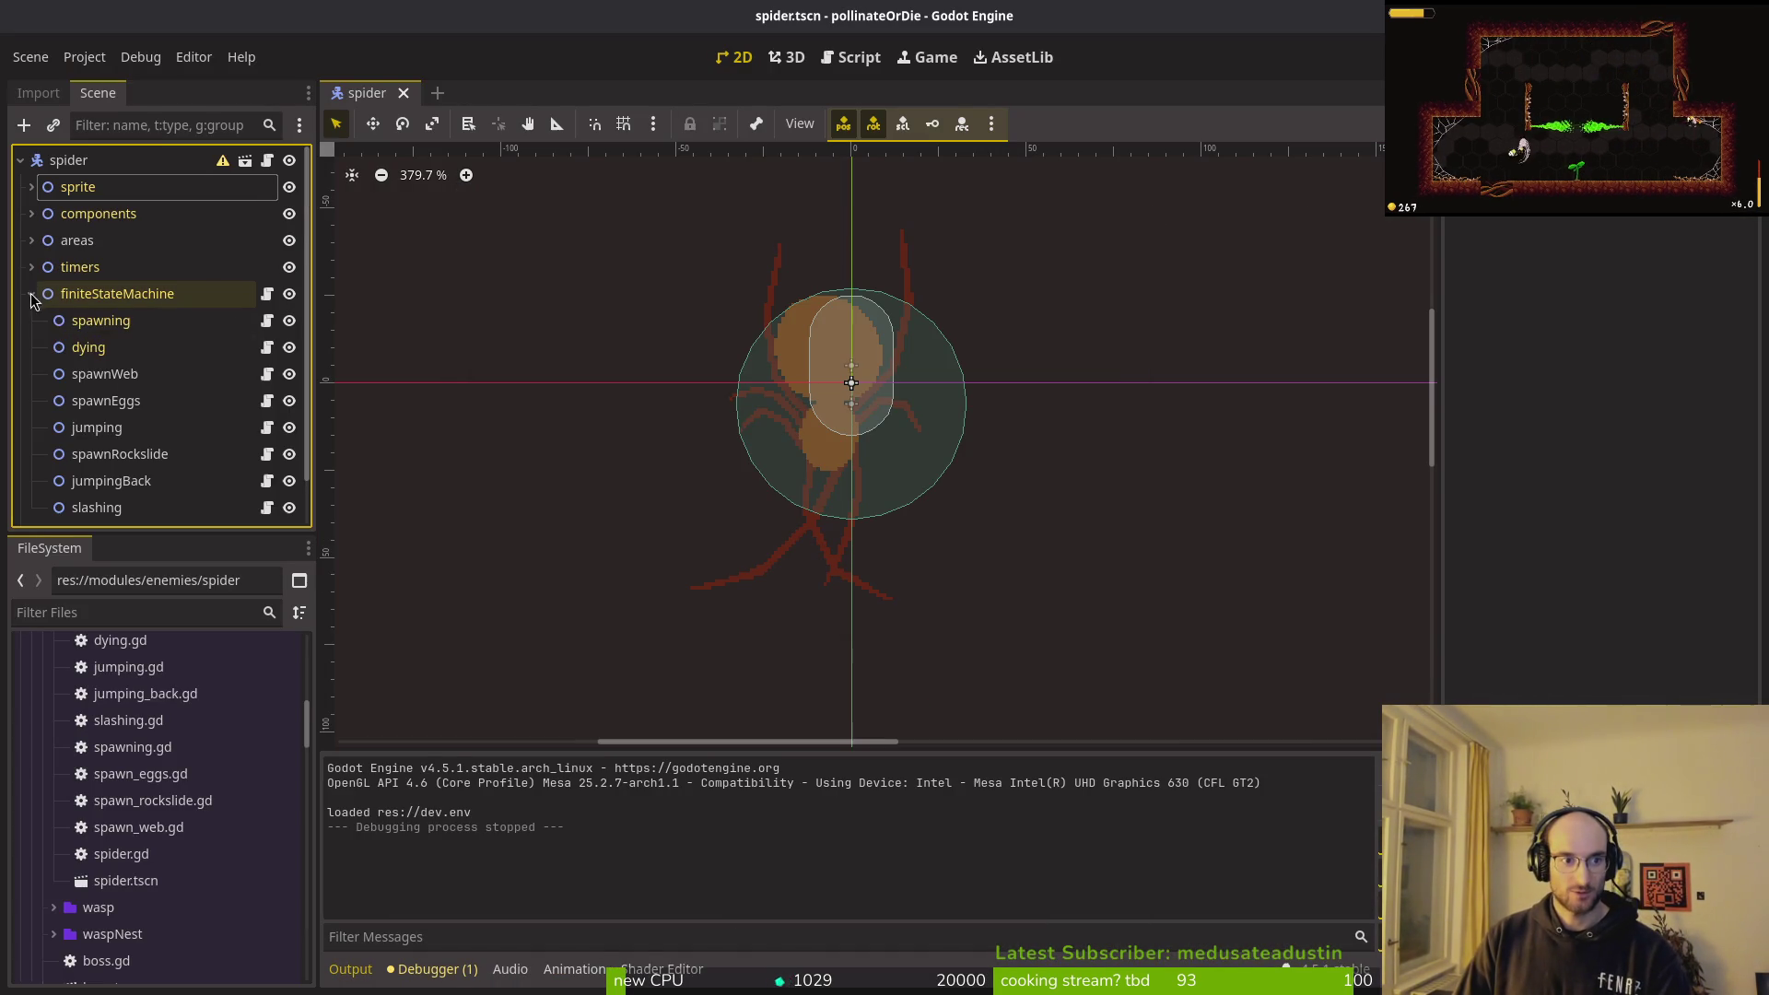
pyautogui.click(101, 321)
pyautogui.click(123, 349)
pyautogui.click(127, 374)
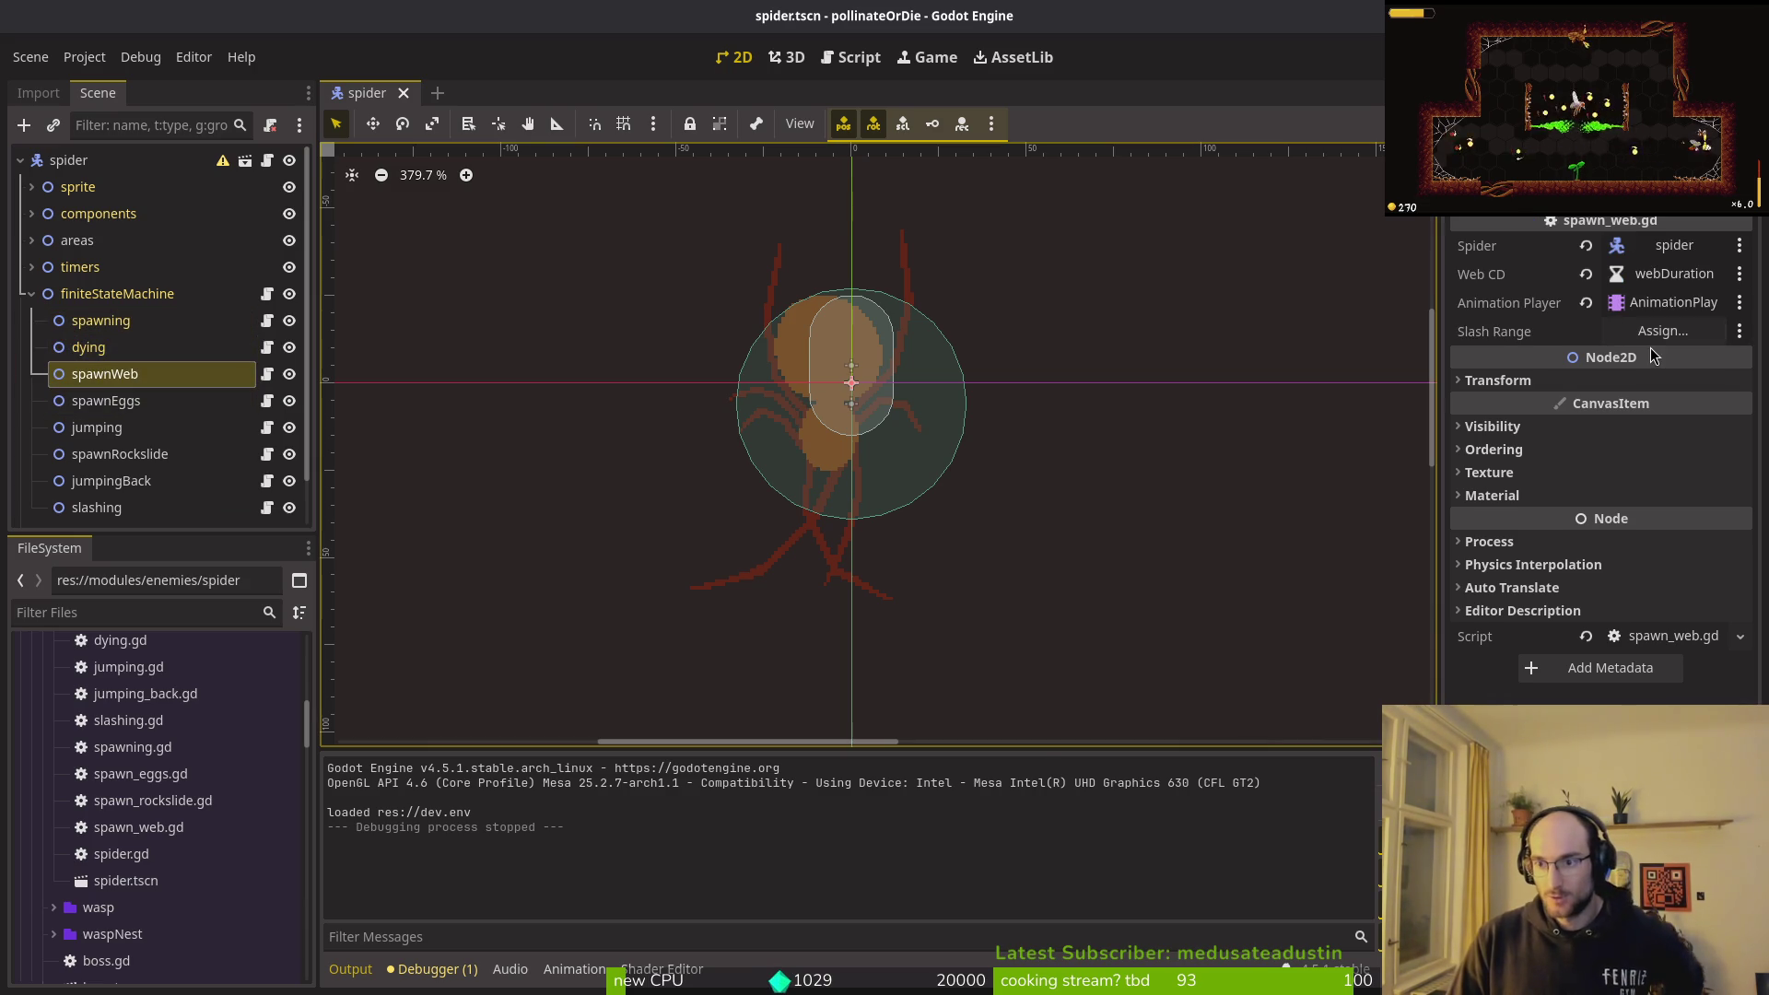
pyautogui.click(1659, 332)
pyautogui.click(823, 370)
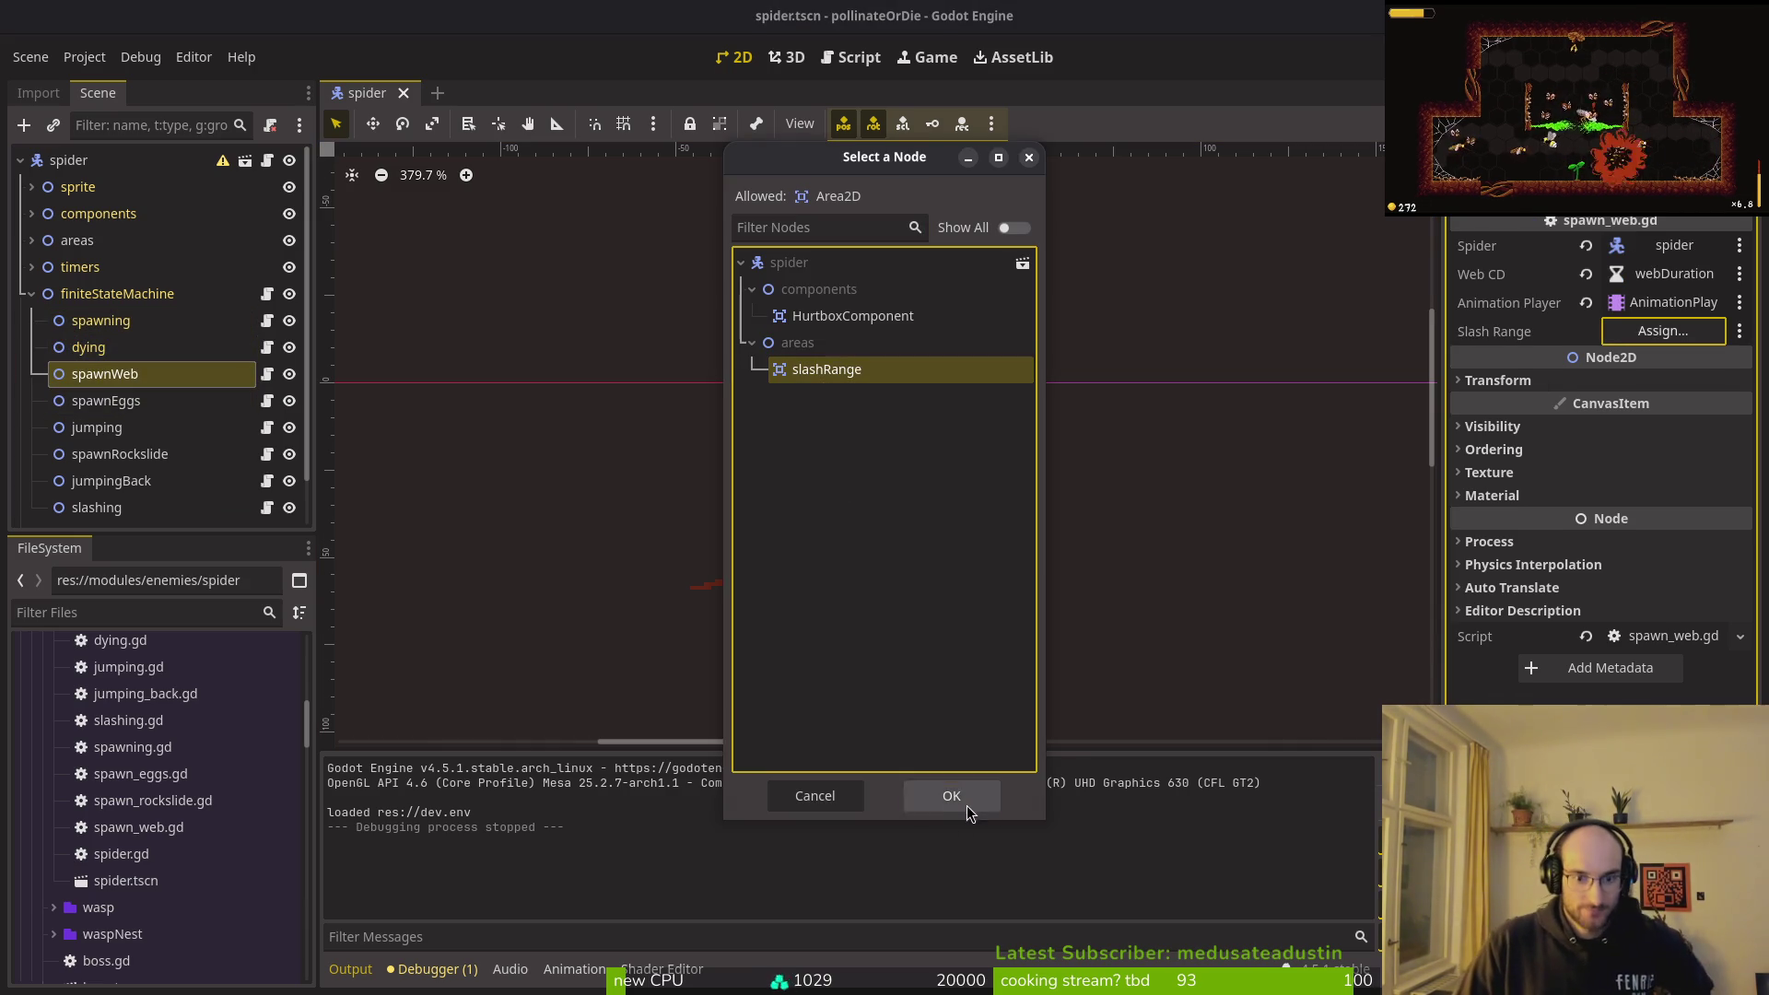
pyautogui.click(967, 811)
# Step: Change the slashRange area's collision layer and set its mask to 2, and make it unmonitorable
pyautogui.click(31, 294)
pyautogui.click(31, 240)
pyautogui.click(101, 267)
pyautogui.click(1492, 472)
pyautogui.click(1475, 527)
pyautogui.click(1474, 617)
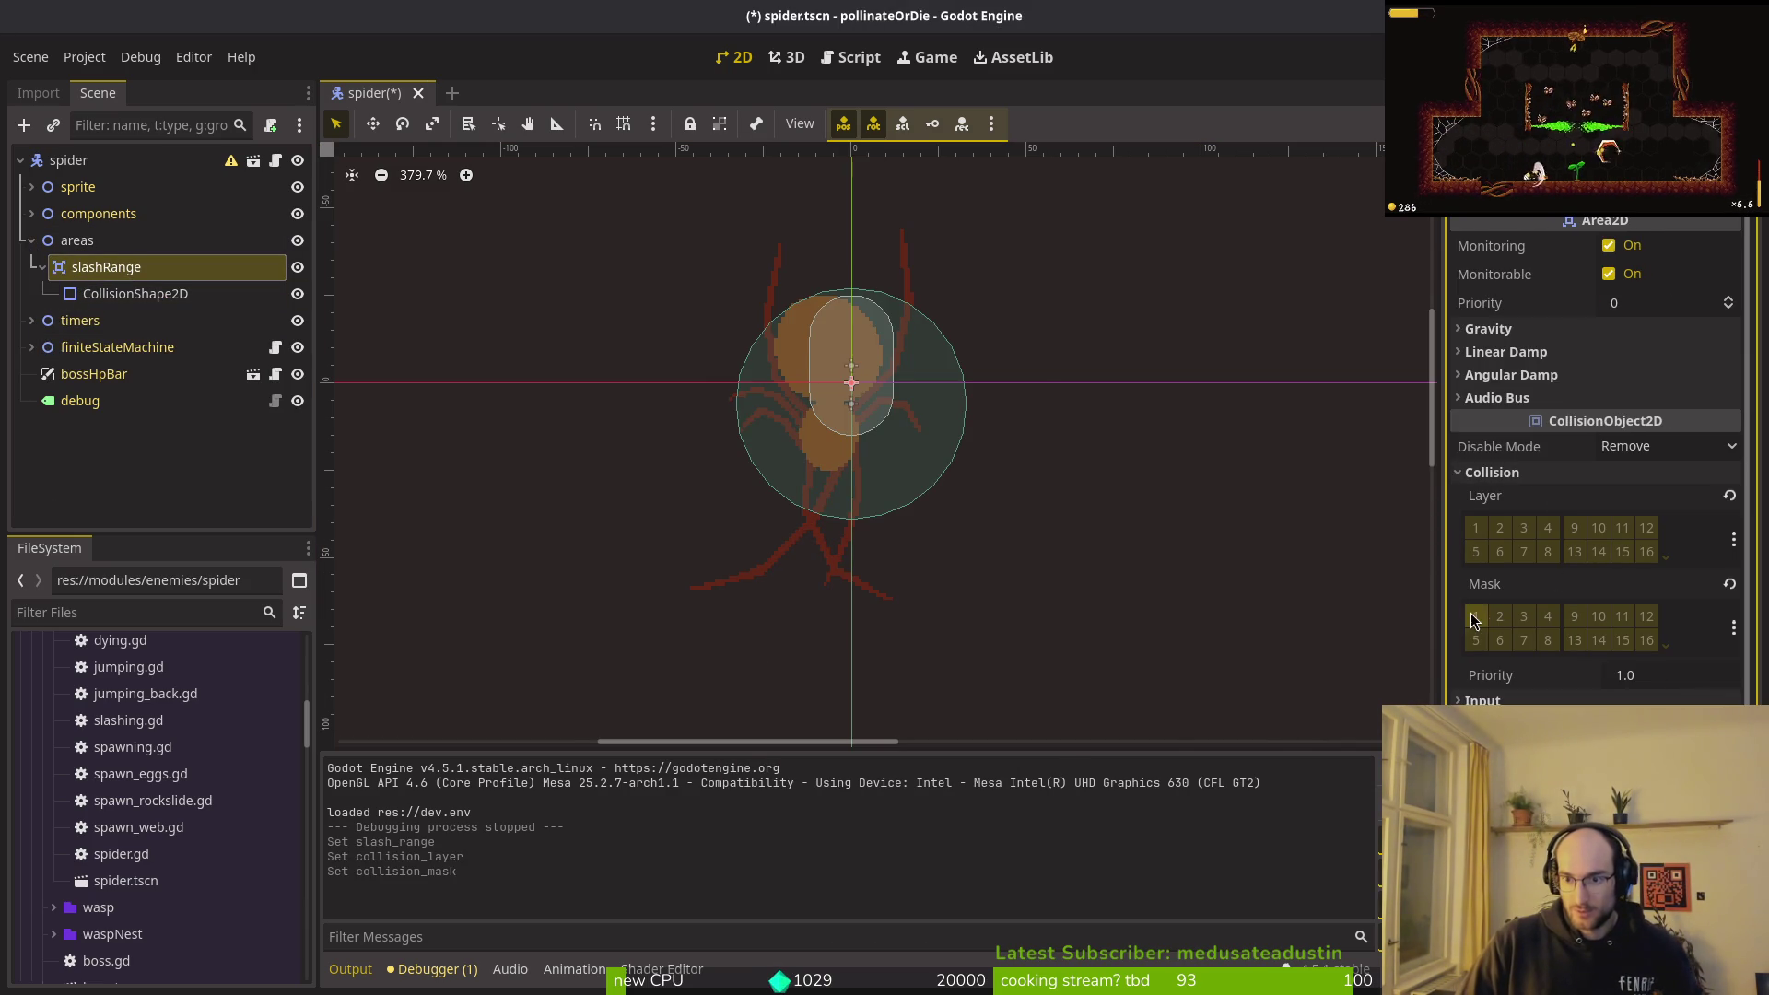
pyautogui.click(1609, 274)
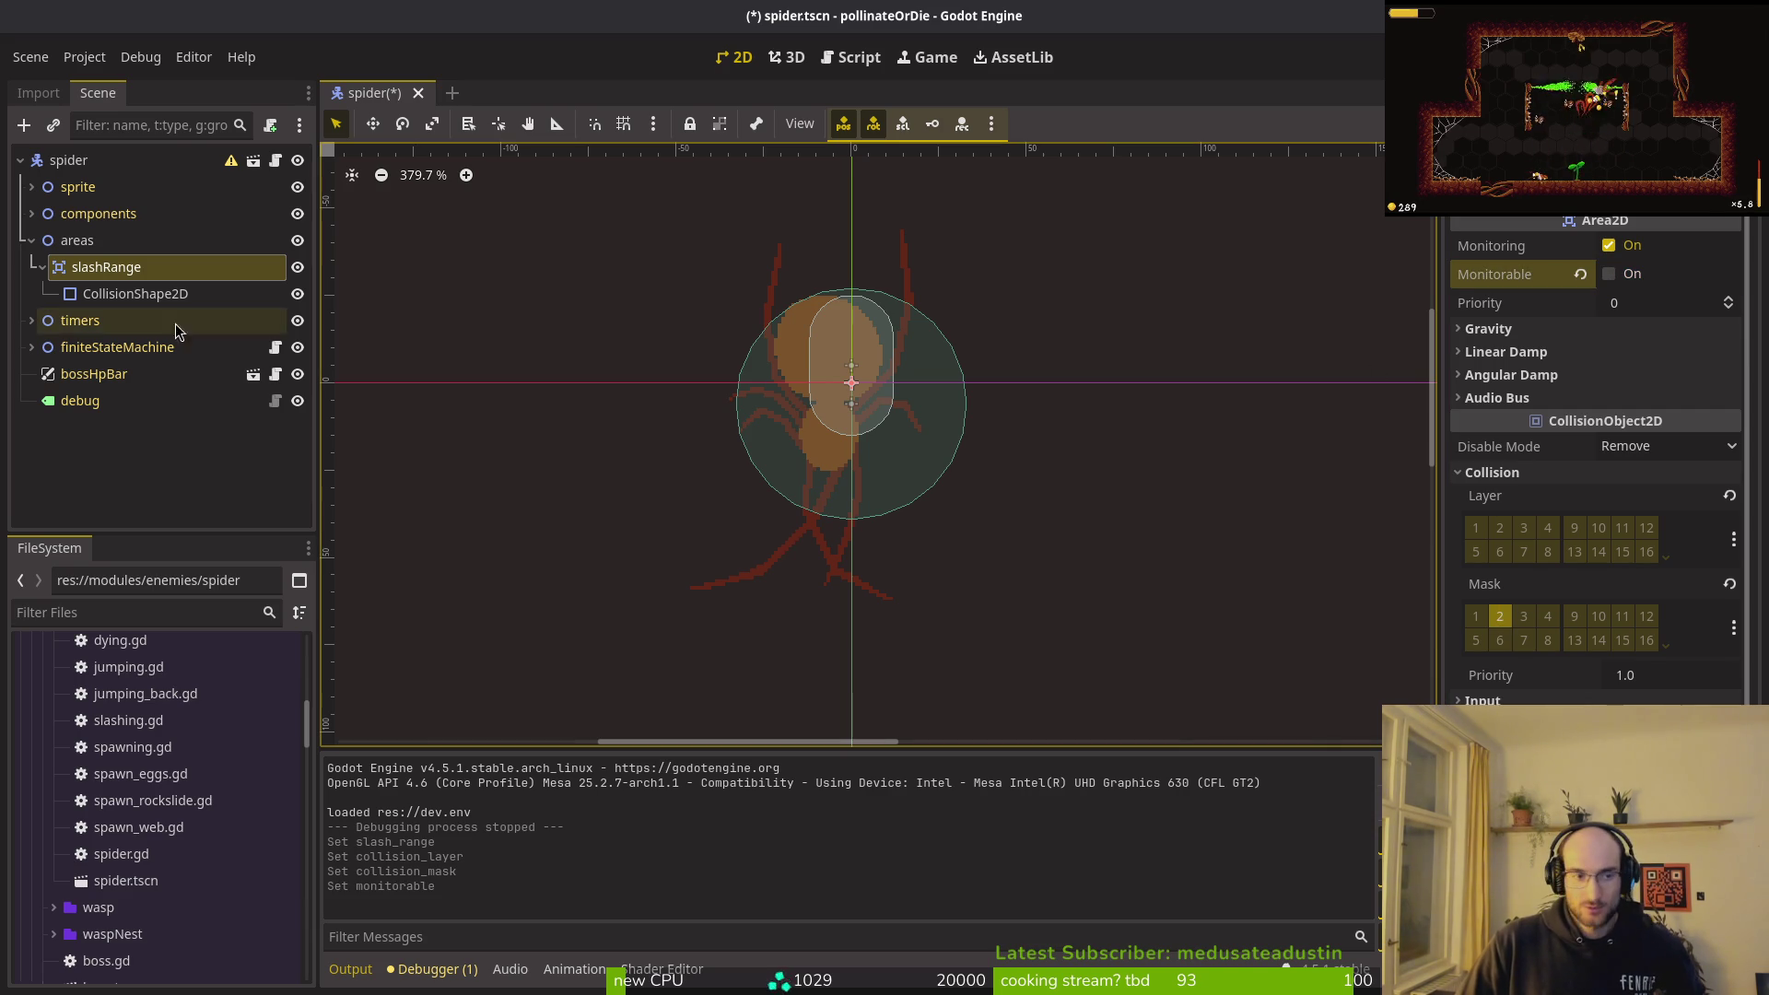
pyautogui.click(31, 241)
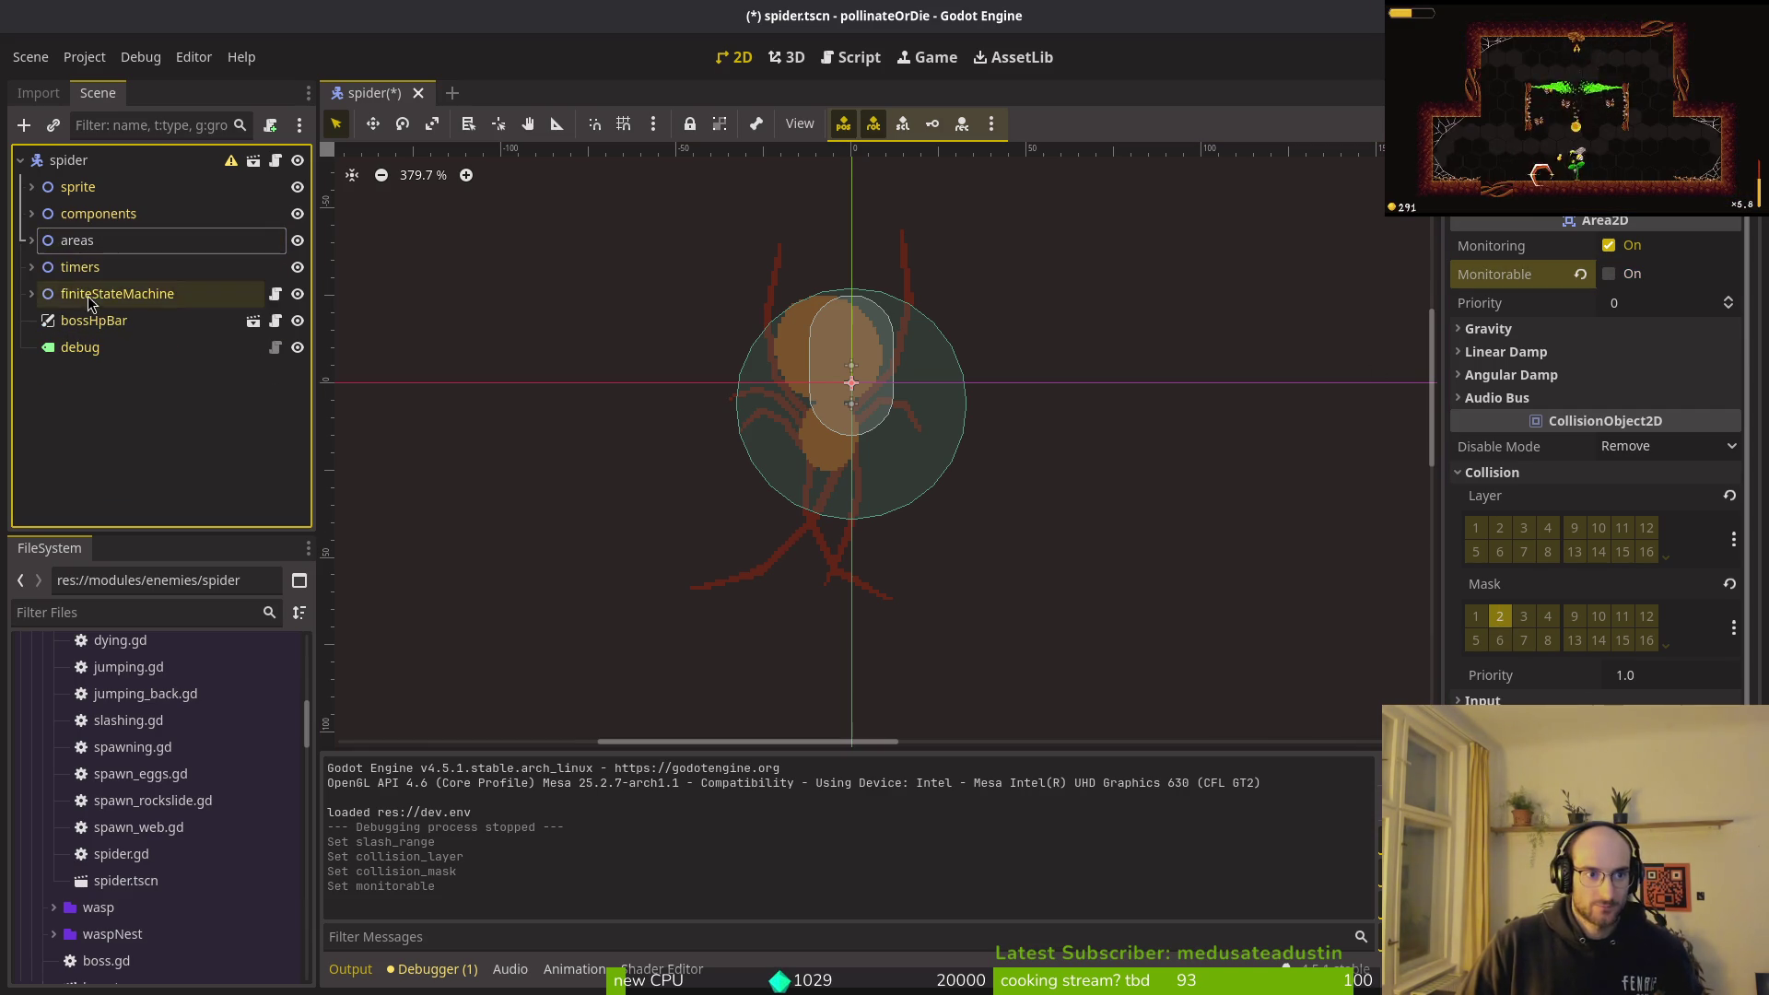
# Step: Assign slashRange as the Slash Range of the spawnEggs and jumpingBack states
pyautogui.click(31, 293)
pyautogui.click(104, 373)
pyautogui.click(106, 400)
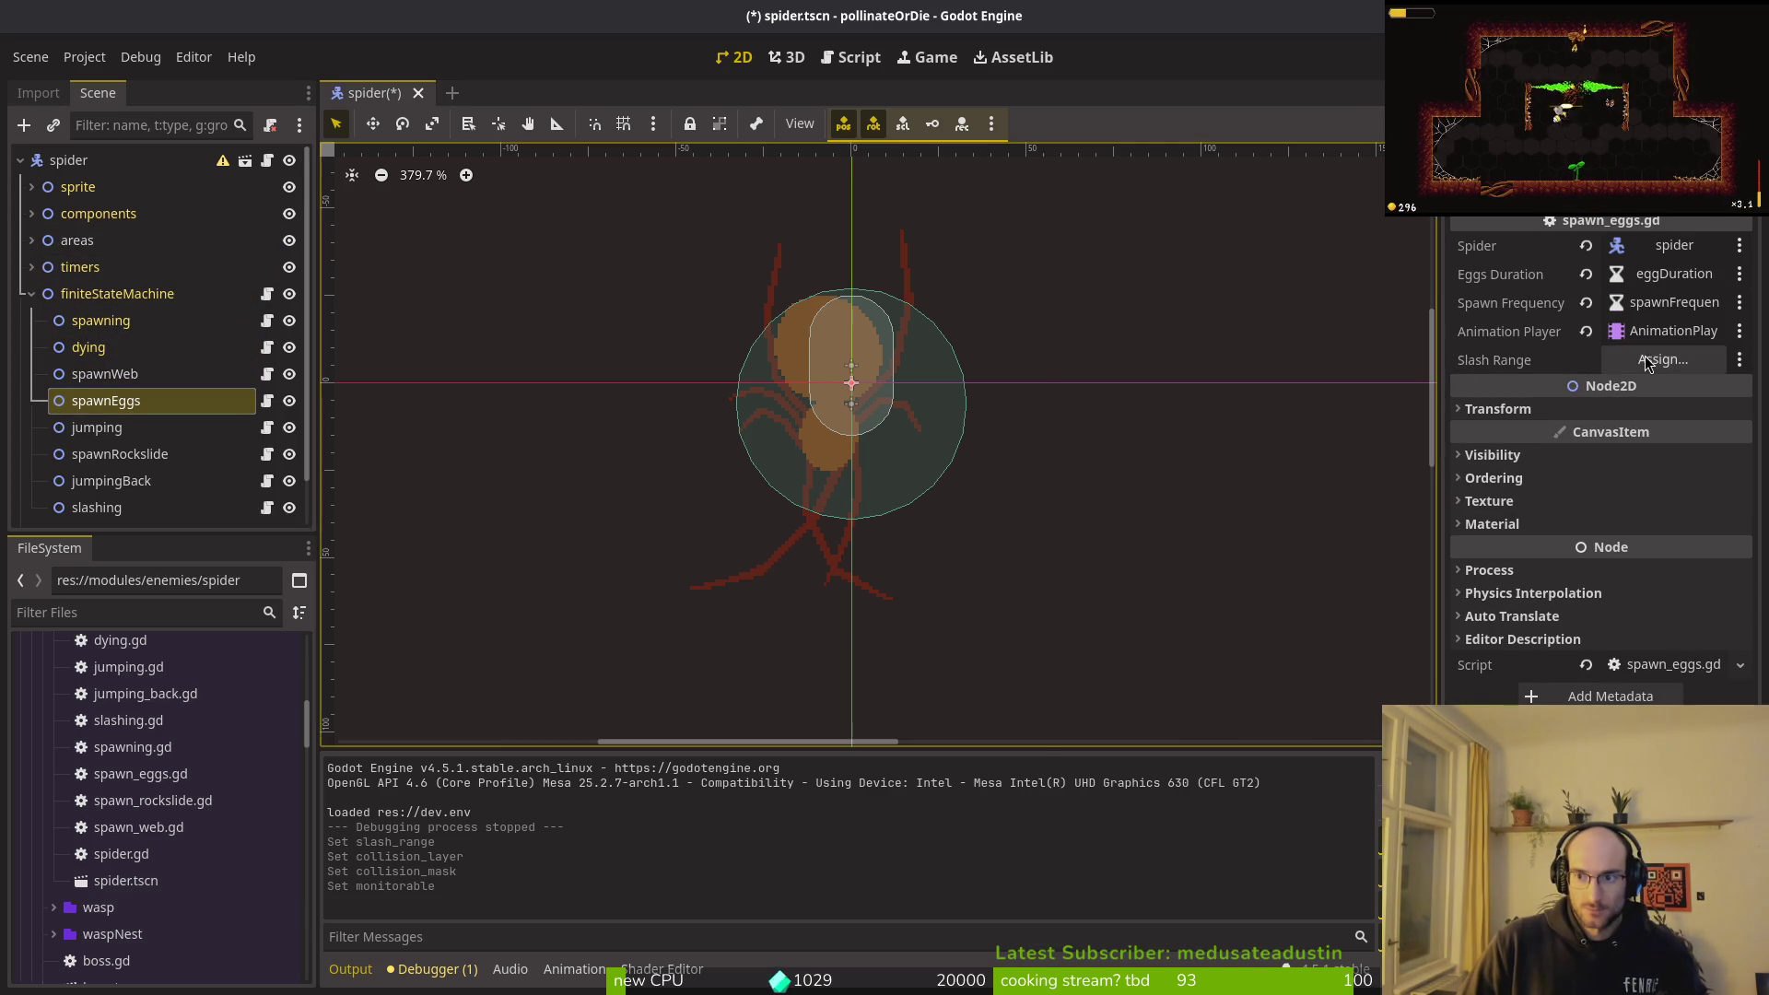
pyautogui.click(1644, 364)
pyautogui.click(824, 368)
pyautogui.click(949, 797)
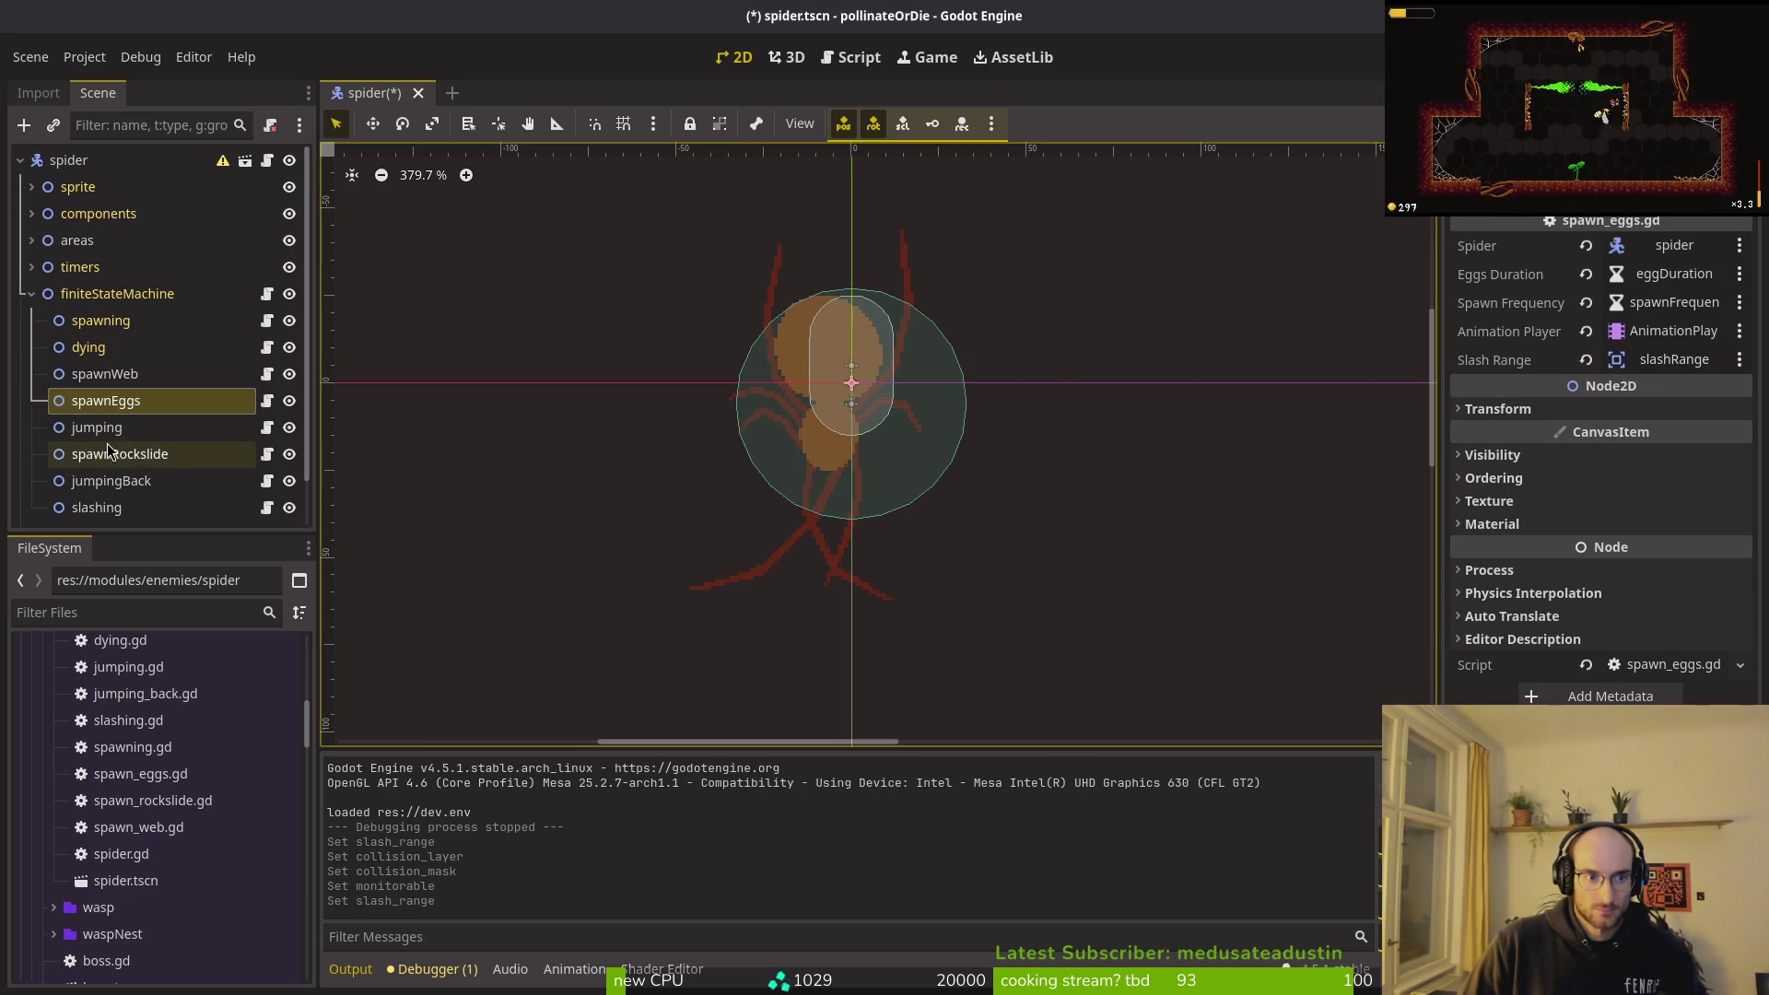
pyautogui.click(99, 428)
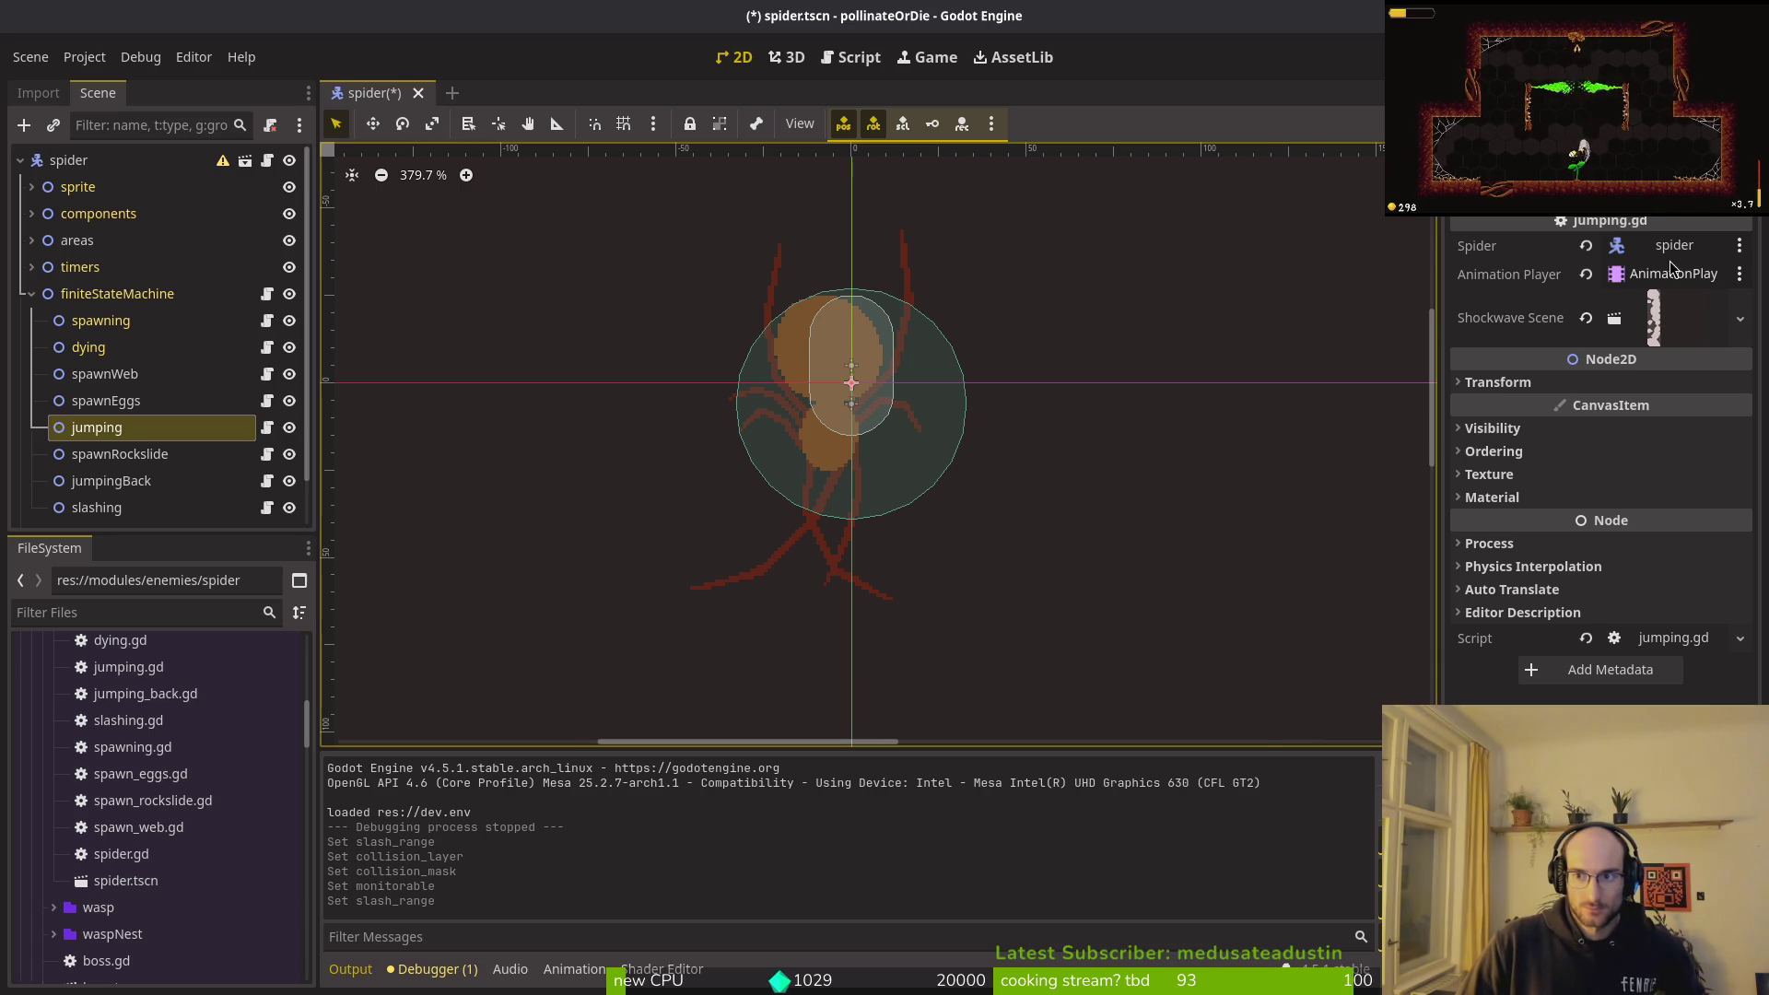
pyautogui.click(129, 455)
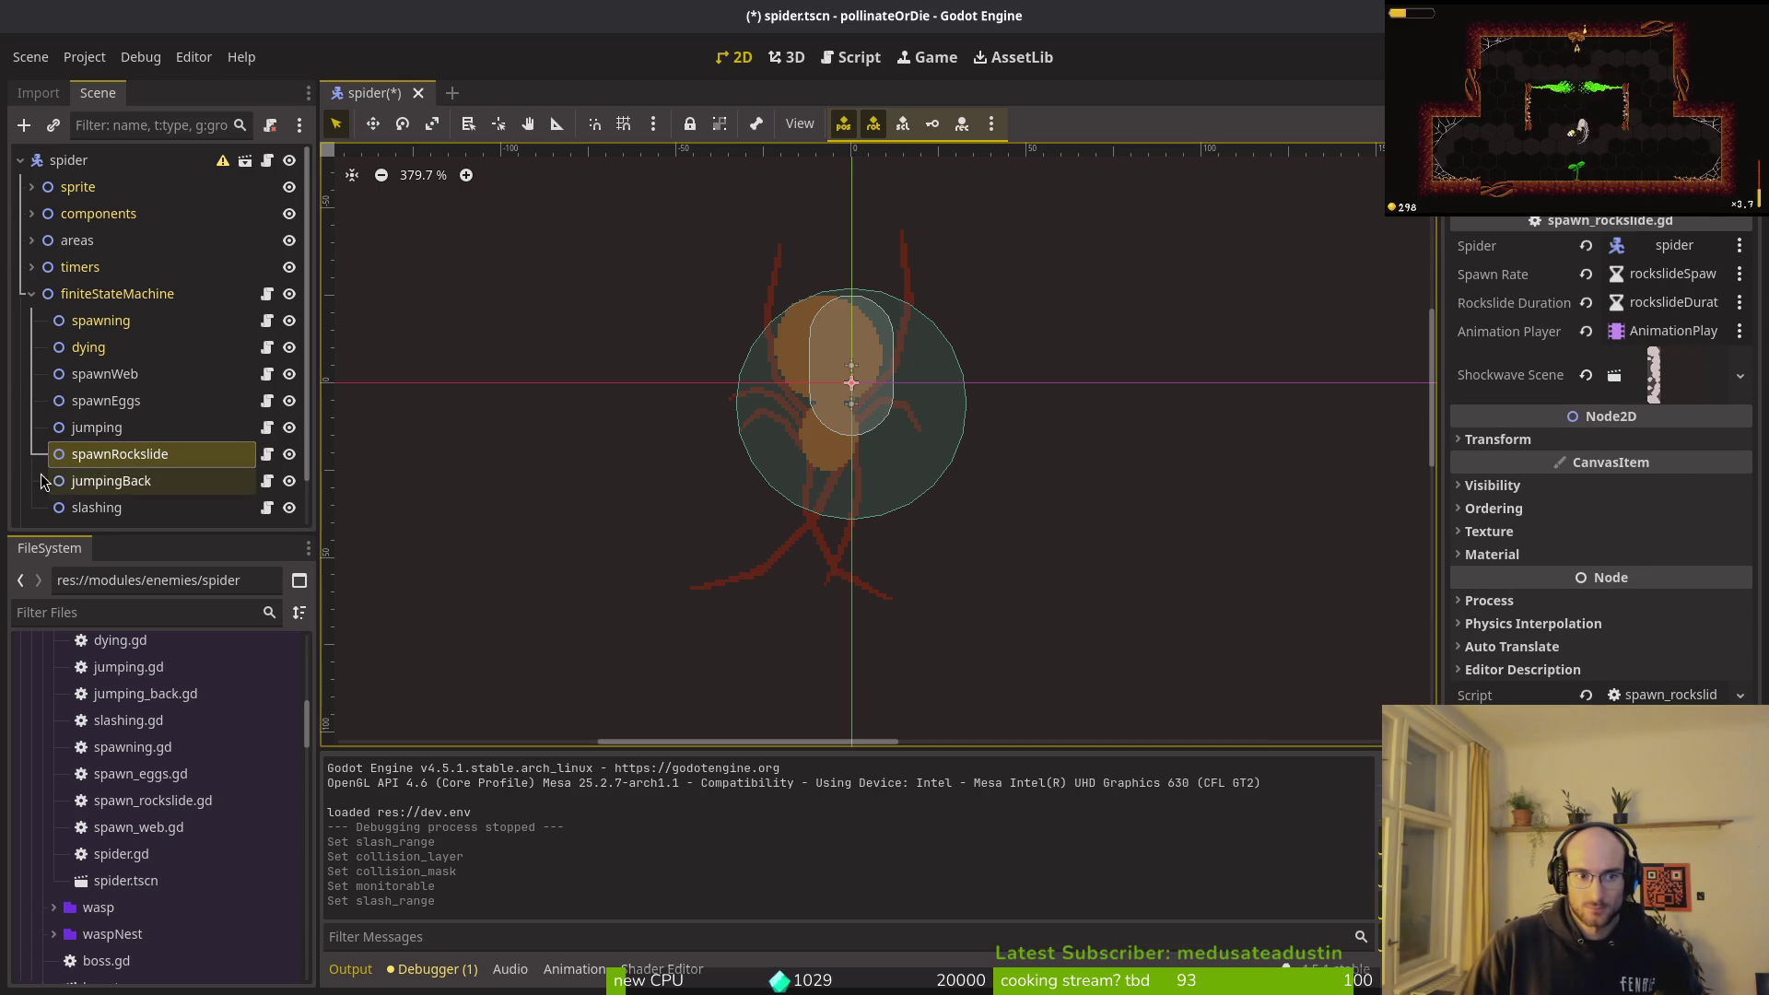
pyautogui.click(110, 480)
pyautogui.click(1664, 303)
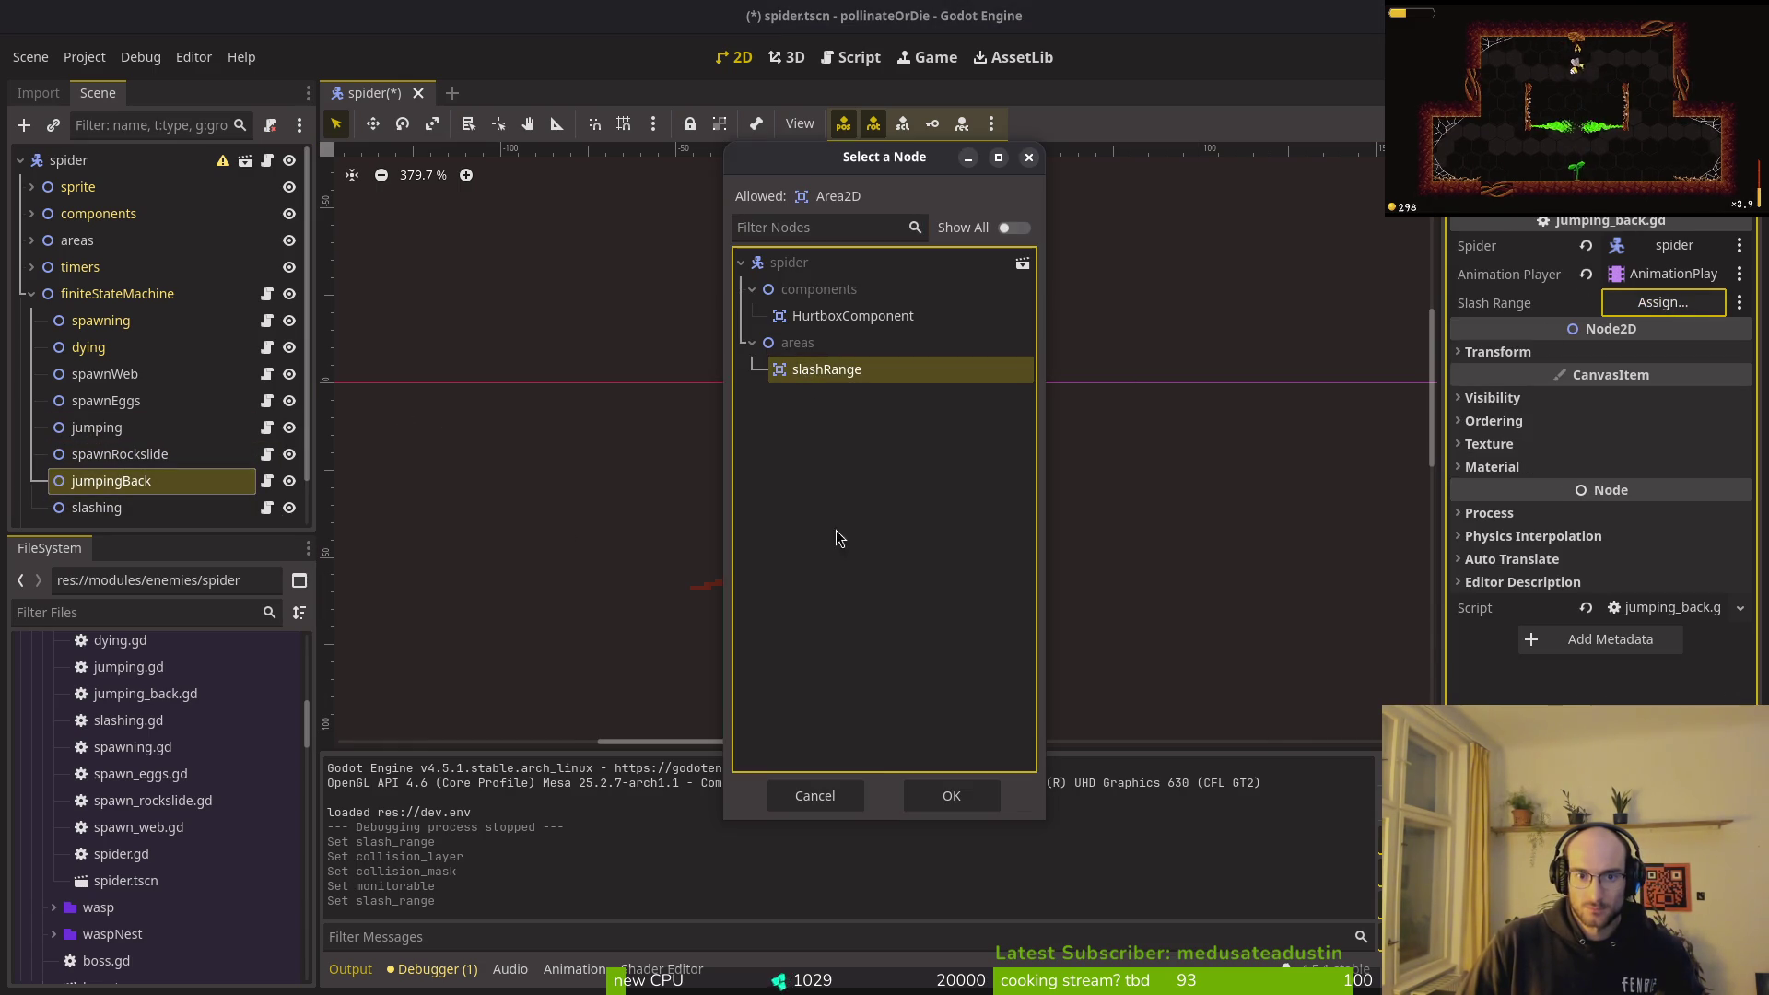
pyautogui.click(928, 805)
# Step: Quick-load spider_slash.tscn as the slashing state's Slash Scene
pyautogui.scroll(-2, 139, 433)
pyautogui.click(102, 456)
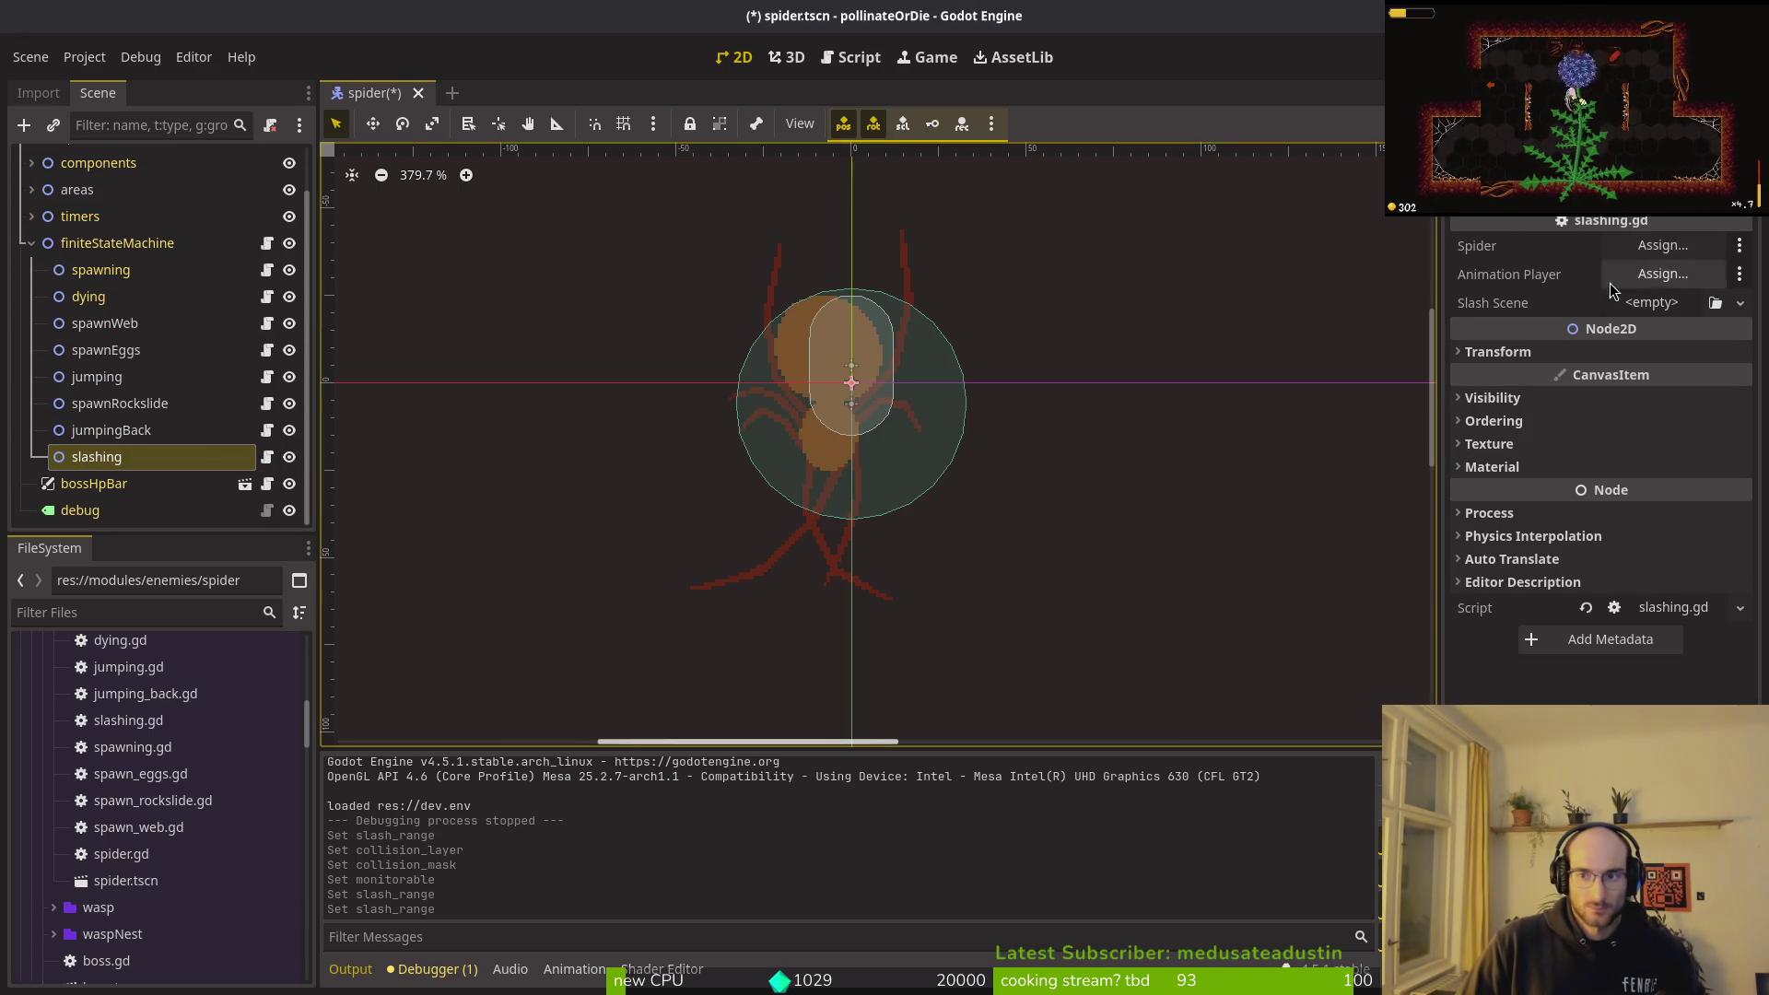
pyautogui.click(1673, 302)
pyautogui.click(1679, 389)
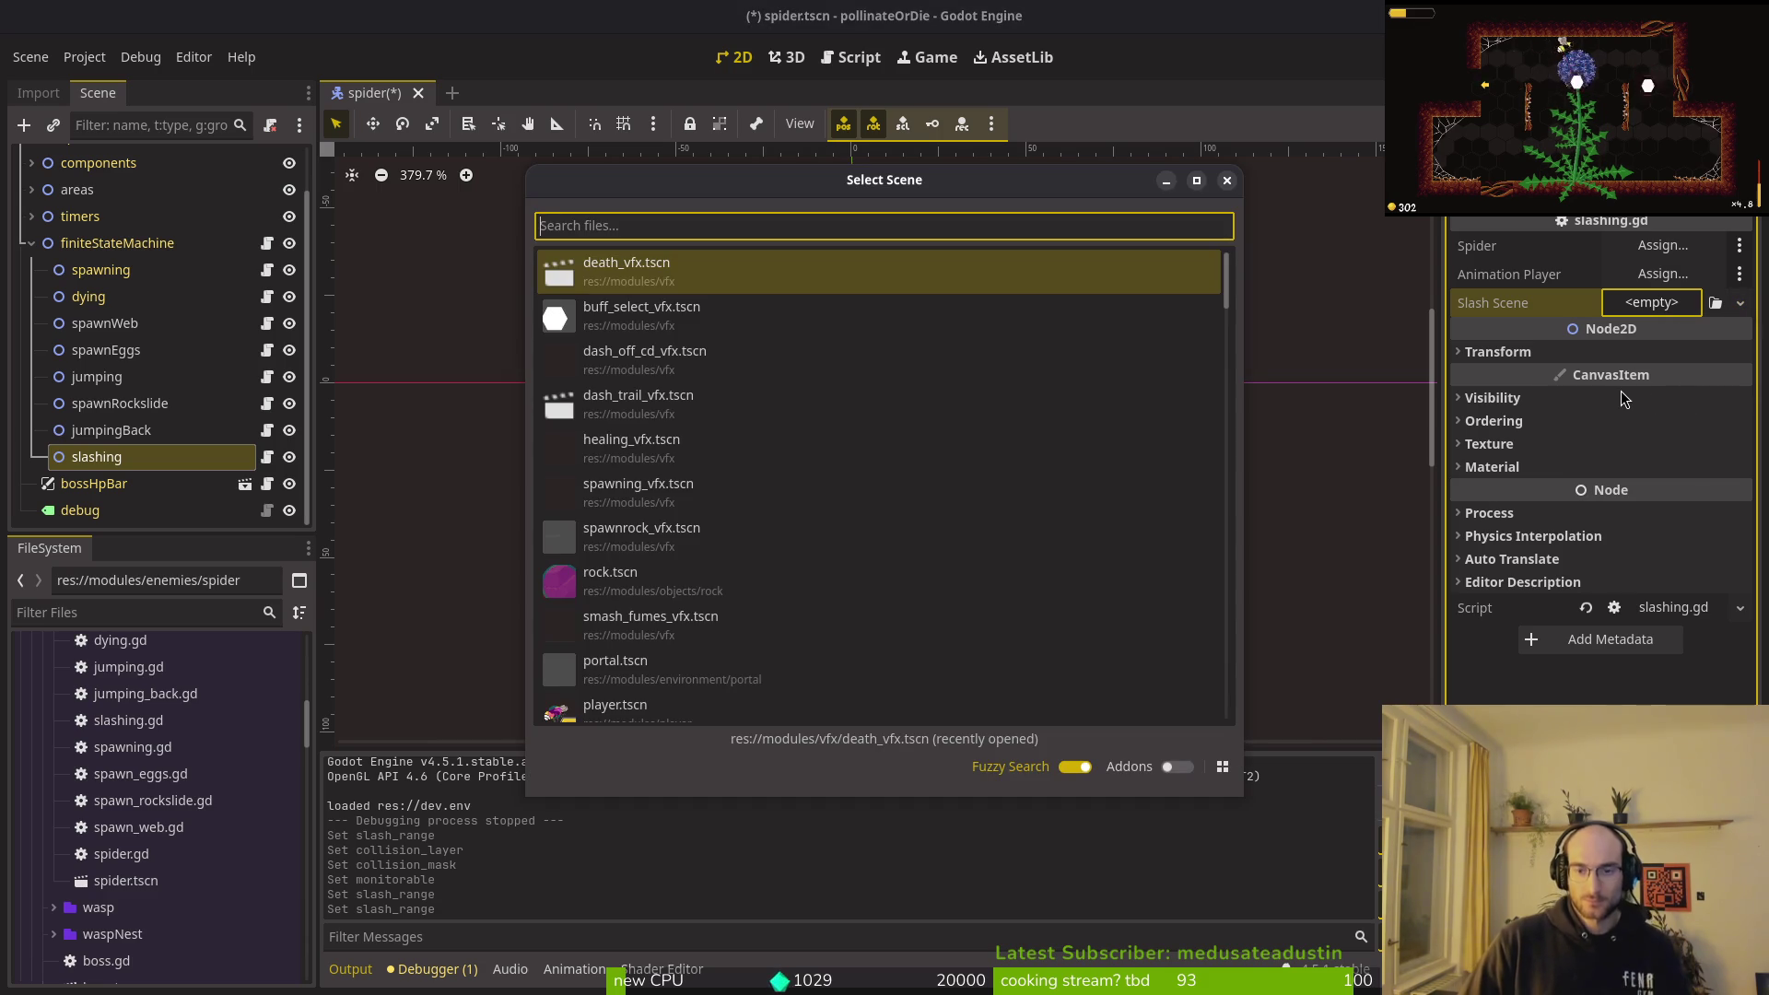
pyautogui.write('slas')
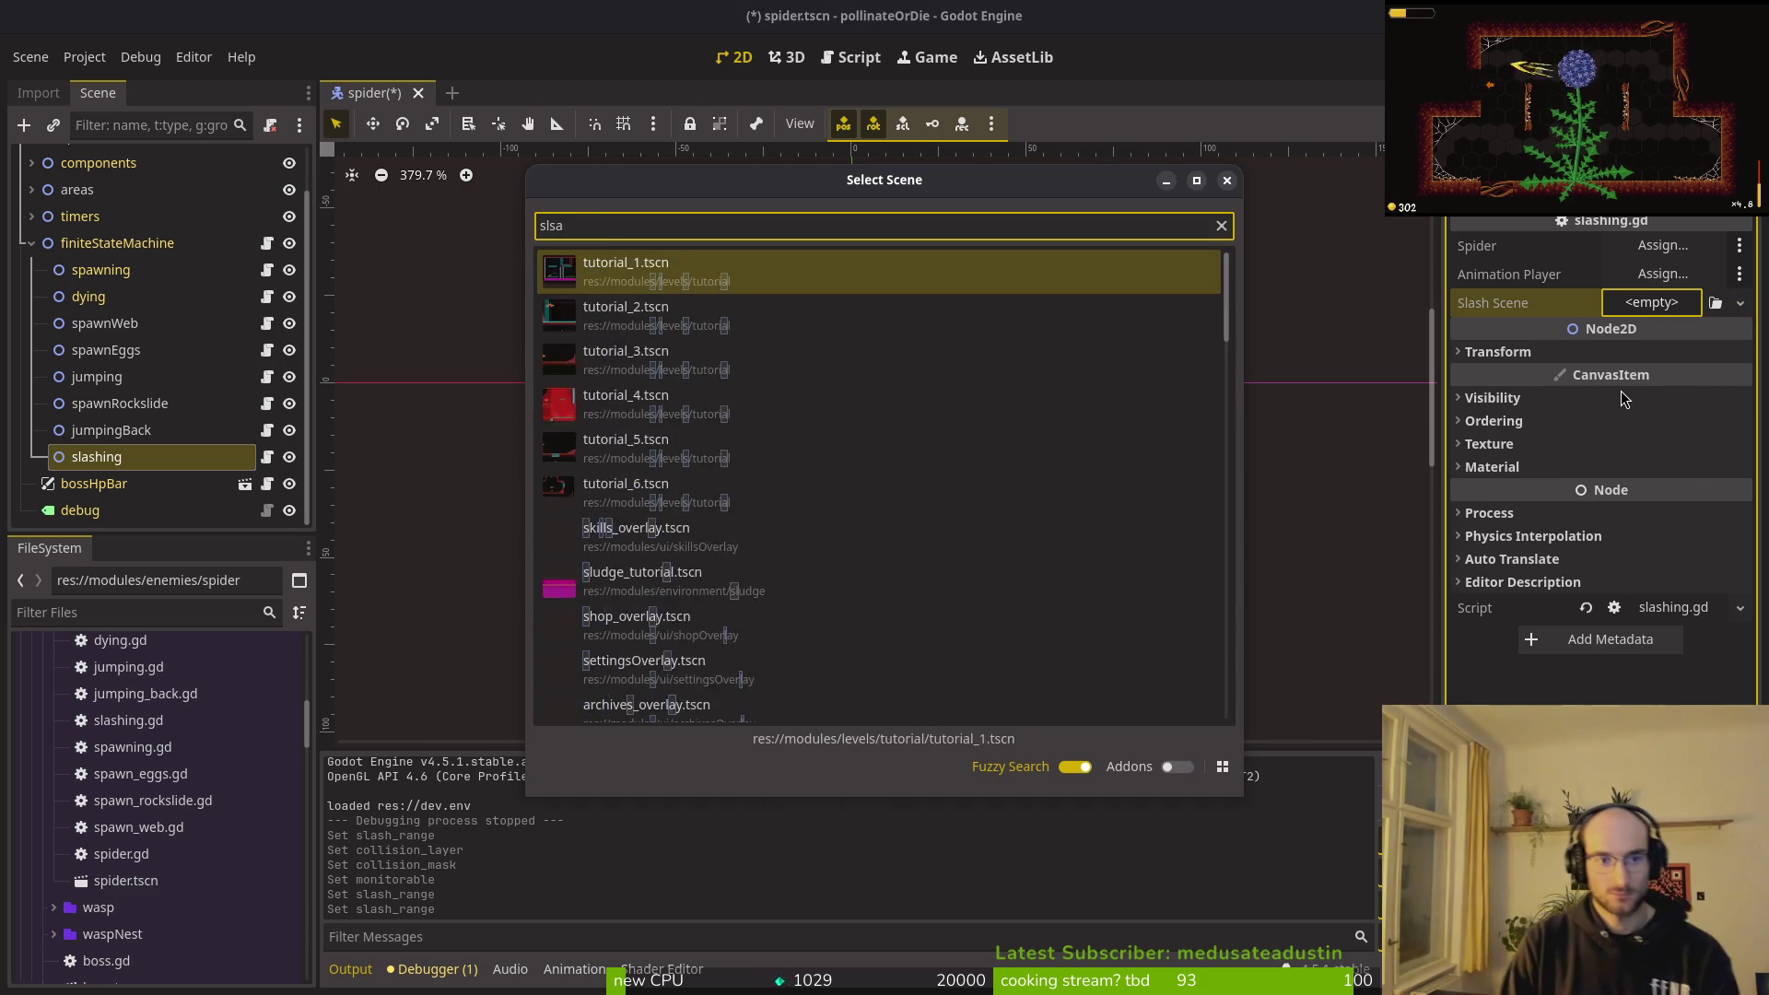
pyautogui.press('Return')
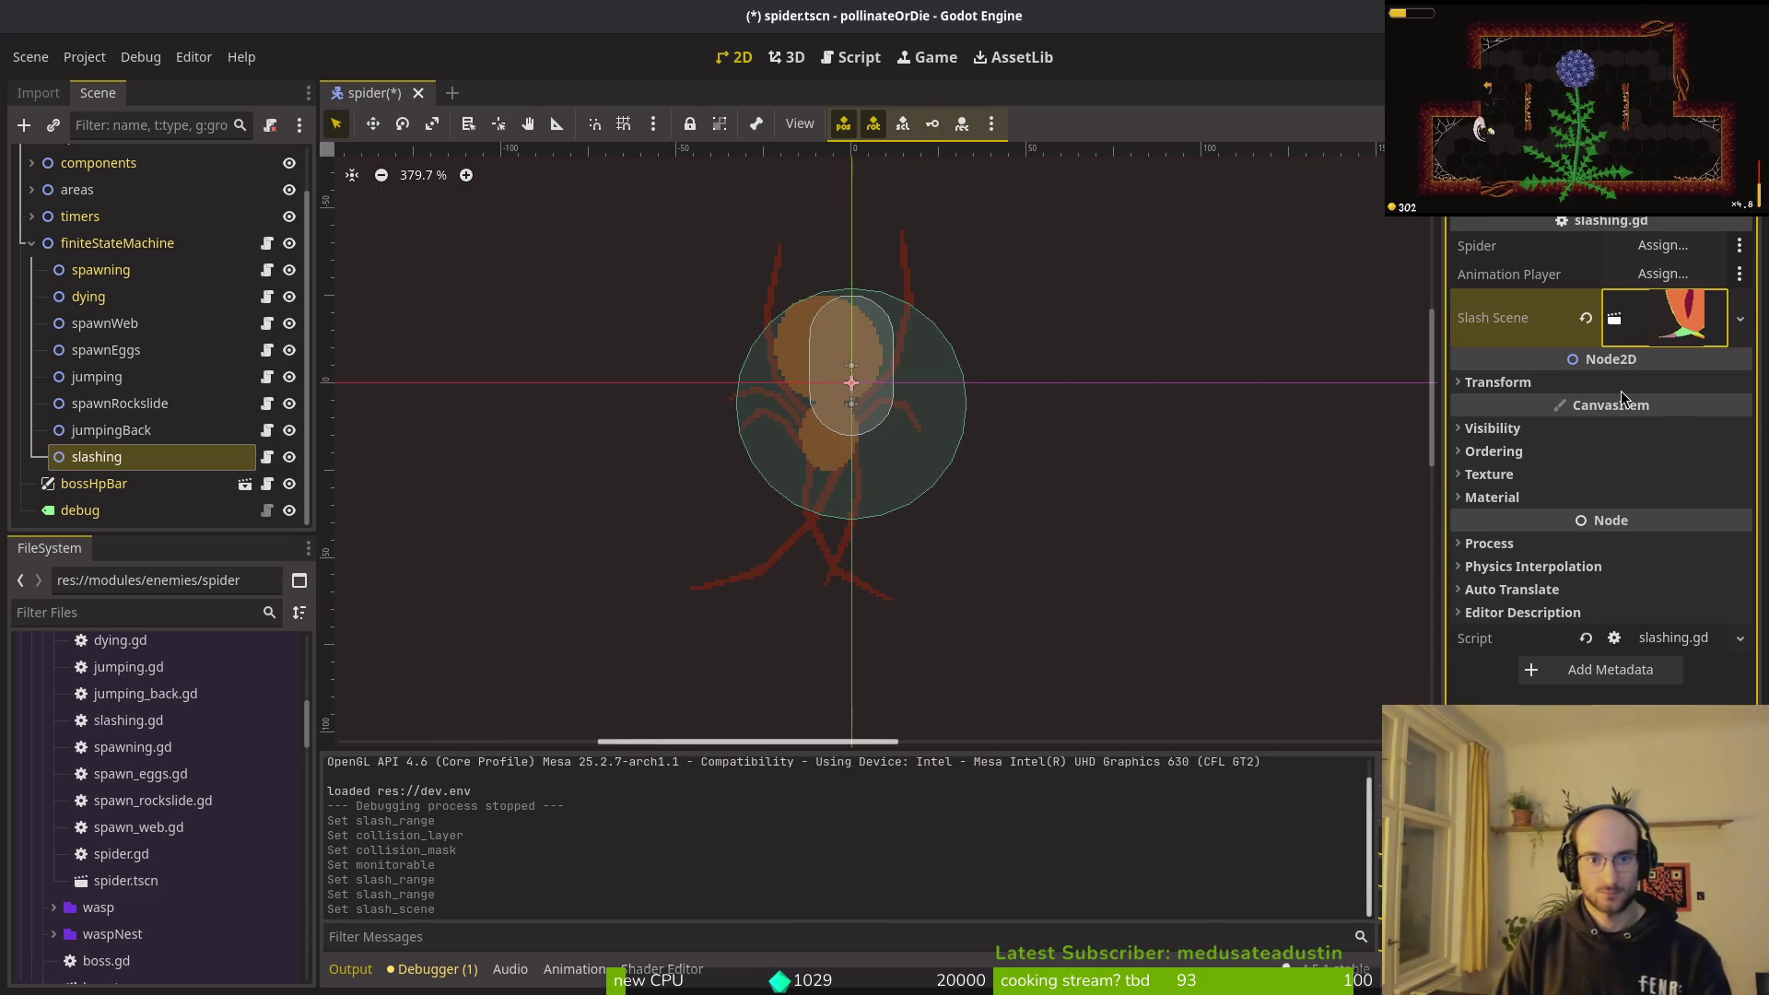
# Step: Set slashing's Animation Player to AnimationPlayer and Spider to the spider root, then run the game
pyautogui.click(1663, 274)
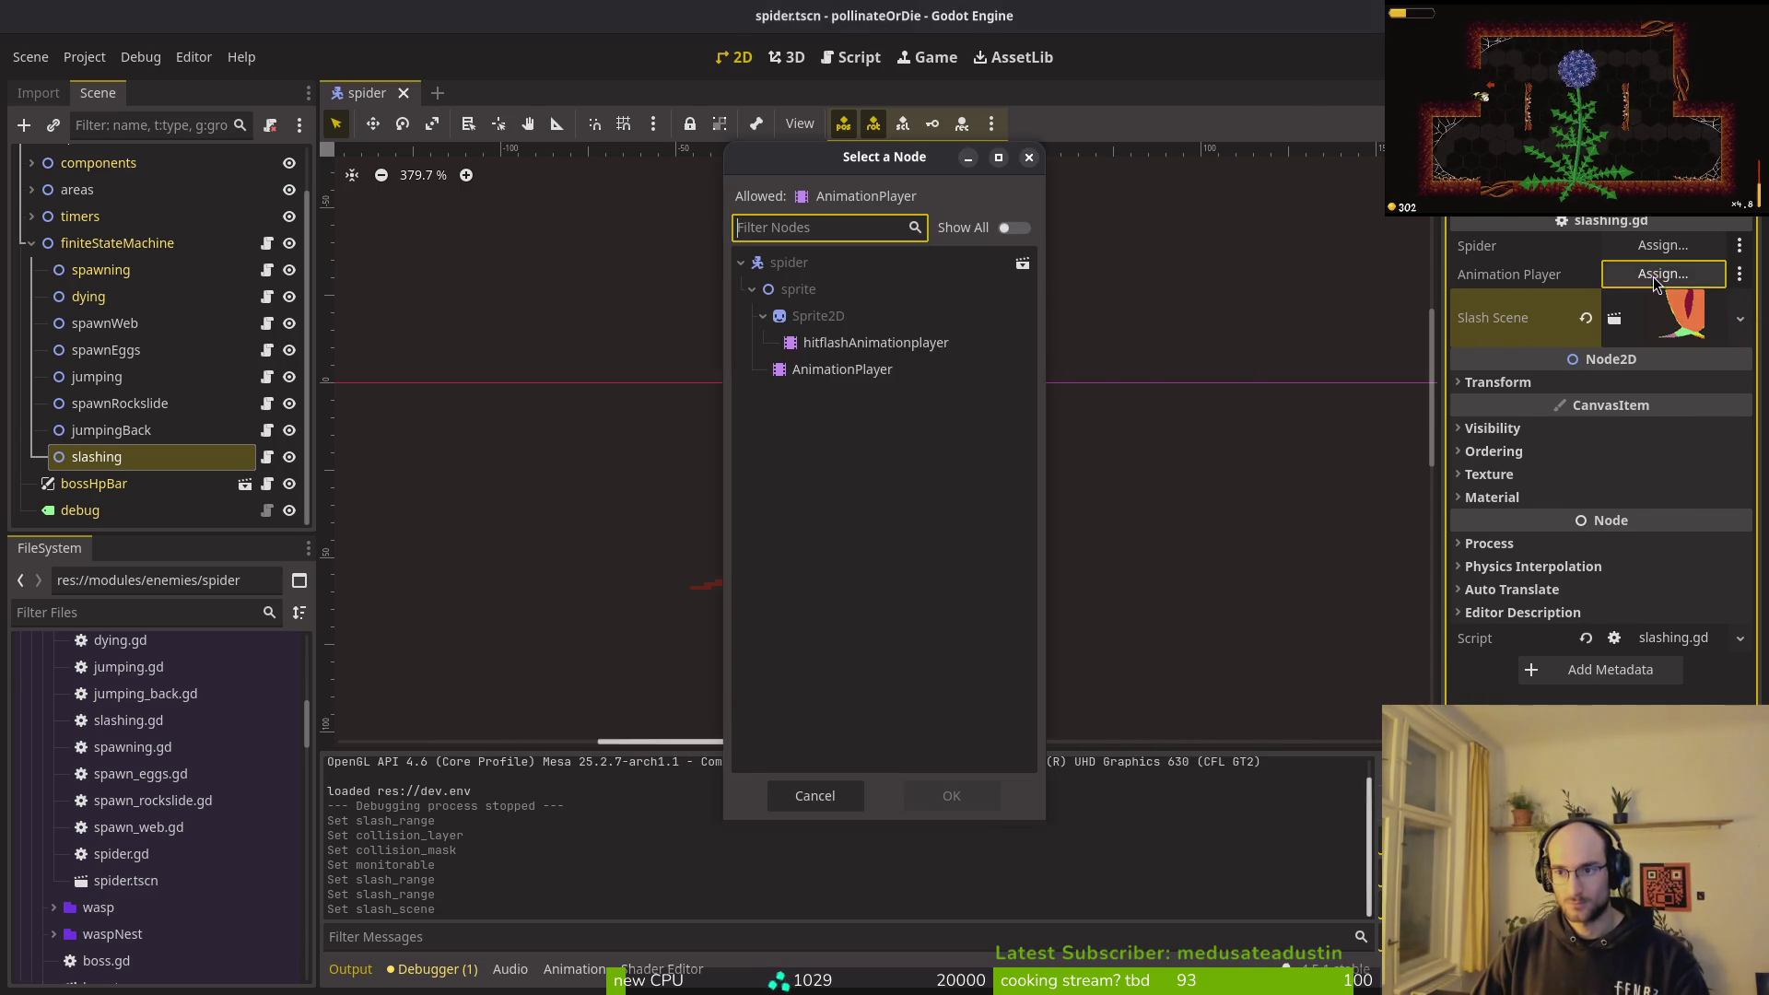
pyautogui.click(853, 368)
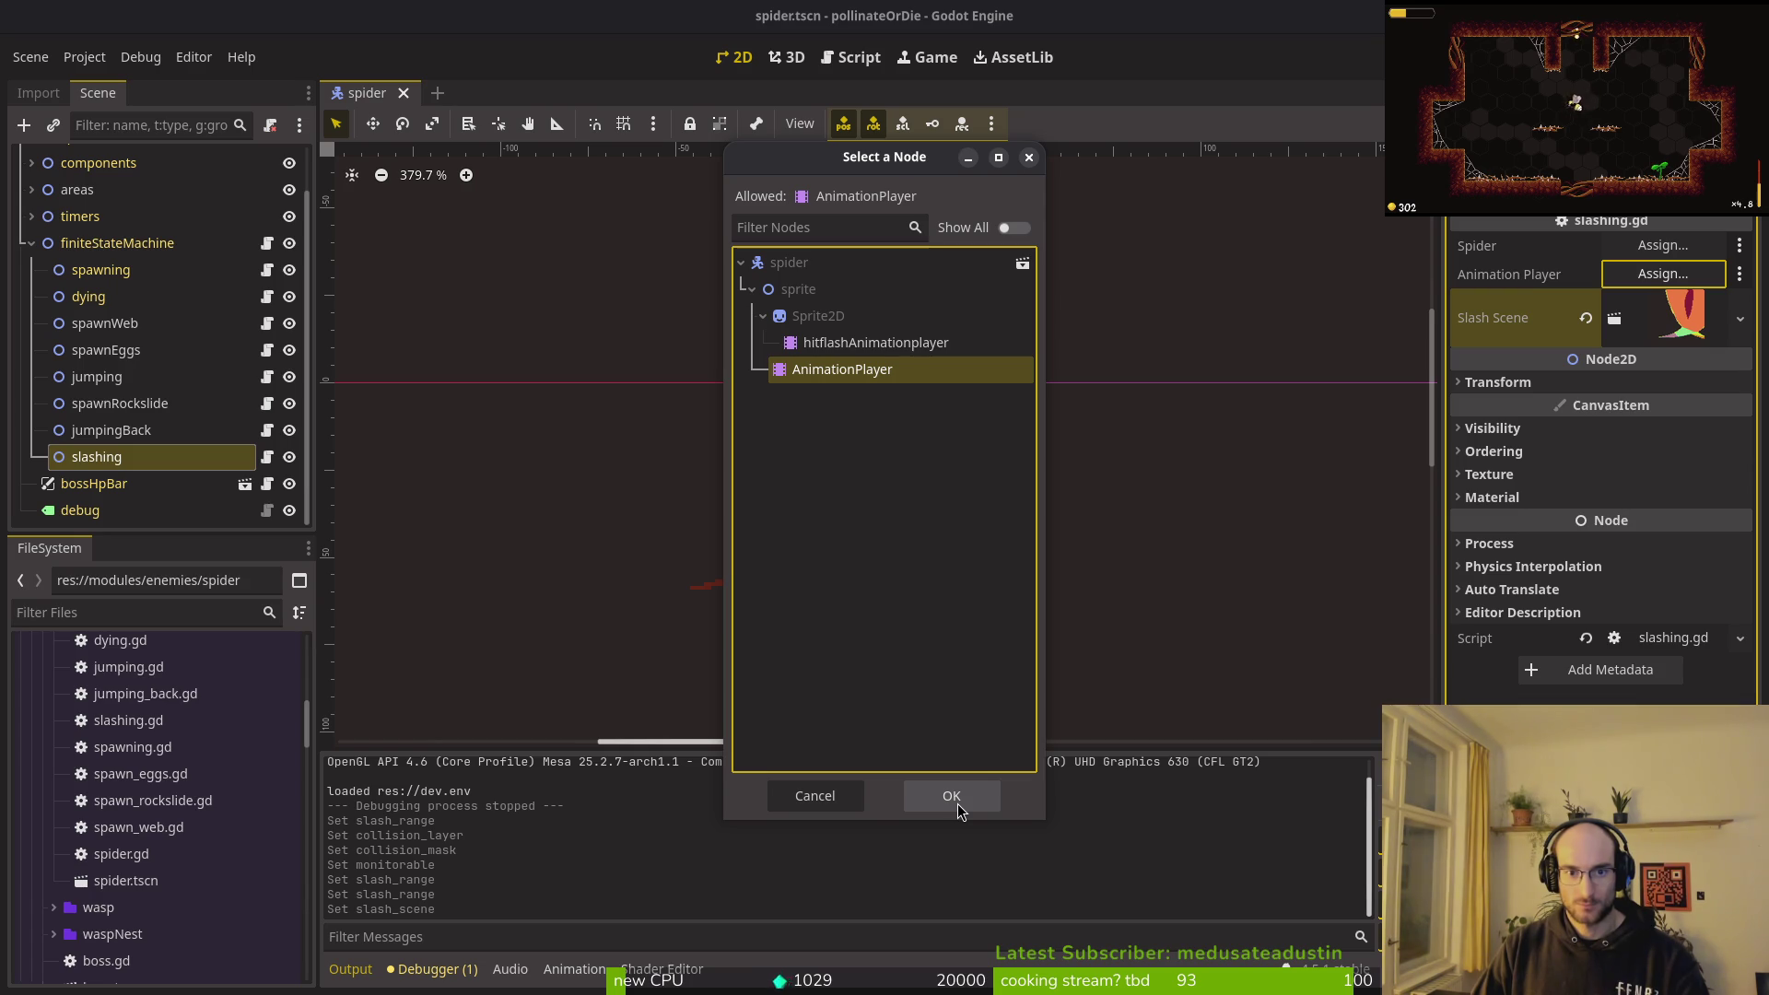
pyautogui.click(958, 804)
pyautogui.click(1664, 246)
pyautogui.click(834, 262)
pyautogui.click(948, 794)
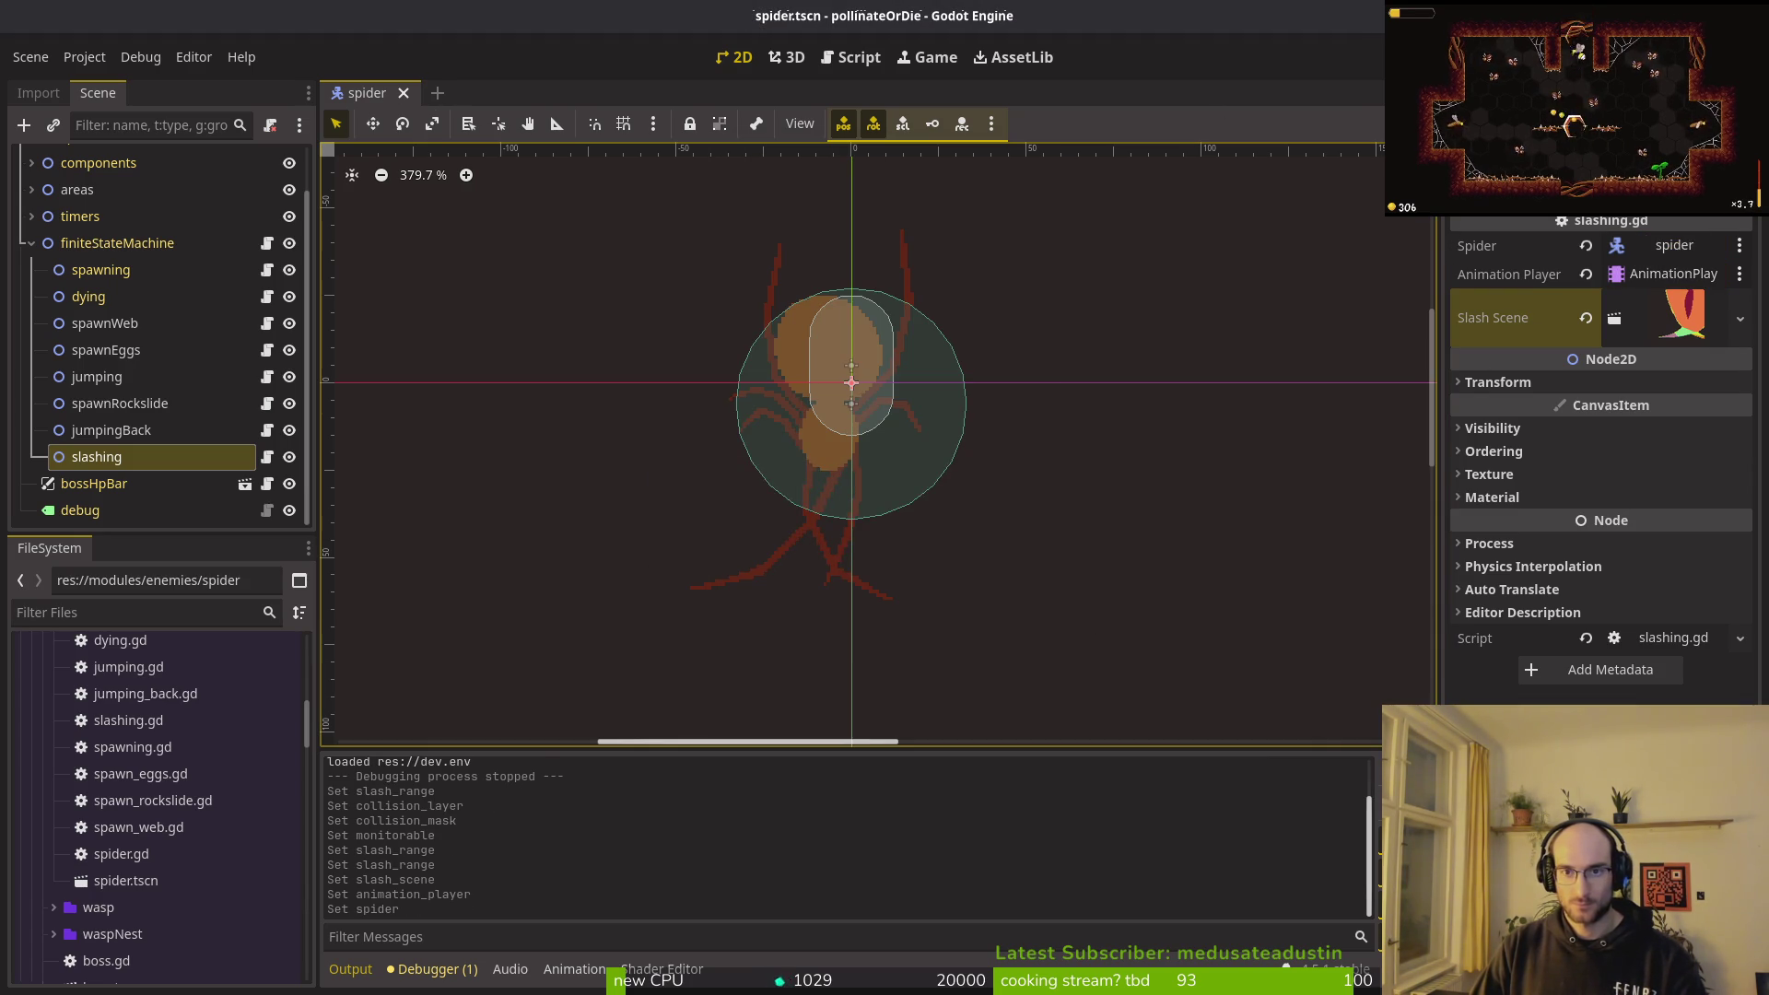
pyautogui.press('F5')
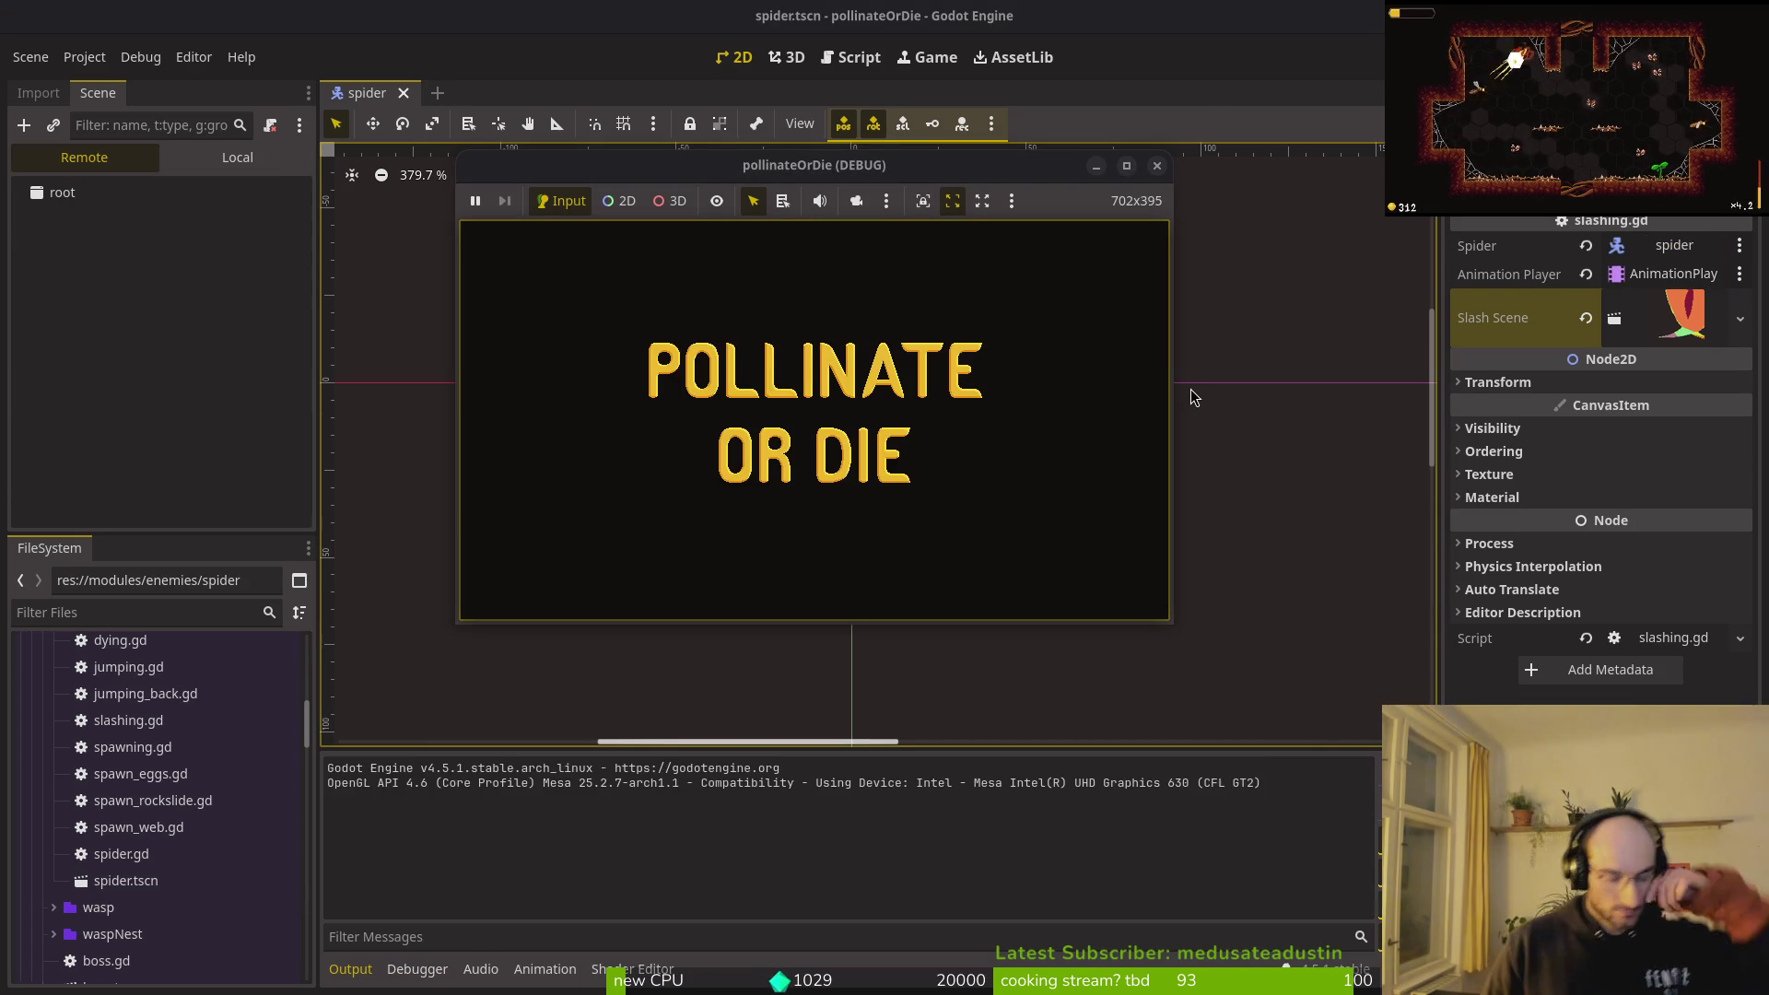
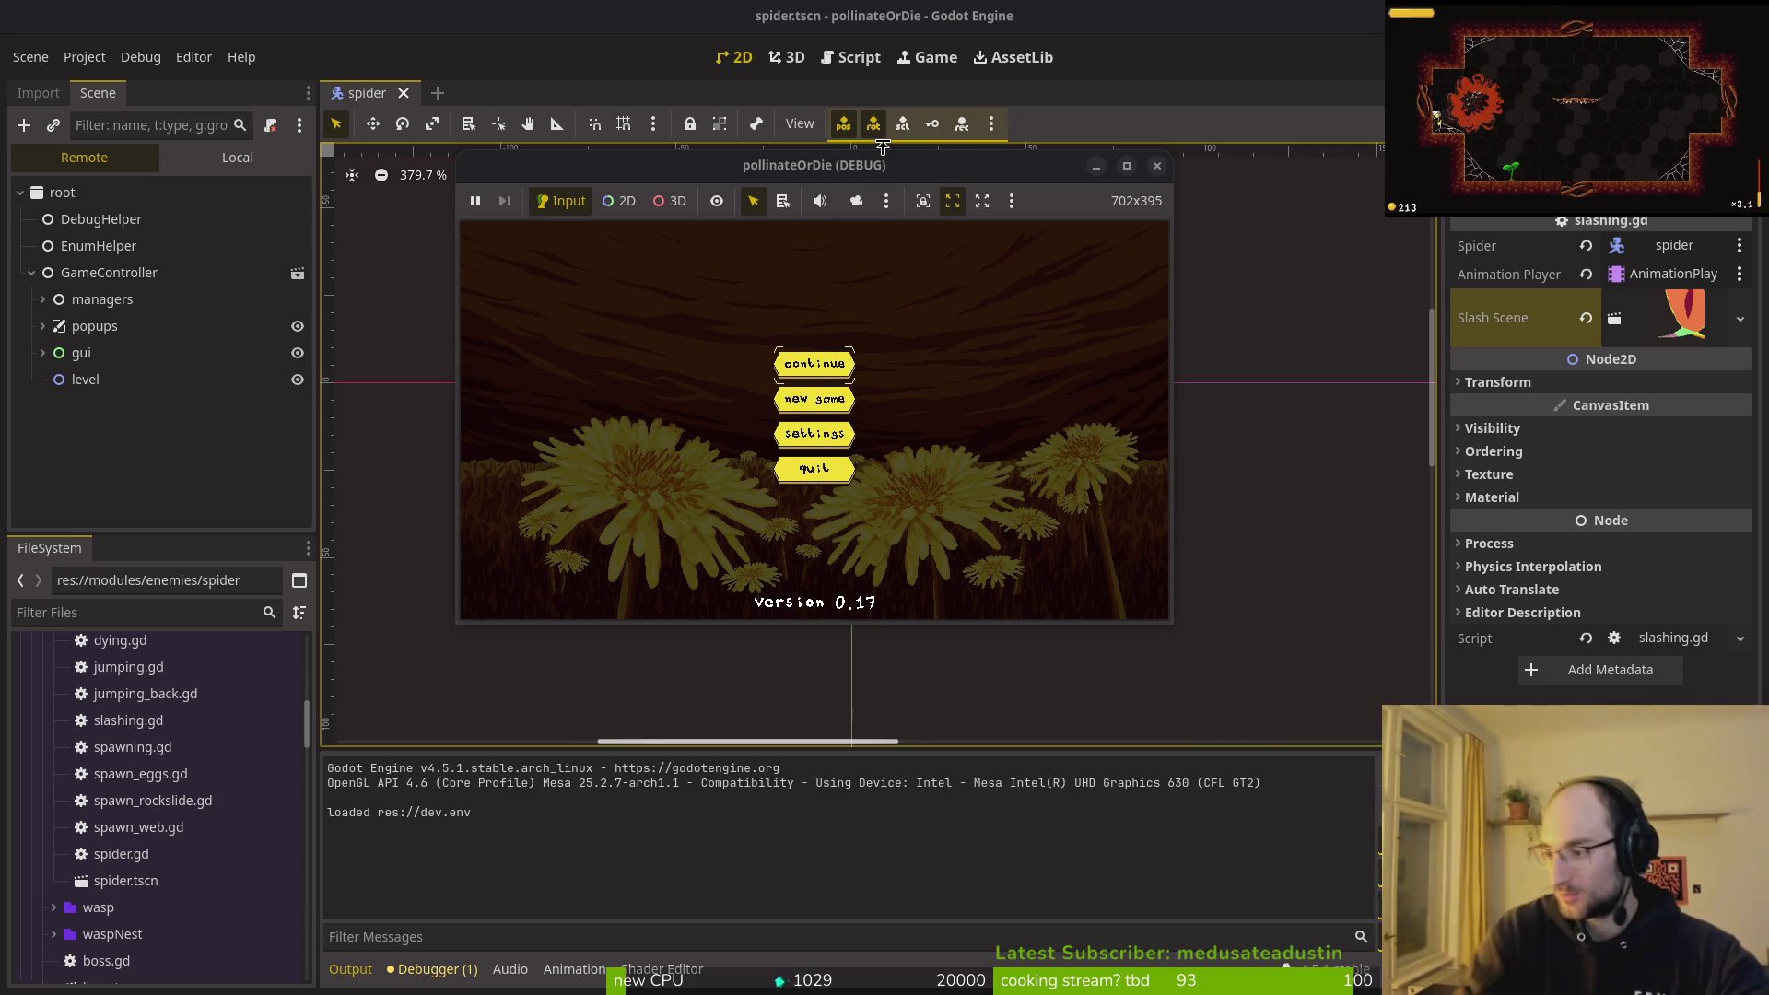
# Step: Continue from the main menu into the hive and start the boss2 spider fight from level select
pyautogui.press('Return')
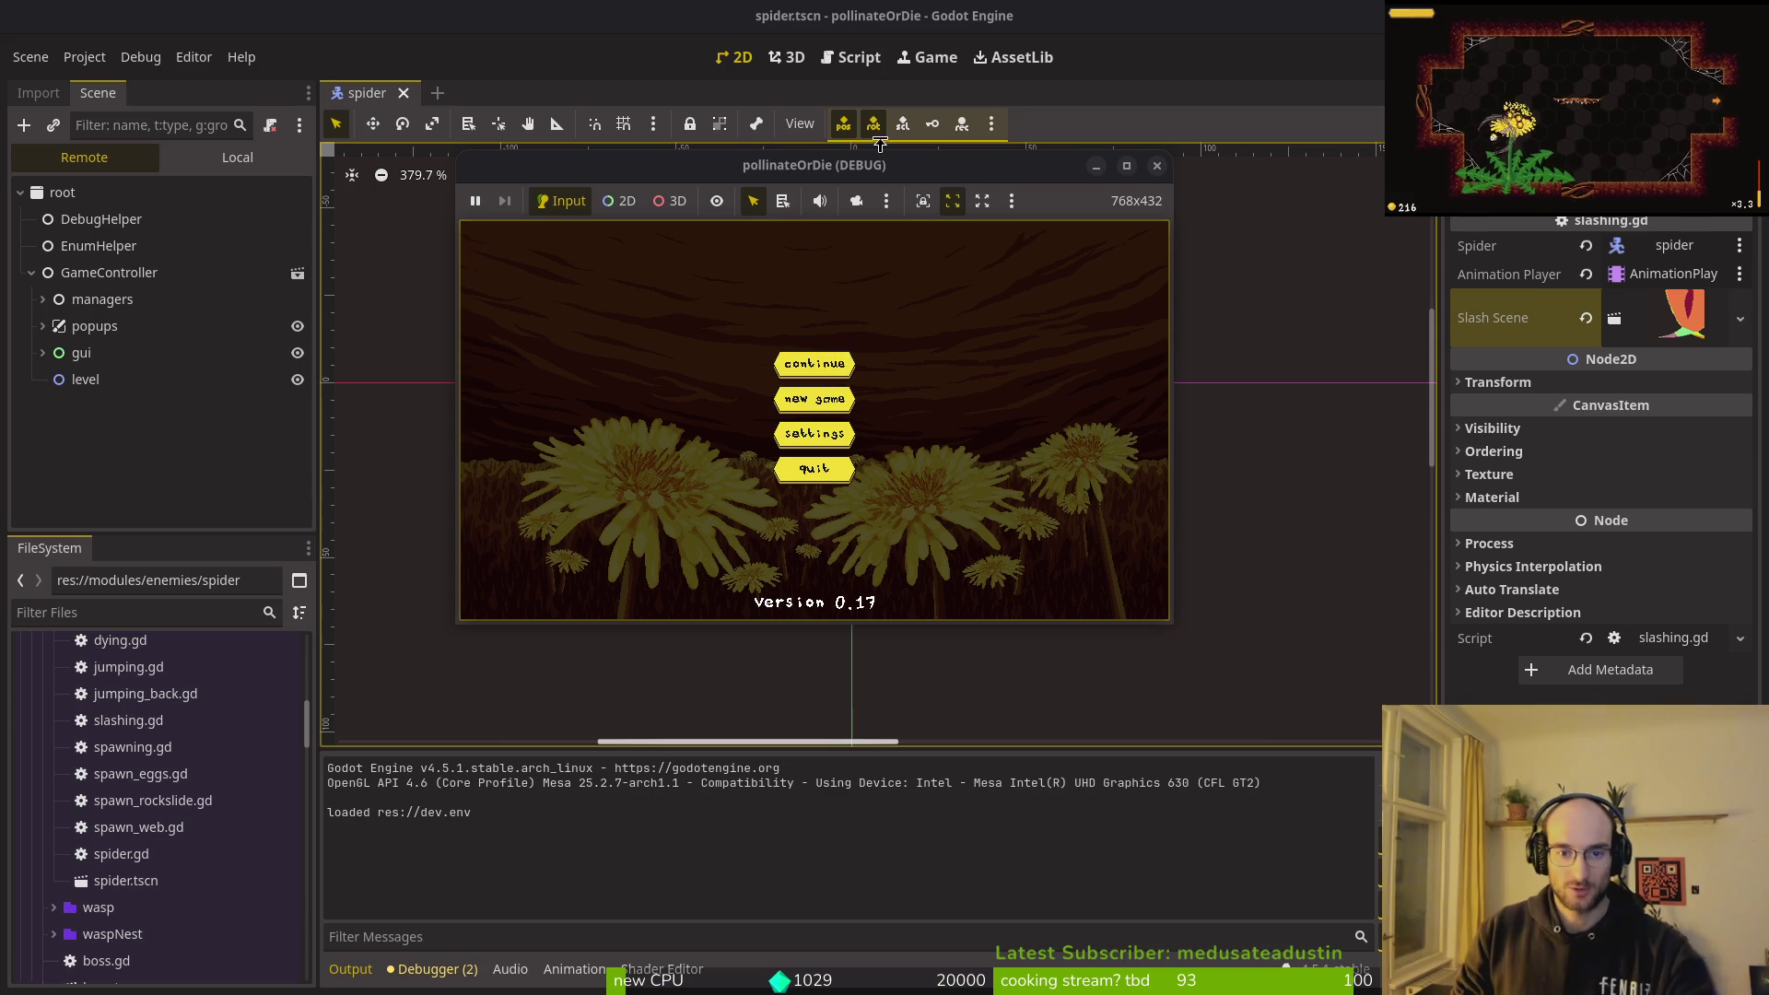
pyautogui.press('space')
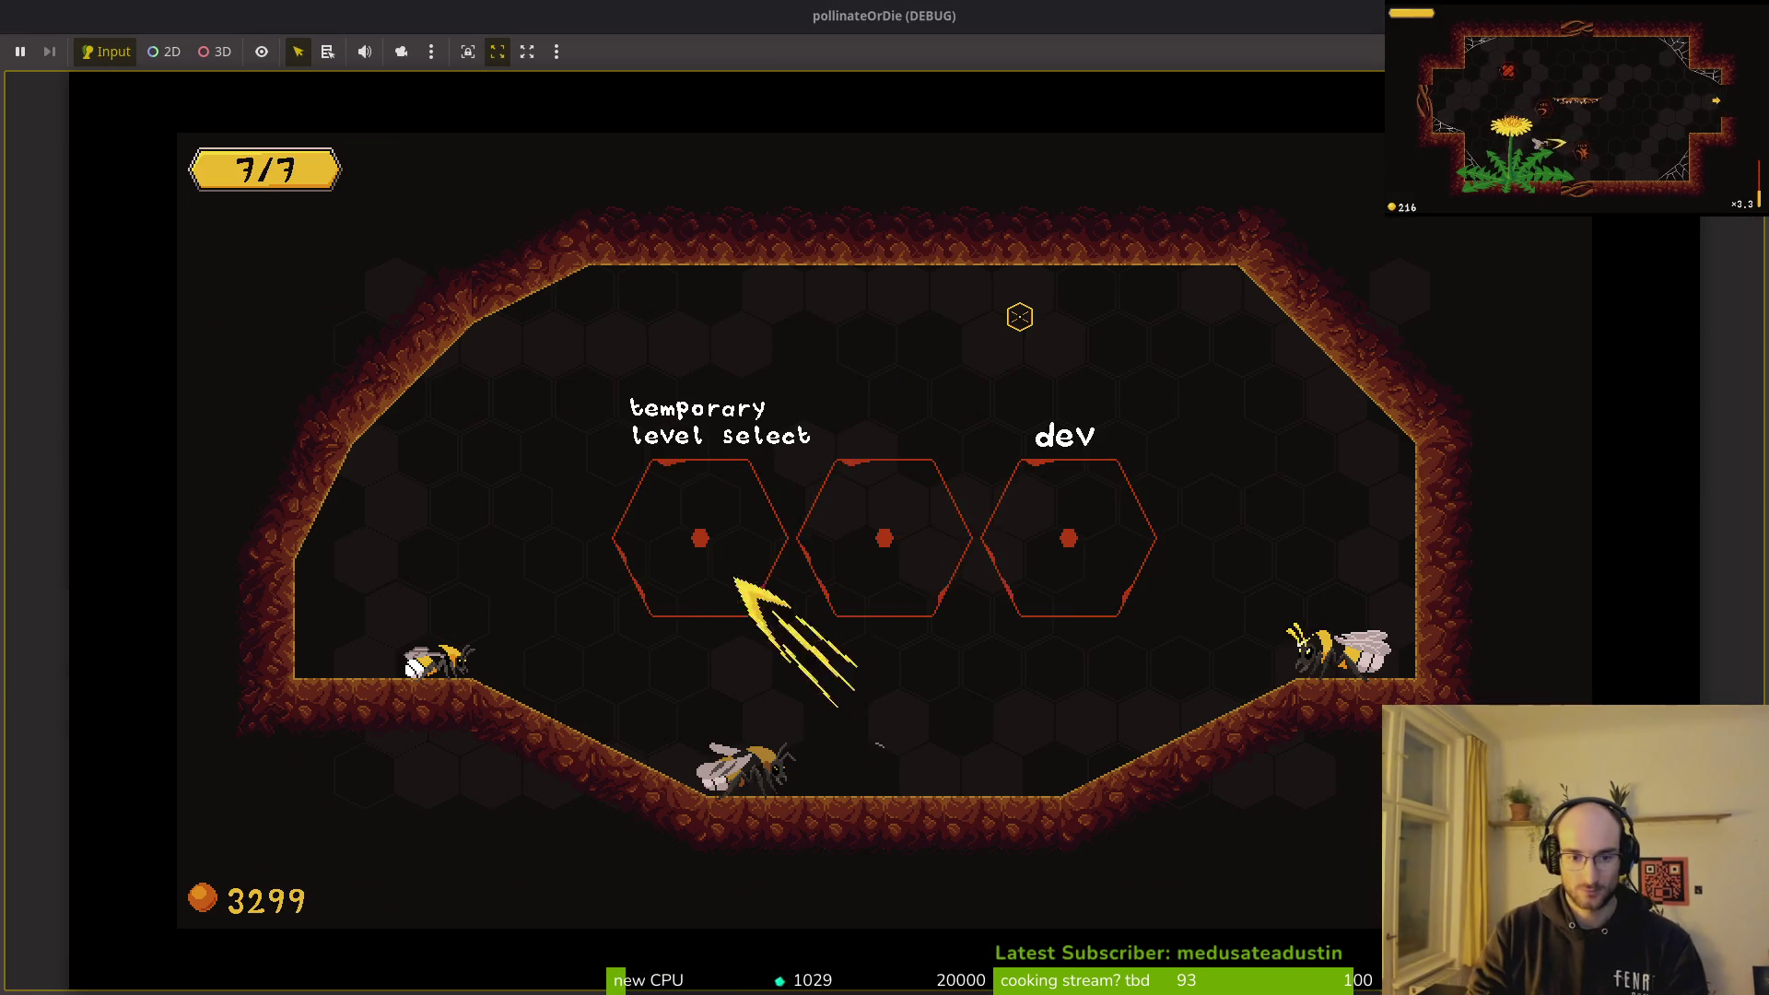
pyautogui.press('Return')
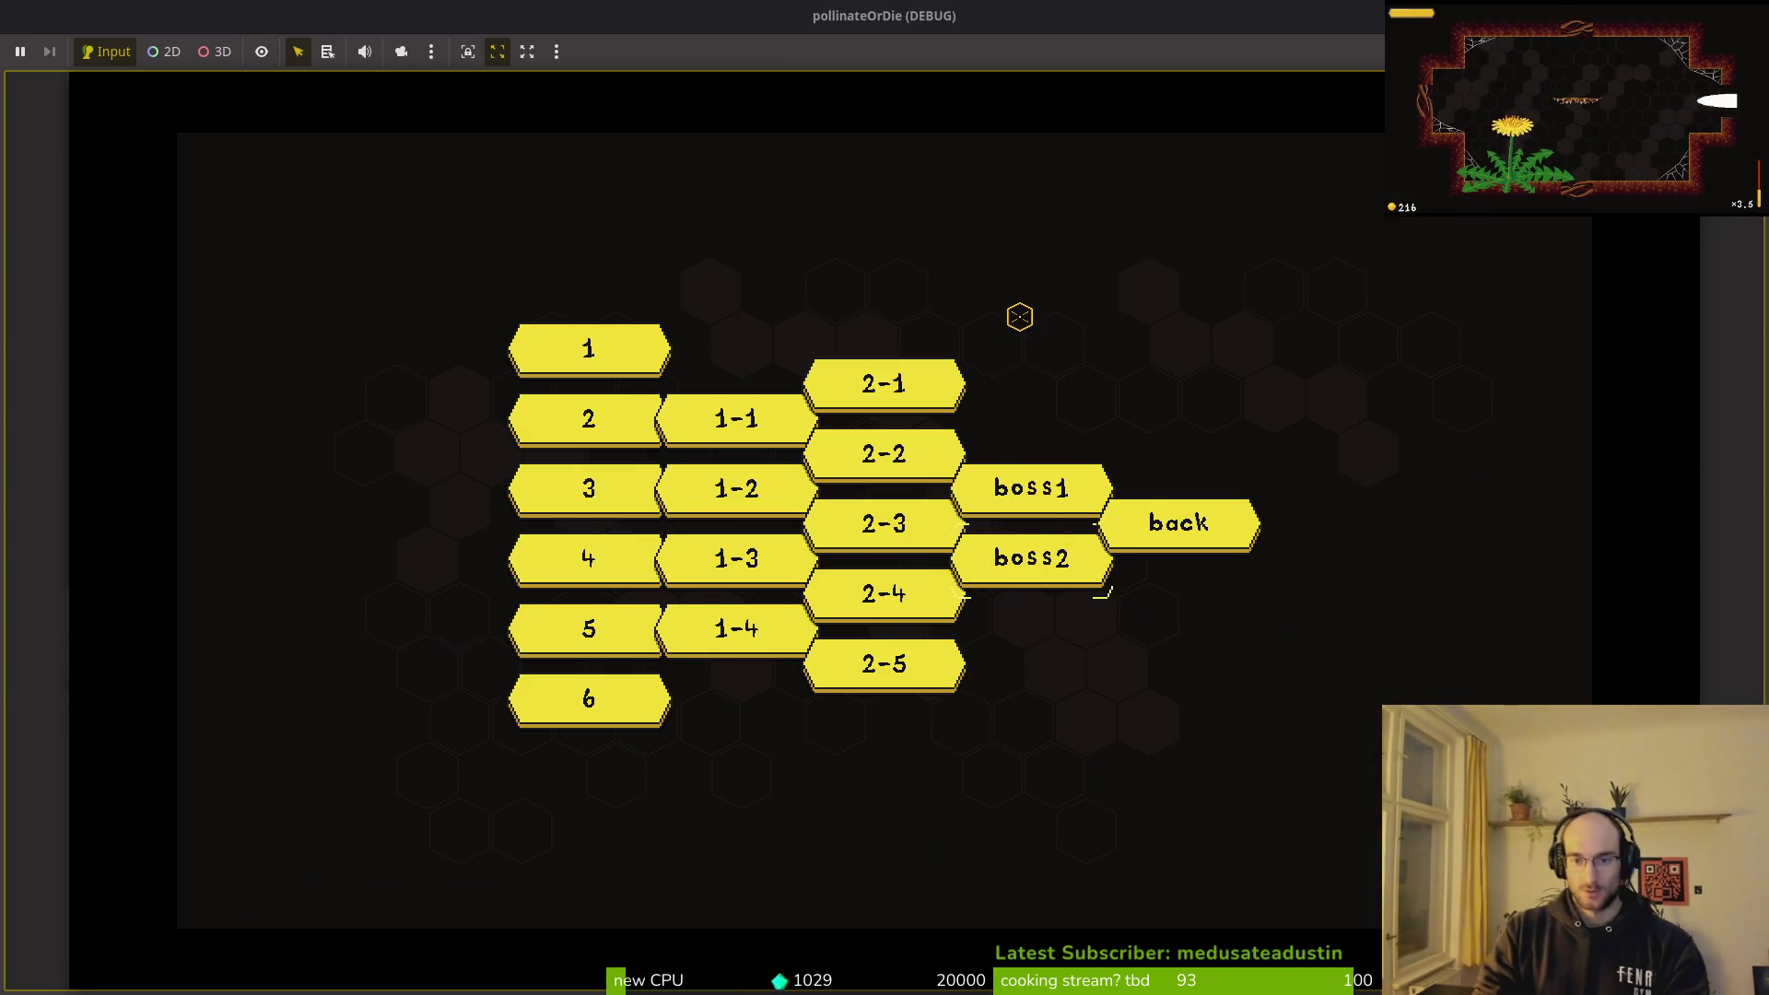
# Step: Dash and slash the bee around the spider's slash attack, then bring up slashing.gd in Neovim
pyautogui.press('a')
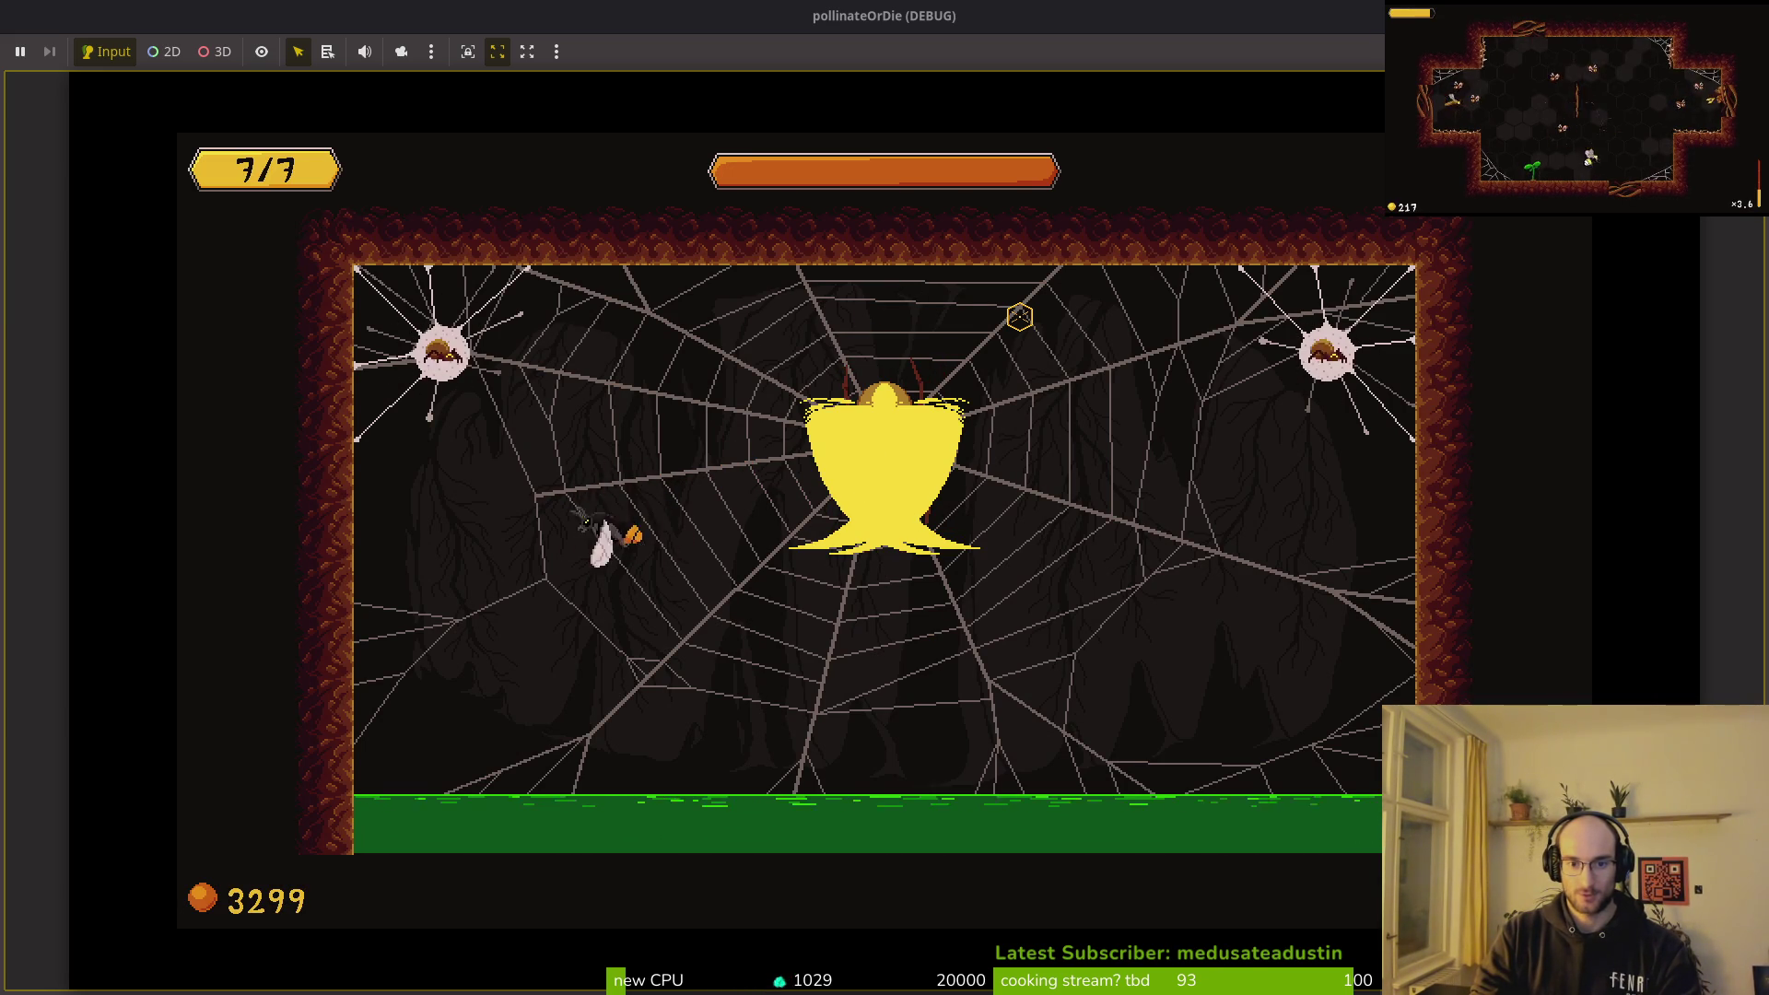
pyautogui.press('space')
pyautogui.press('d')
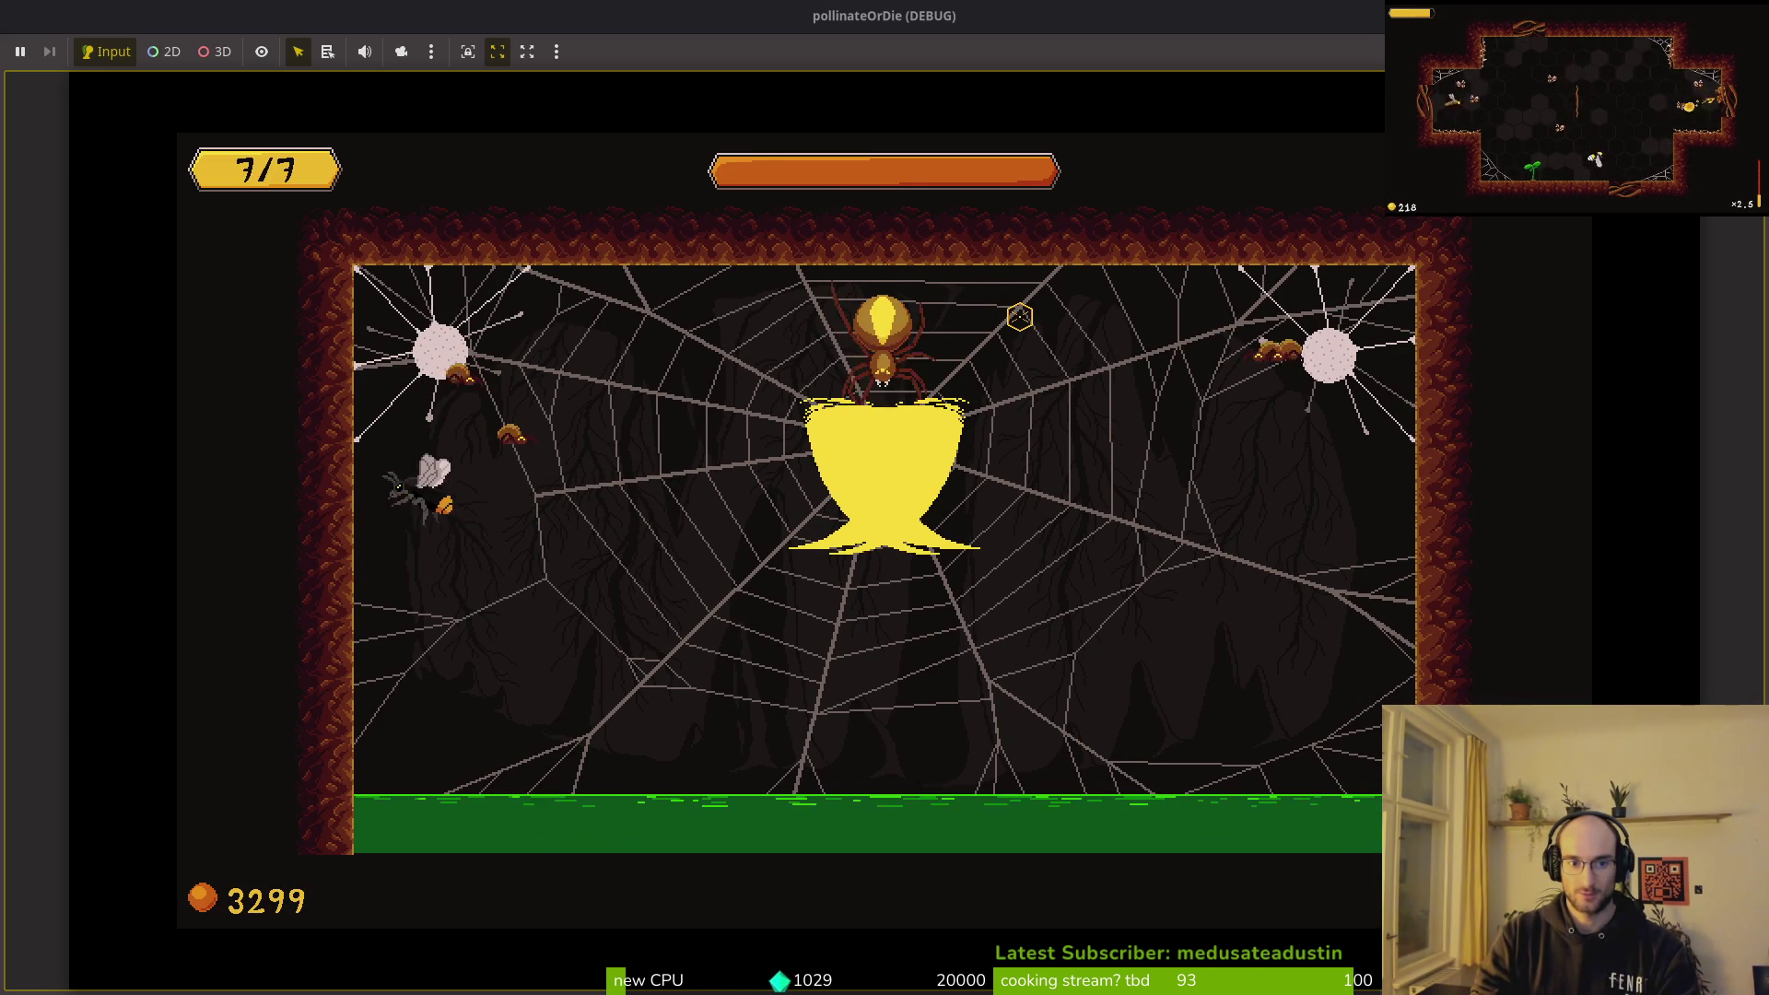
pyautogui.press('d')
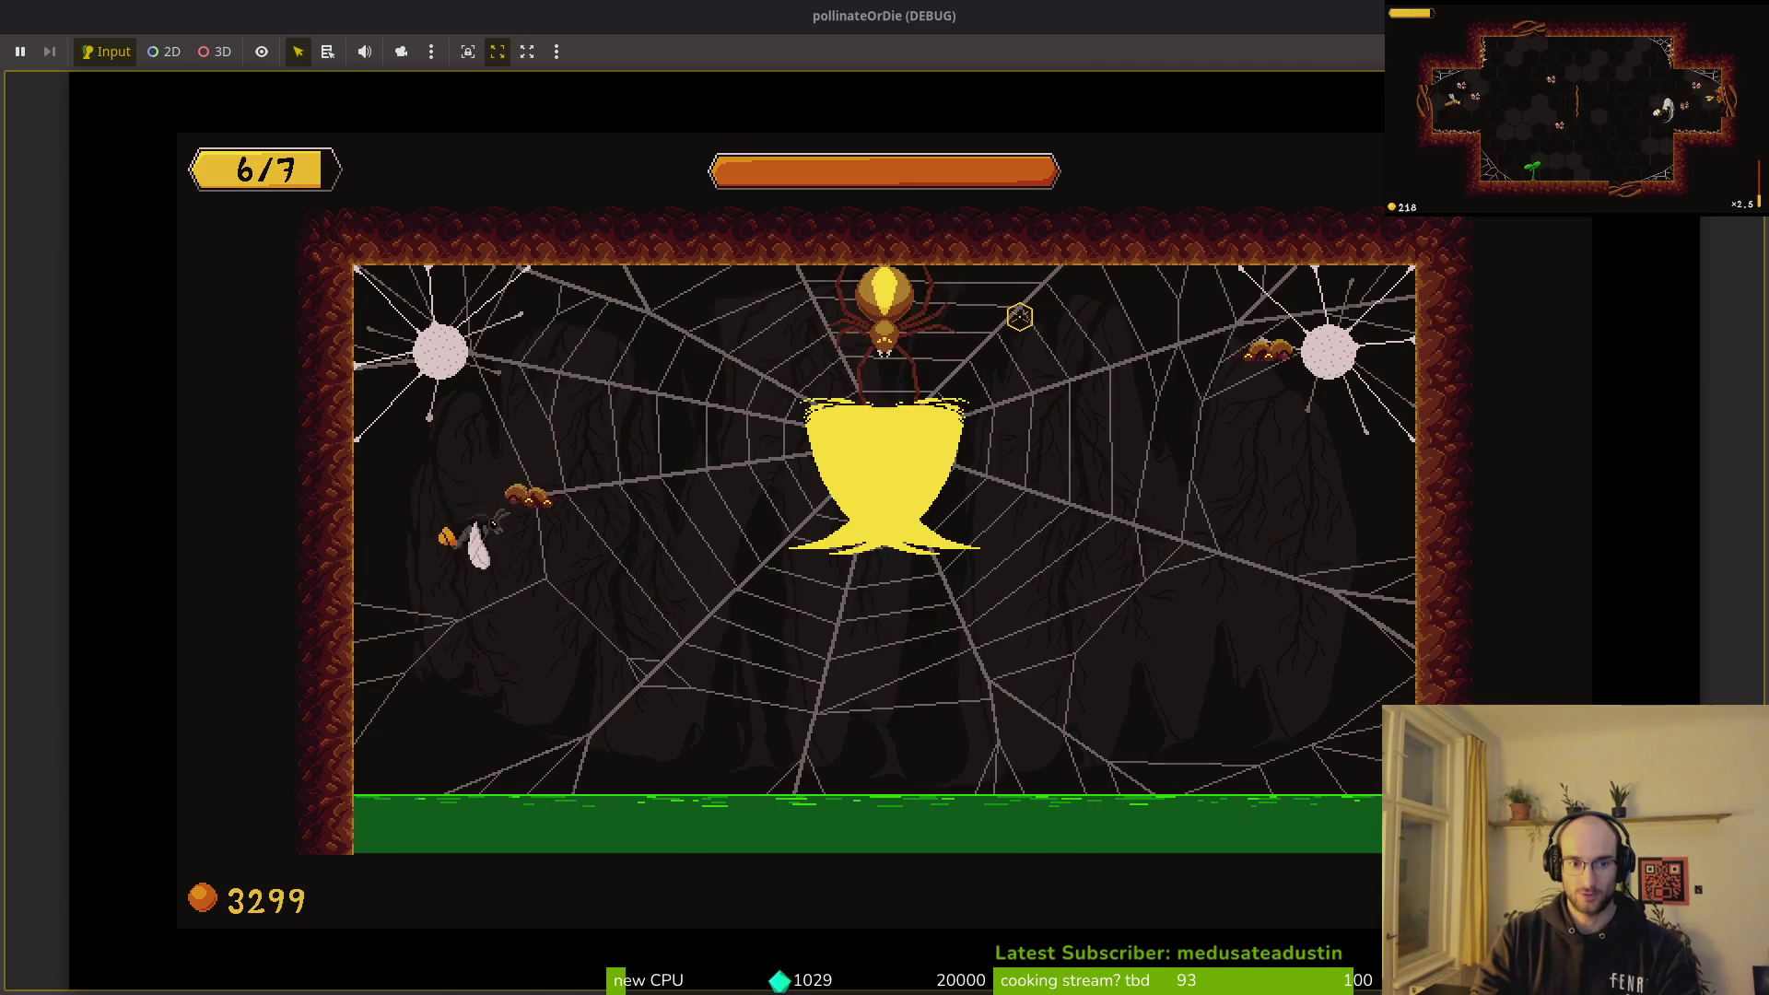
pyautogui.press('d')
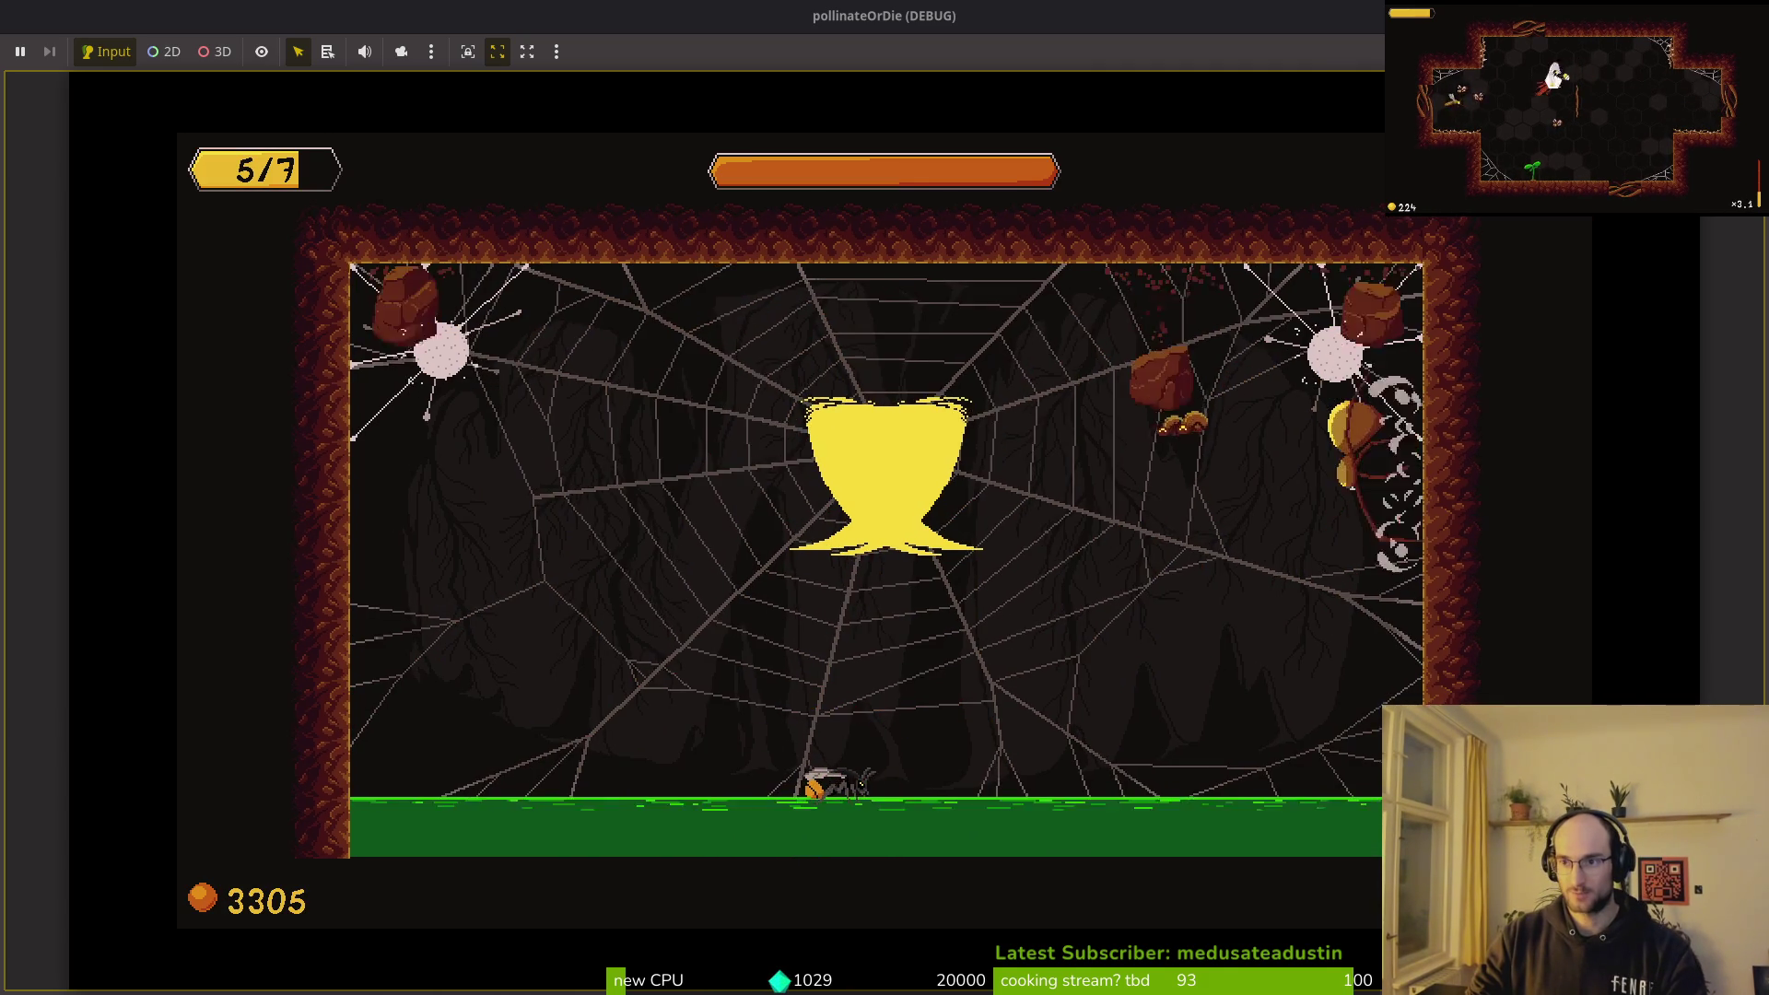
pyautogui.hotkey('alt', 'Tab')
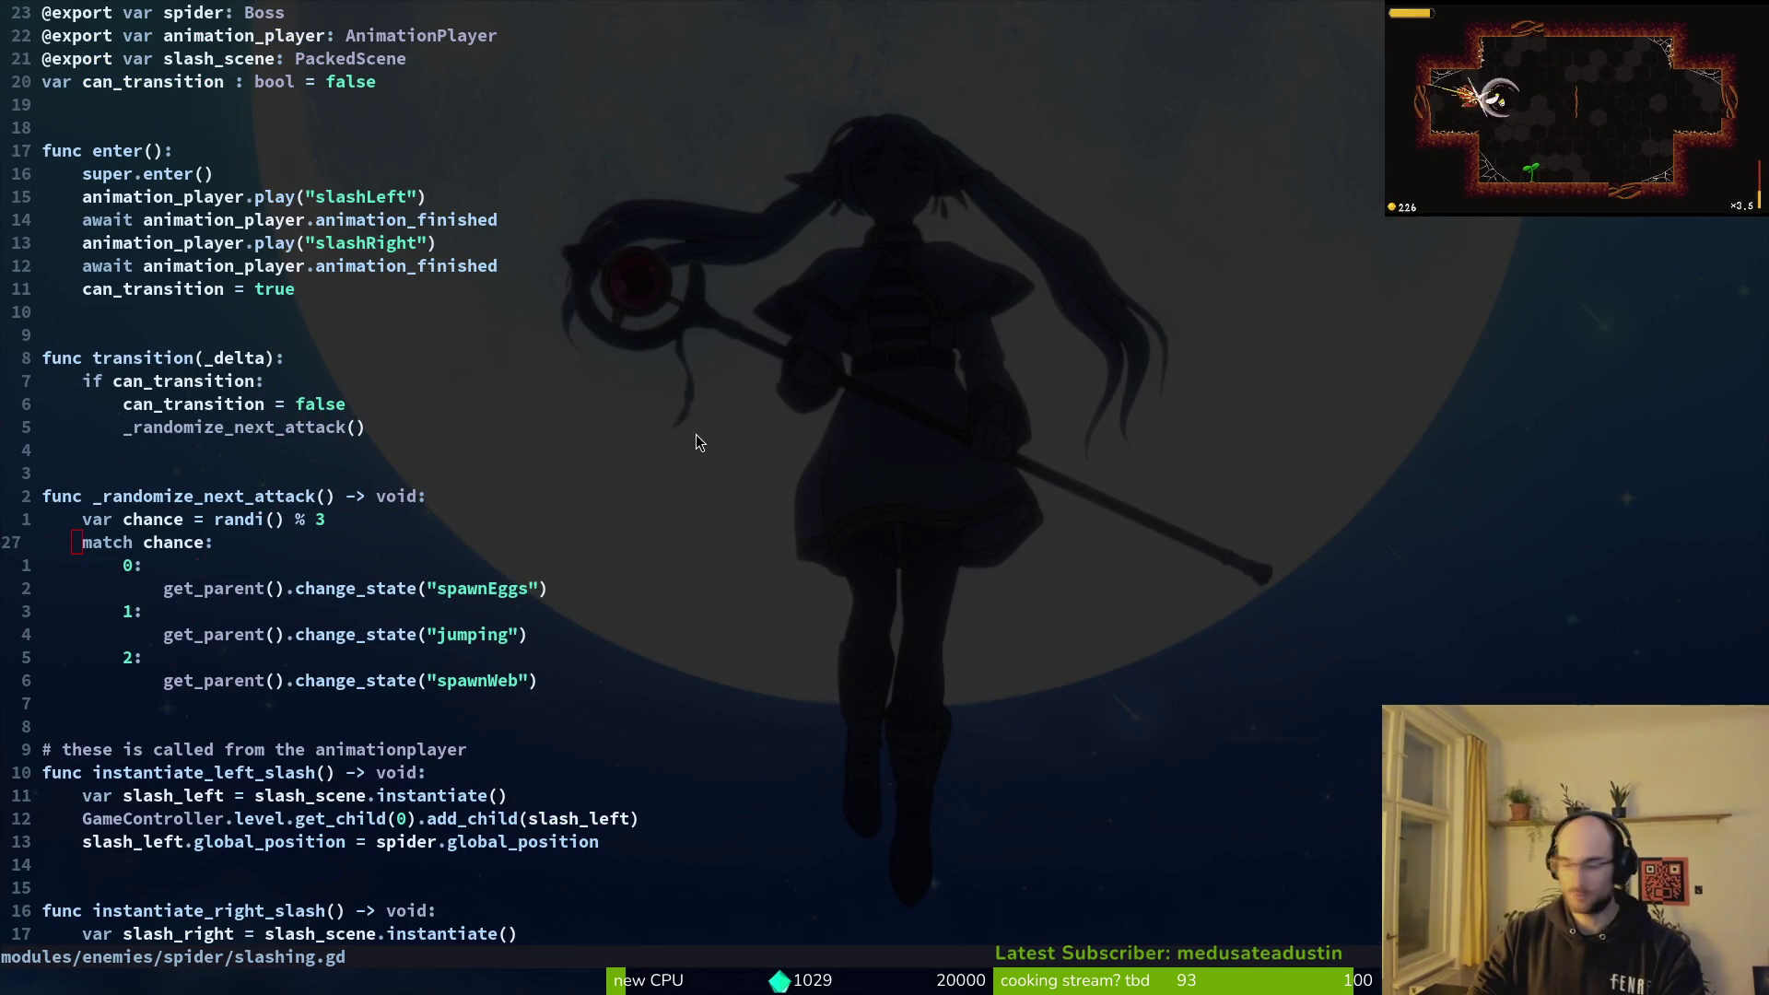
# Step: Quick-open spider_slash.tscn in its own editor tab
pyautogui.hotkey('alt', 'Tab')
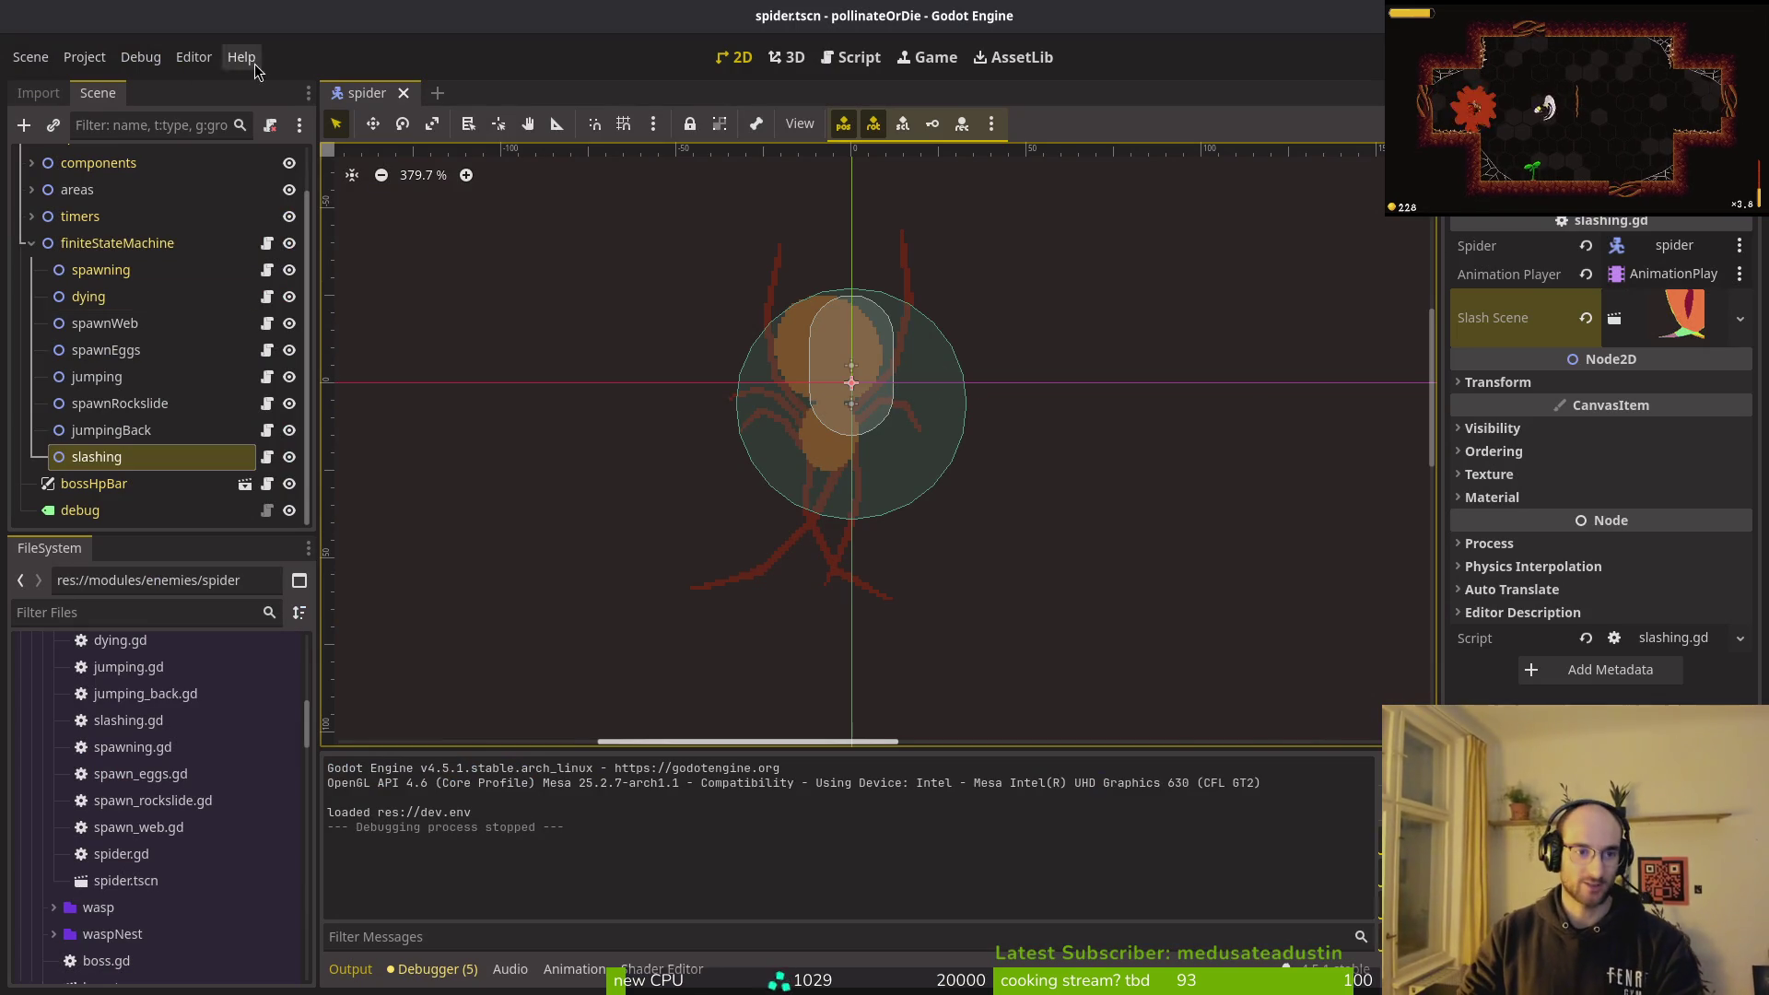
pyautogui.hotkey('alt', 'shift', 'o')
pyautogui.write('slash')
pyautogui.press('BackSpace')
pyautogui.press('BackSpace')
pyautogui.press('BackSpace')
pyautogui.write('spidersl')
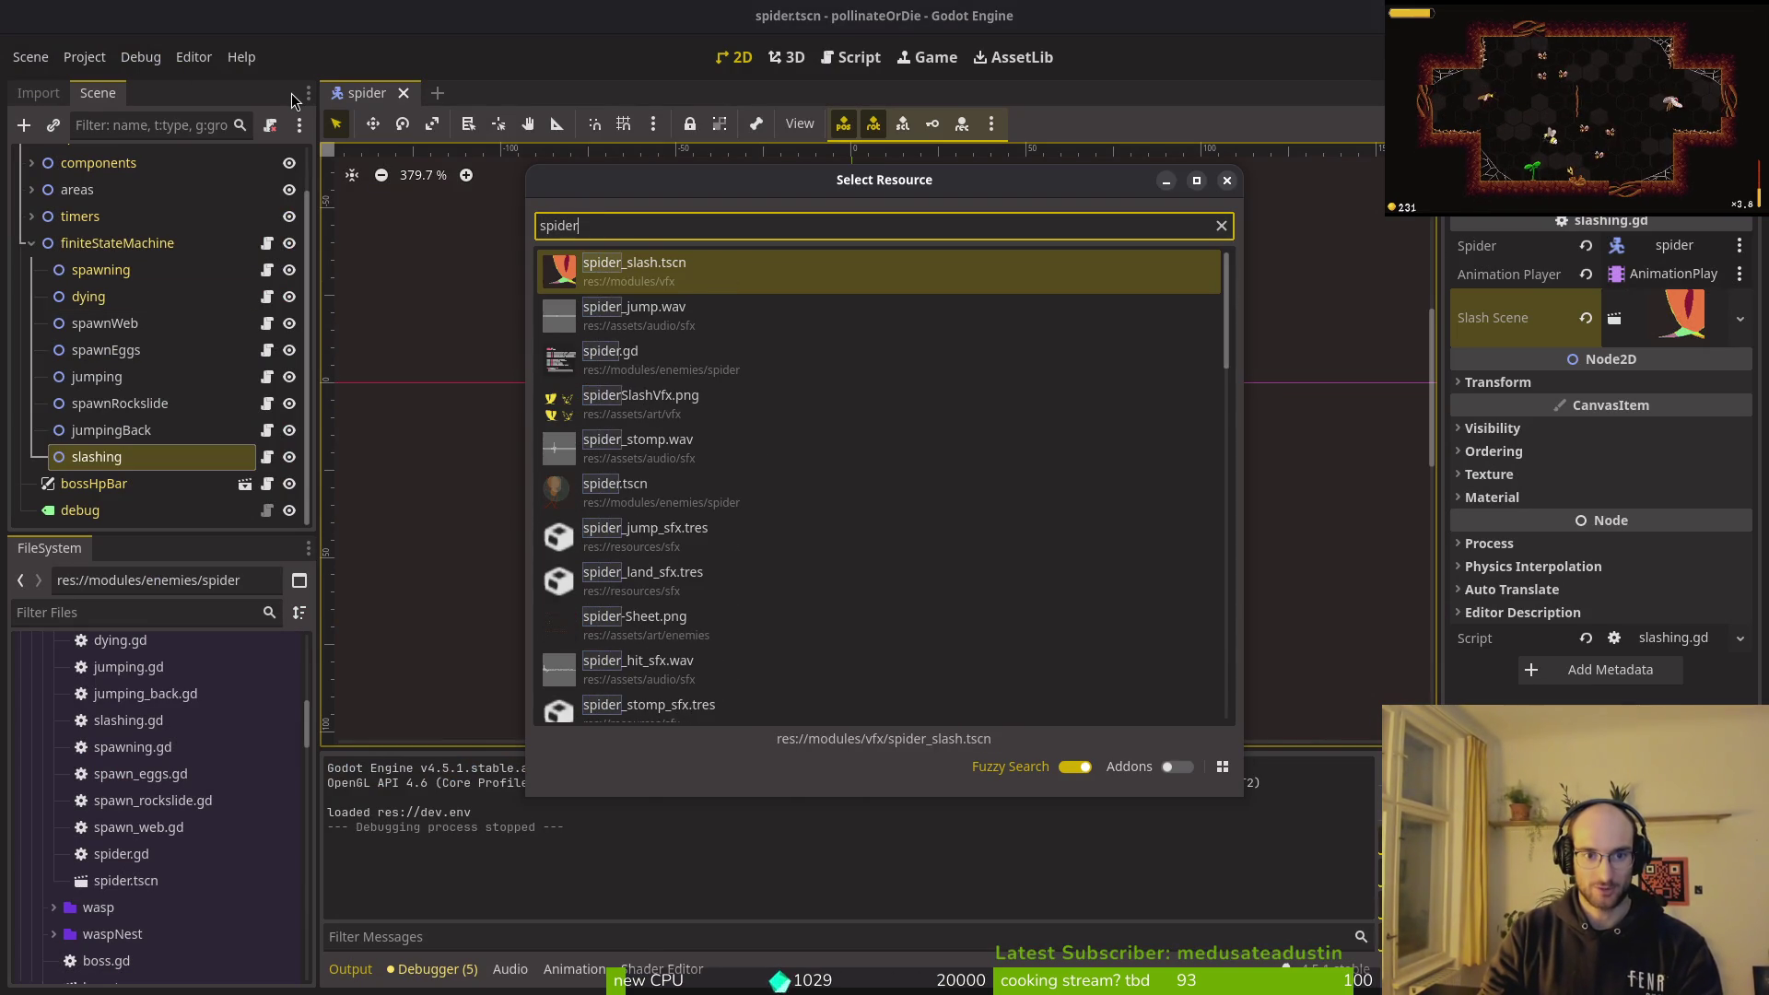
pyautogui.press('Down')
pyautogui.press('Down')
pyautogui.press('Return')
# Step: Select the AnimationPlayer and load the slashLeft animation into the timeline
pyautogui.click(230, 213)
pyautogui.click(593, 755)
pyautogui.click(600, 759)
pyautogui.click(708, 755)
pyautogui.click(703, 810)
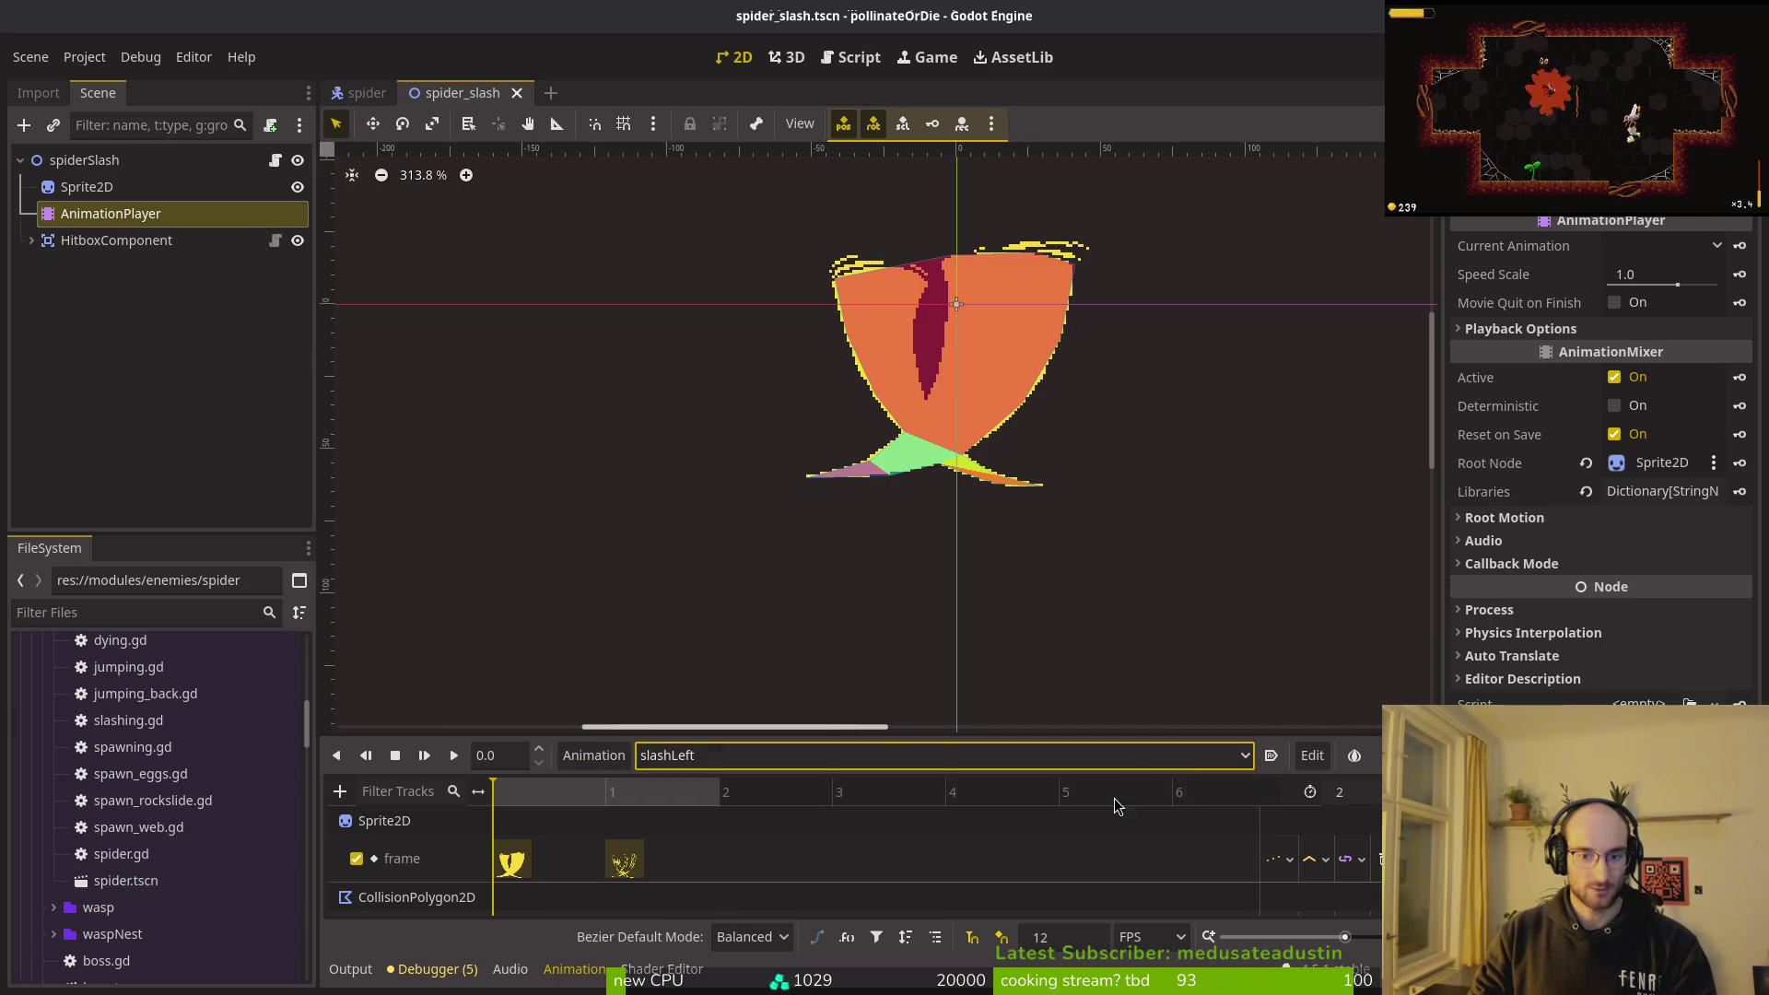
# Step: Make slashLeft autoplay on load, save, and delete slashRight in Manage Animations
pyautogui.click(1271, 754)
pyautogui.hotkey('ctrl', 's')
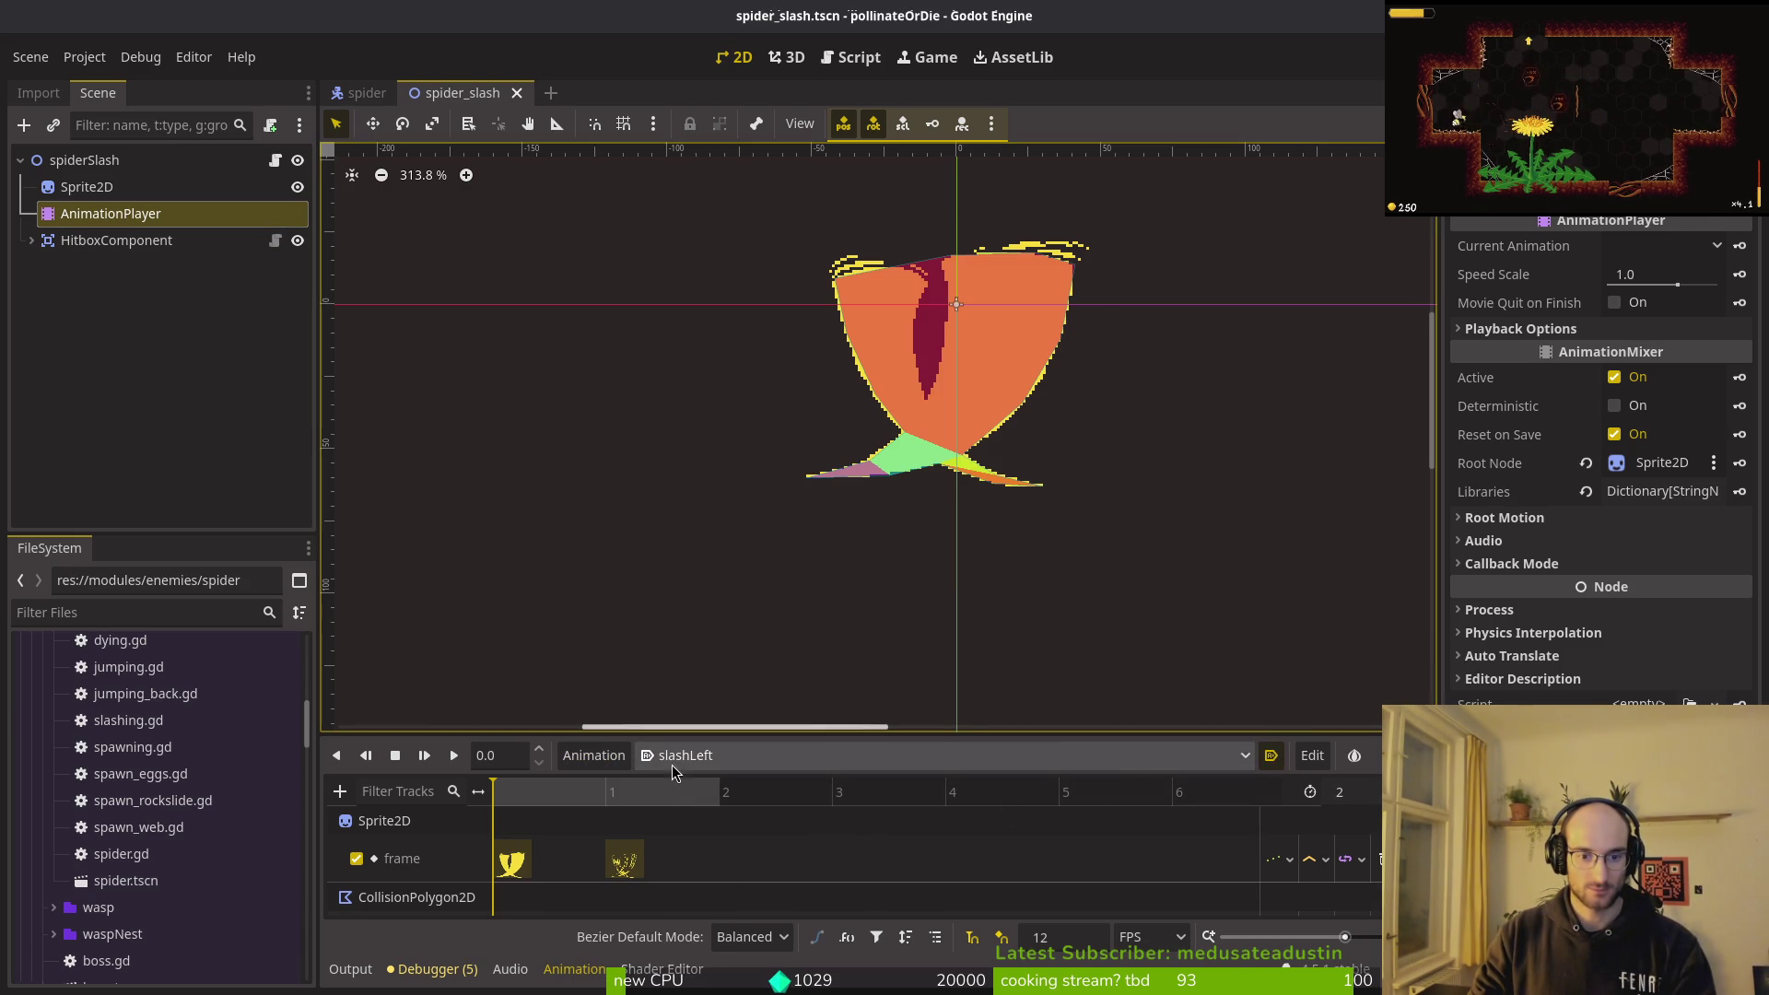
pyautogui.click(623, 767)
pyautogui.click(650, 817)
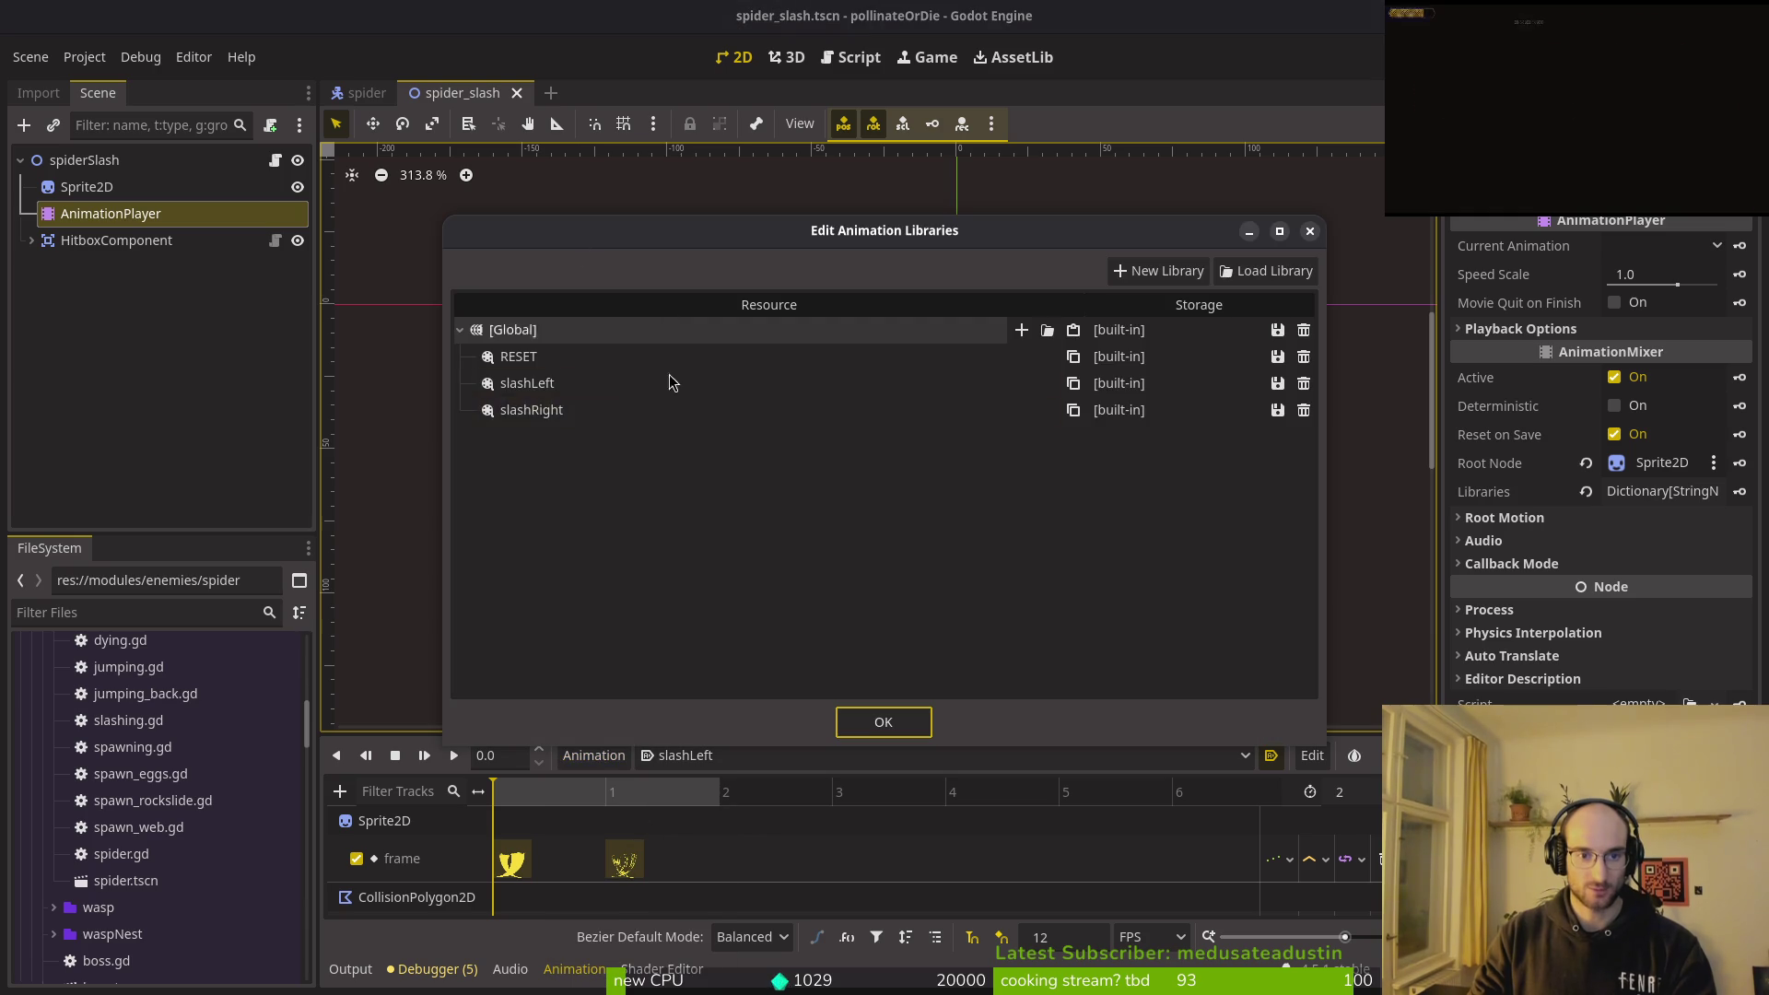
pyautogui.click(1303, 410)
# Step: Rename slashLeft to 'slash', confirm, and run the project with F5
pyautogui.doubleClick(632, 383)
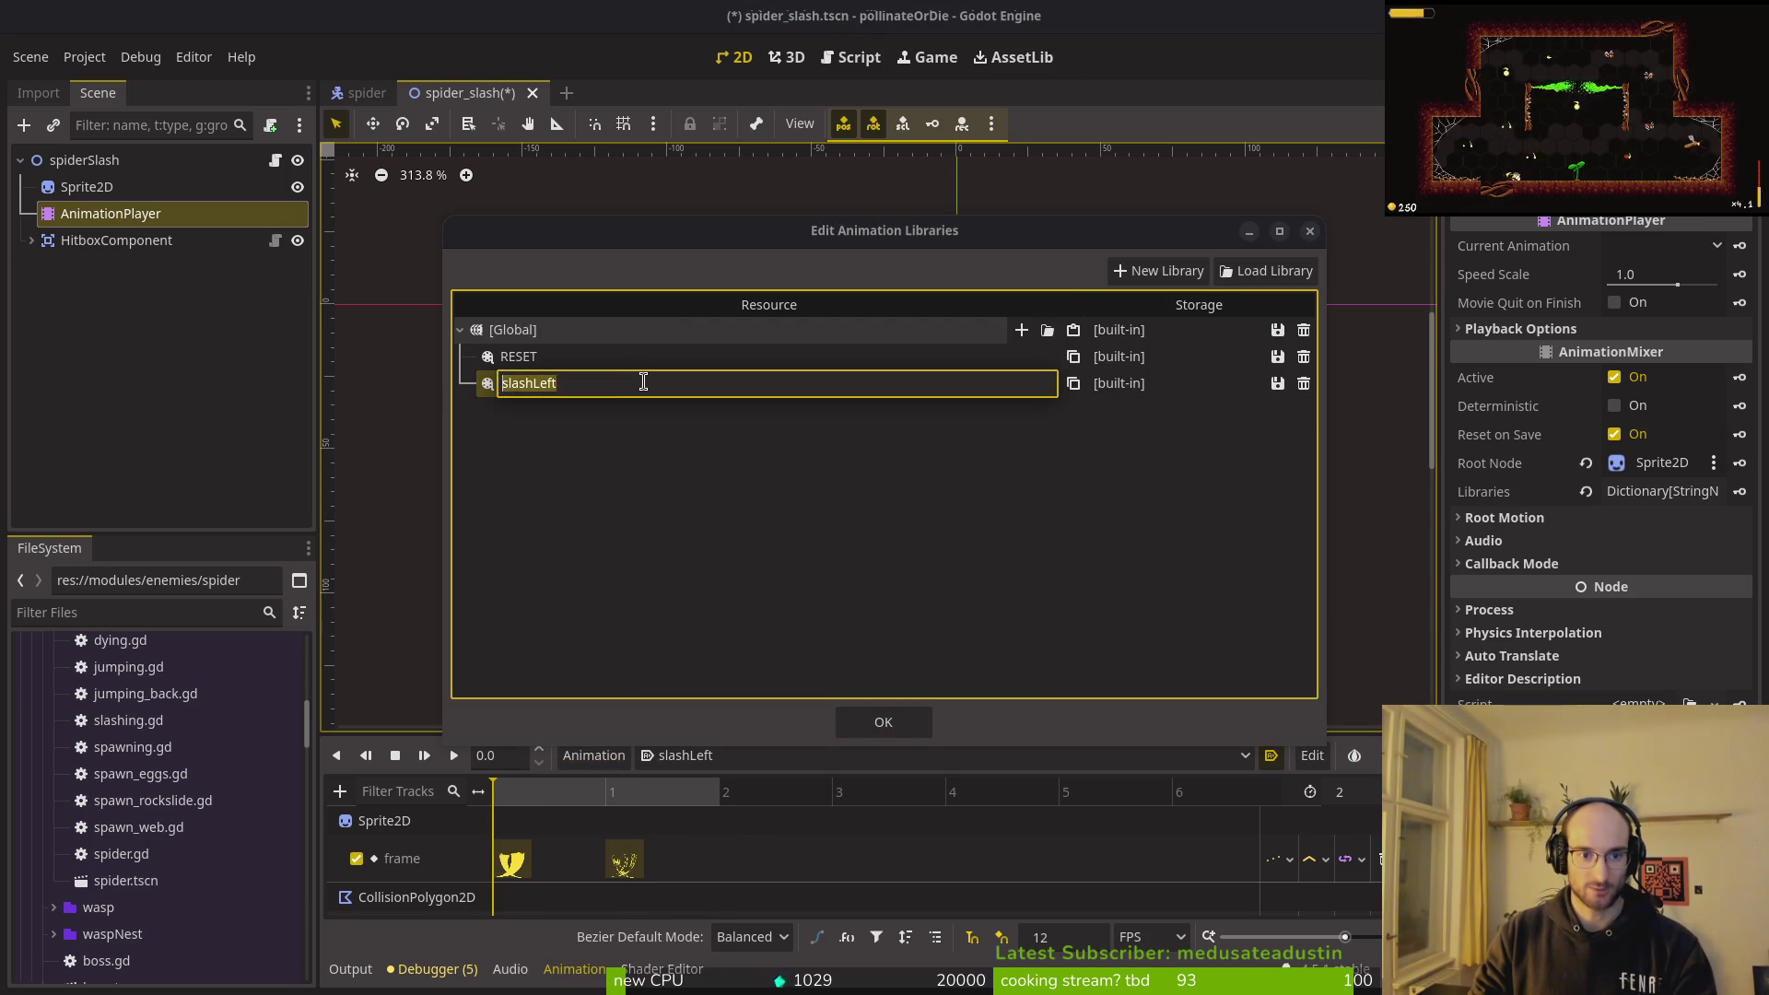
pyautogui.write('s')
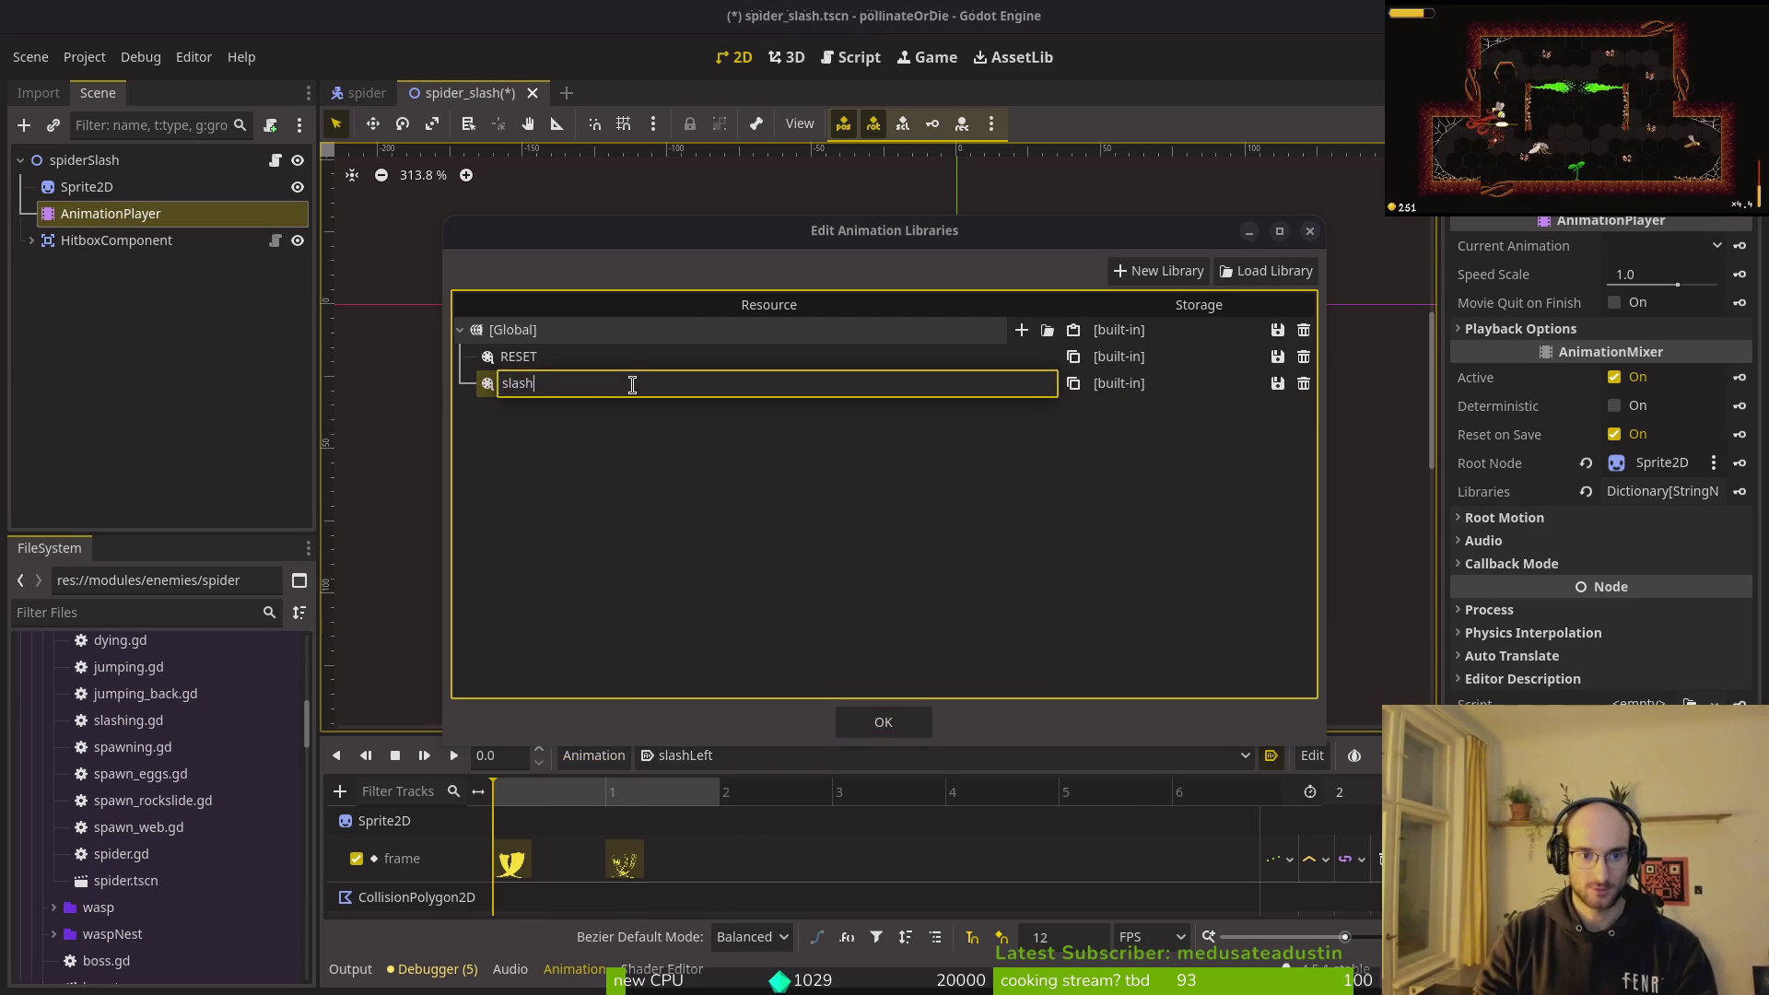
pyautogui.press('Return')
pyautogui.click(883, 722)
pyautogui.press('F5')
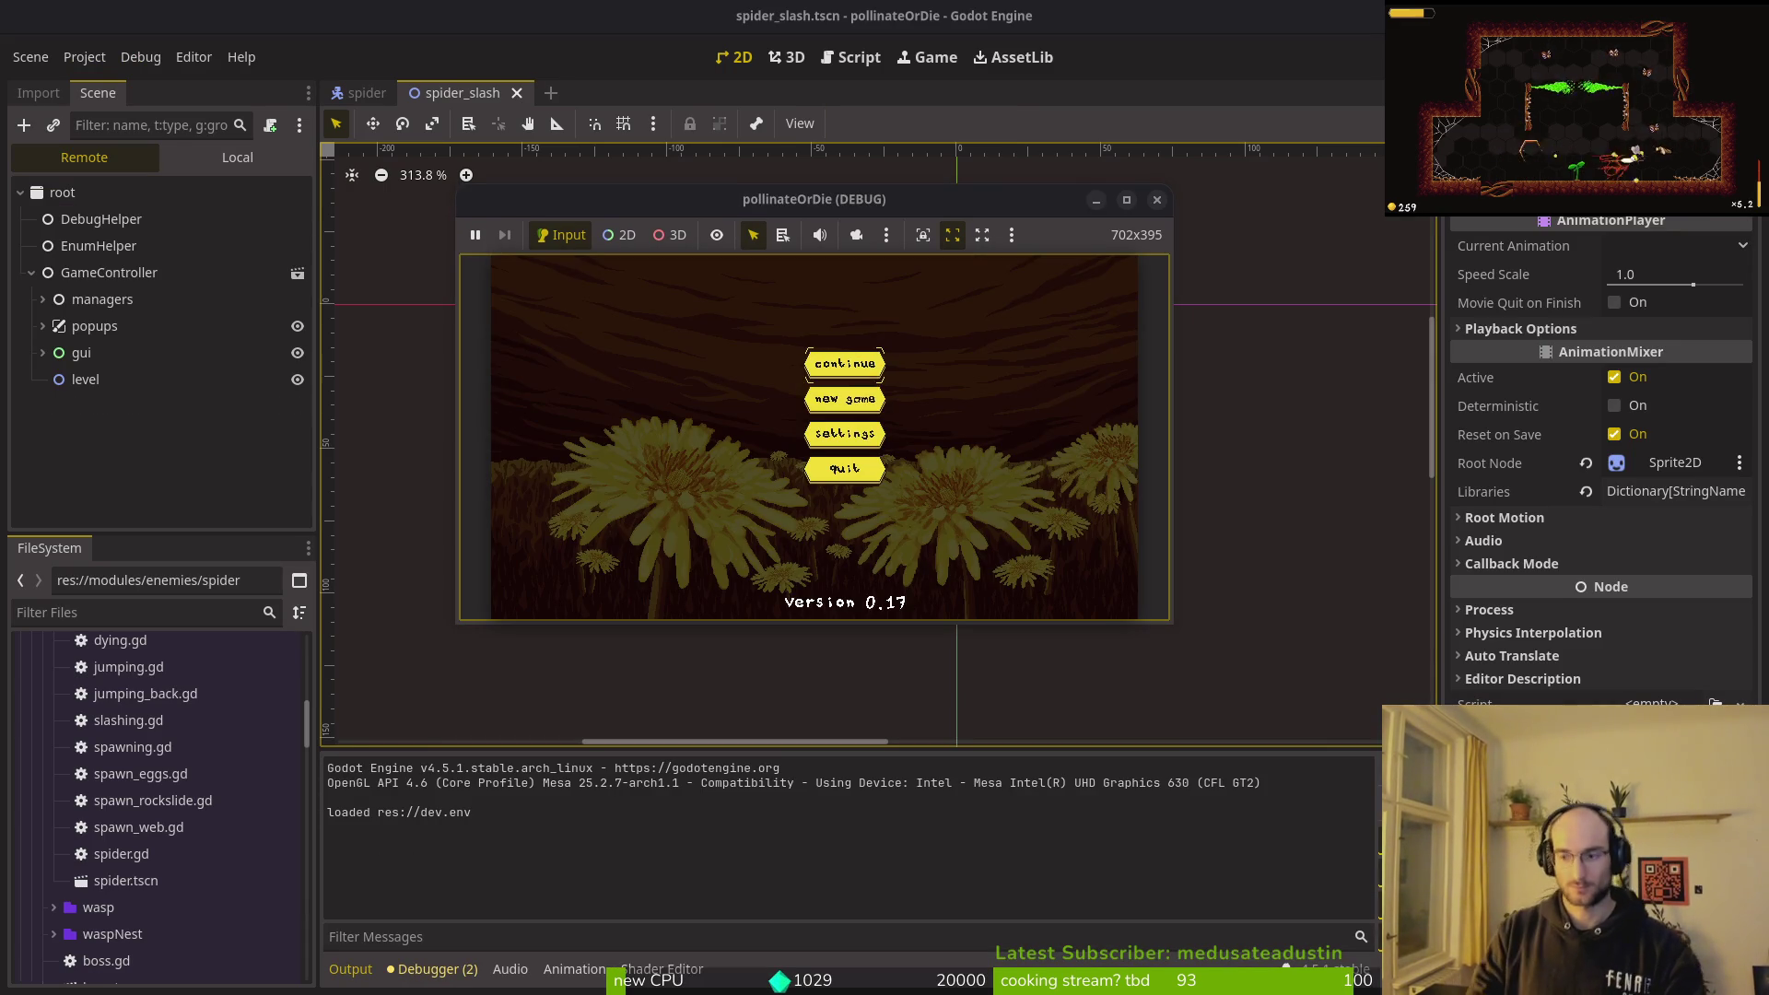
# Step: Continue into the hive, start boss2 from level select, and replay the spider fight
pyautogui.press('Return')
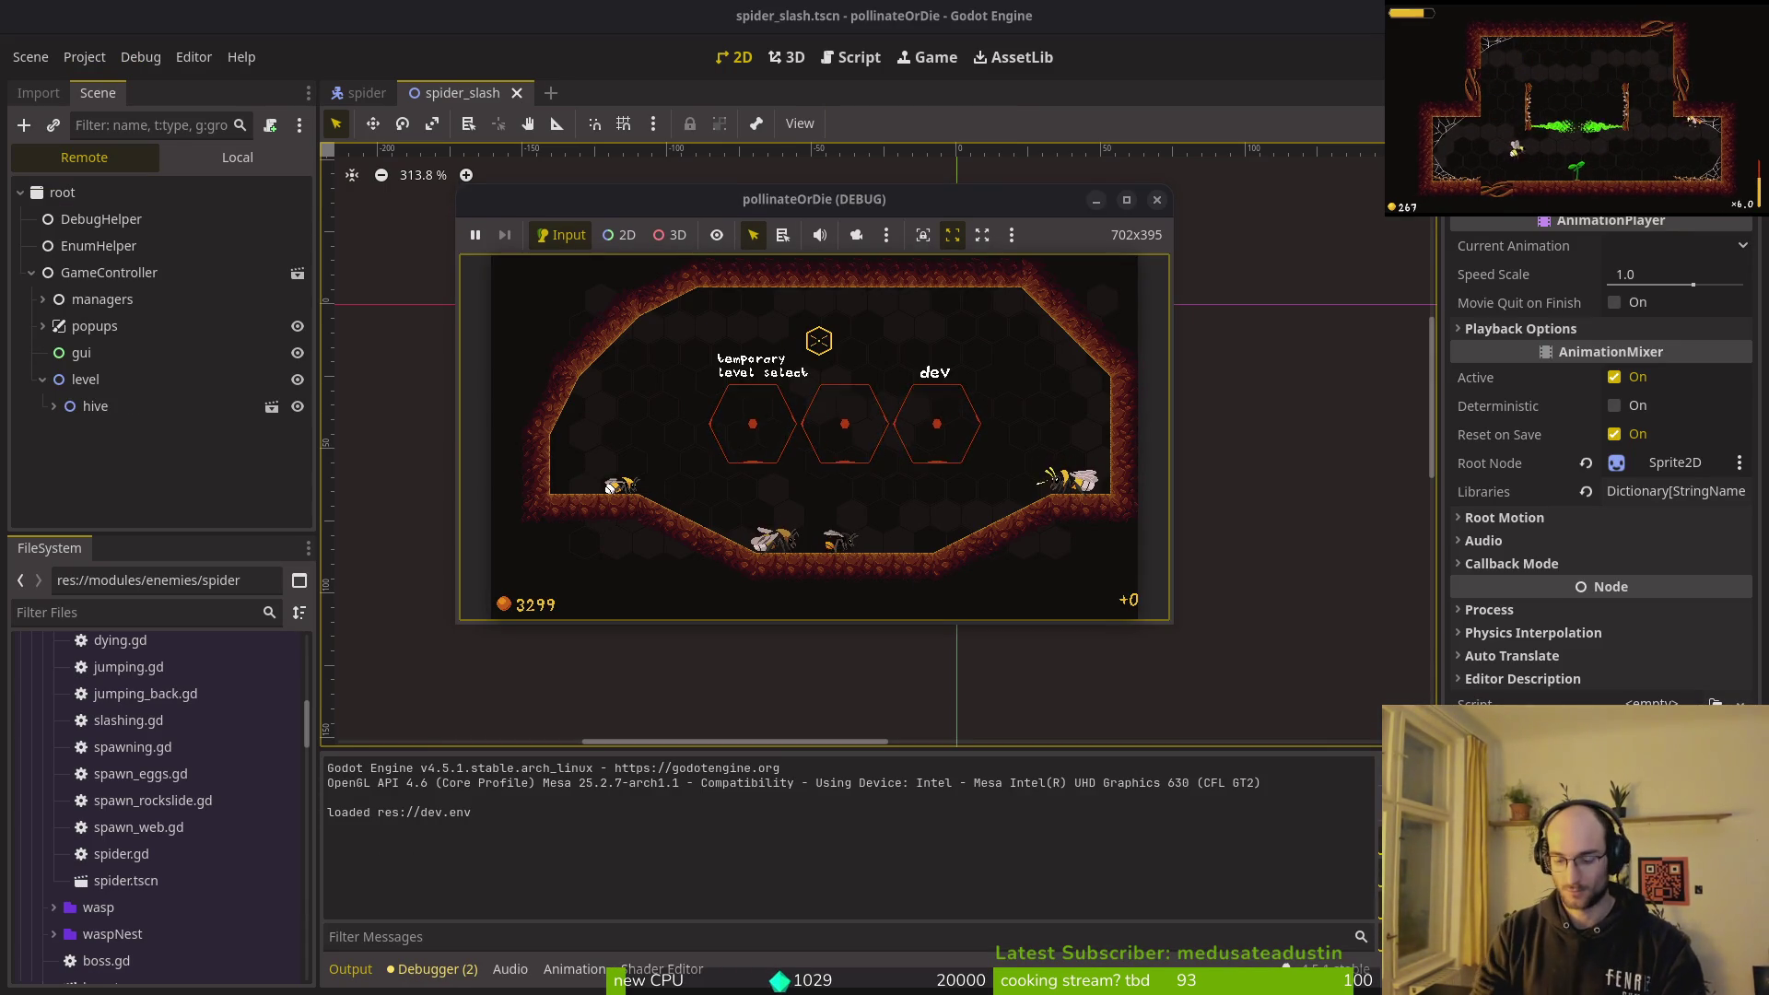
pyautogui.press('space')
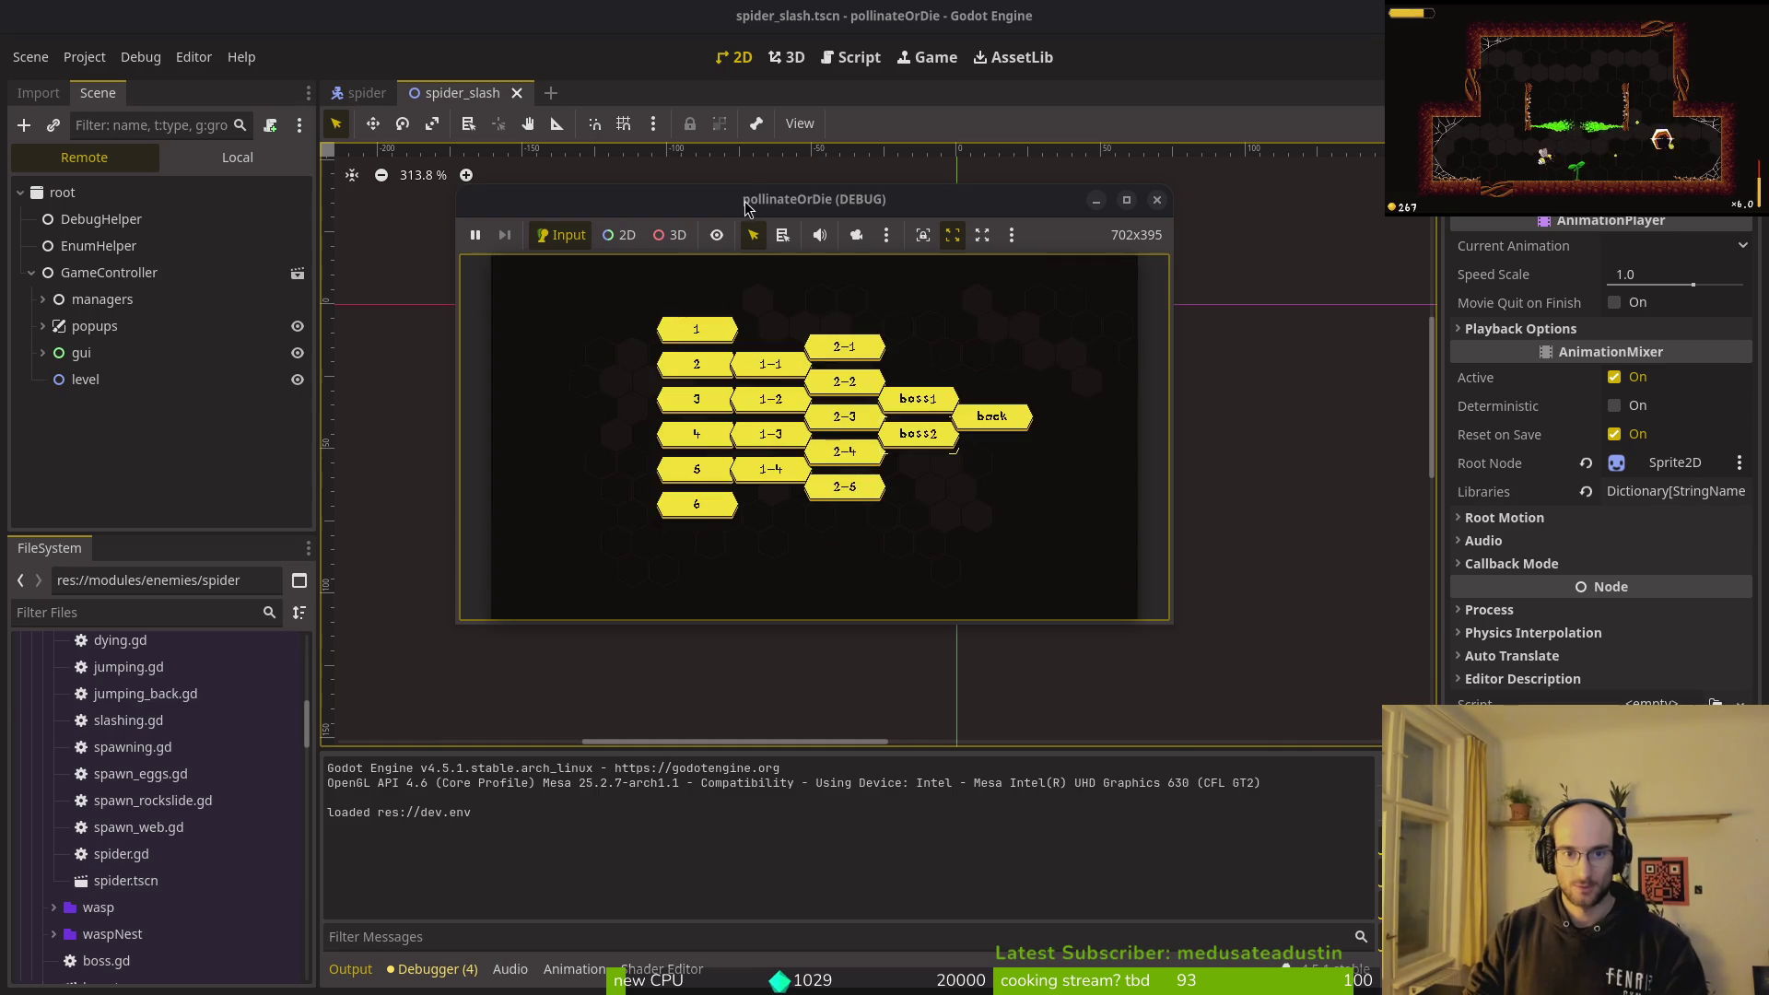
pyautogui.press('super+Up')
pyautogui.press('Return')
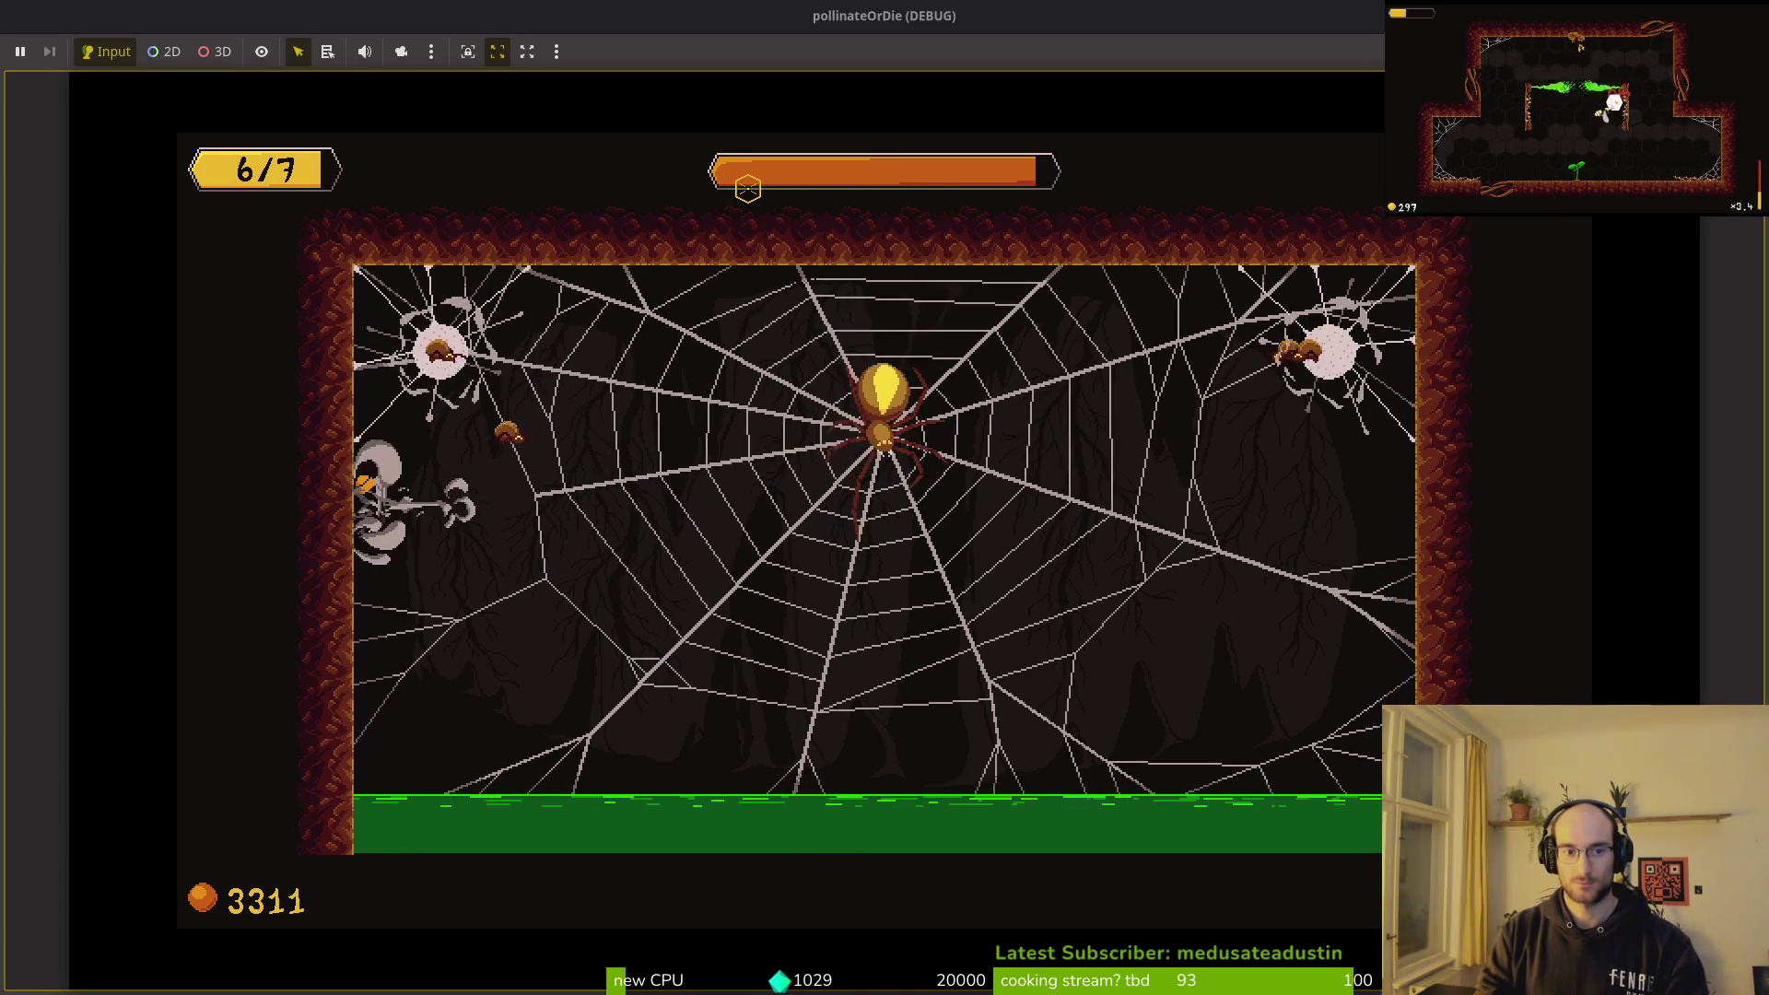
pyautogui.hotkey('alt', 'Tab')
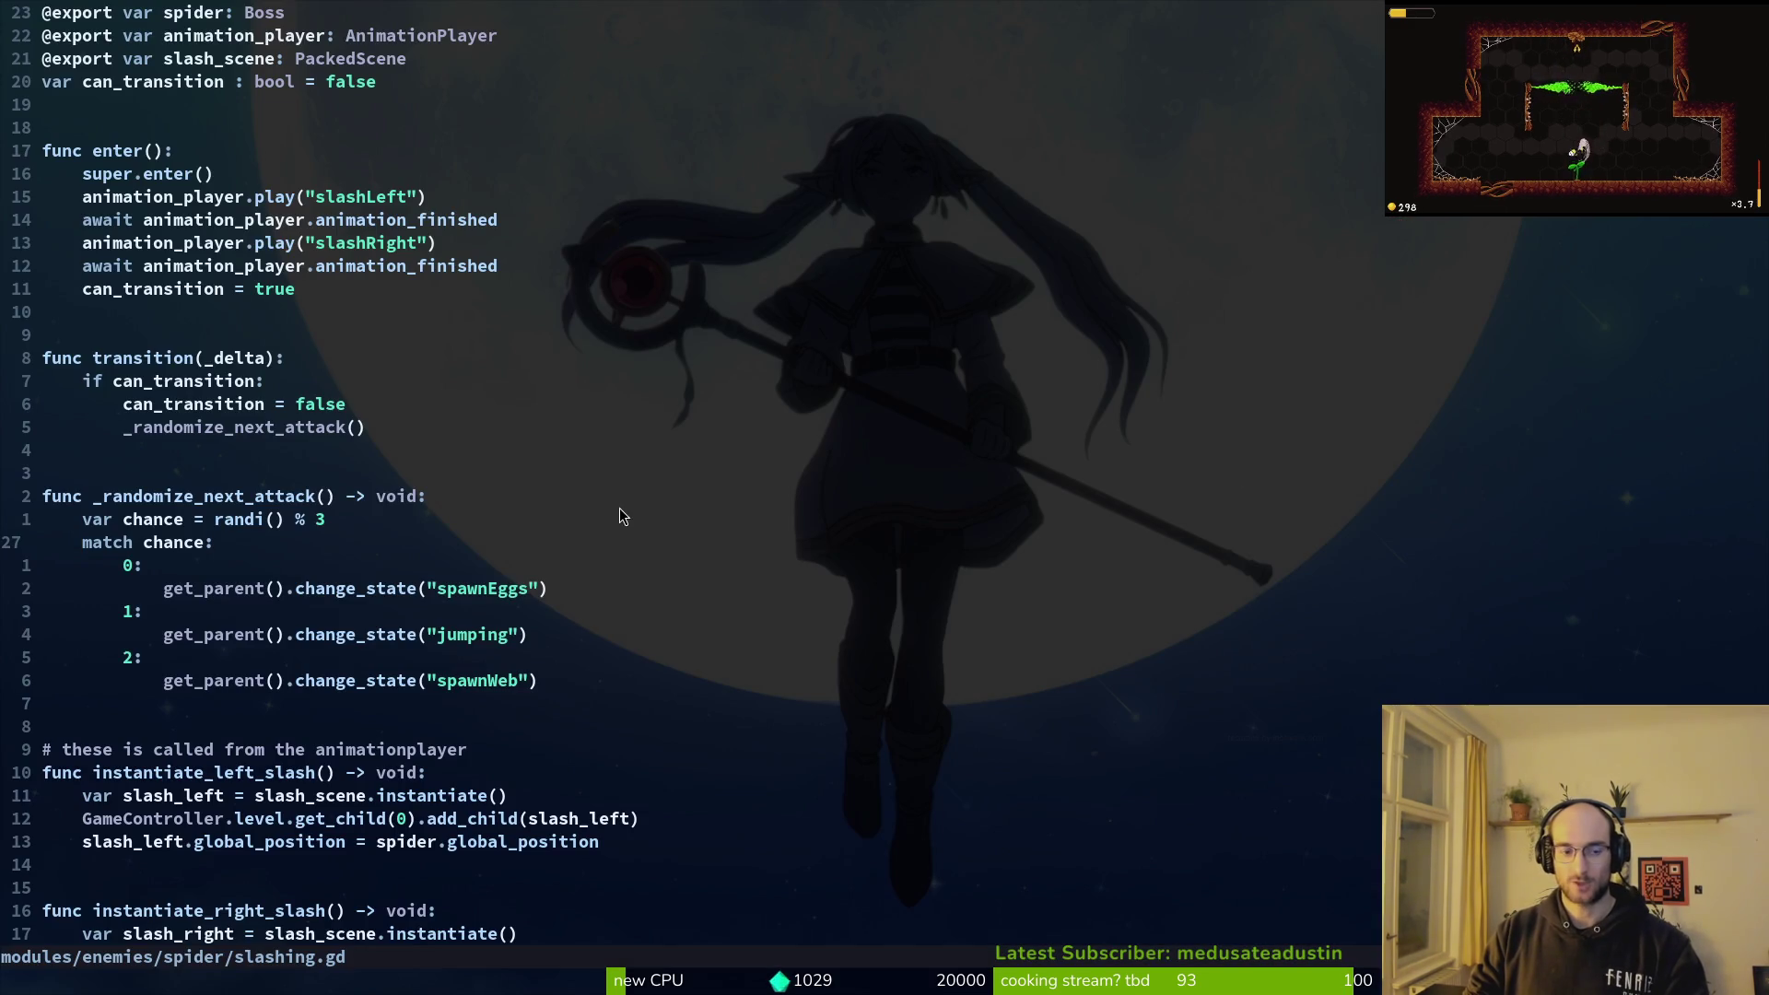
# Step: Save slashing.gd, then try inserting 'skip' before the 1: case and undo it
pyautogui.write(':w')
pyautogui.press('Return')
pyautogui.scroll(-6, 521, 588)
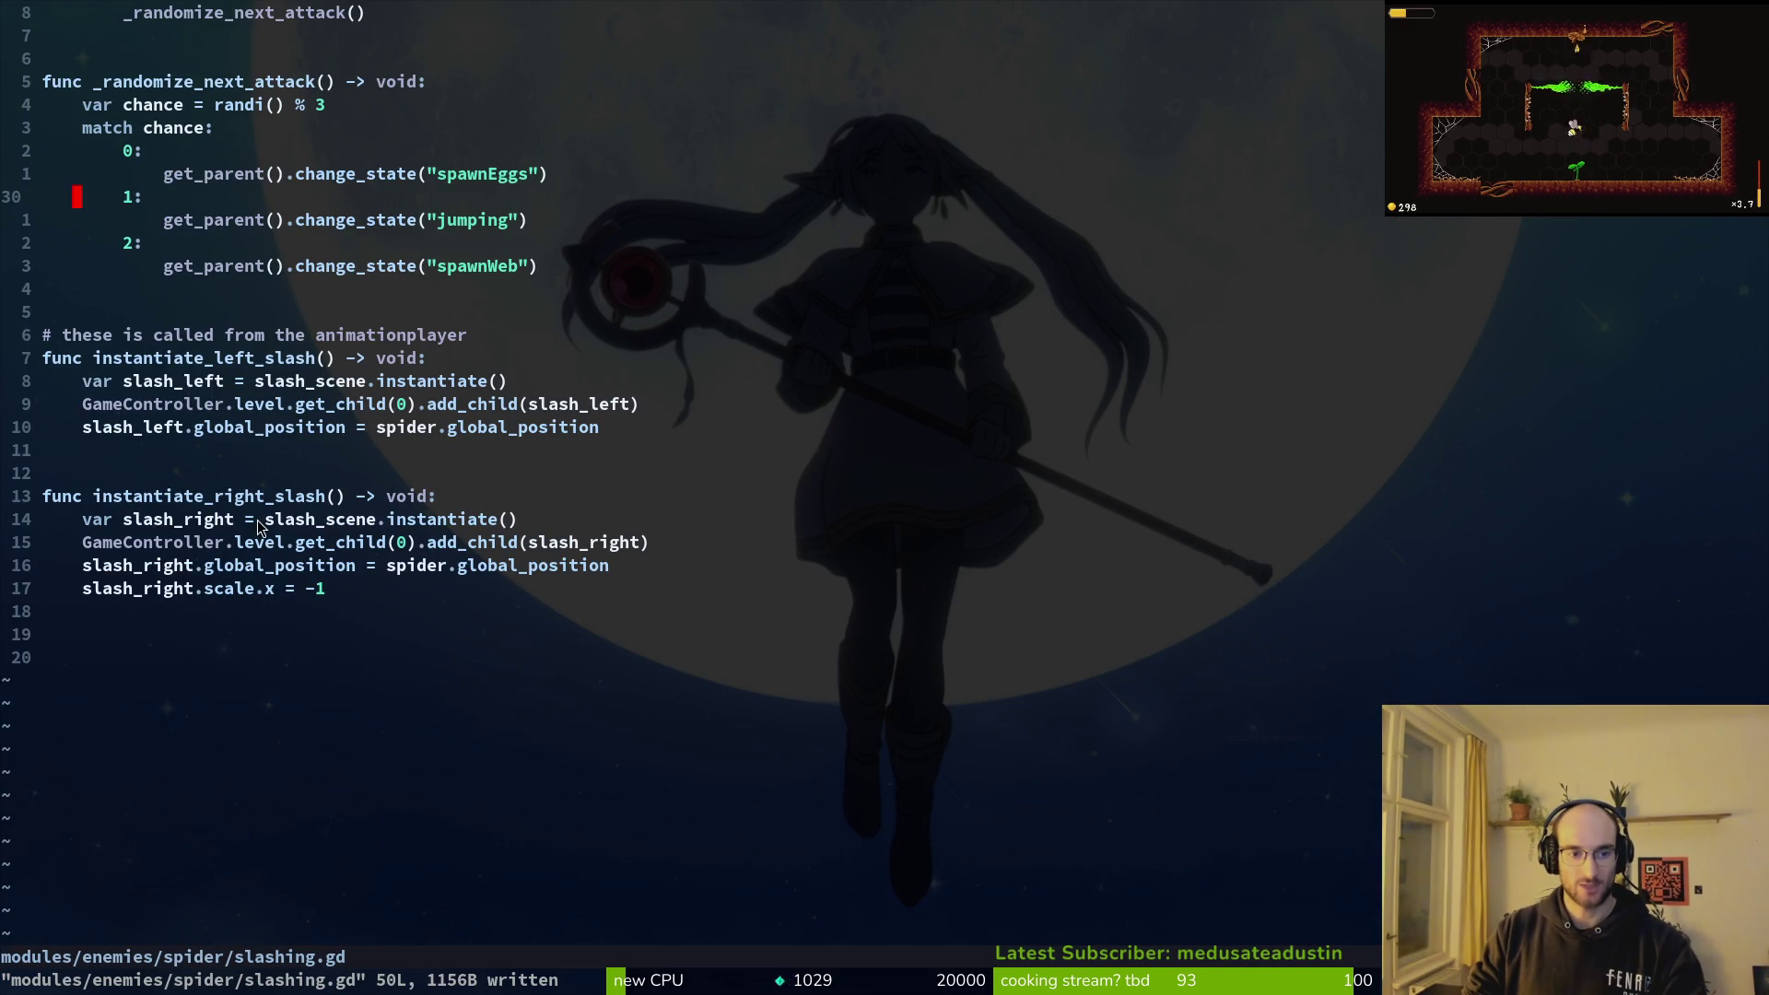
pyautogui.scroll(7, 279, 512)
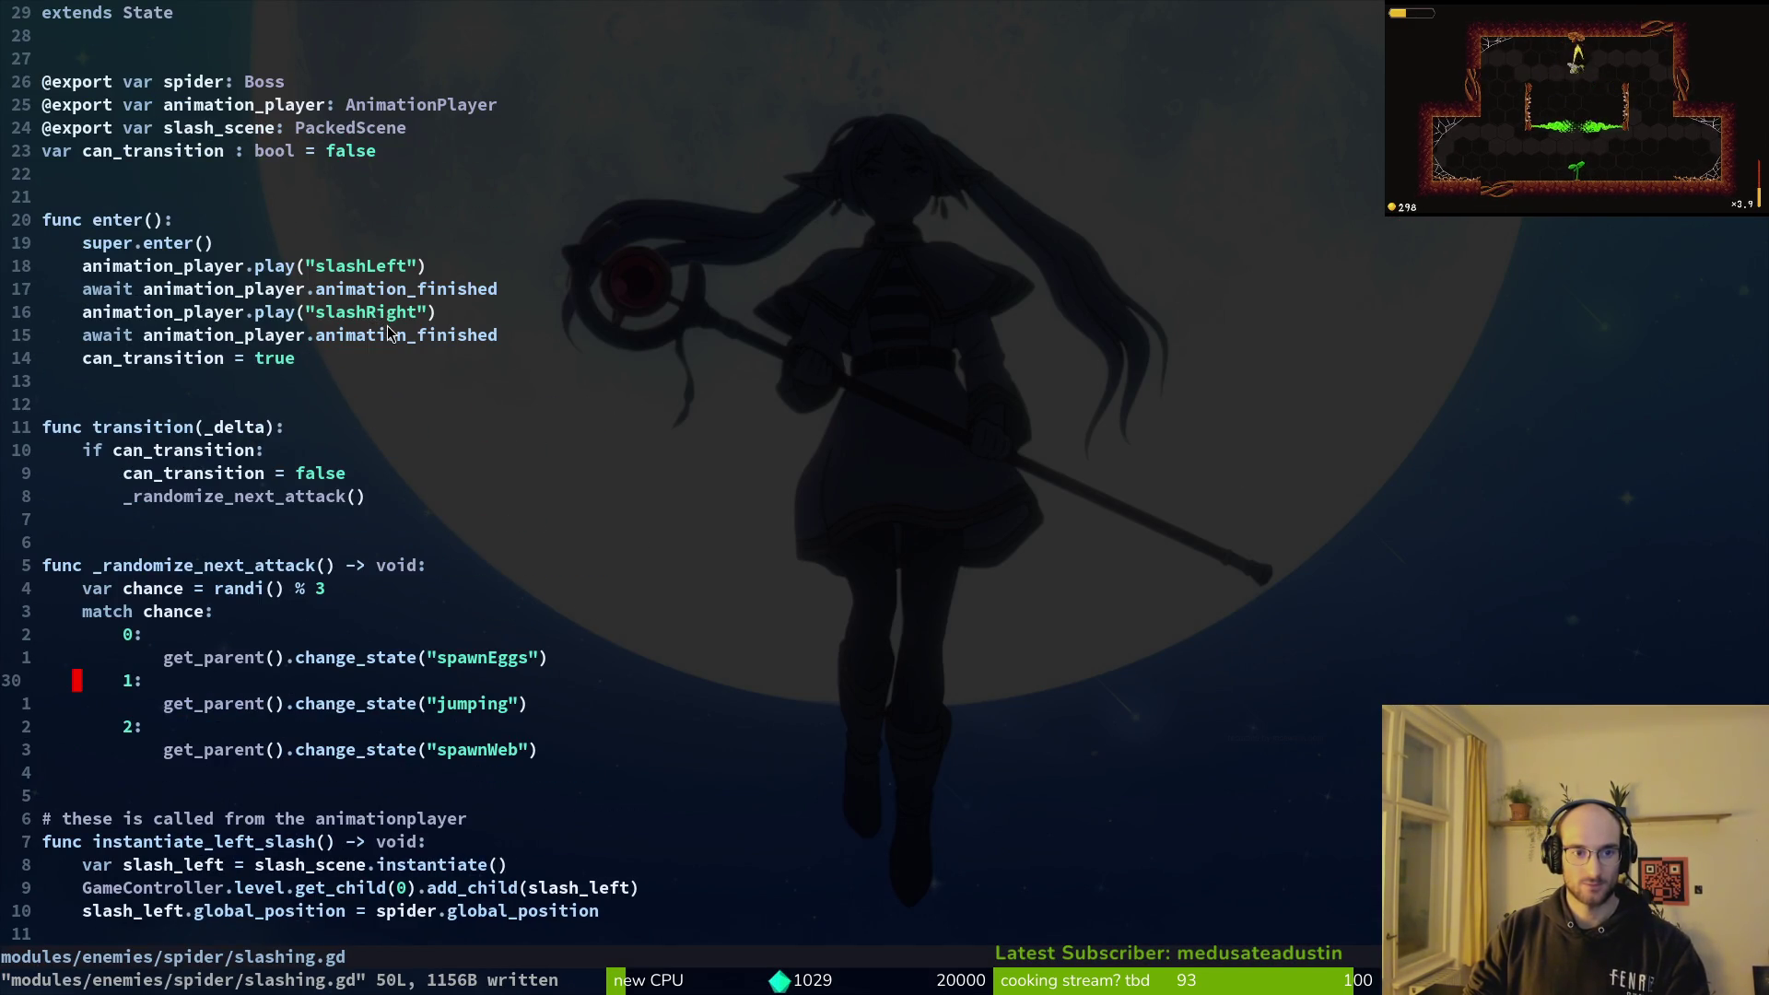
pyautogui.press('space')
pyautogui.press('f')
pyautogui.press('f')
pyautogui.press('Escape')
pyautogui.hotkey('shift', 'i')
pyautogui.write('skip')
pyautogui.press('Escape')
pyautogui.press('u')
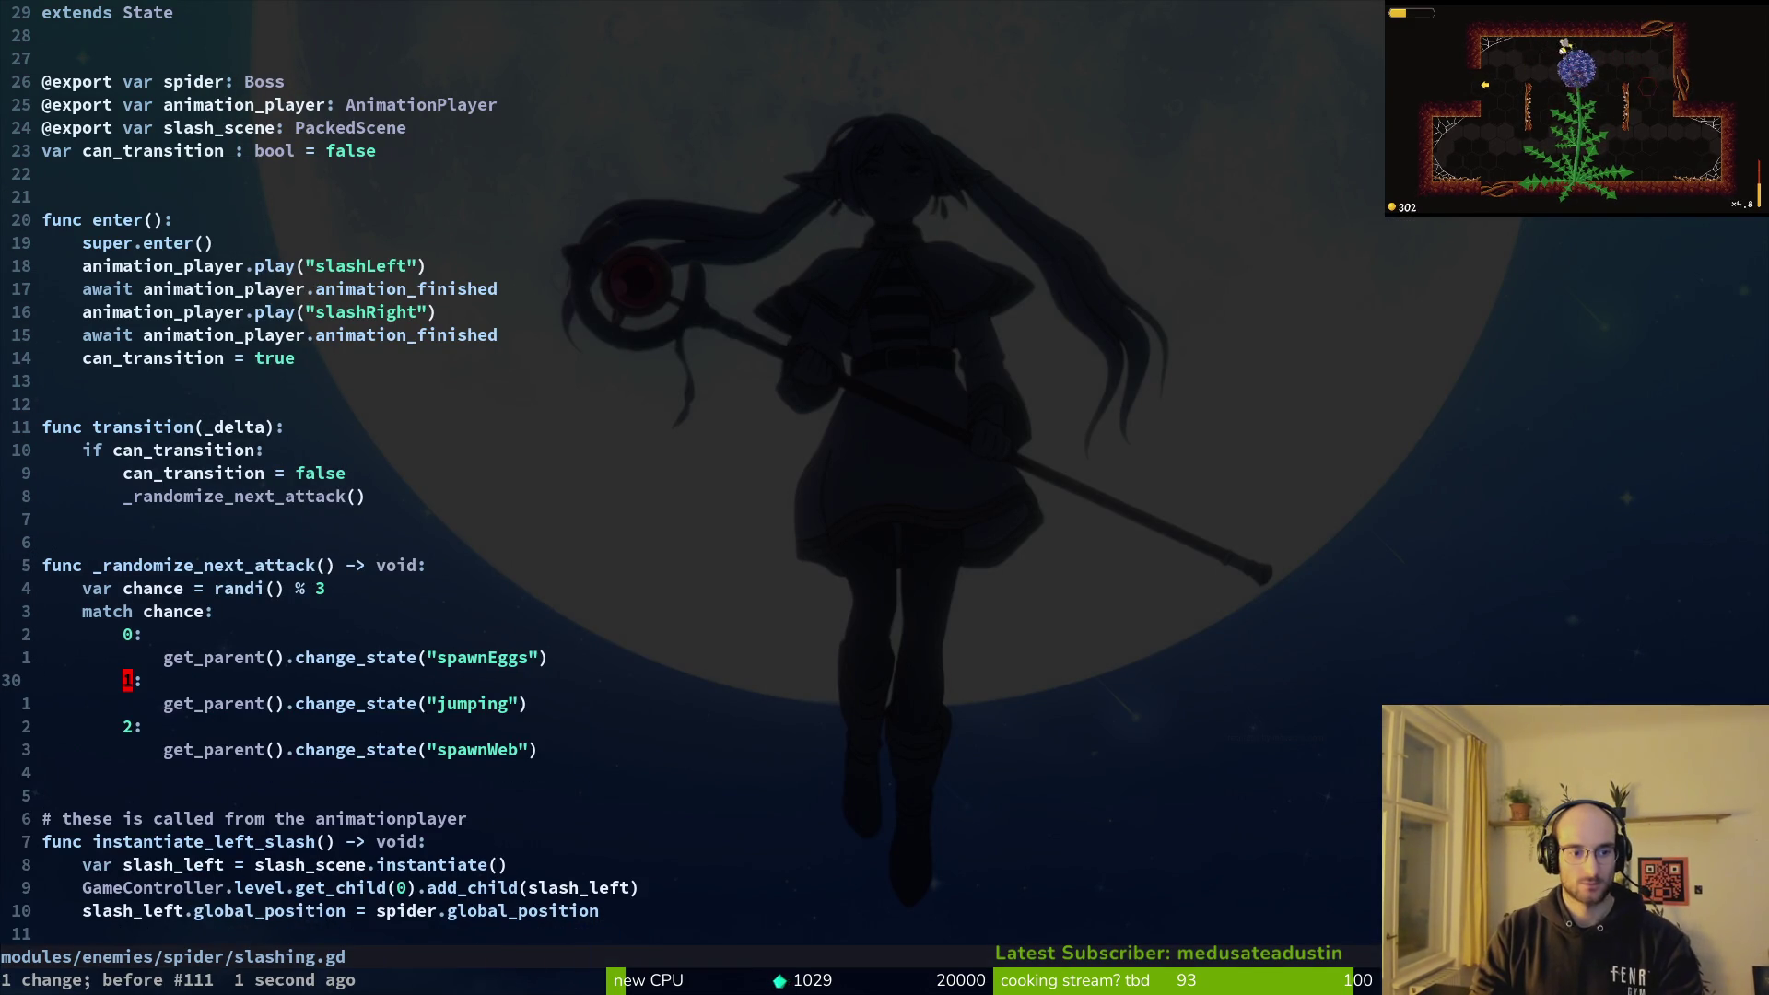
# Step: Search the project for "slashing" and open spawn_eggs.gd at its match
pyautogui.press('space')
pyautogui.write('ps"s')
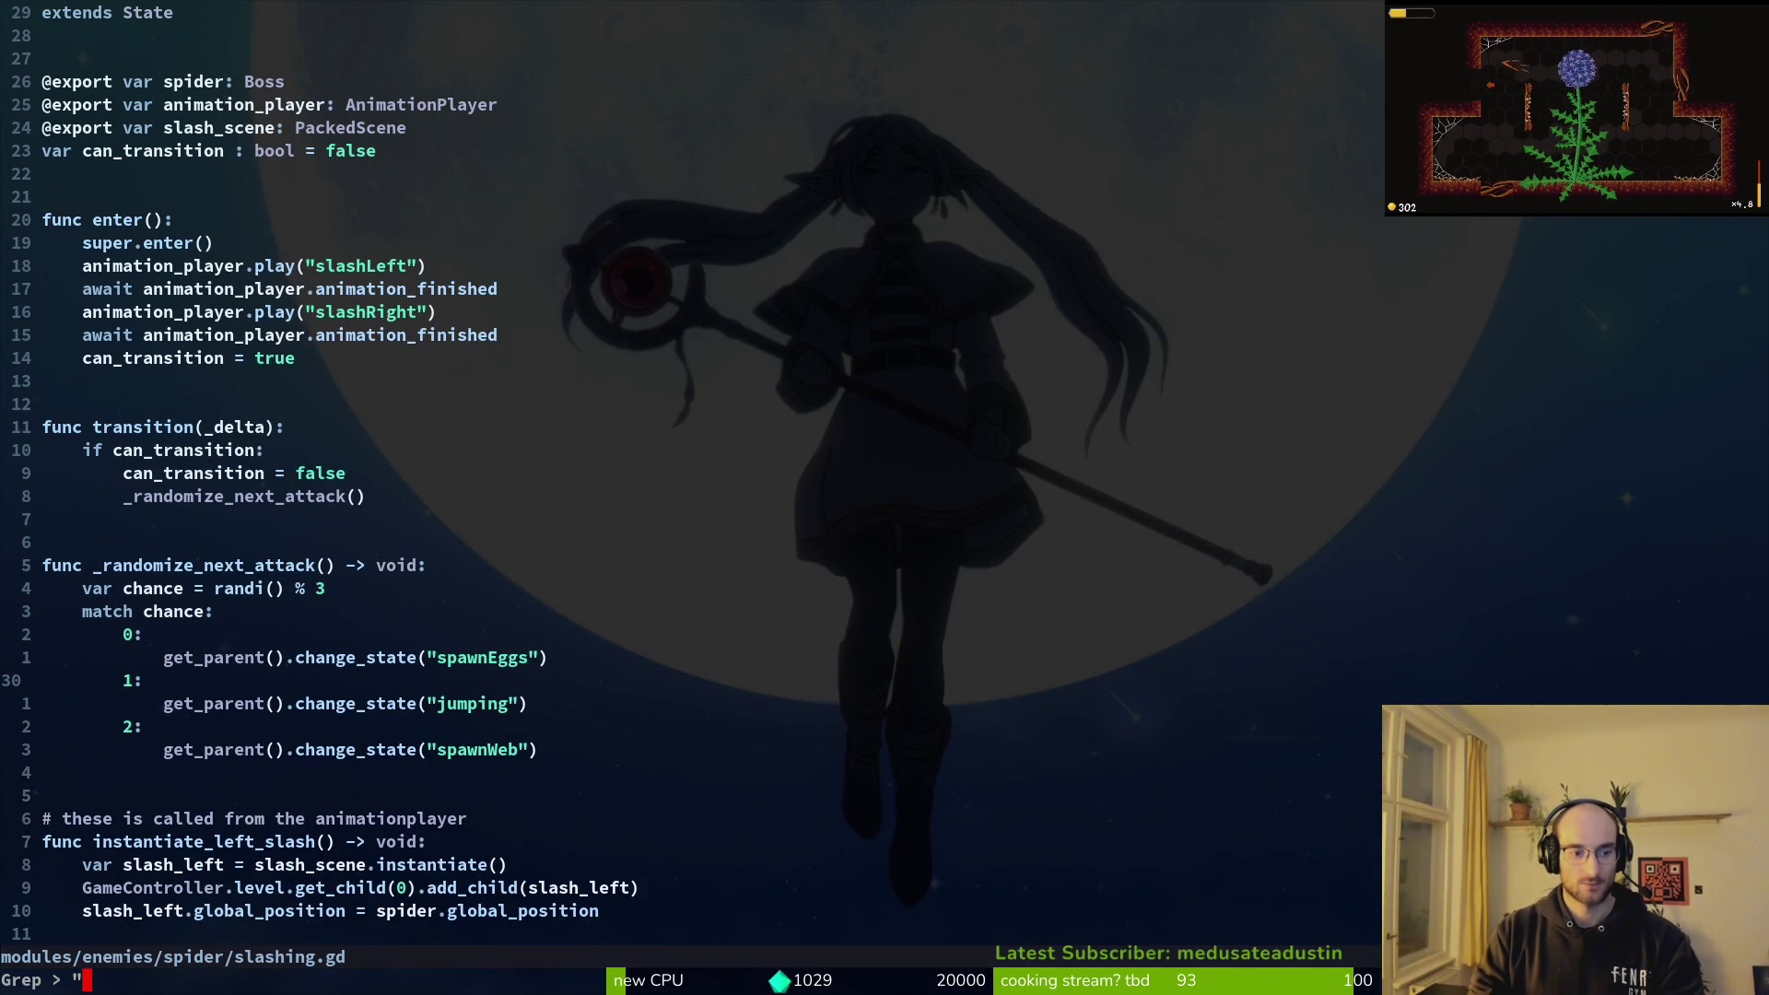
pyautogui.press('Return')
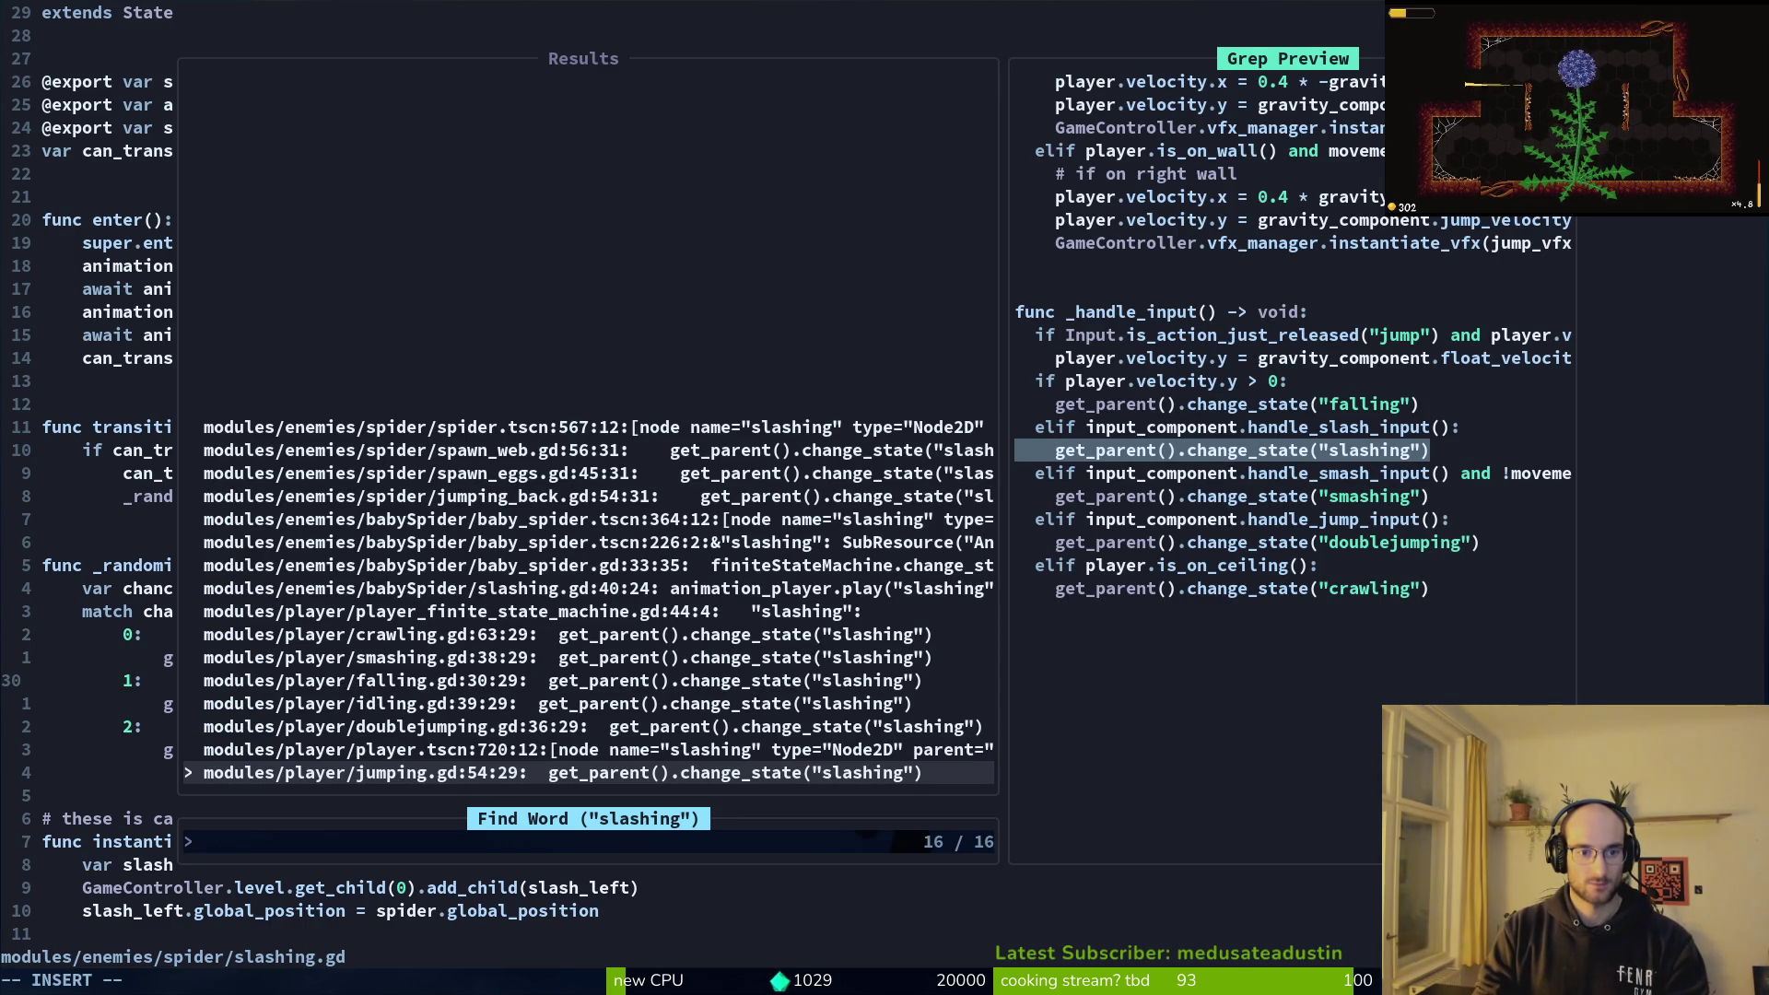
pyautogui.press('Down')
pyautogui.press('Down')
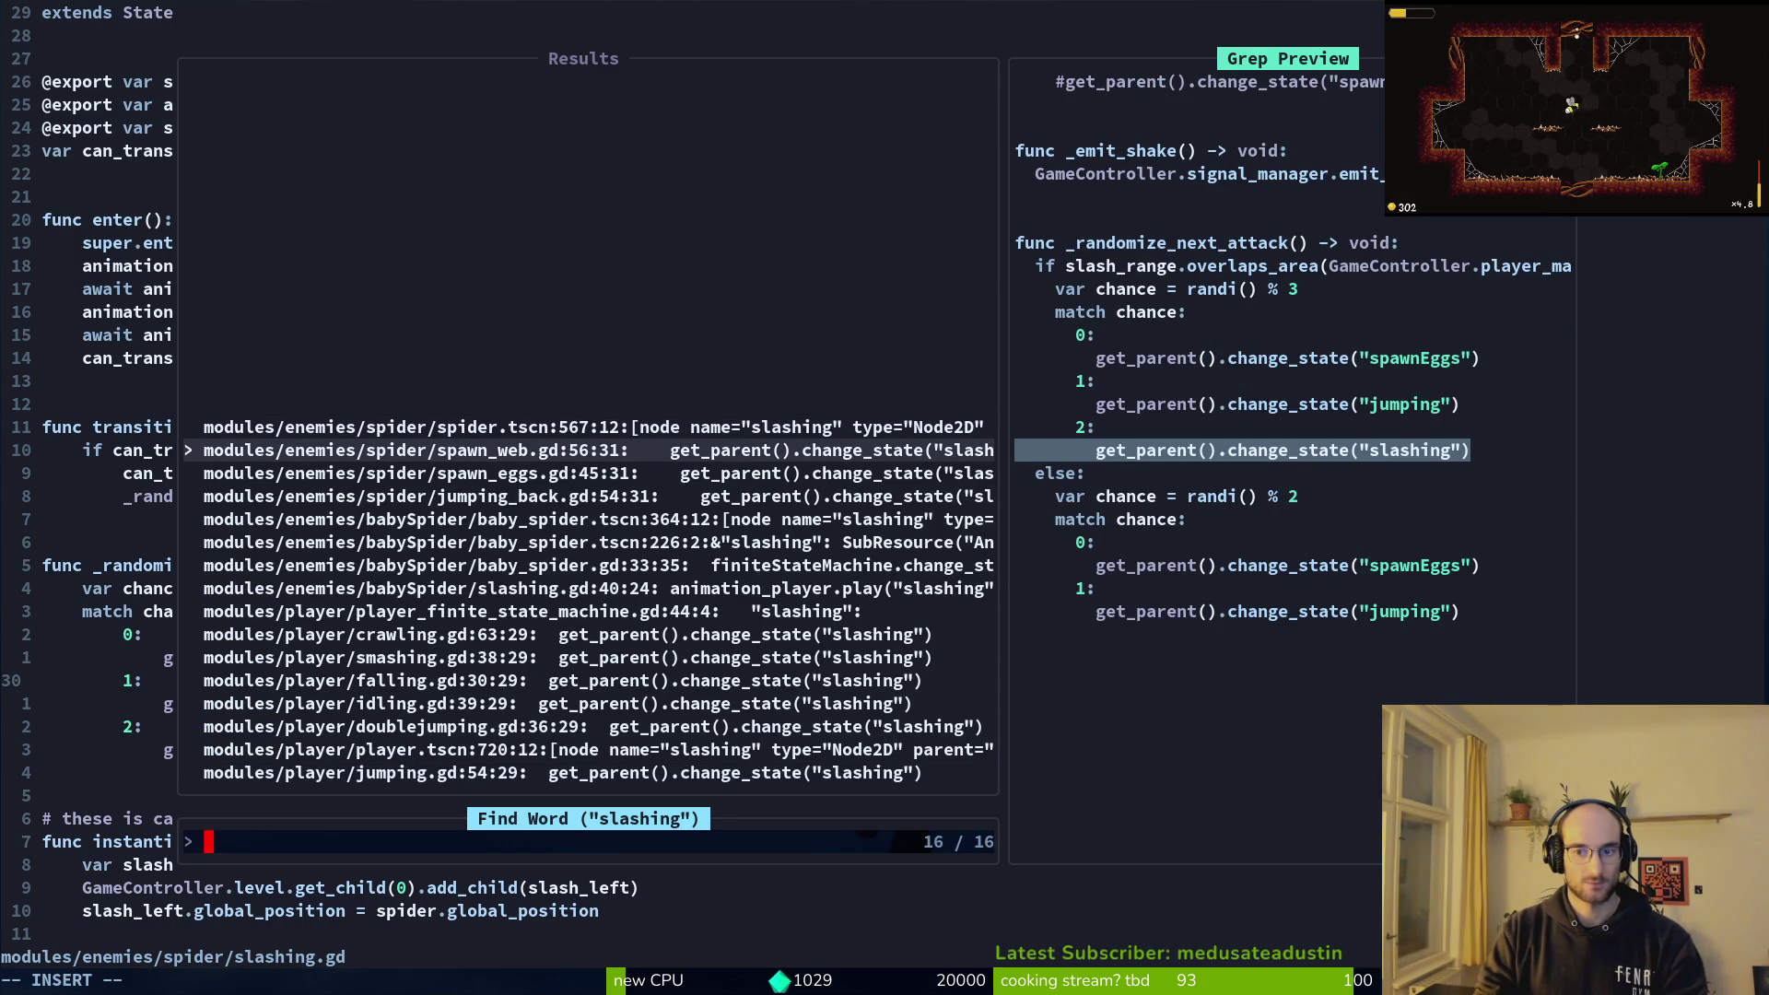
pyautogui.press('Down')
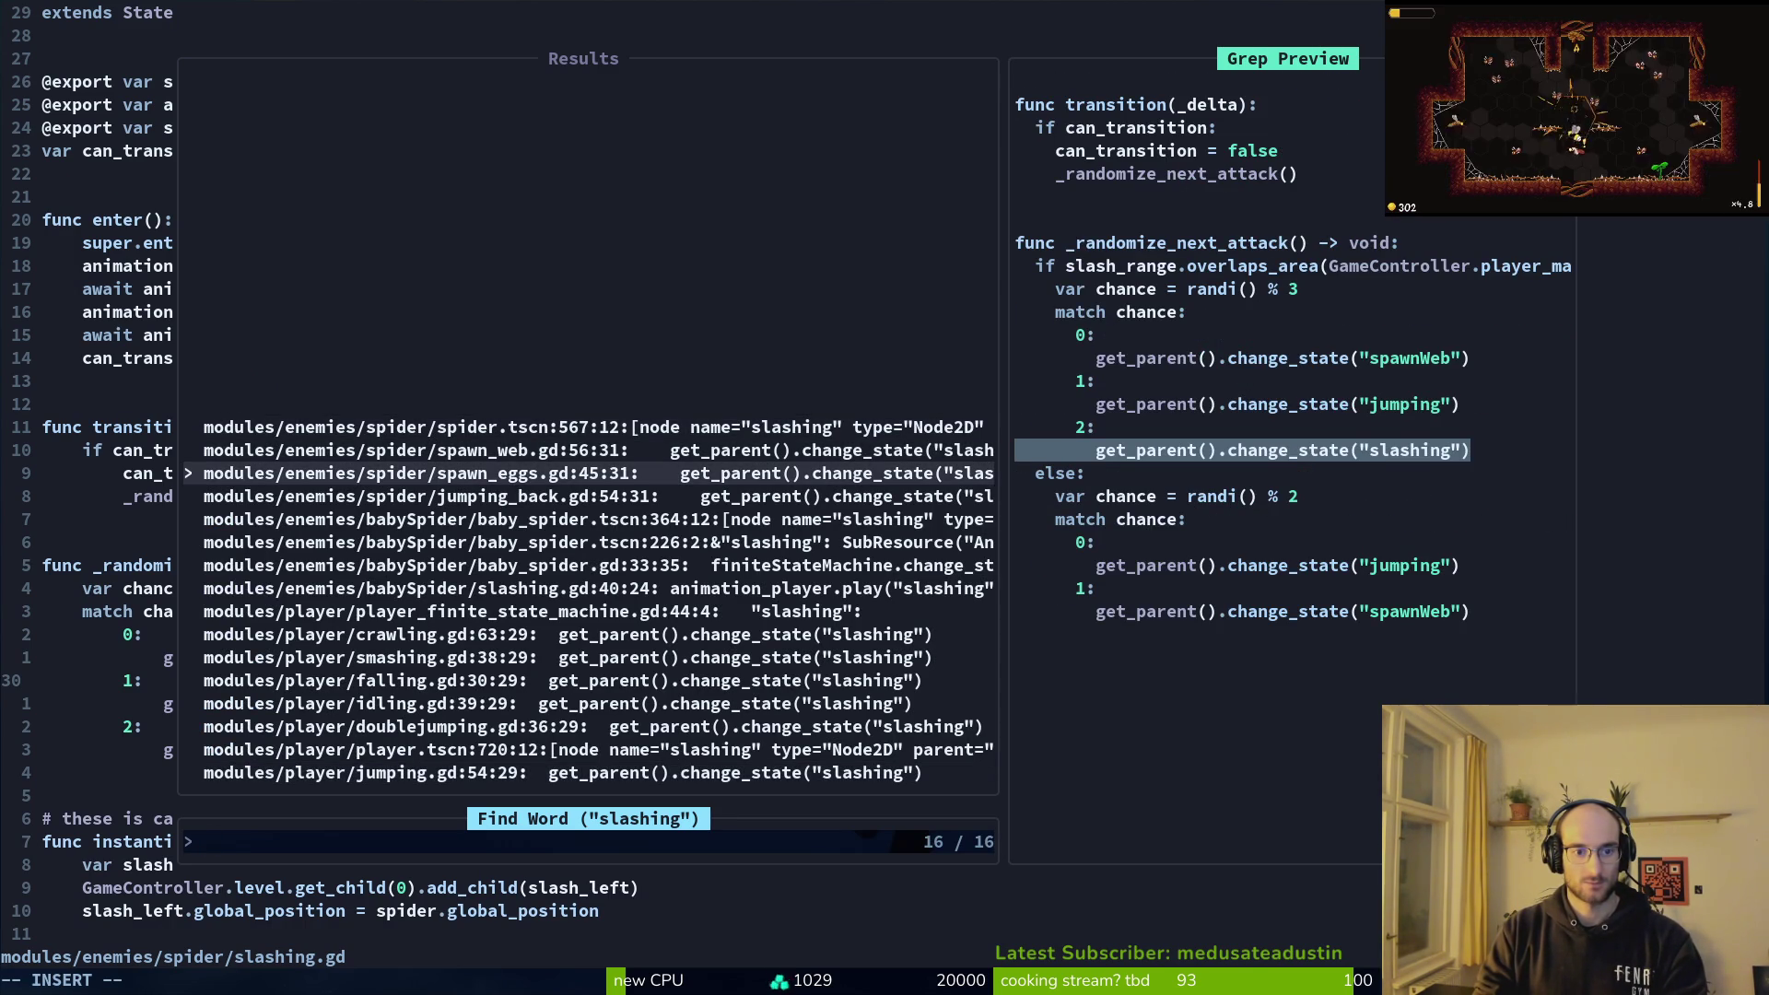
pyautogui.press('Down')
pyautogui.press('Up')
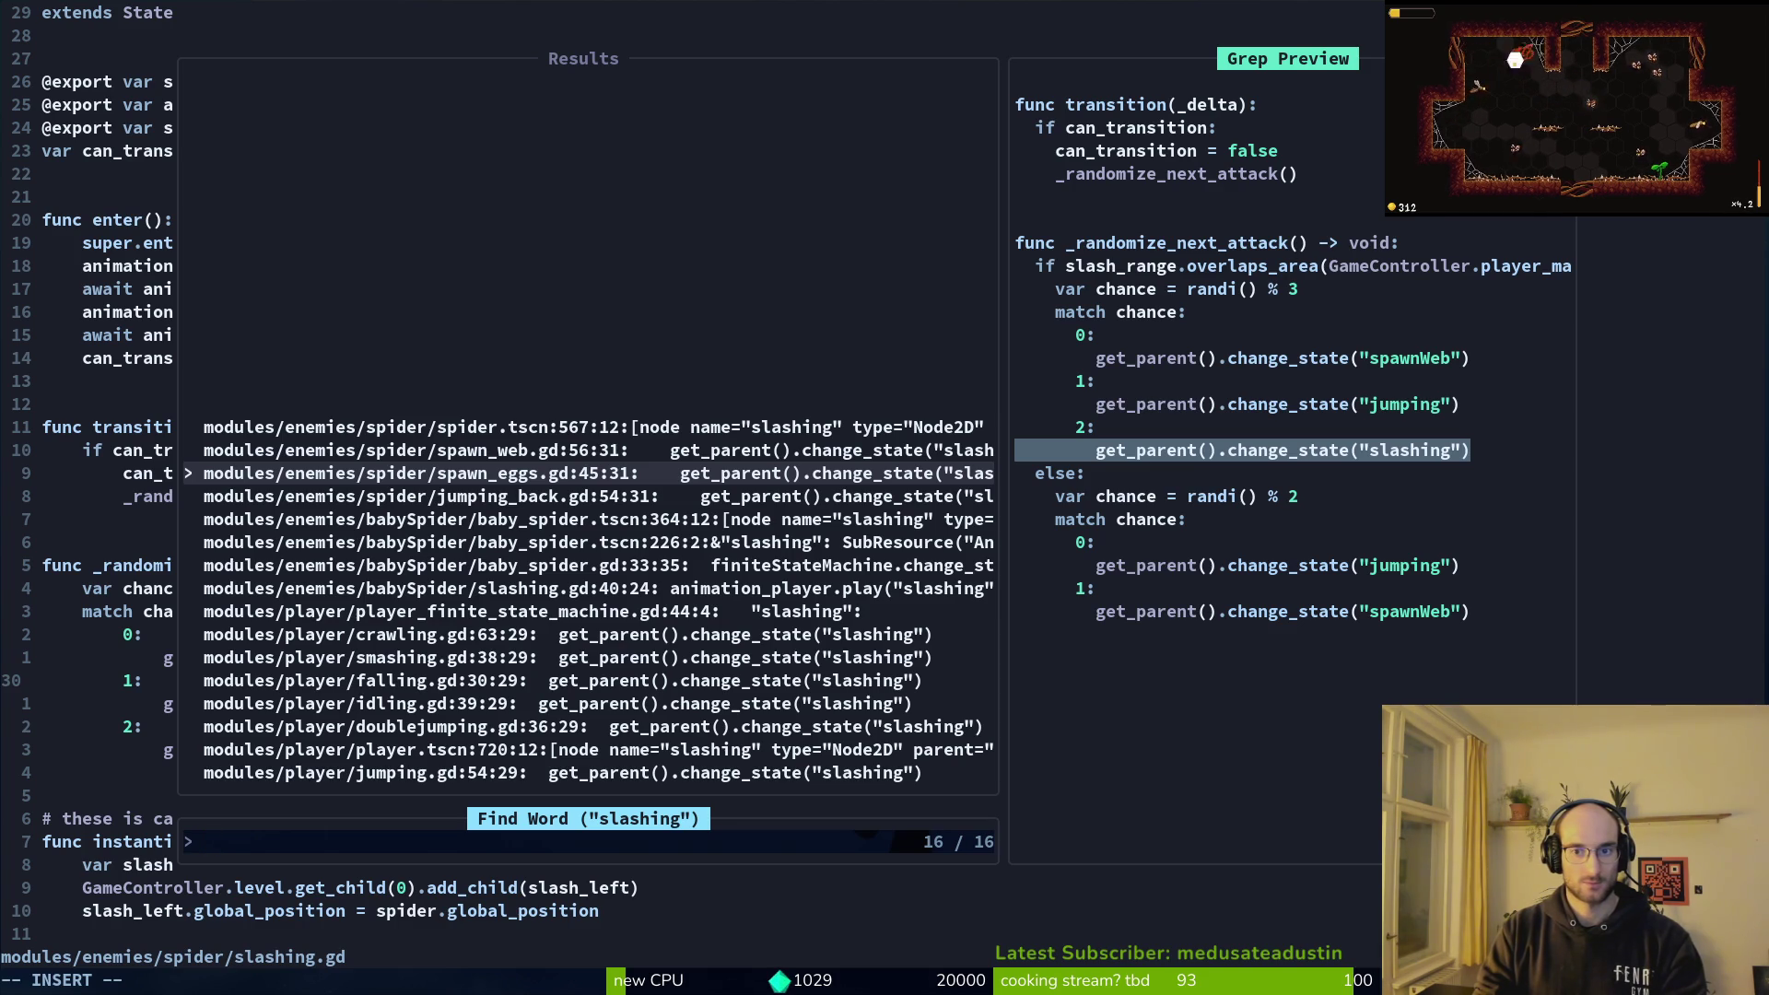
pyautogui.press('Return')
# Step: Review the slash_range check in spawn_eggs.gd's _randomize_next_attack function
pyautogui.press('k')
pyautogui.press('k')
pyautogui.press('k')
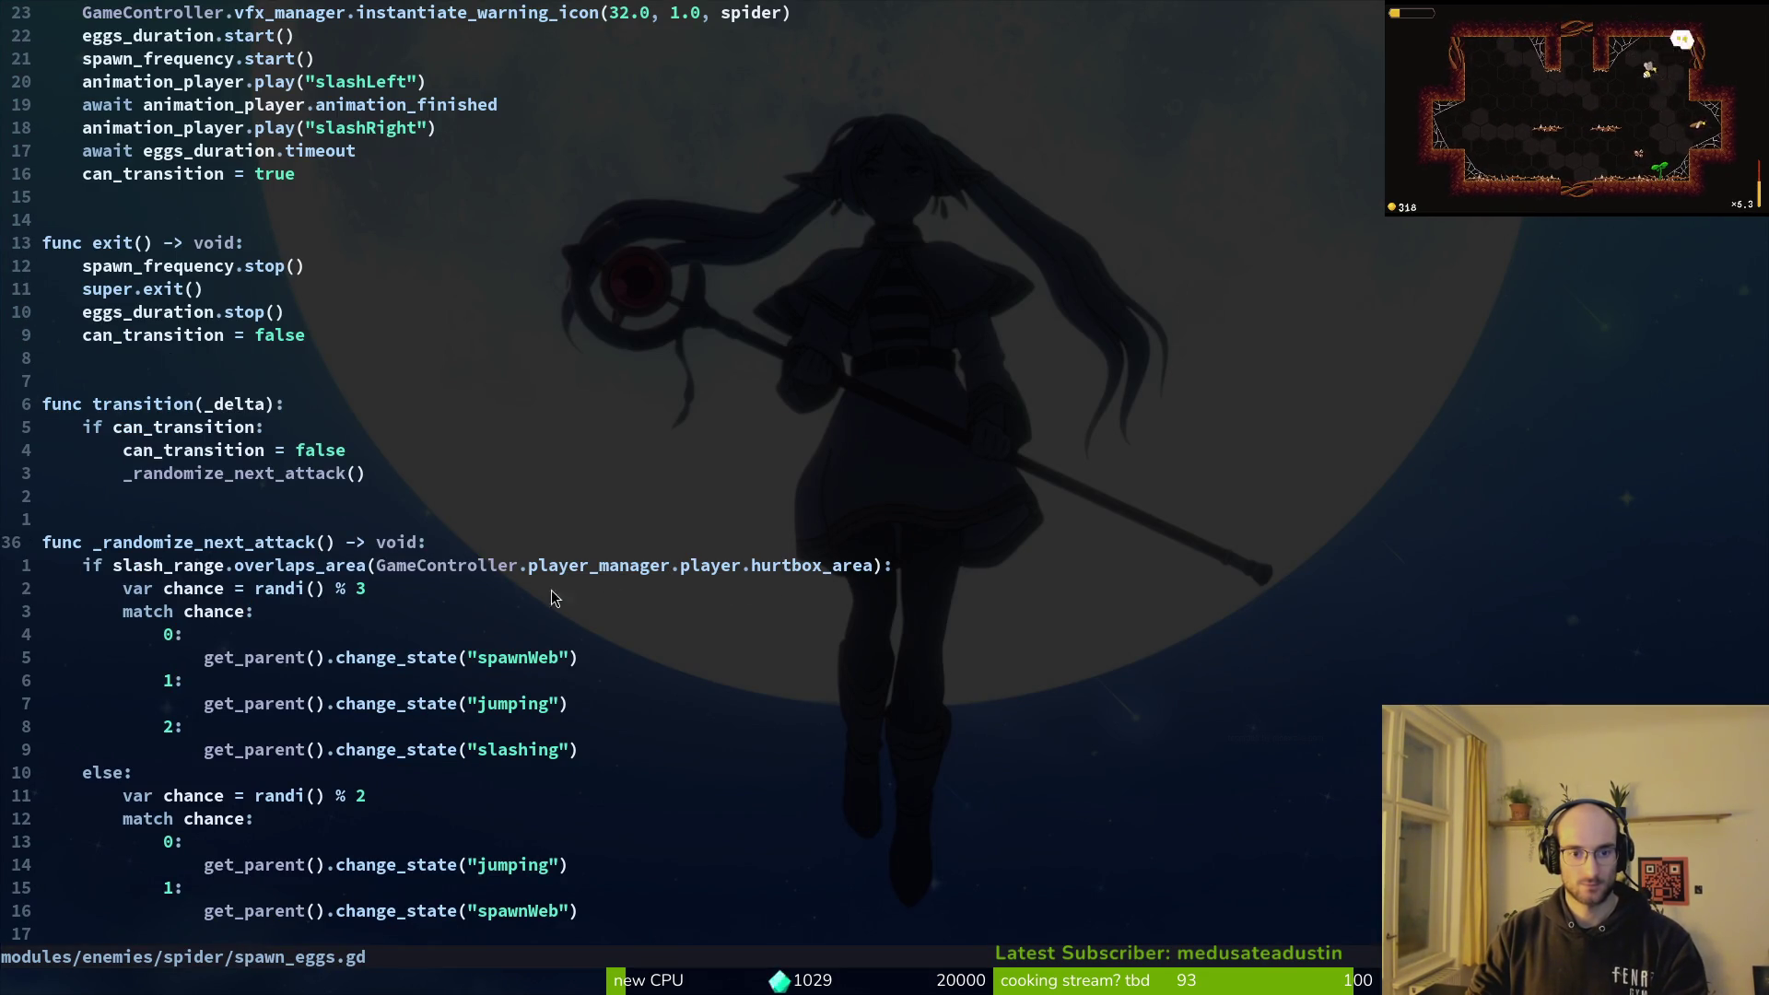
pyautogui.click(344, 575)
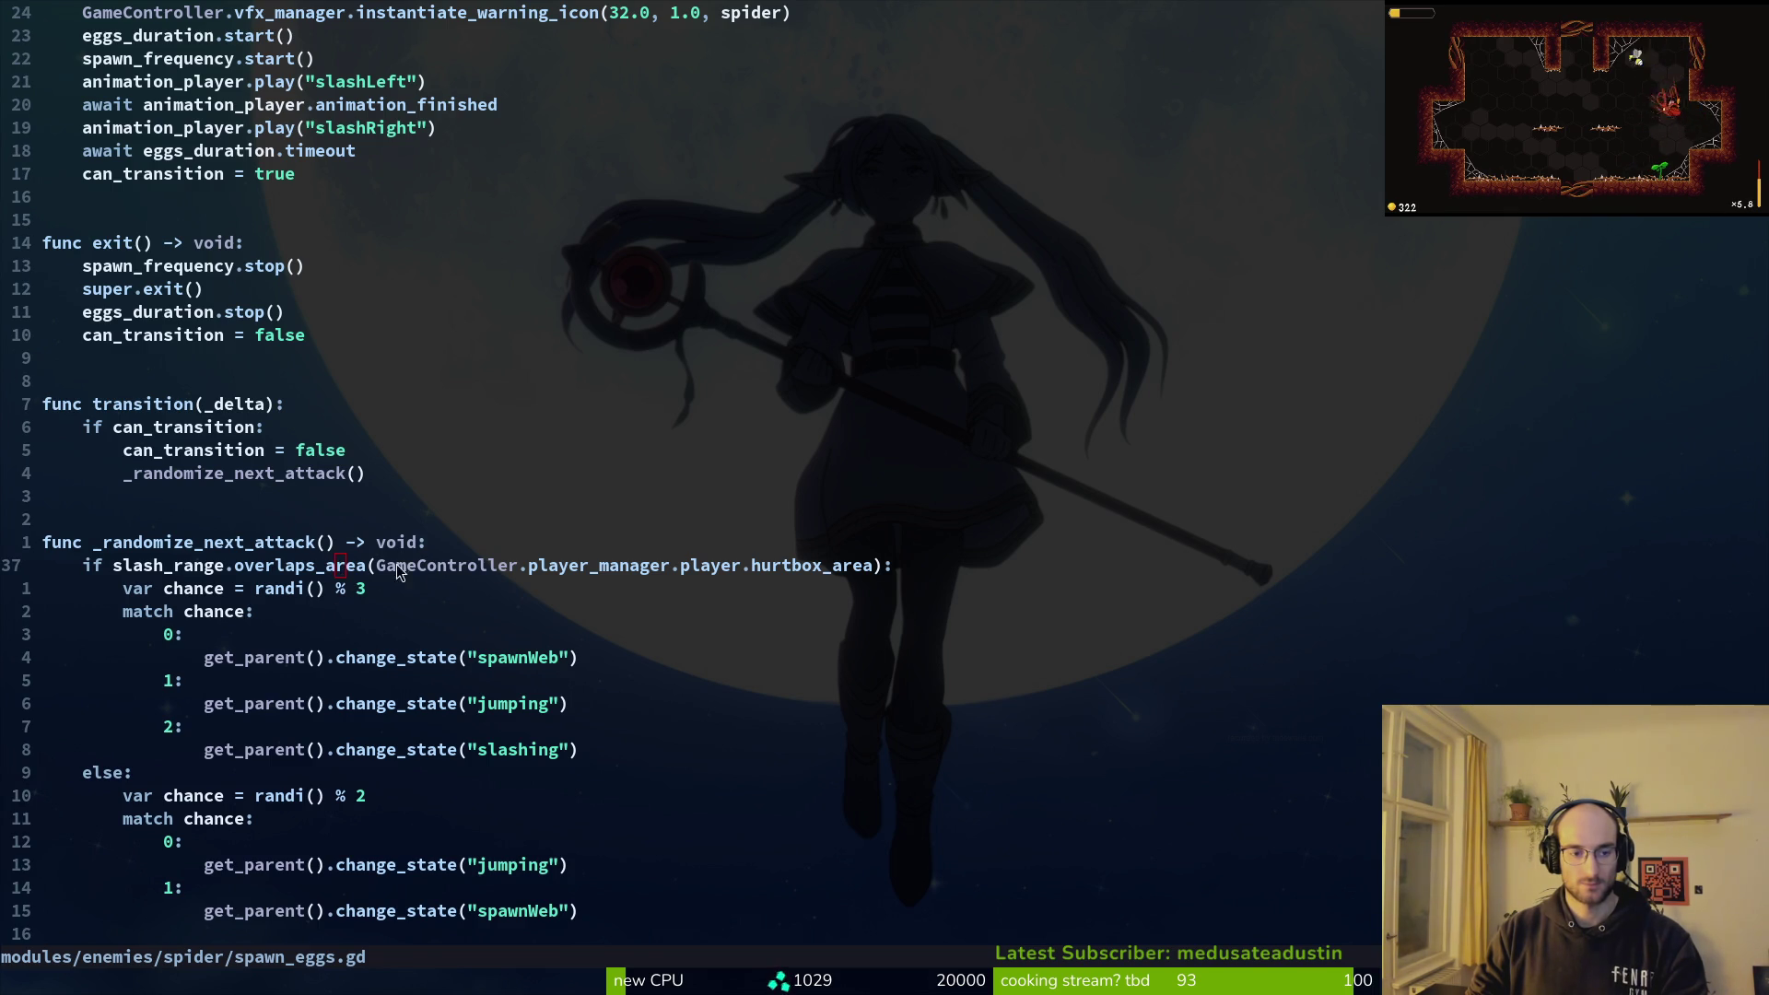
pyautogui.scroll(4, 329, 500)
pyautogui.scroll(-5, 555, 422)
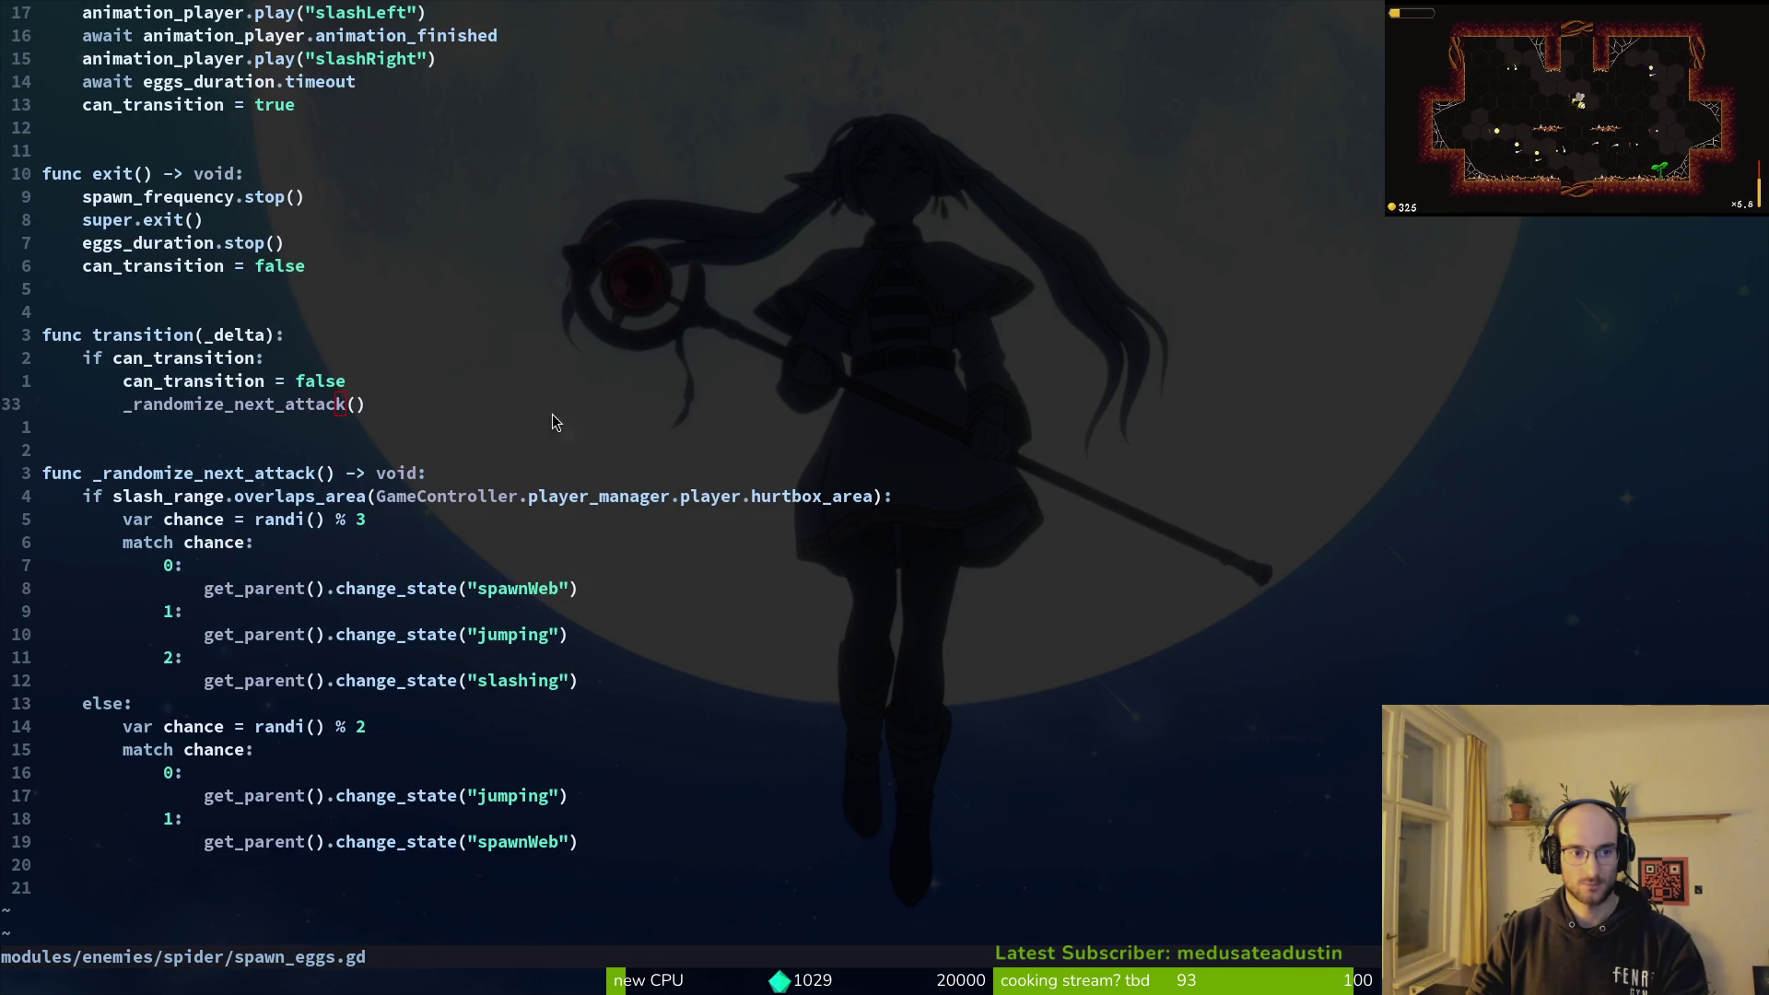
pyautogui.hotkey('alt', 'Tab')
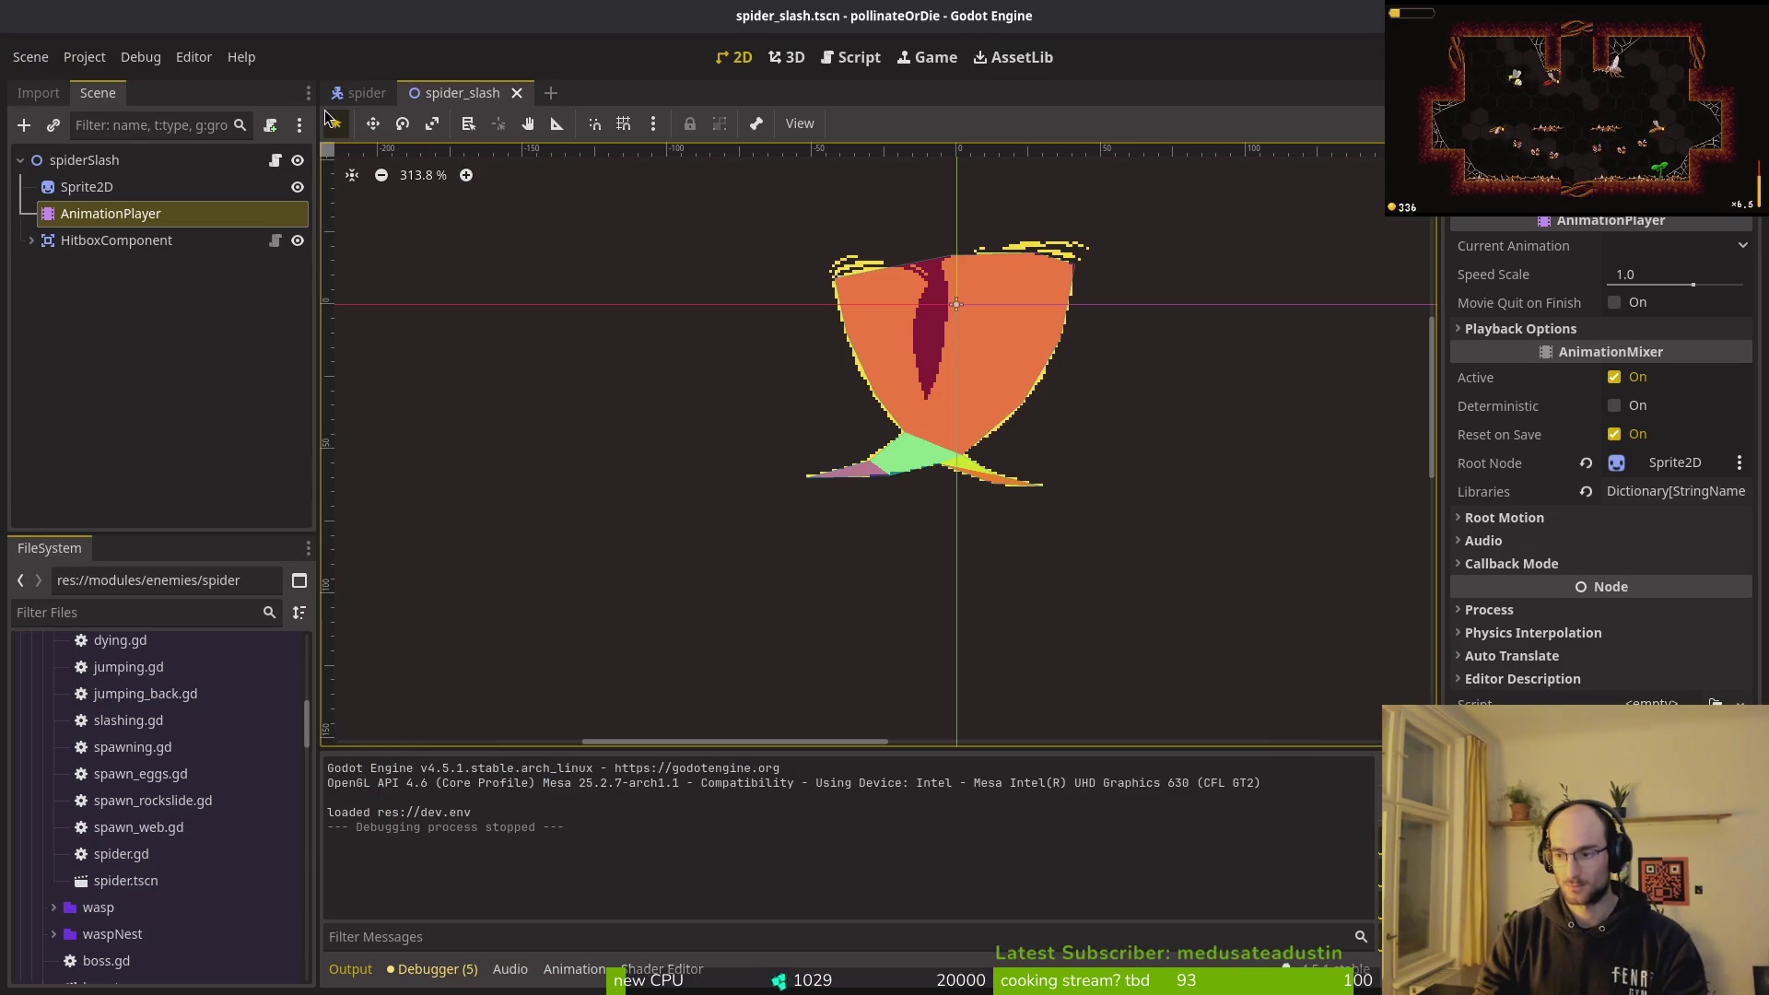
# Step: Find and open enum.helper.gd, then debug.helper.gd
pyautogui.hotkey('ctrl', 'p')
pyautogui.write('enum')
pyautogui.press('Return')
pyautogui.hotkey('ctrl', 'p')
pyautogui.write('debu')
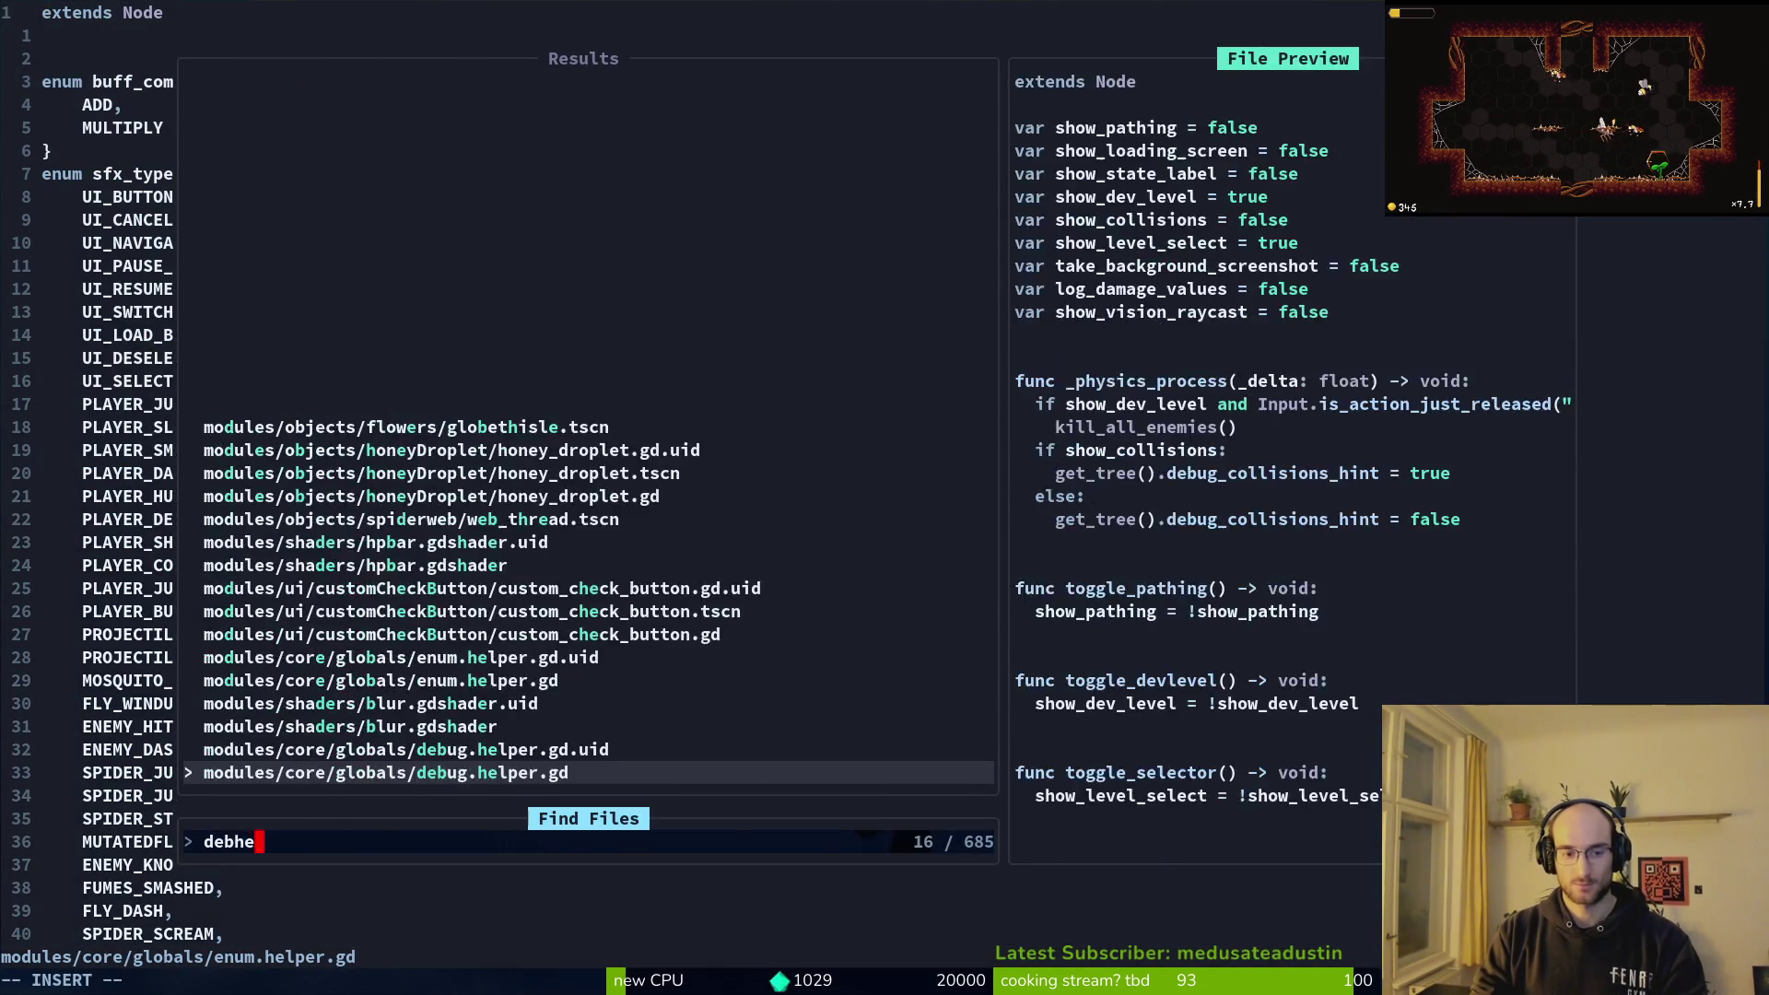
pyautogui.press('Return')
# Step: Change show_collisions from false to true, save debug.helper.gd, and run the game with F5
pyautogui.press('j')
pyautogui.press('j')
pyautogui.press('j')
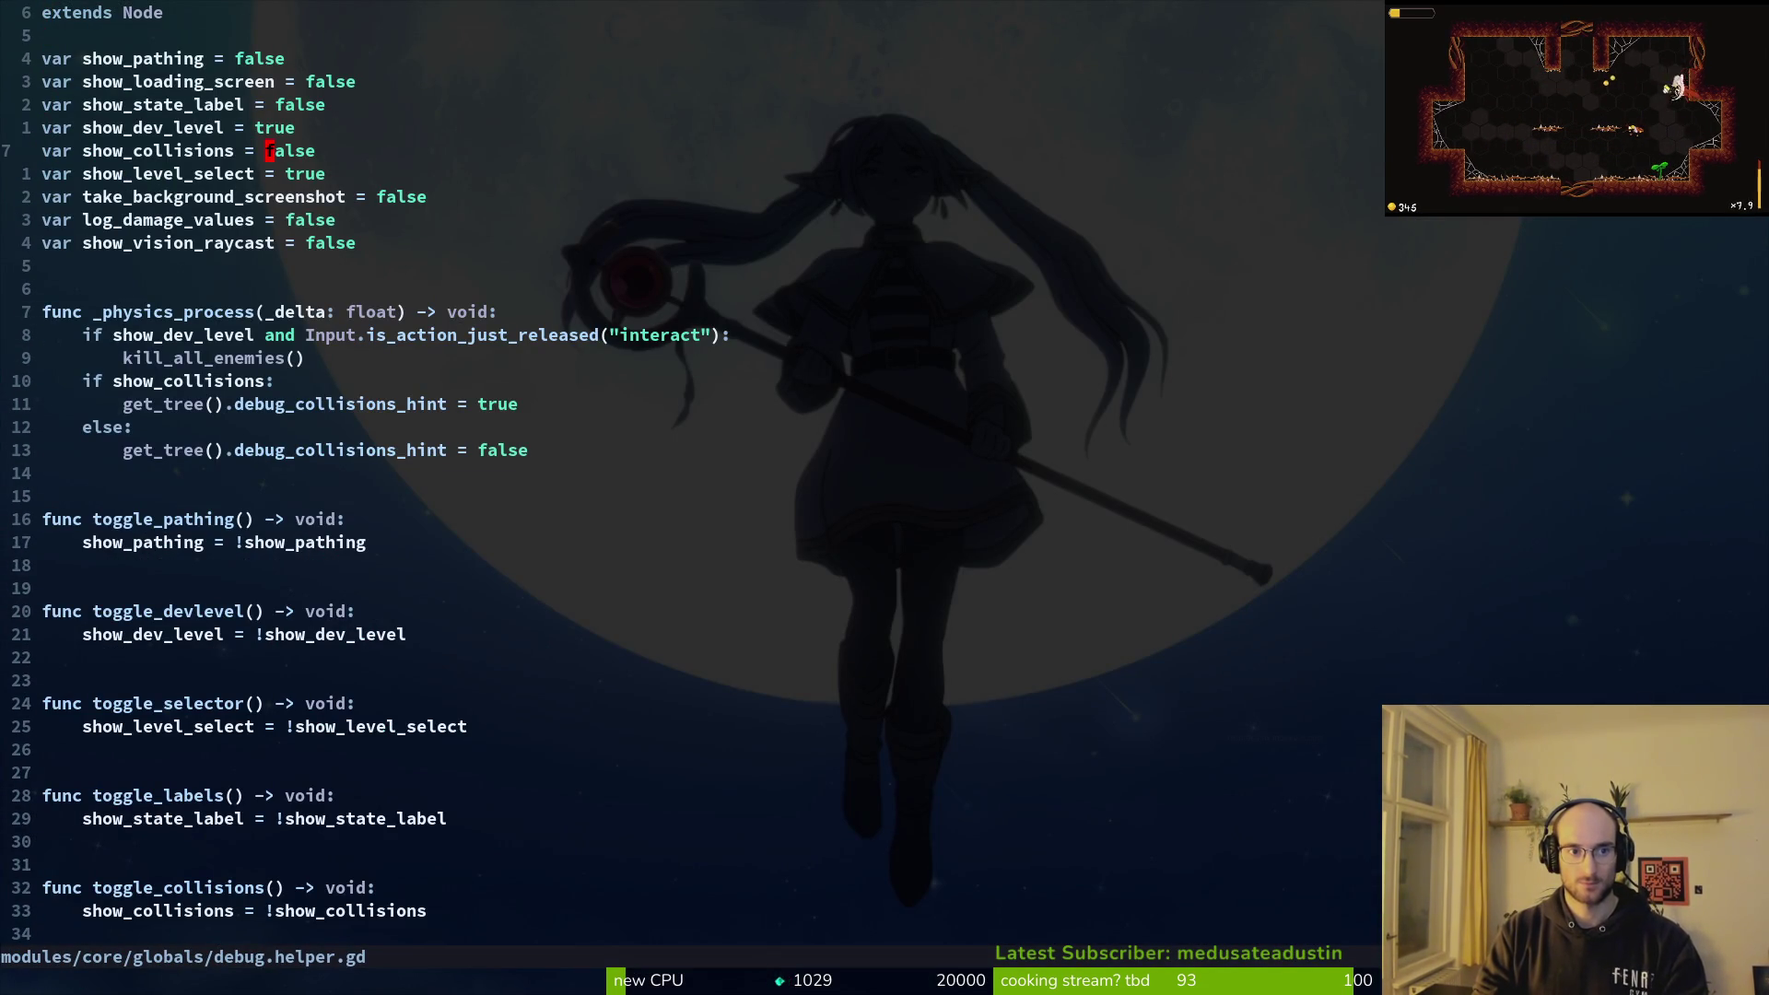
pyautogui.write('ru')
pyautogui.write('cwture')
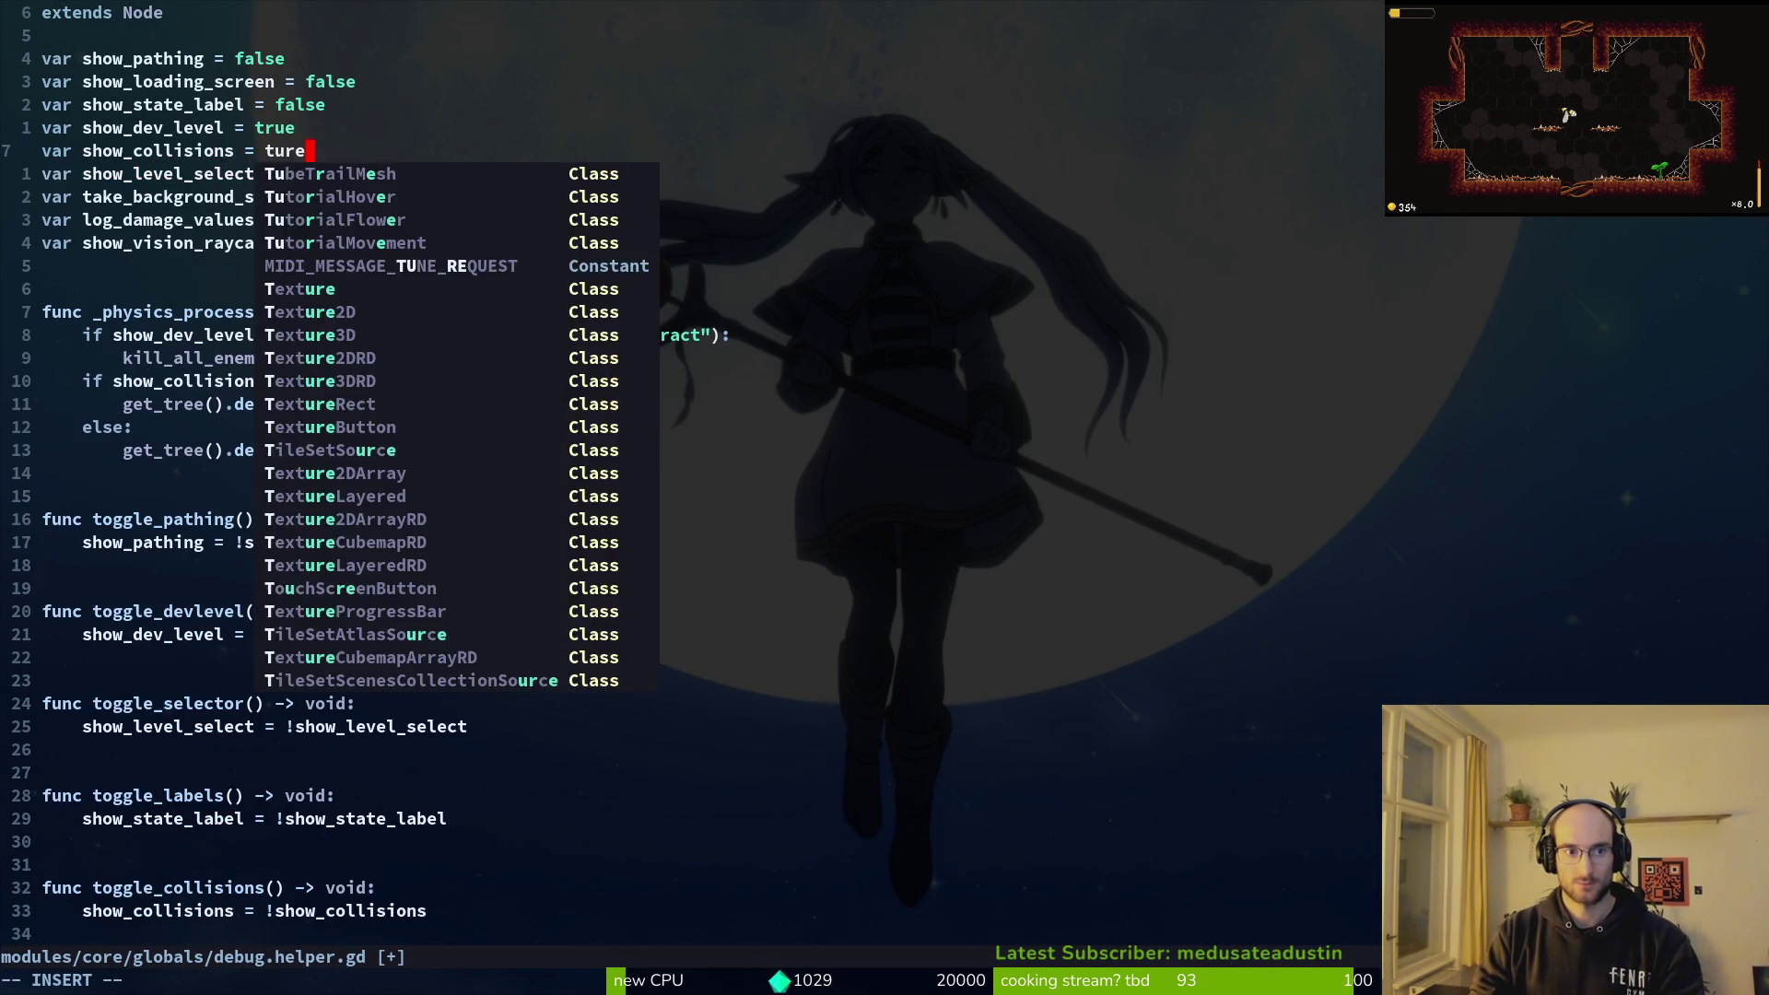
pyautogui.press('Escape')
pyautogui.write('ciwtrue')
pyautogui.press('Escape')
pyautogui.write(':w')
pyautogui.press('Return')
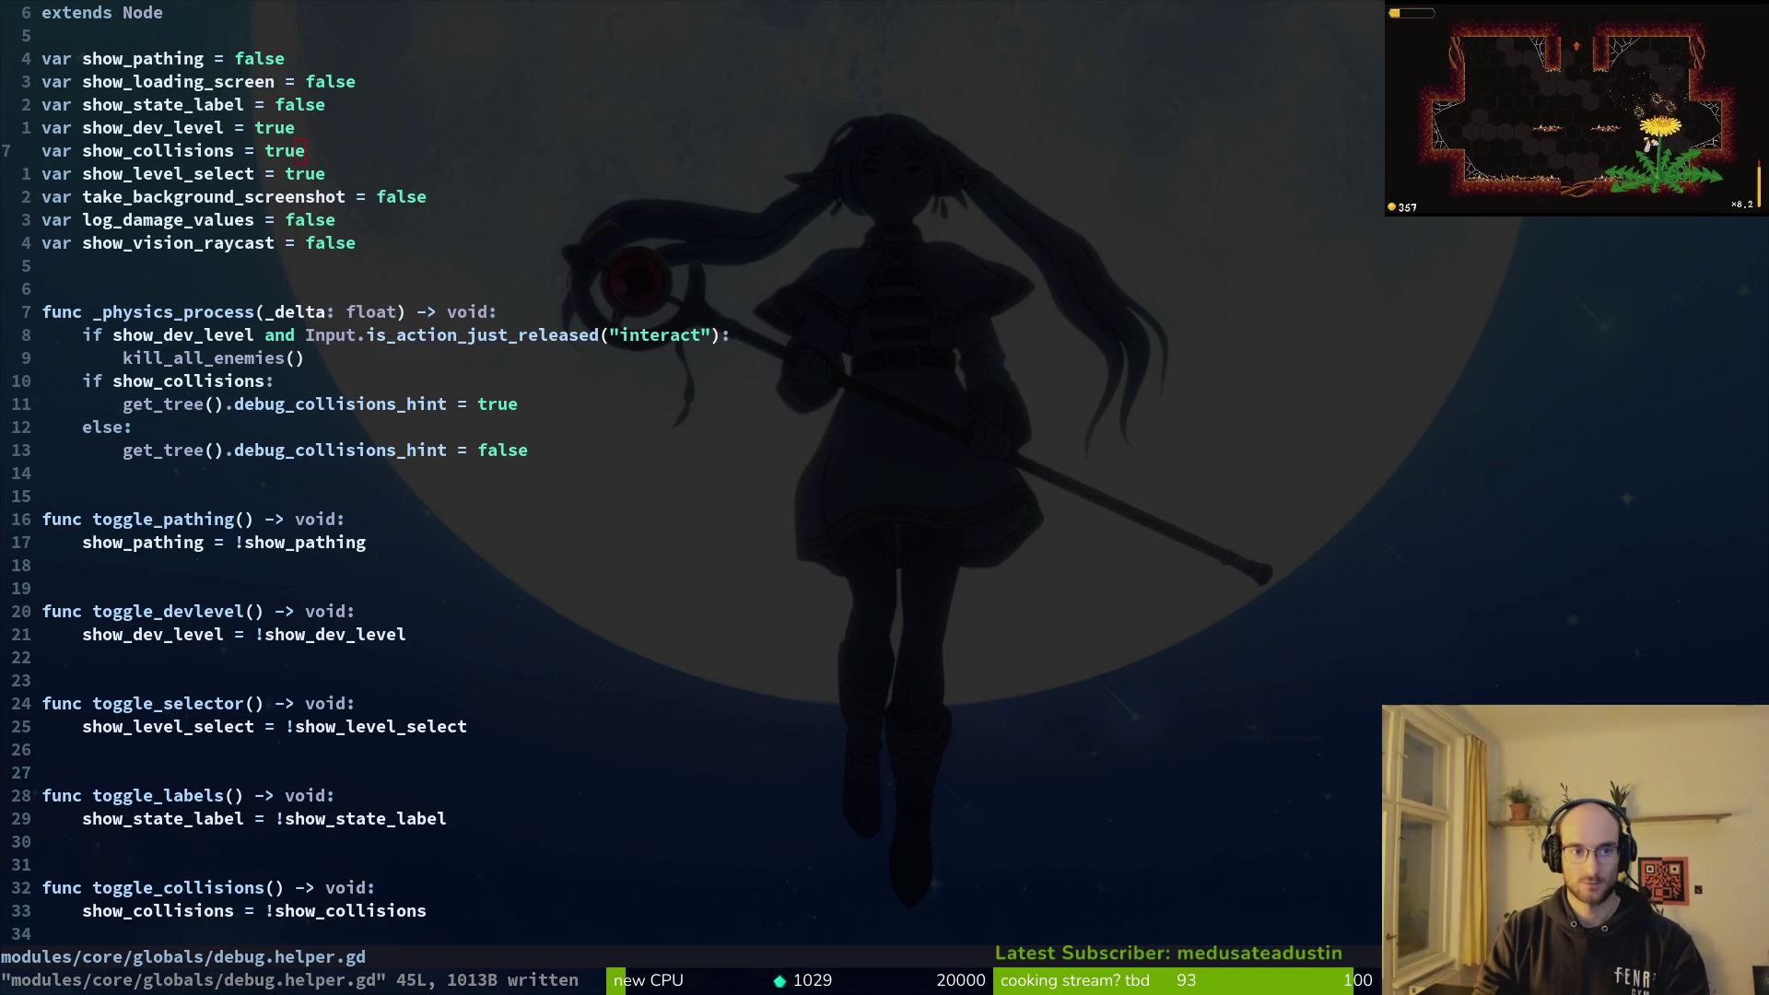
pyautogui.press('F5')
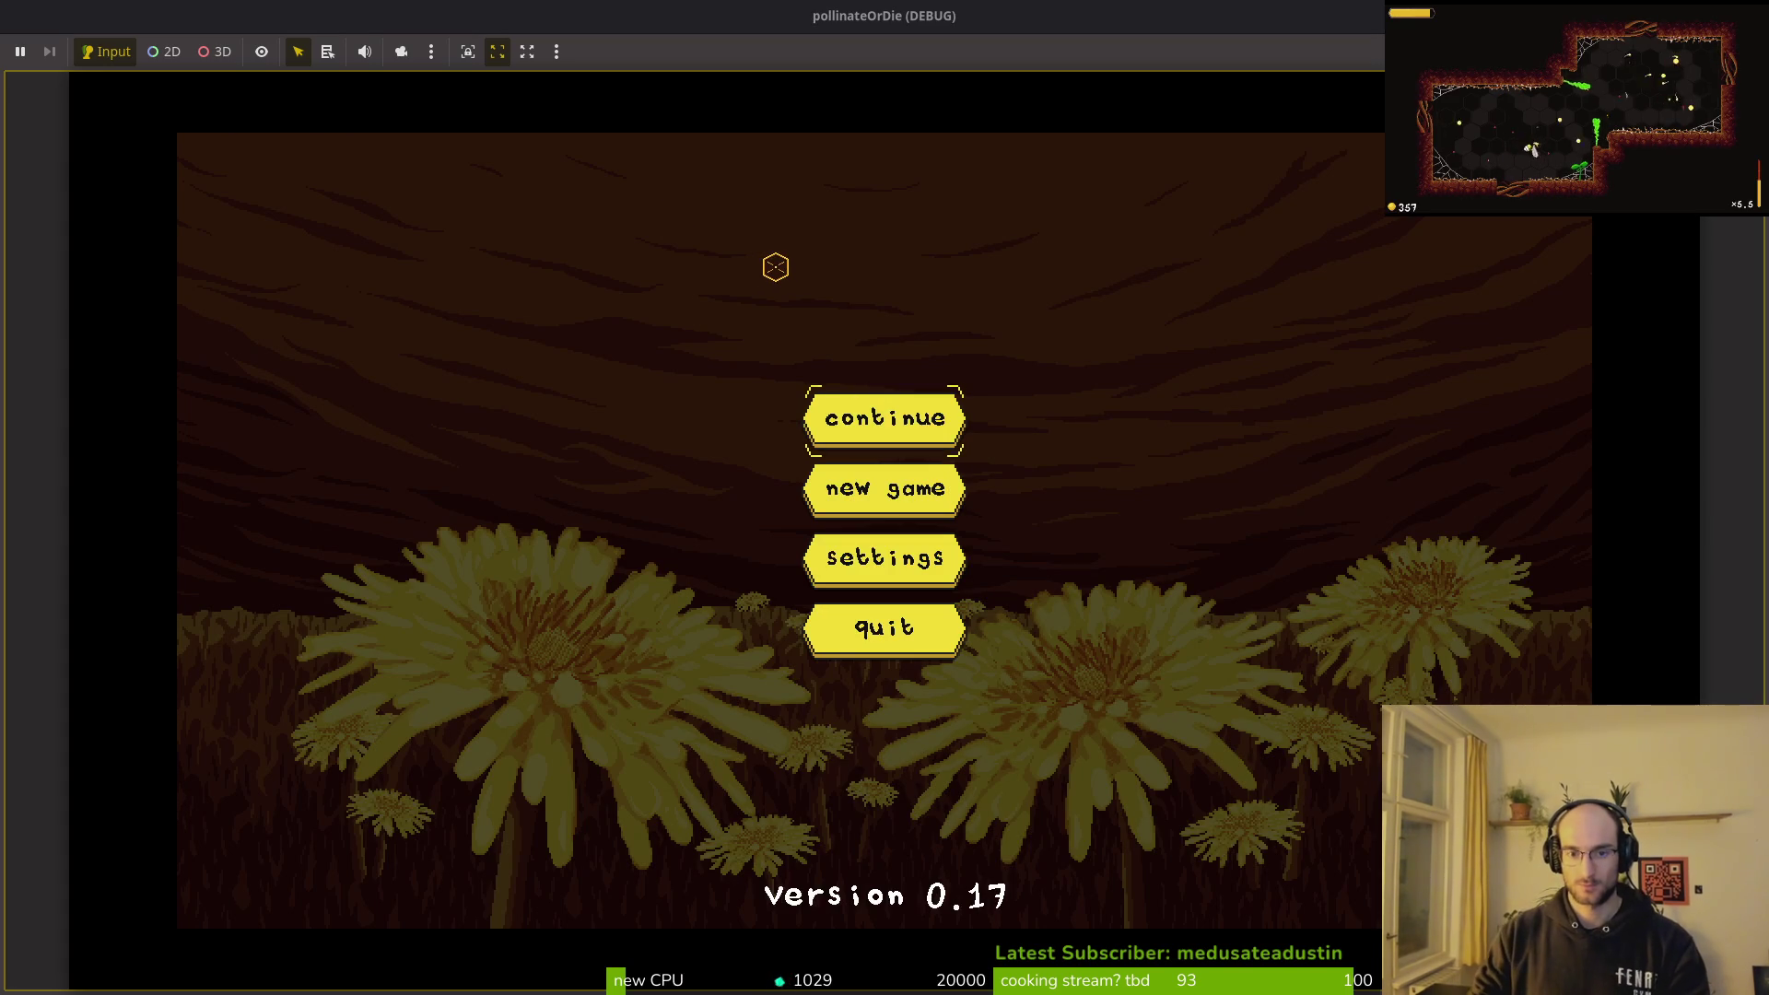
# Step: Continue the save, enter the spider boss level, and fly the bee toward the left area
pyautogui.press('Return')
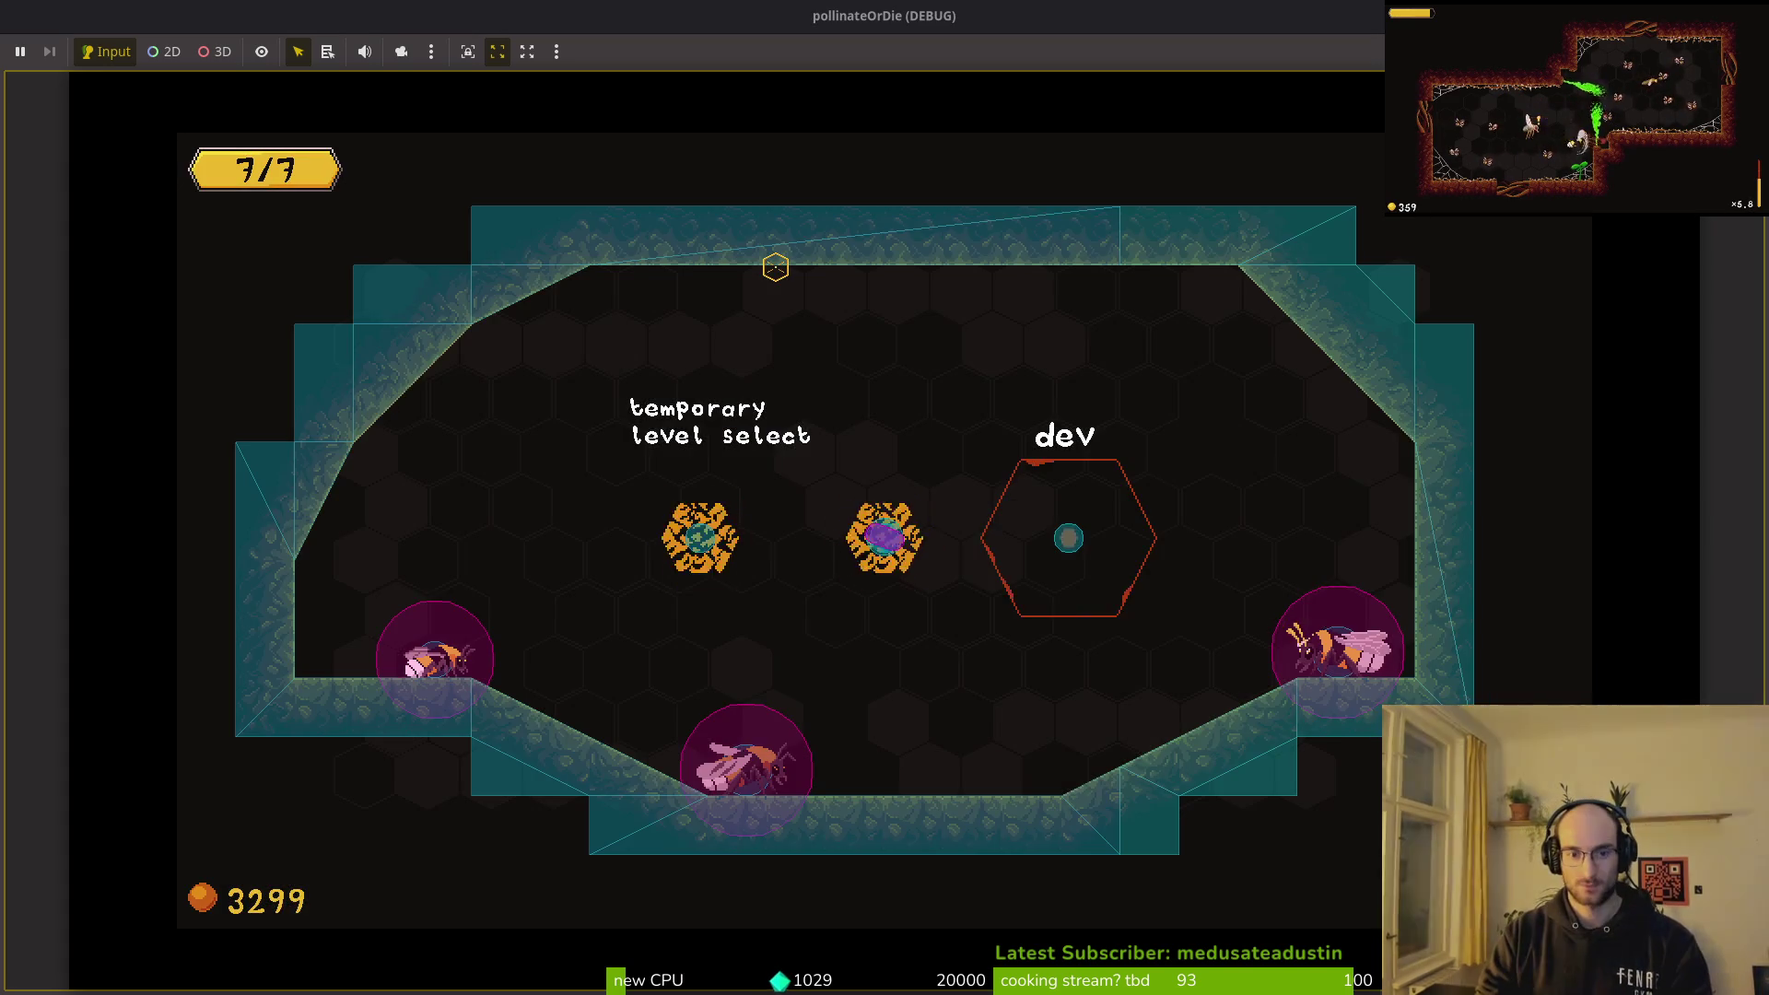
pyautogui.press('Return')
pyautogui.press('Down')
pyautogui.press('Left')
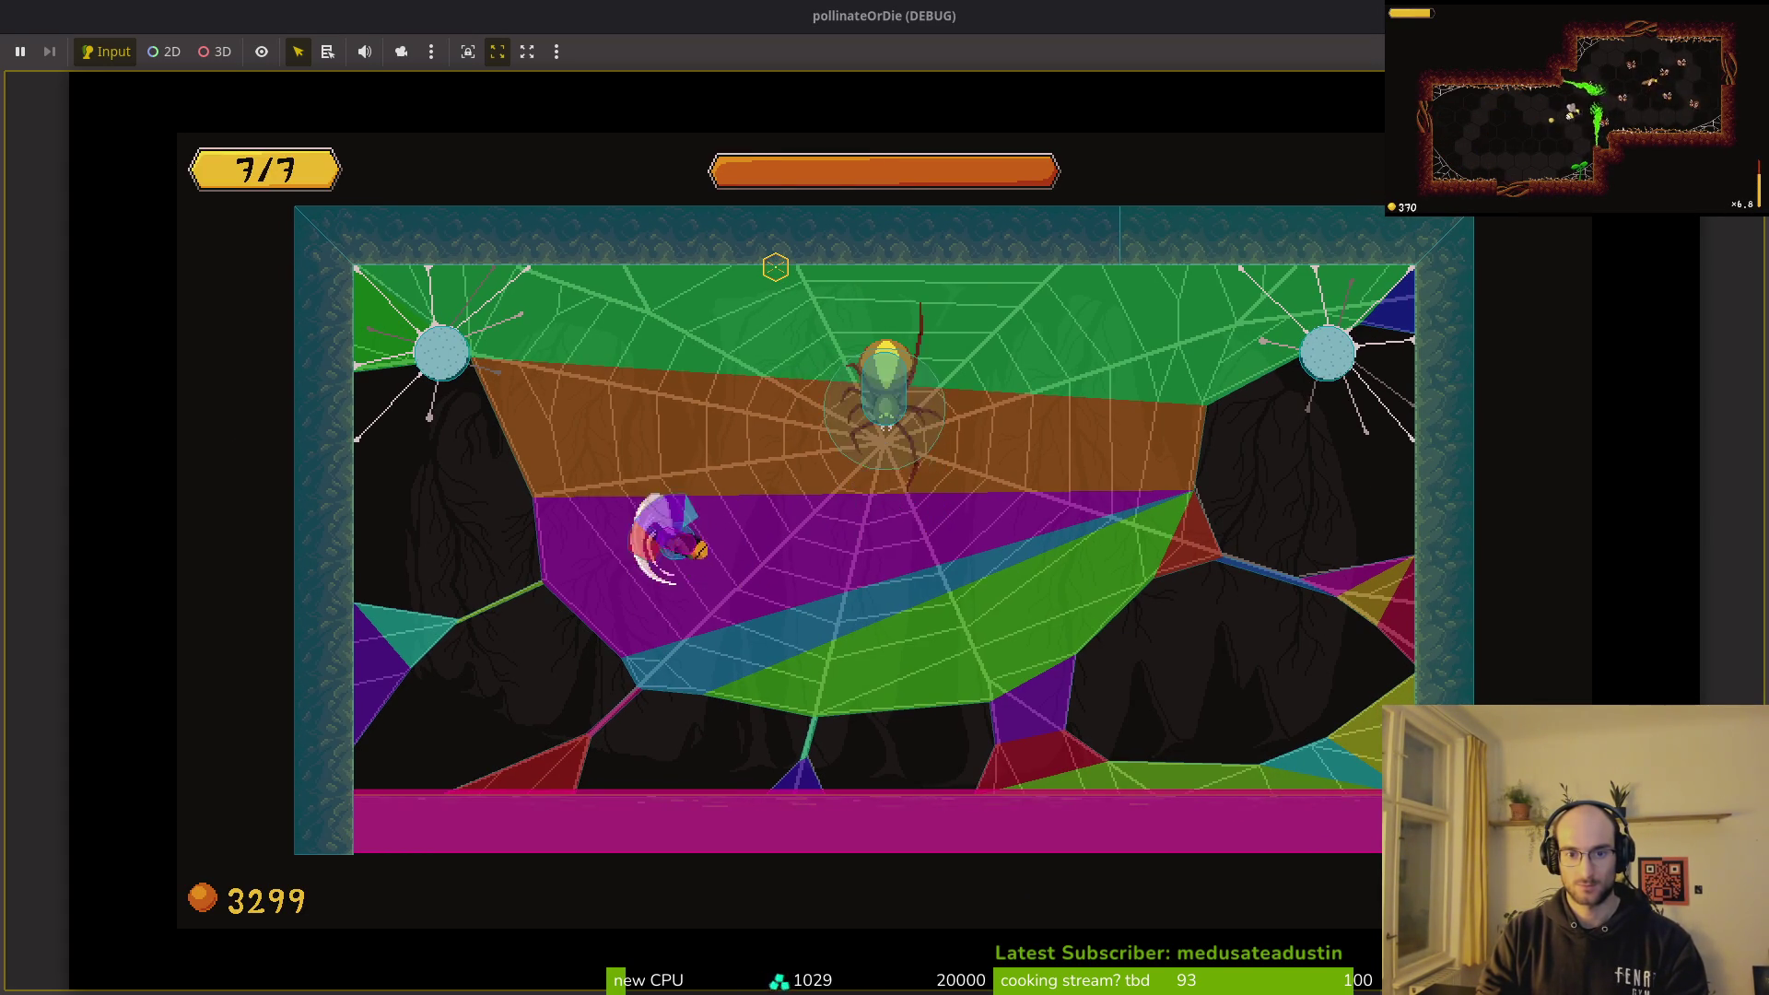
pyautogui.press('Left')
pyautogui.press('Up')
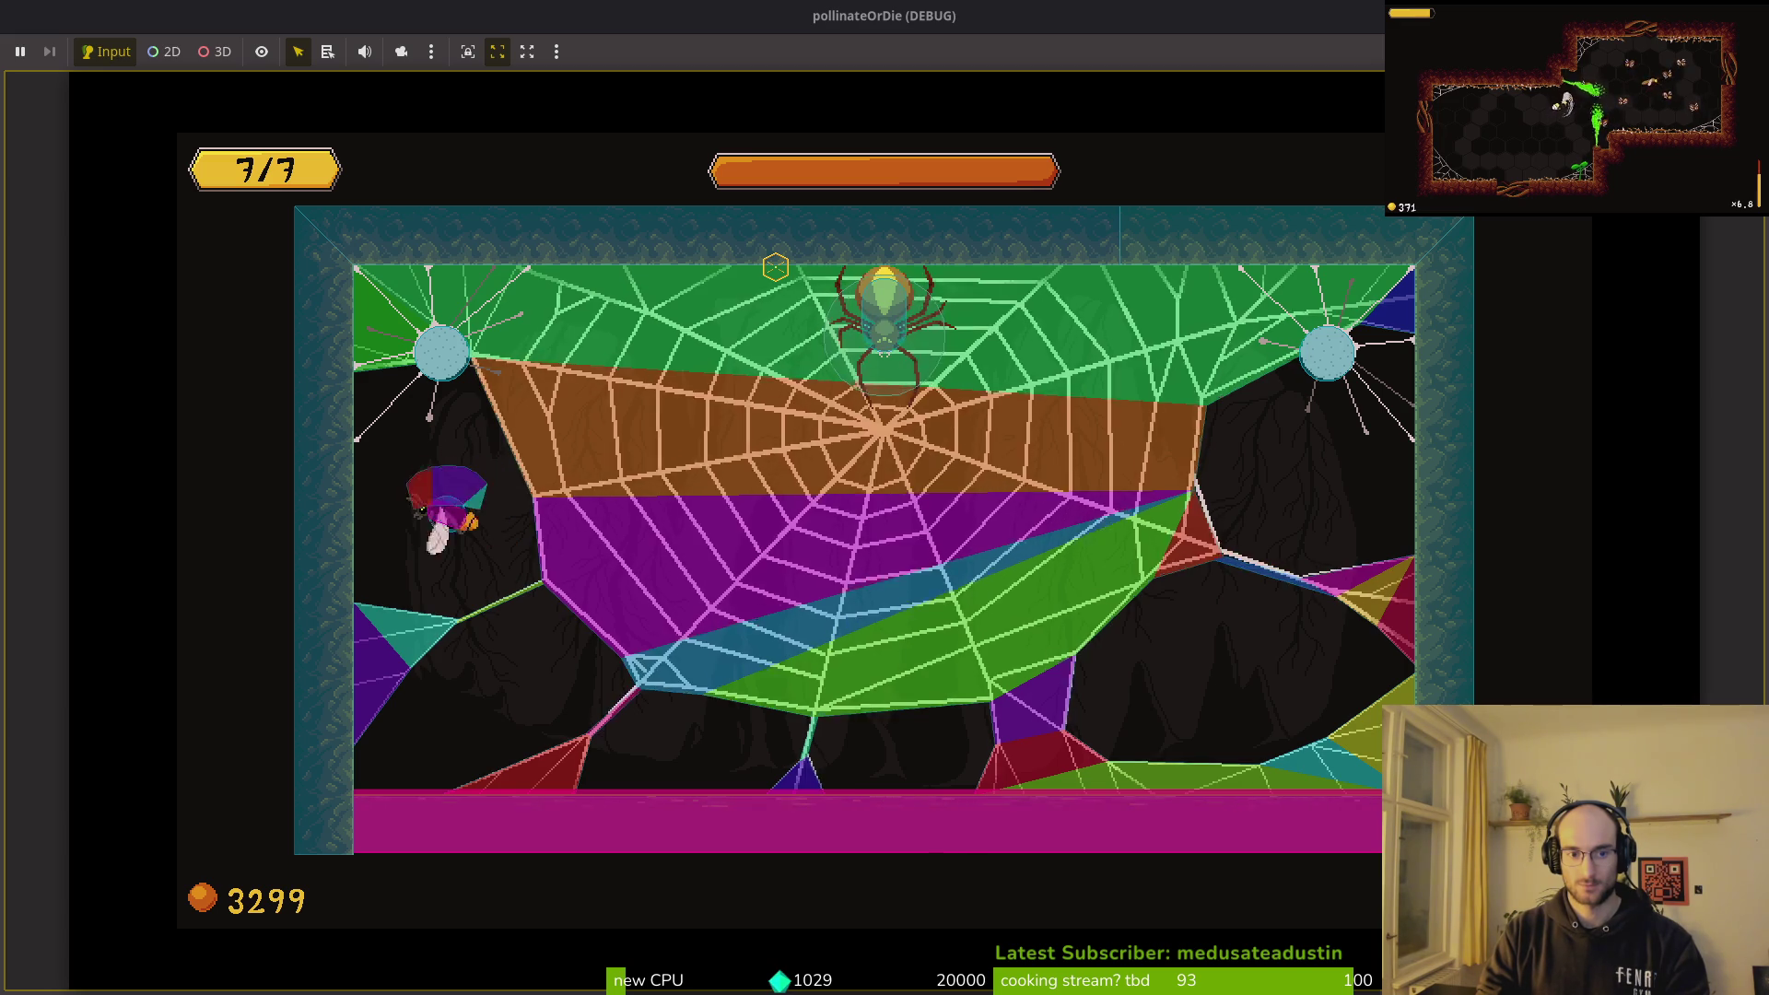
# Step: Turn the bee right, spin-attack, dash to the left wall, then stop the game with F8
pyautogui.press('Down')
pyautogui.press('Right')
pyautogui.press('Up')
pyautogui.press('Left')
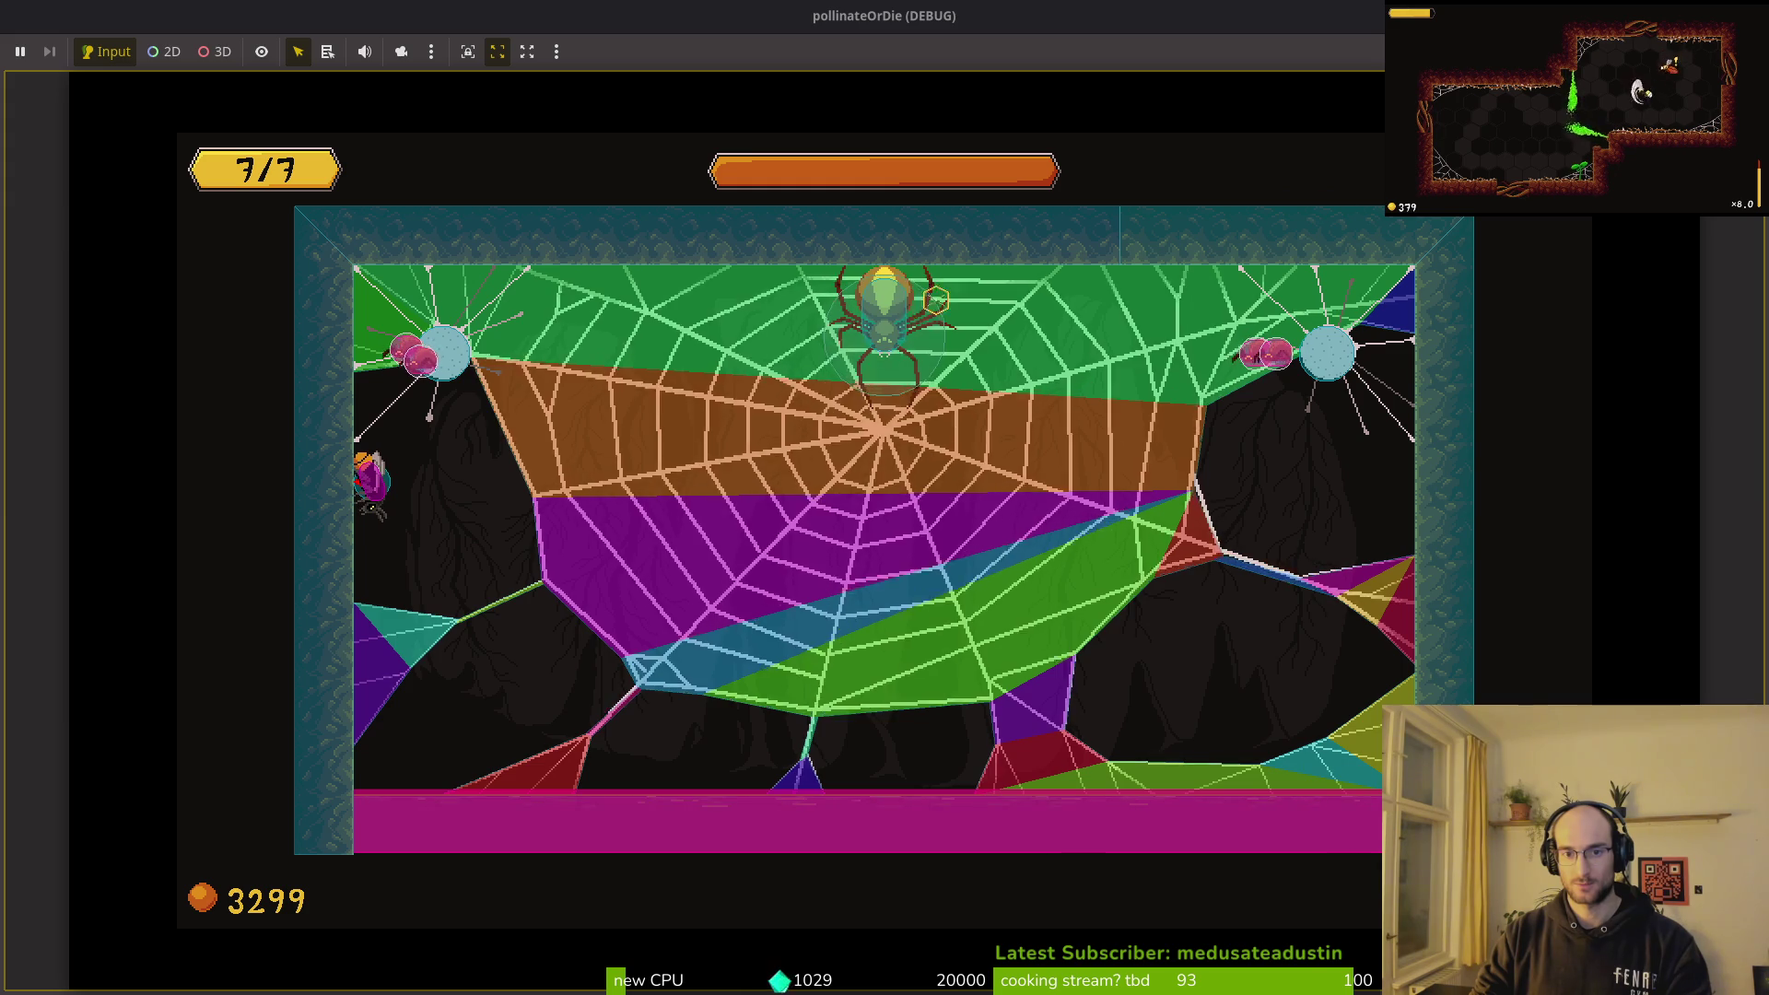
pyautogui.press('F8')
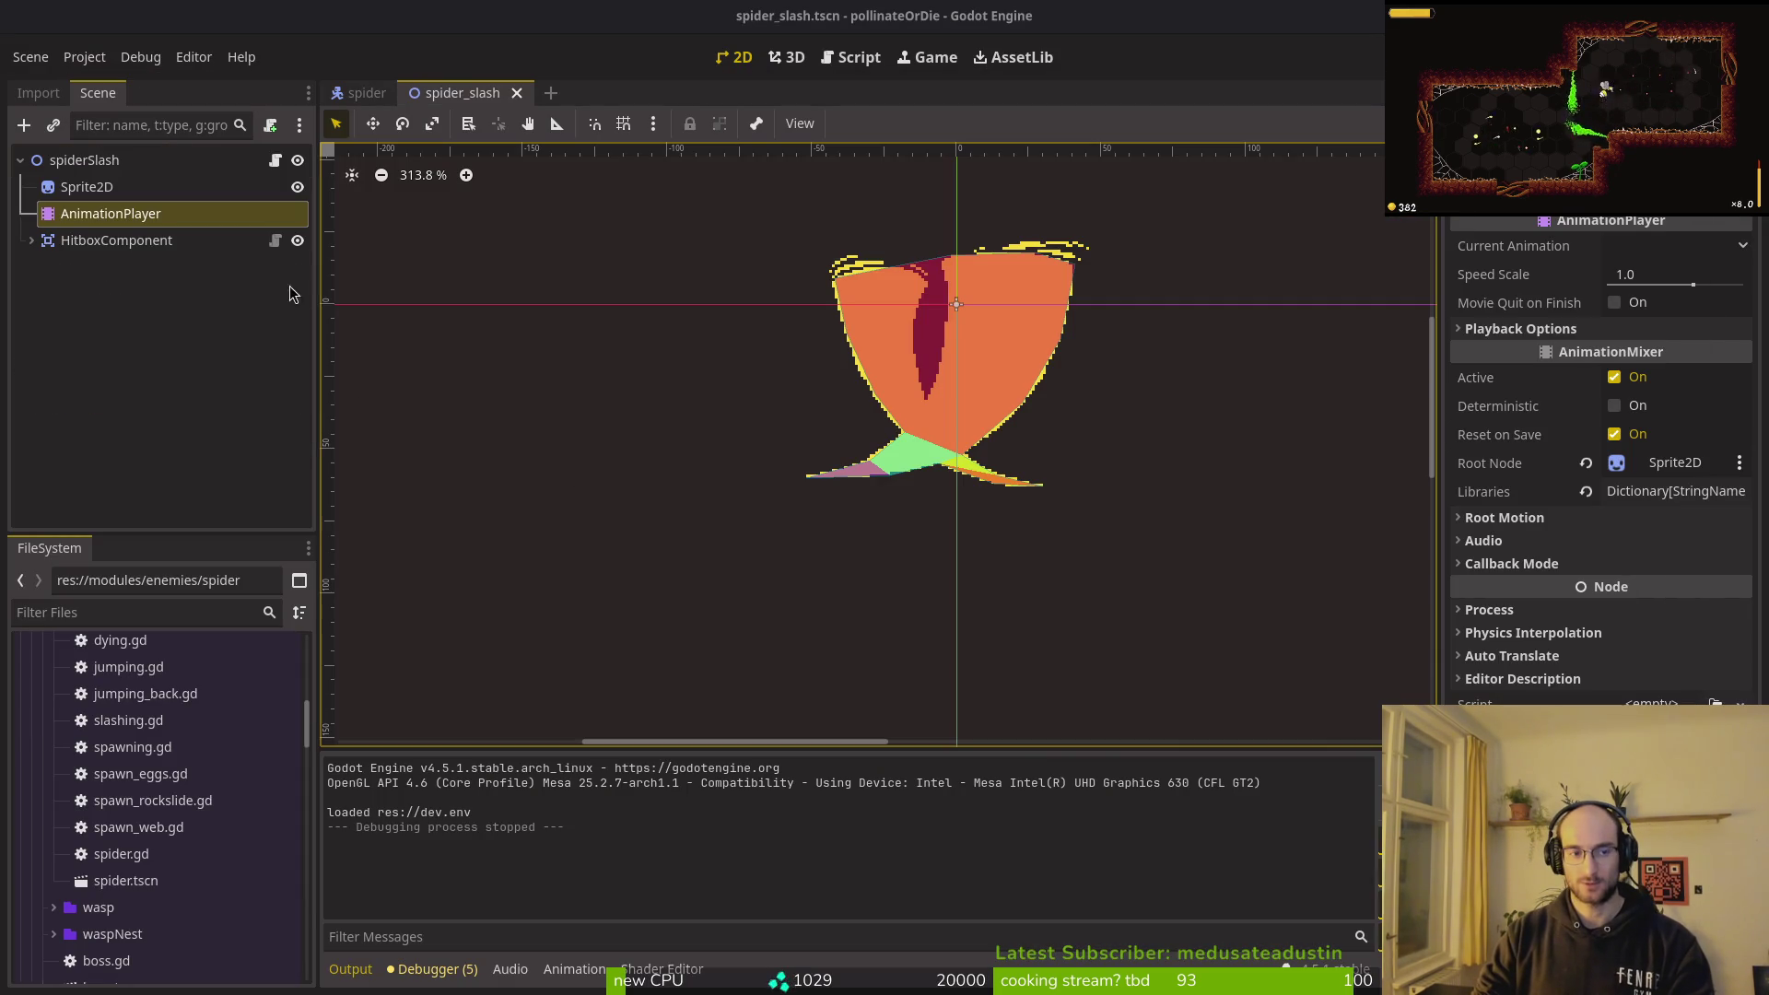
# Step: Back in the code, jump between helper scripts and open the spider's slashing.gd
pyautogui.hotkey('alt', 'Tab')
pyautogui.scroll(-10, 468, 417)
pyautogui.hotkey('ctrl', 'o')
pyautogui.hotkey('ctrl', 'o')
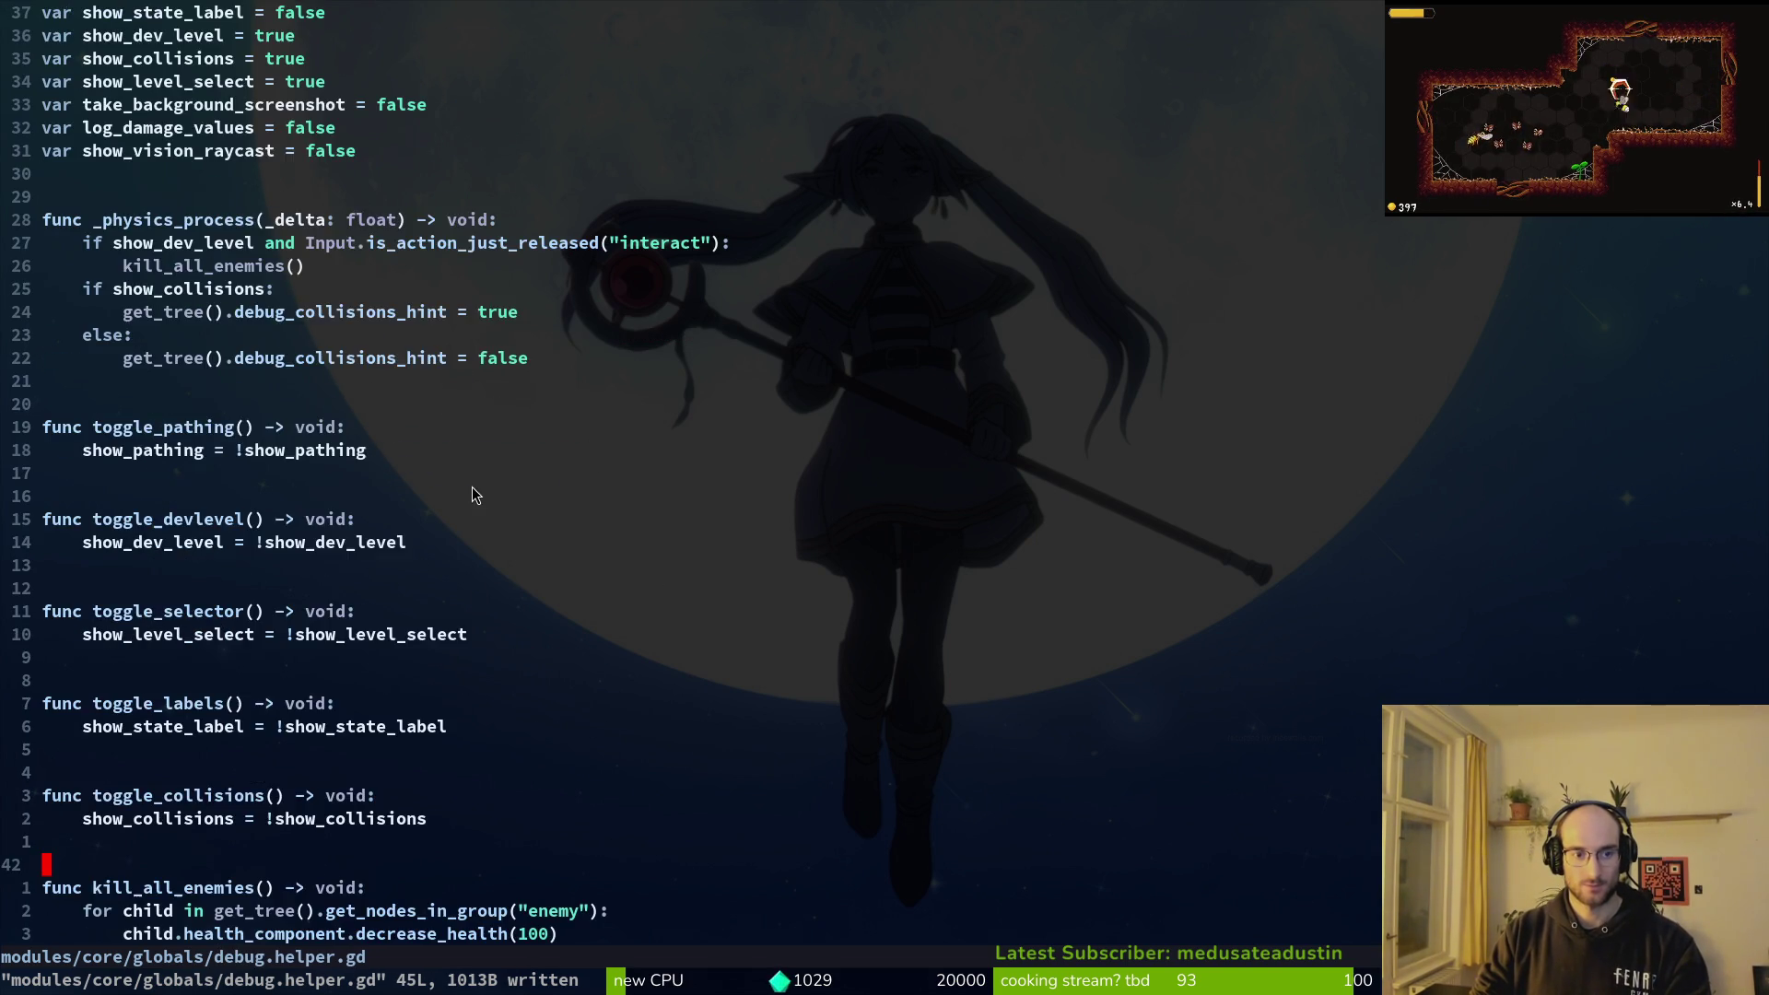
pyautogui.press('space')
pyautogui.press('f')
pyautogui.press('f')
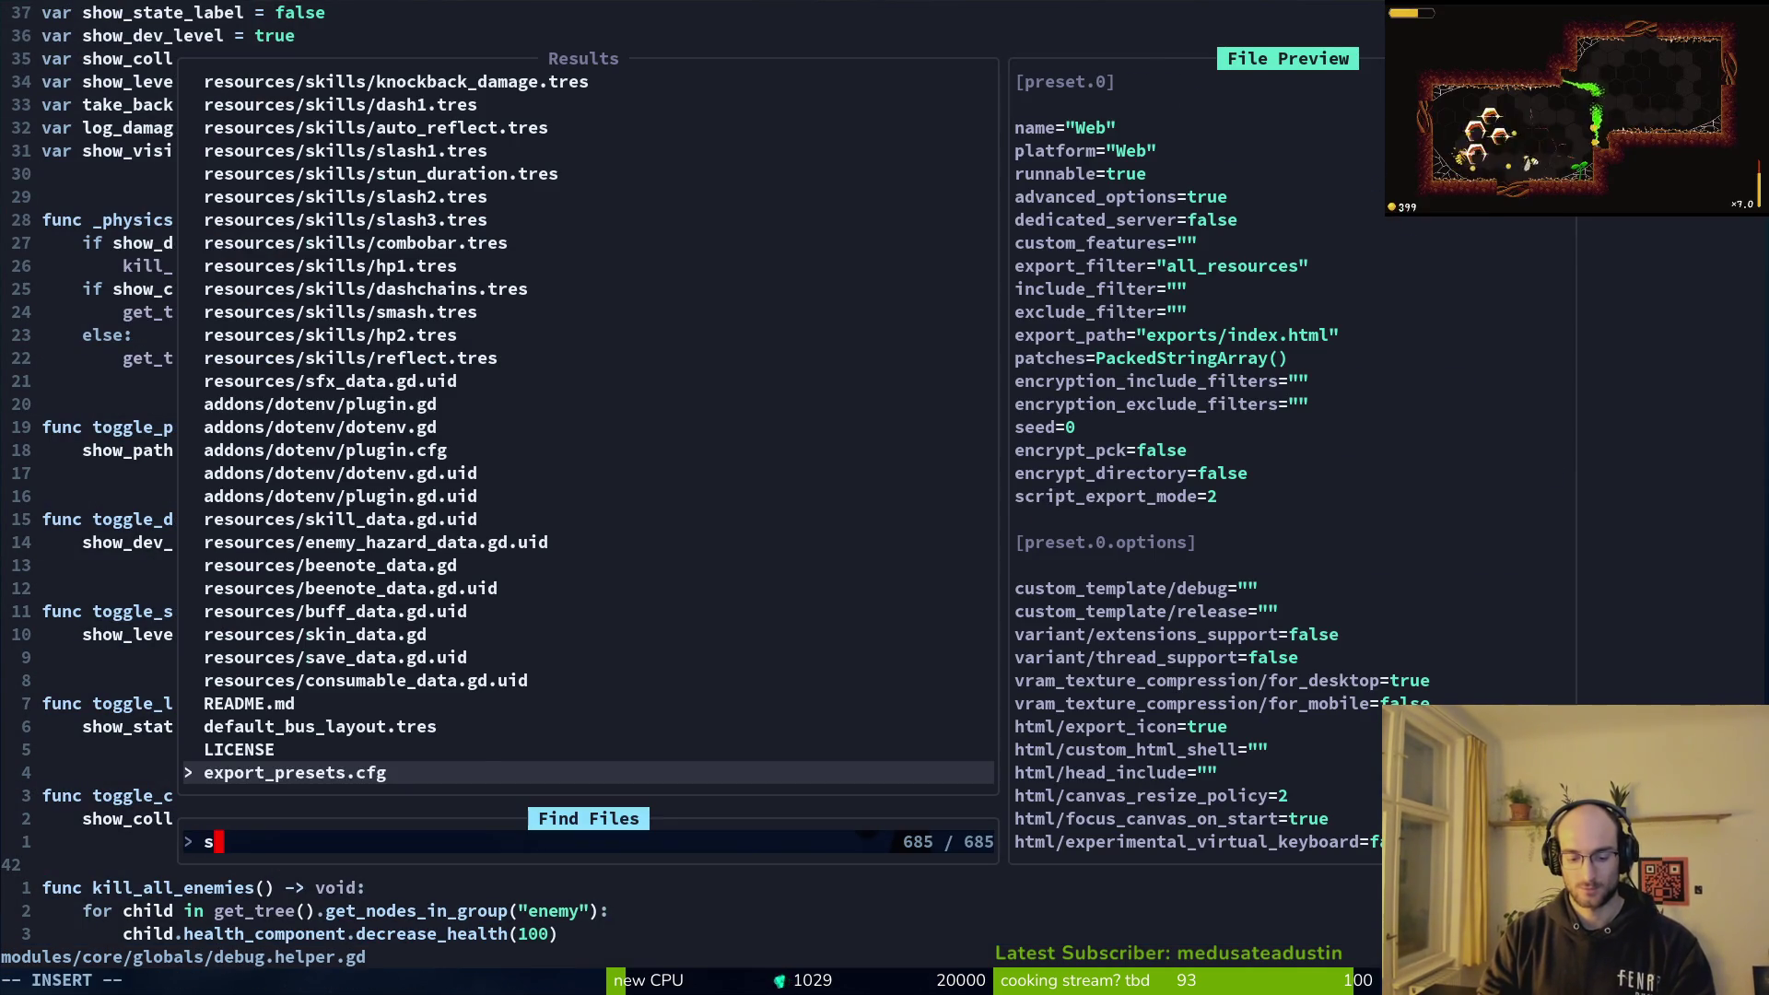
pyautogui.write('lasing')
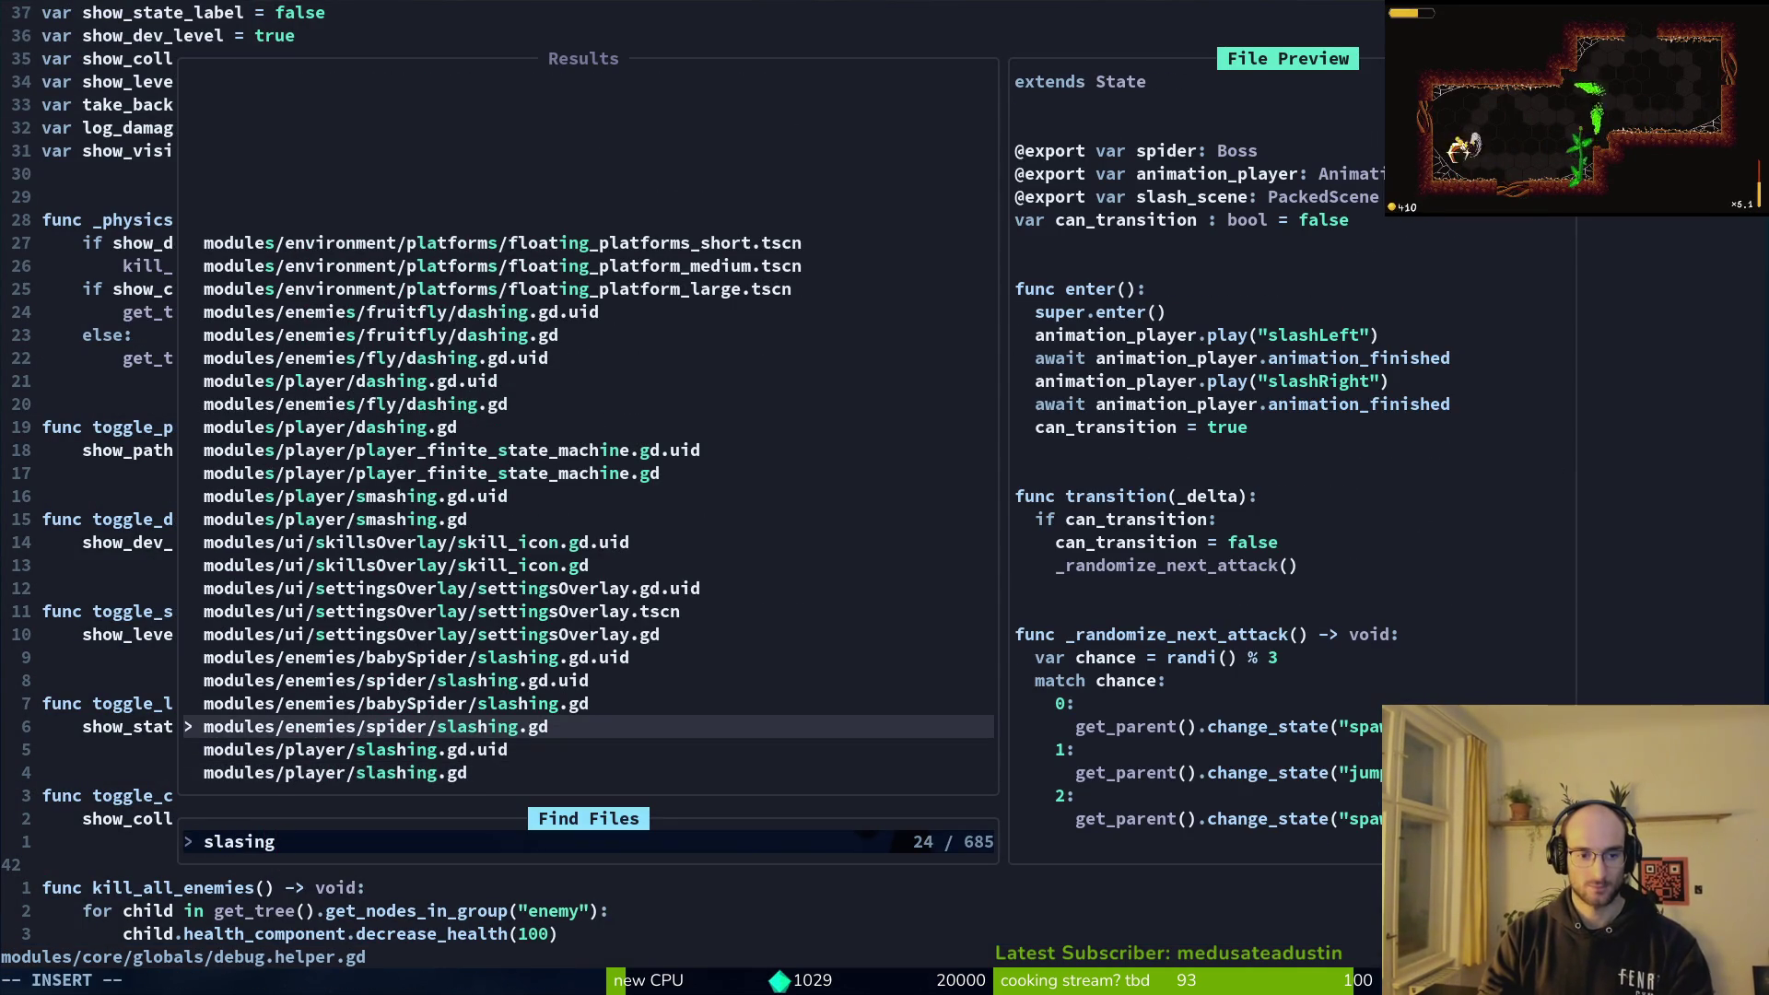
pyautogui.press('Return')
# Step: Open spawn_web.gd and move to the slash_range check in _randomize_next_attack
pyautogui.press('space')
pyautogui.press('f')
pyautogui.press('f')
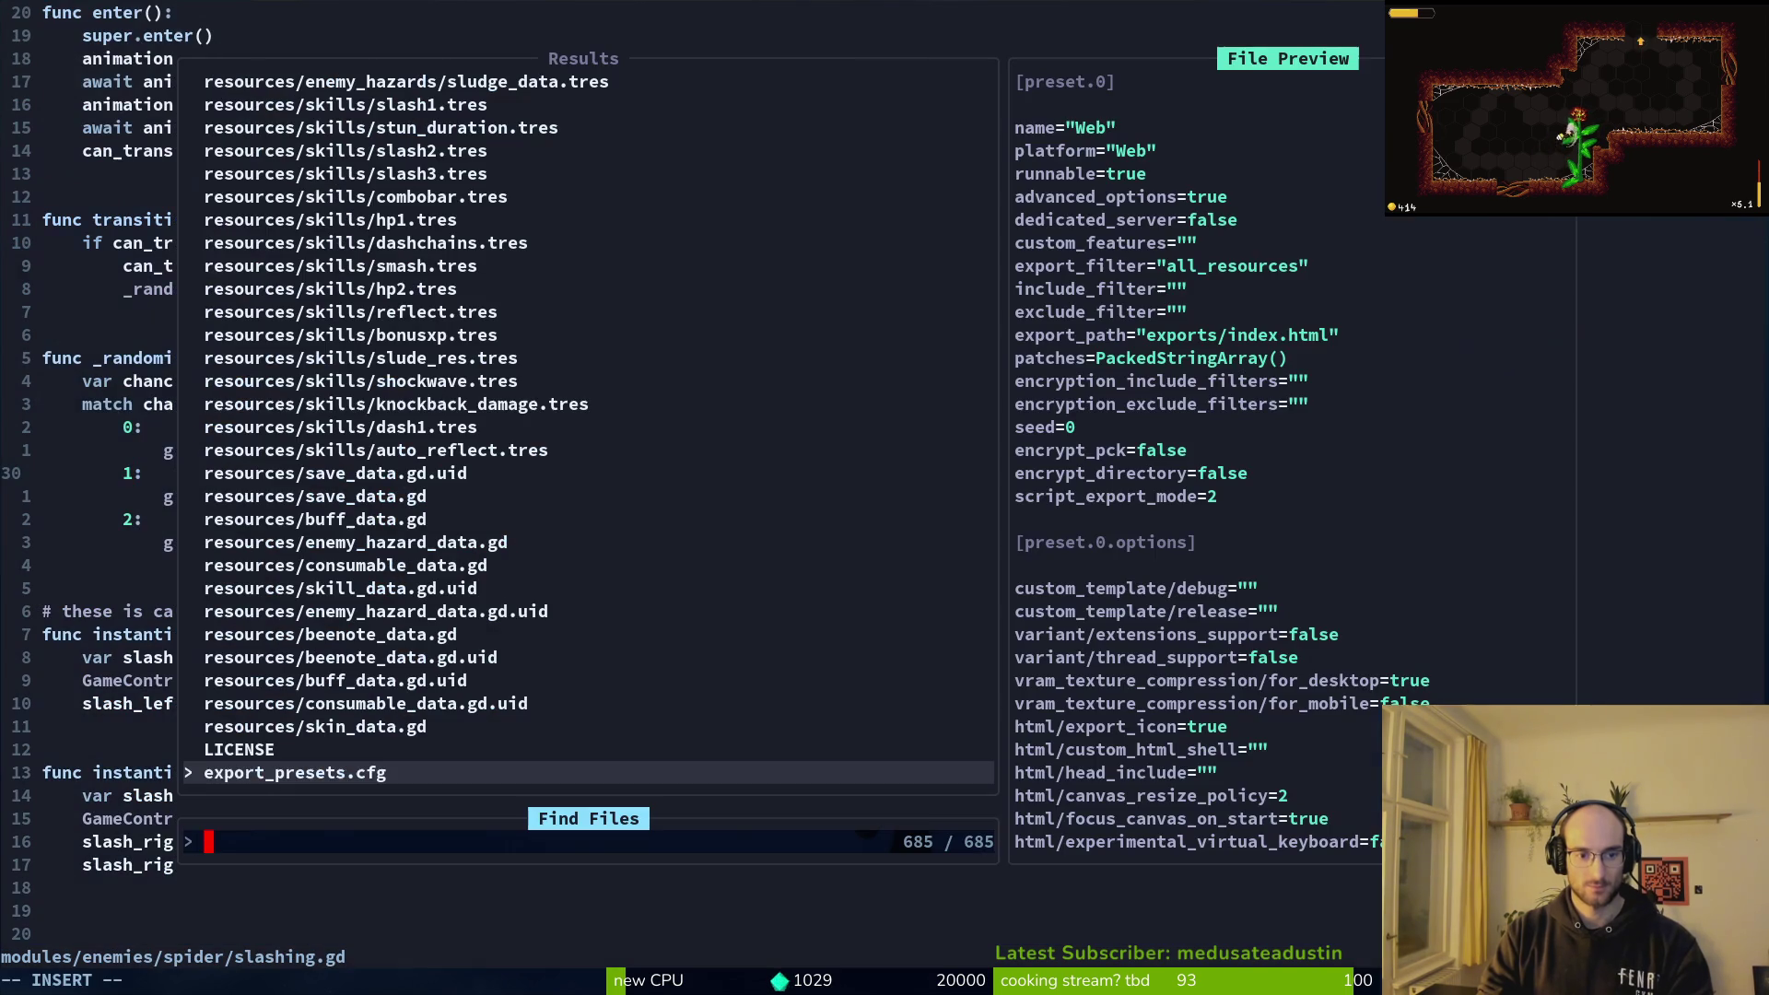
pyautogui.write('spawnweb')
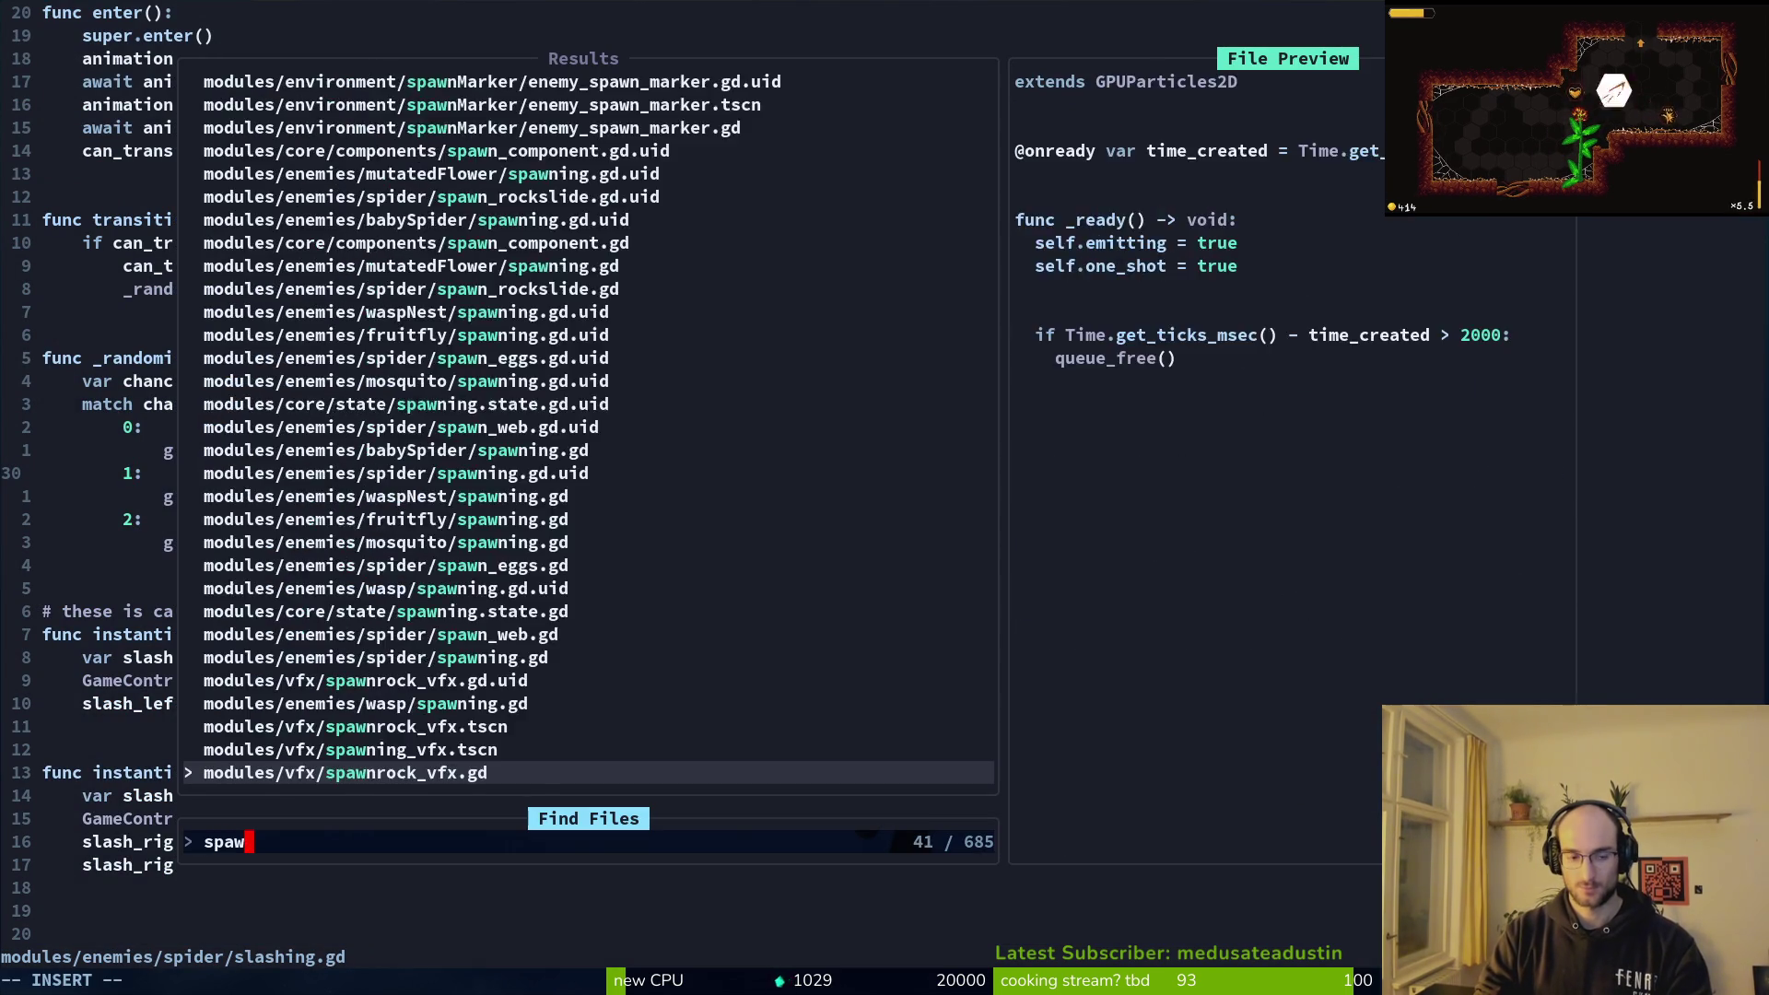
pyautogui.press('Return')
pyautogui.hotkey('shift', 'g')
pyautogui.press('k')
pyautogui.press('k')
pyautogui.press('k')
pyautogui.press('{')
pyautogui.hotkey('ctrl', 'y')
pyautogui.press('j')
pyautogui.press('j')
pyautogui.press('w')
pyautogui.press('w')
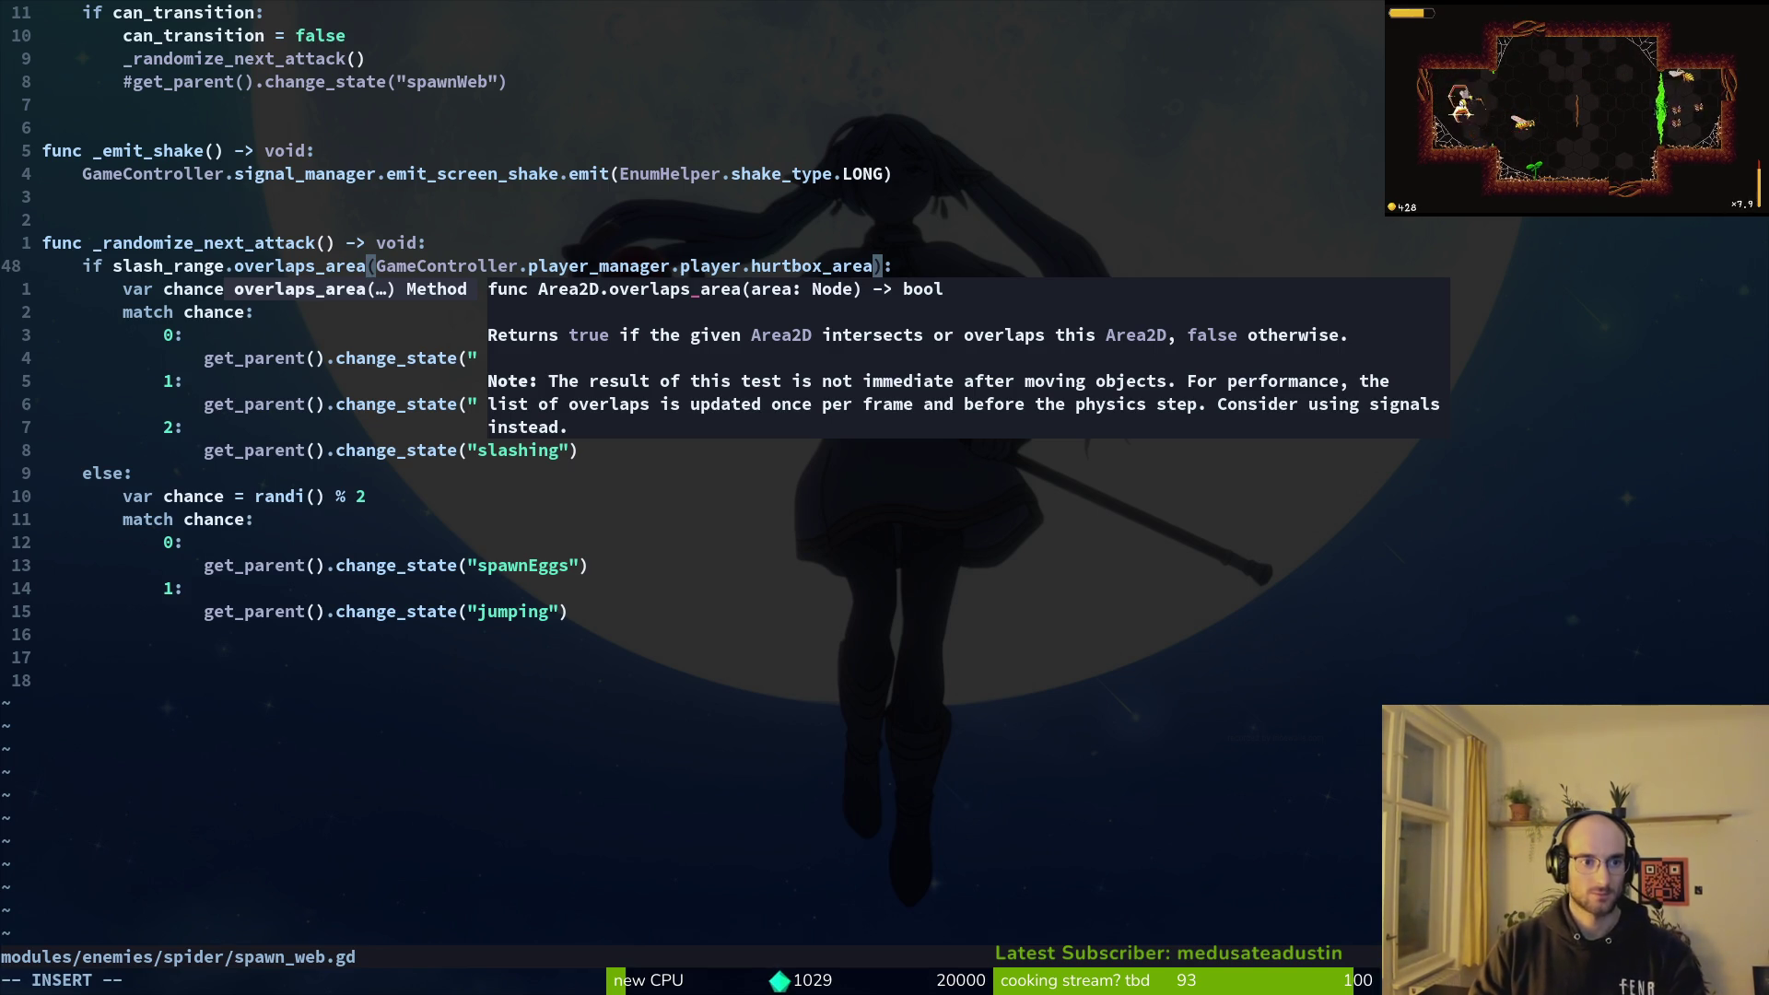
# Step: Add a print_debug("slashing") line in that branch and save spawn_web.gd
pyautogui.press('Escape')
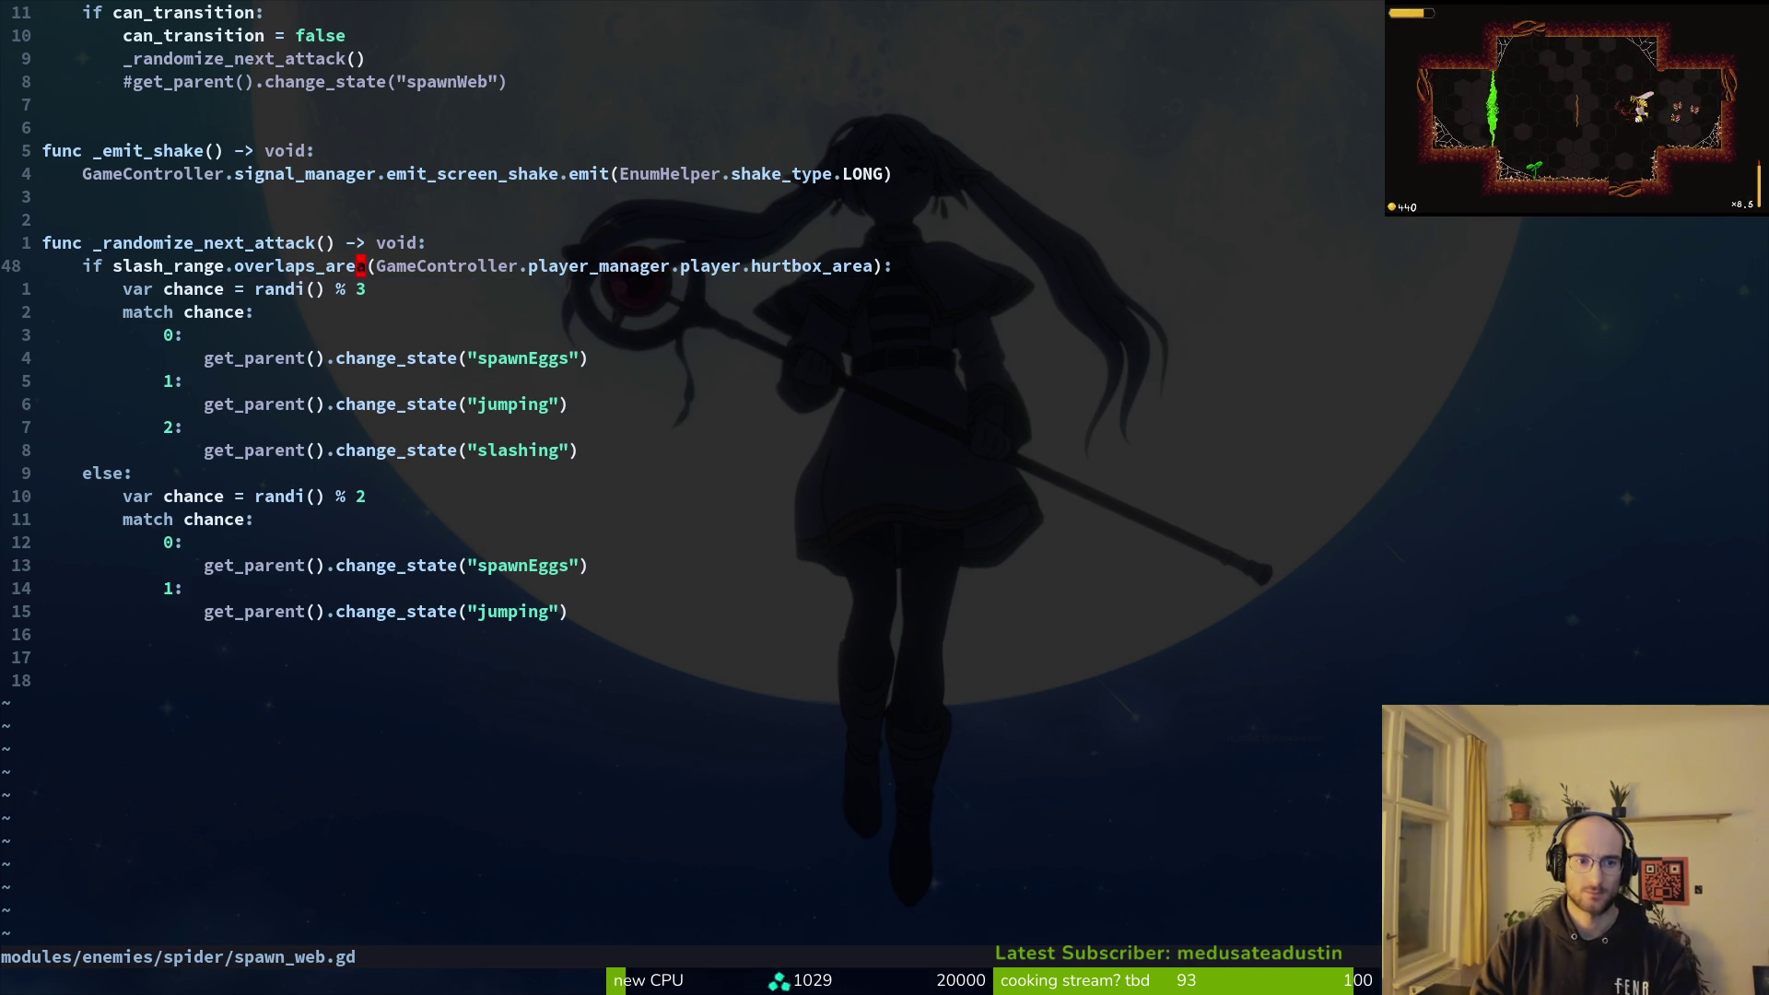
pyautogui.write('oprde')
pyautogui.press('Return')
pyautogui.write('"slashing"')
pyautogui.press('Escape')
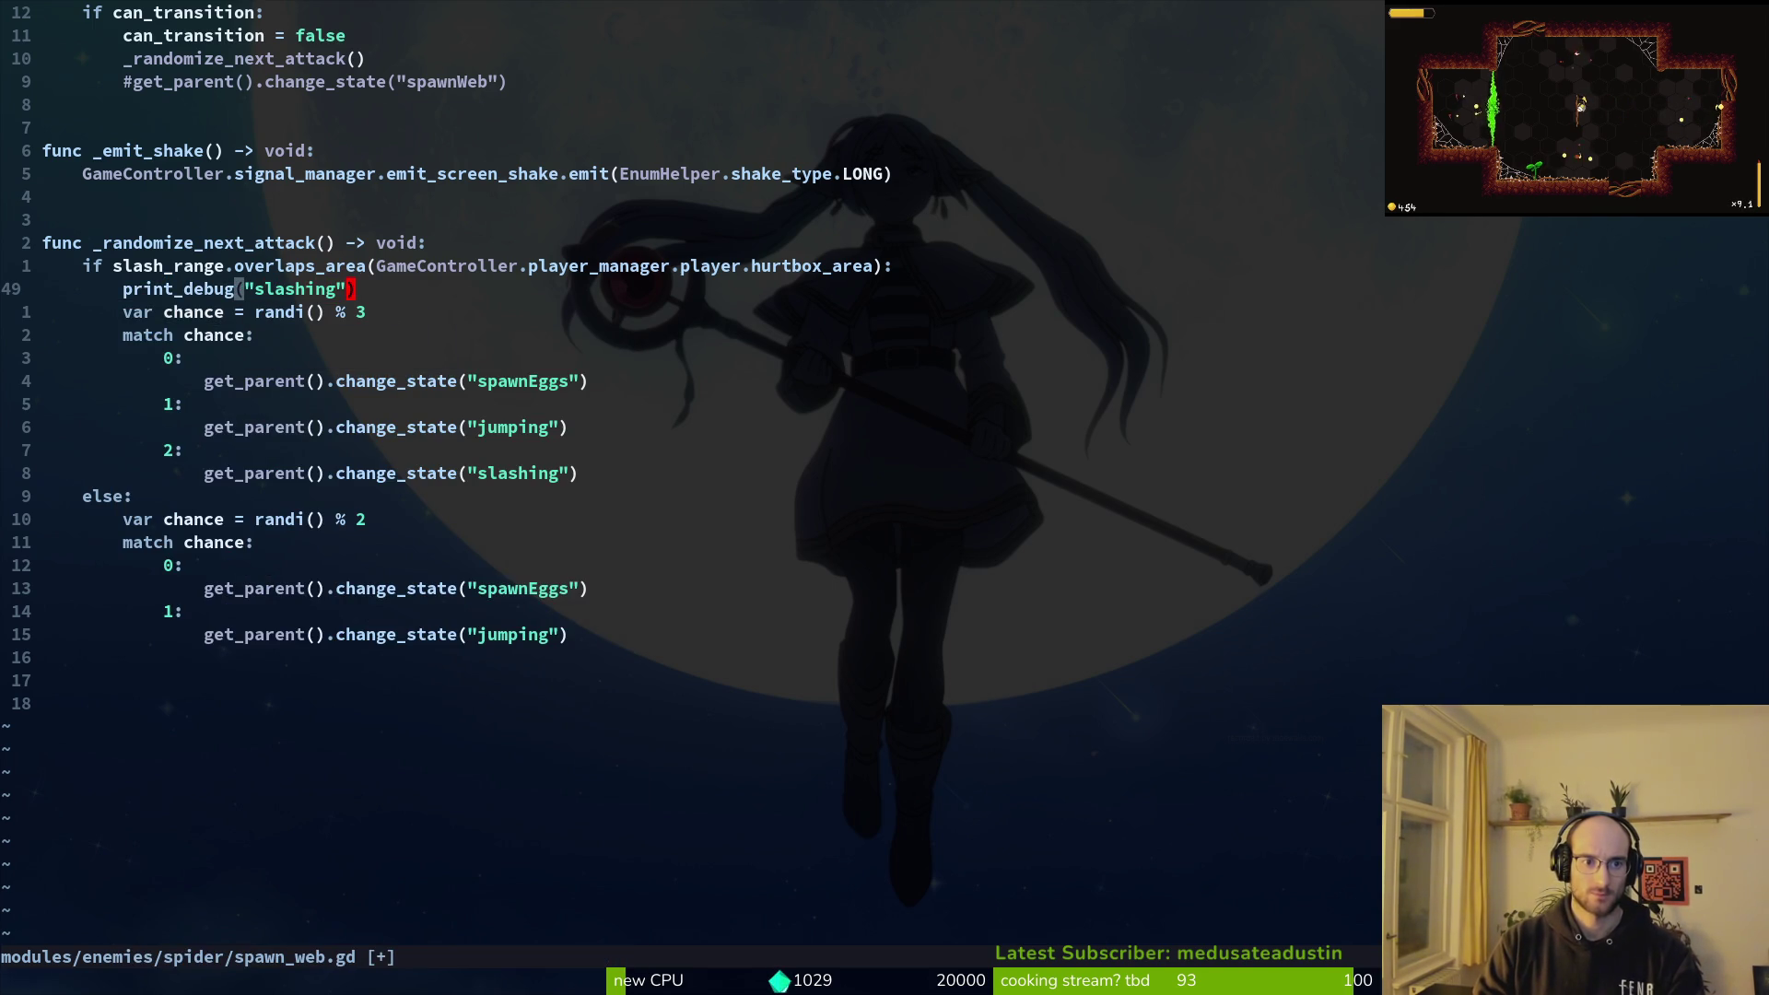
pyautogui.write(':w')
pyautogui.press('Return')
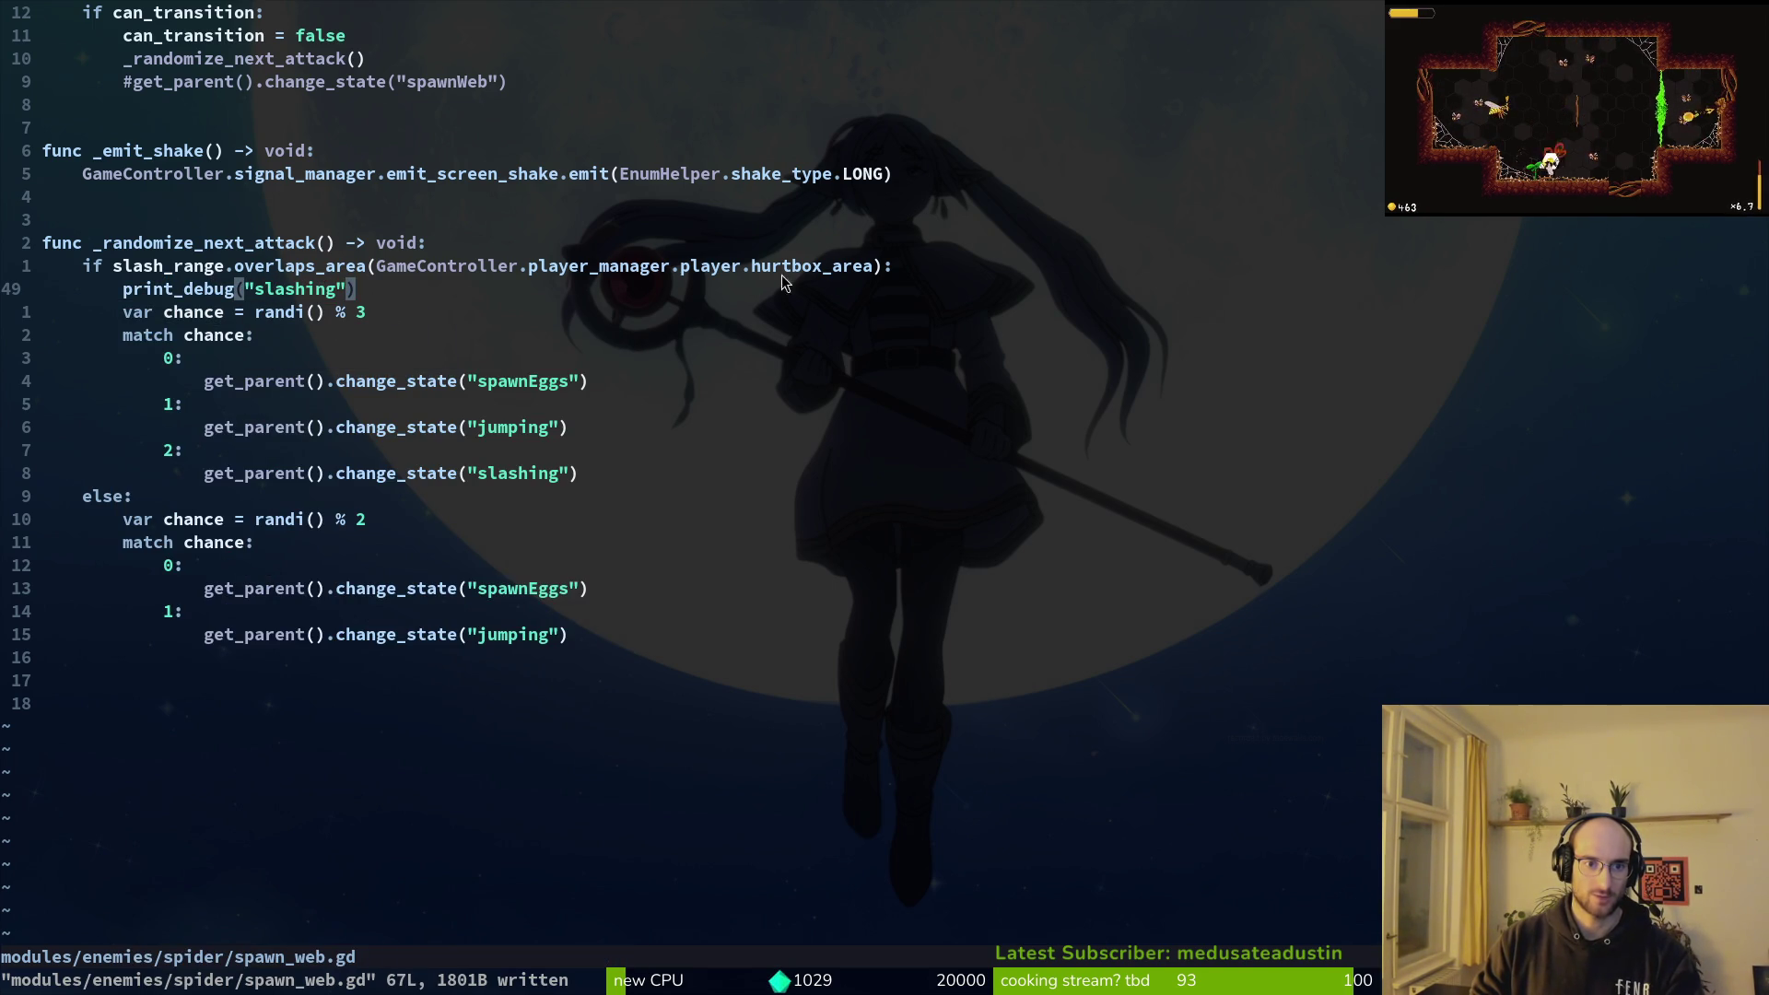
pyautogui.hotkey('alt', 'Tab')
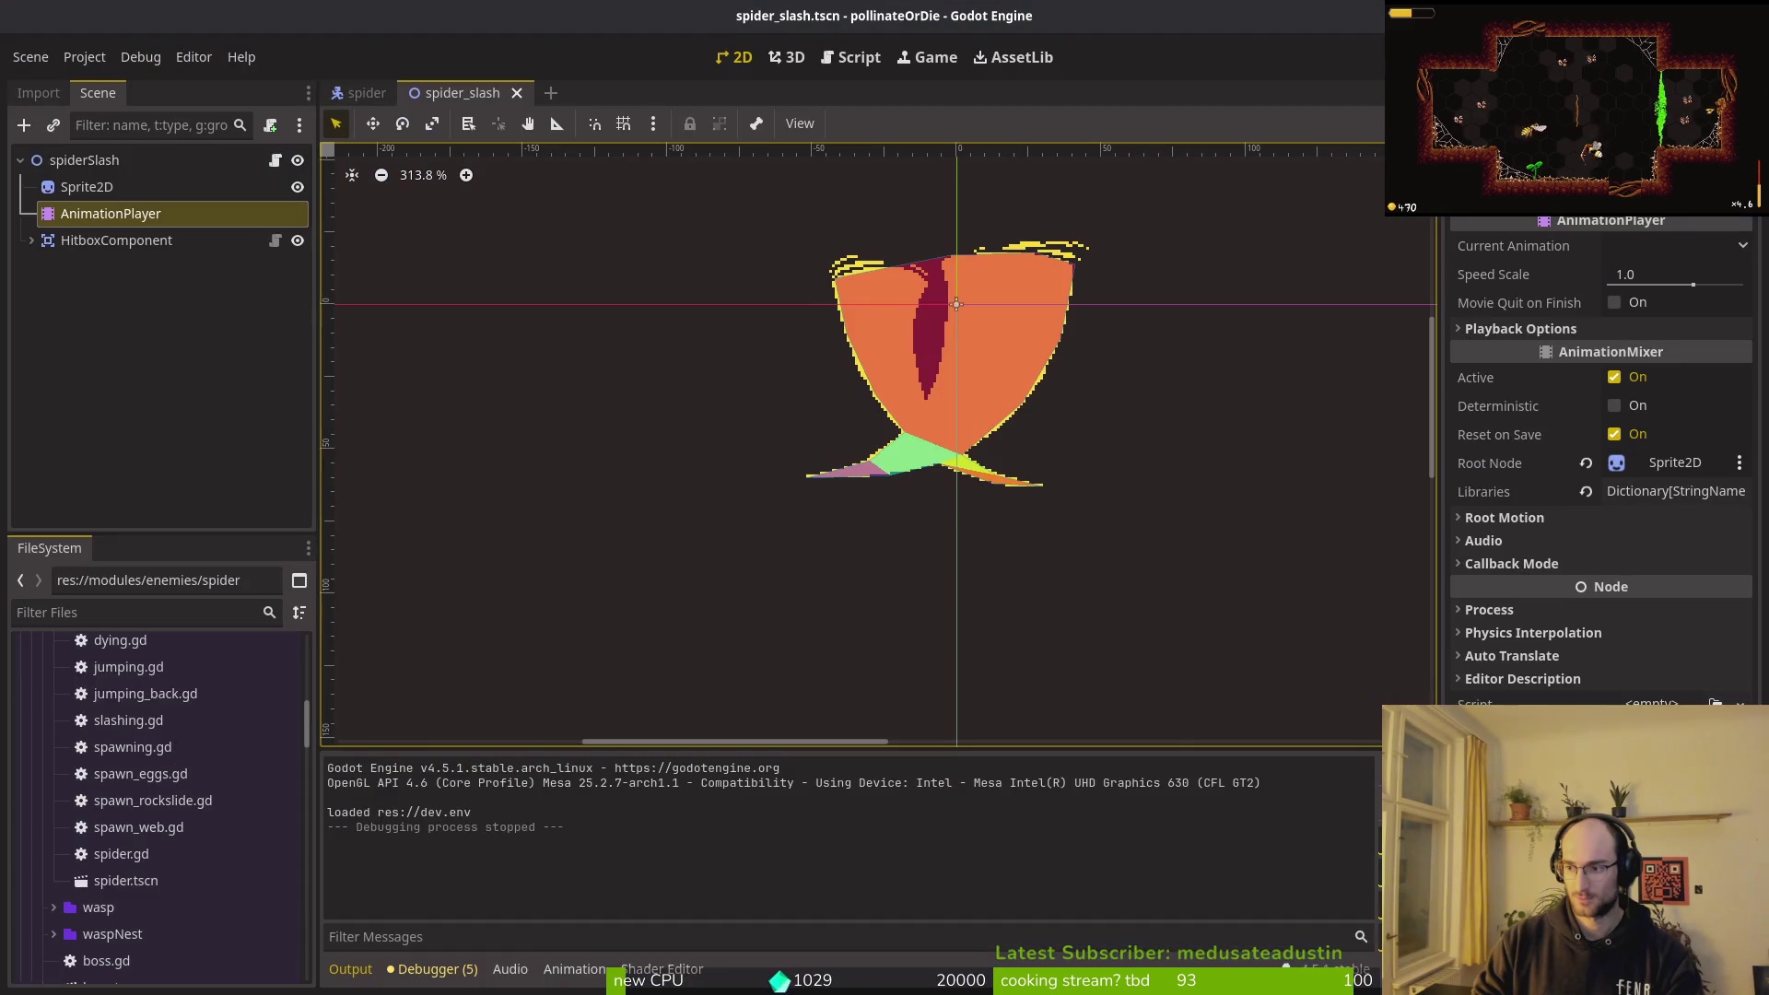
# Step: In the spider scene, select slashRange under areas and check its Collision mask in the Inspector
pyautogui.click(364, 92)
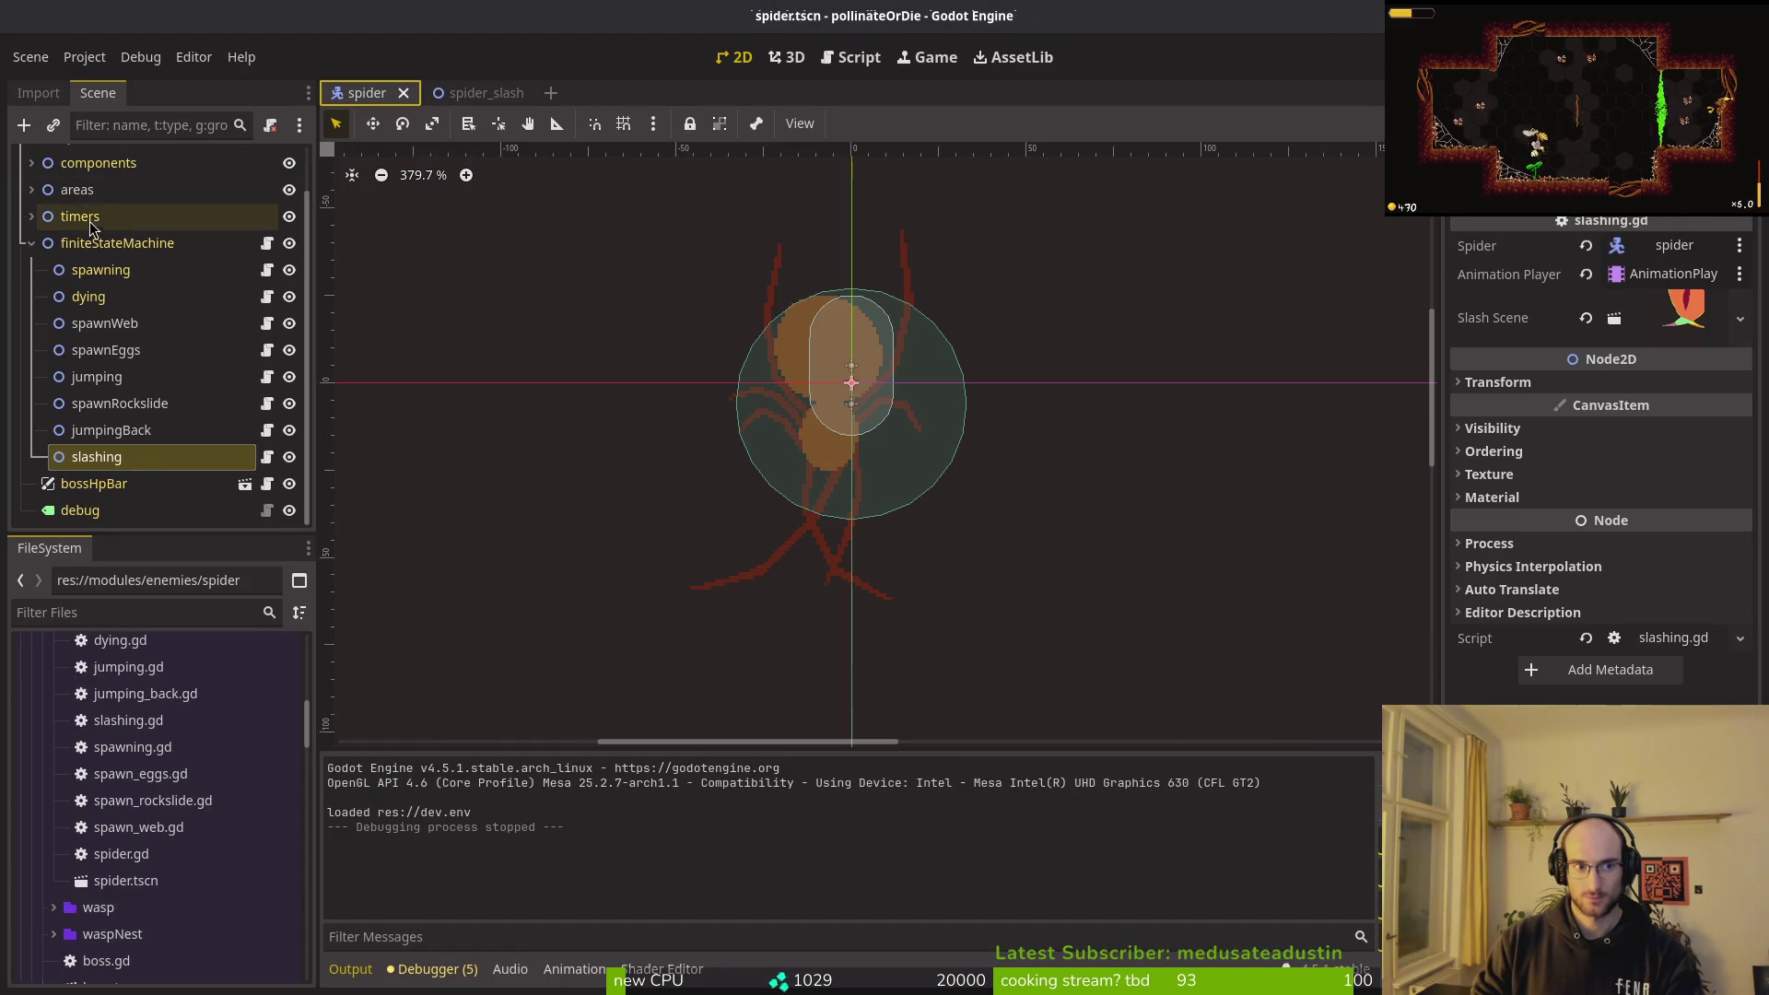
pyautogui.scroll(2, 92, 232)
pyautogui.click(31, 241)
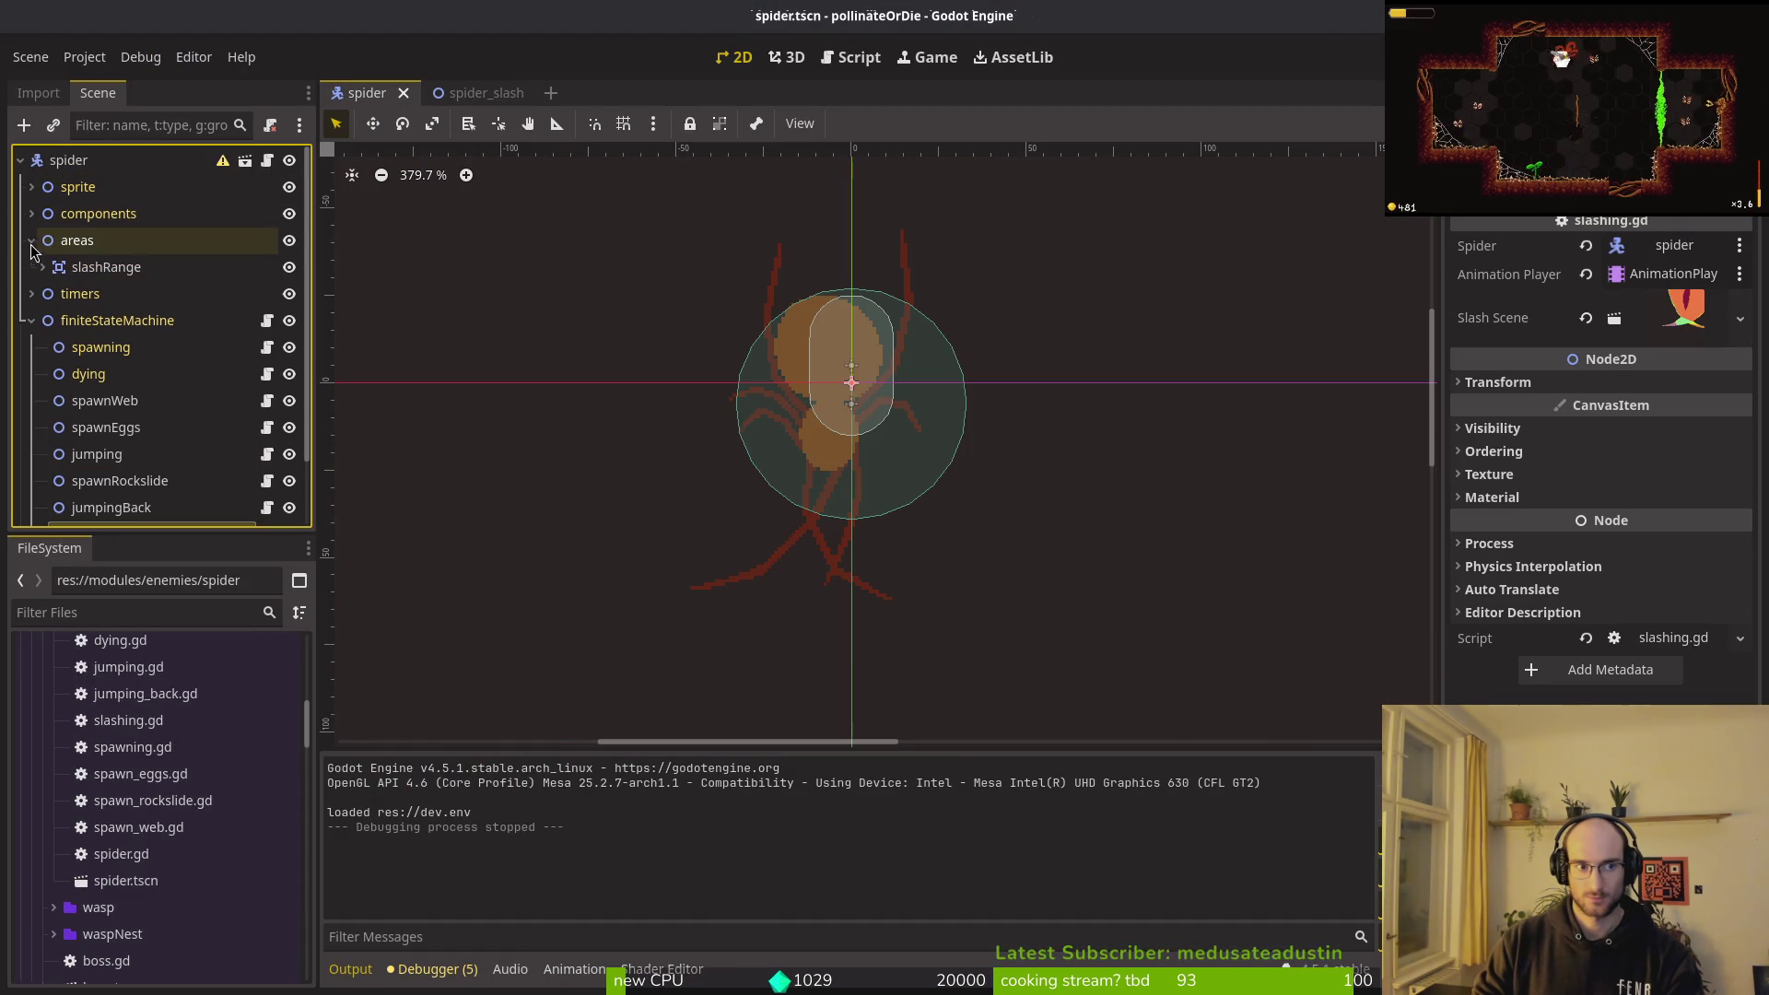
pyautogui.click(91, 267)
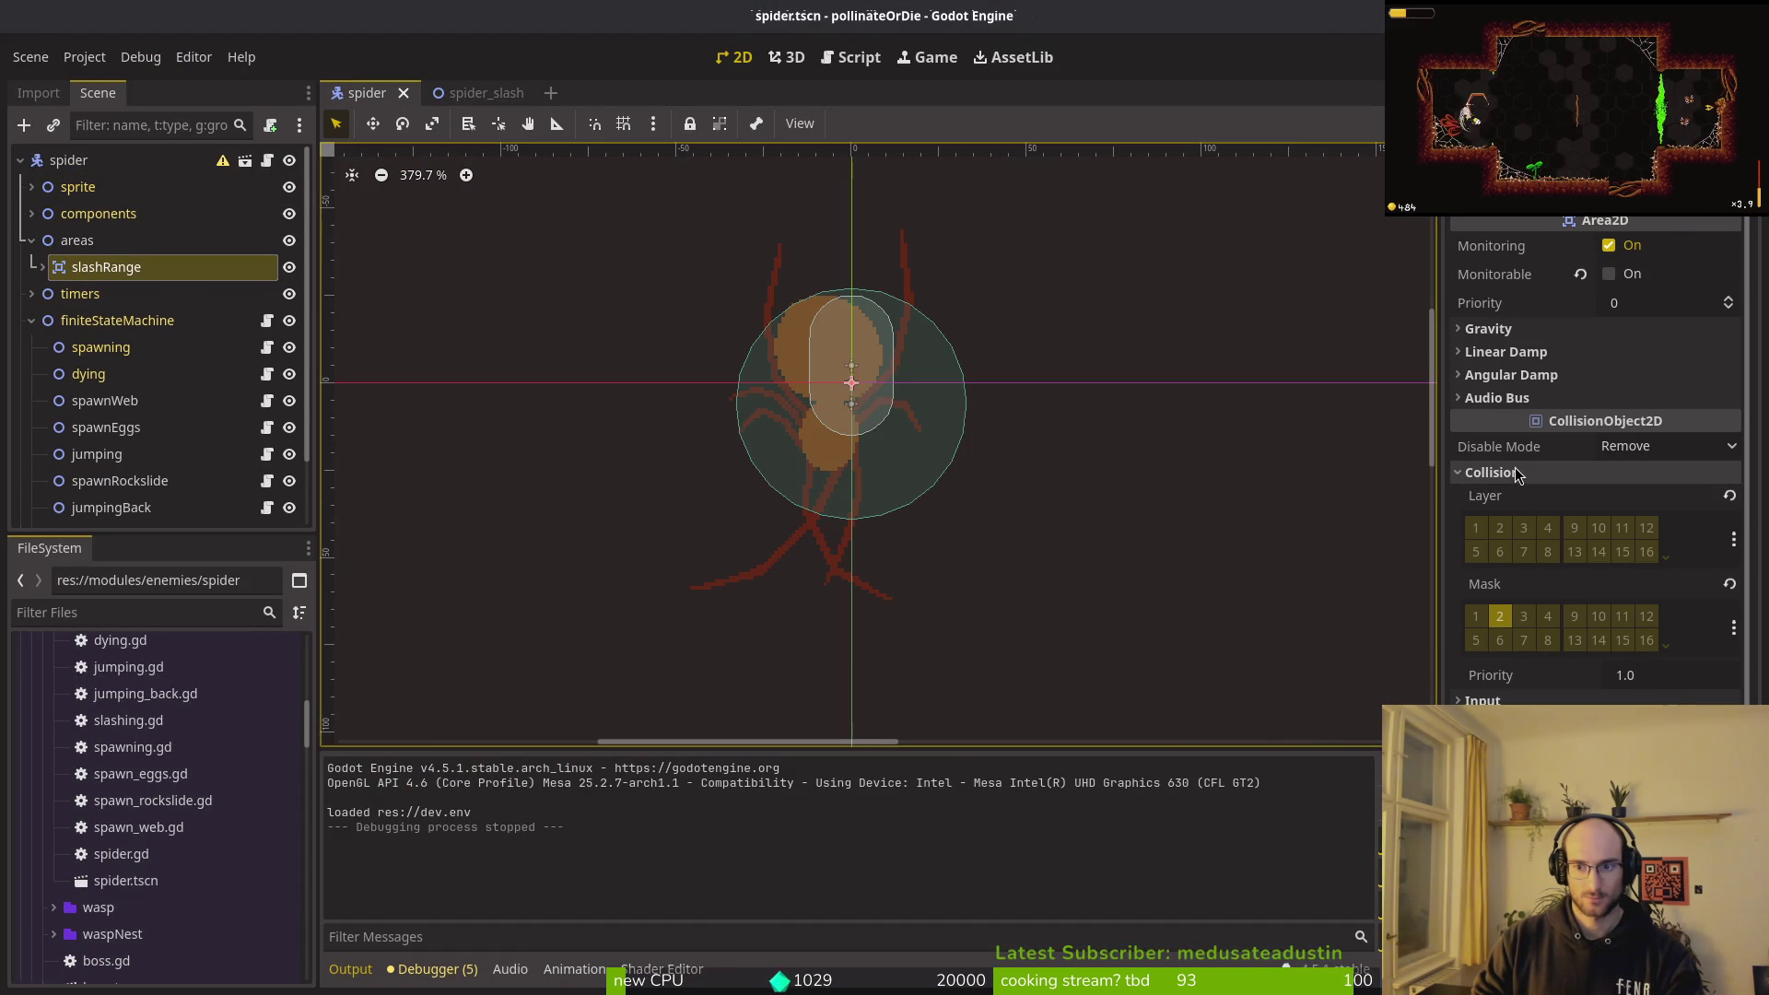
pyautogui.click(1518, 474)
pyautogui.click(1511, 474)
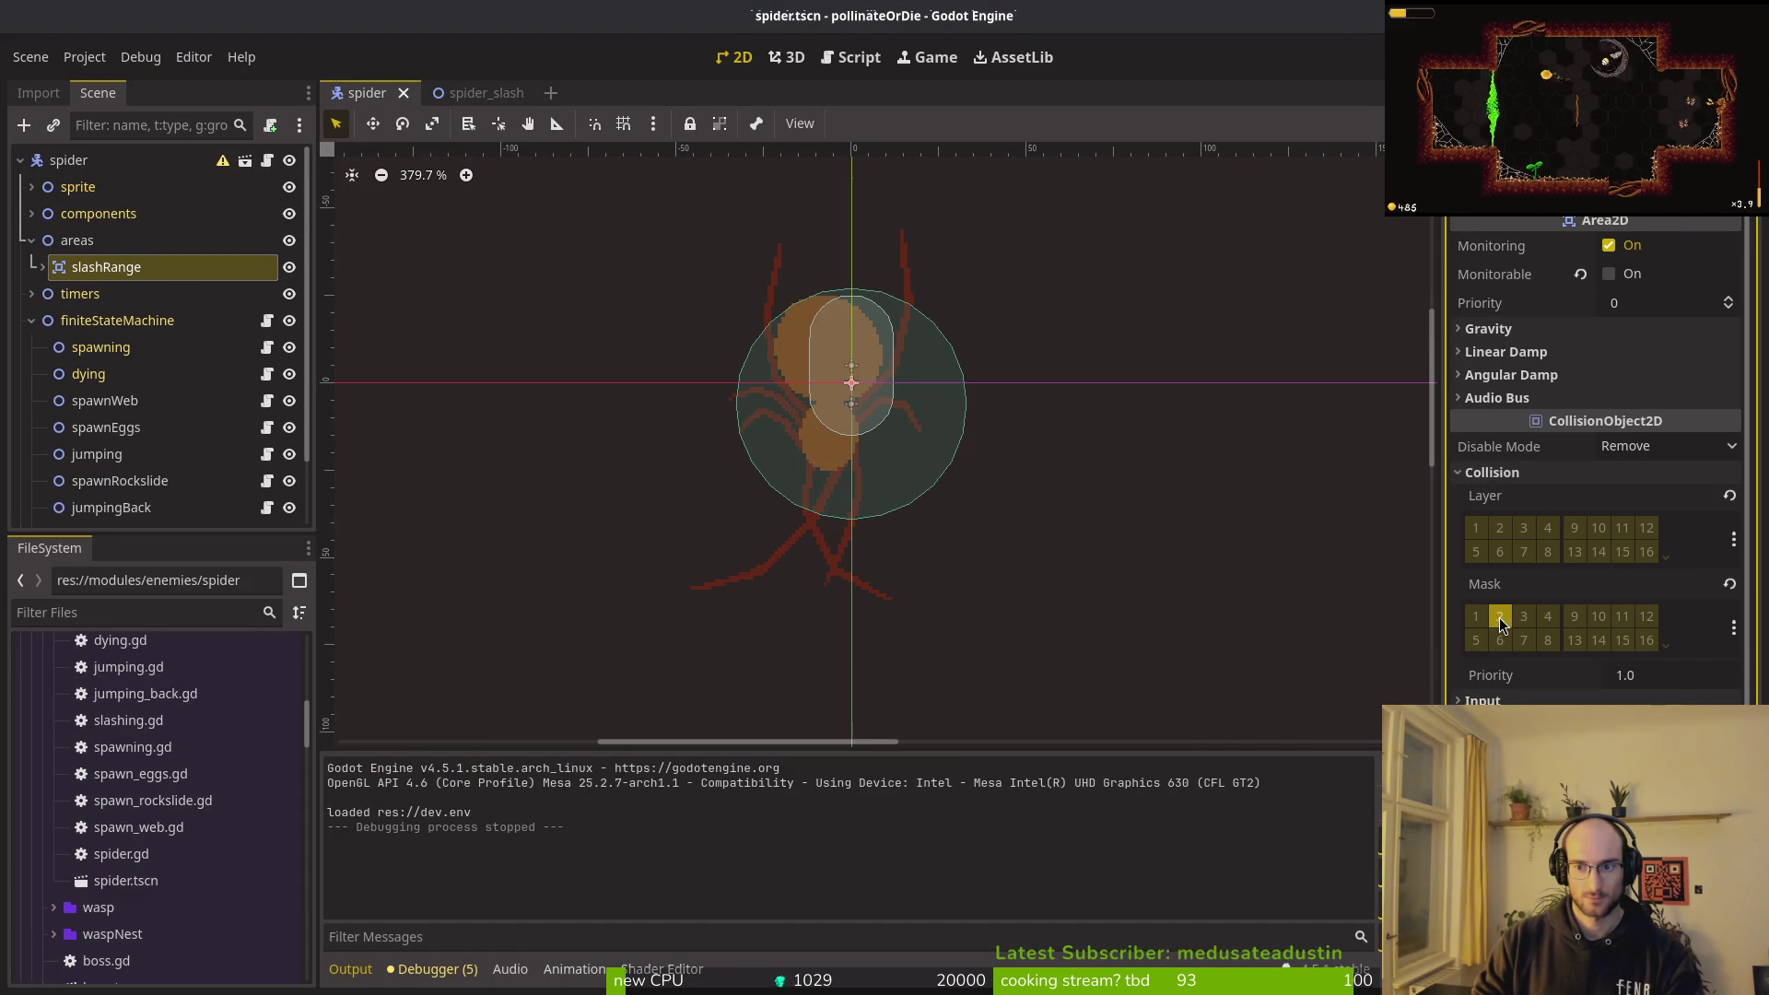
pyautogui.click(1493, 473)
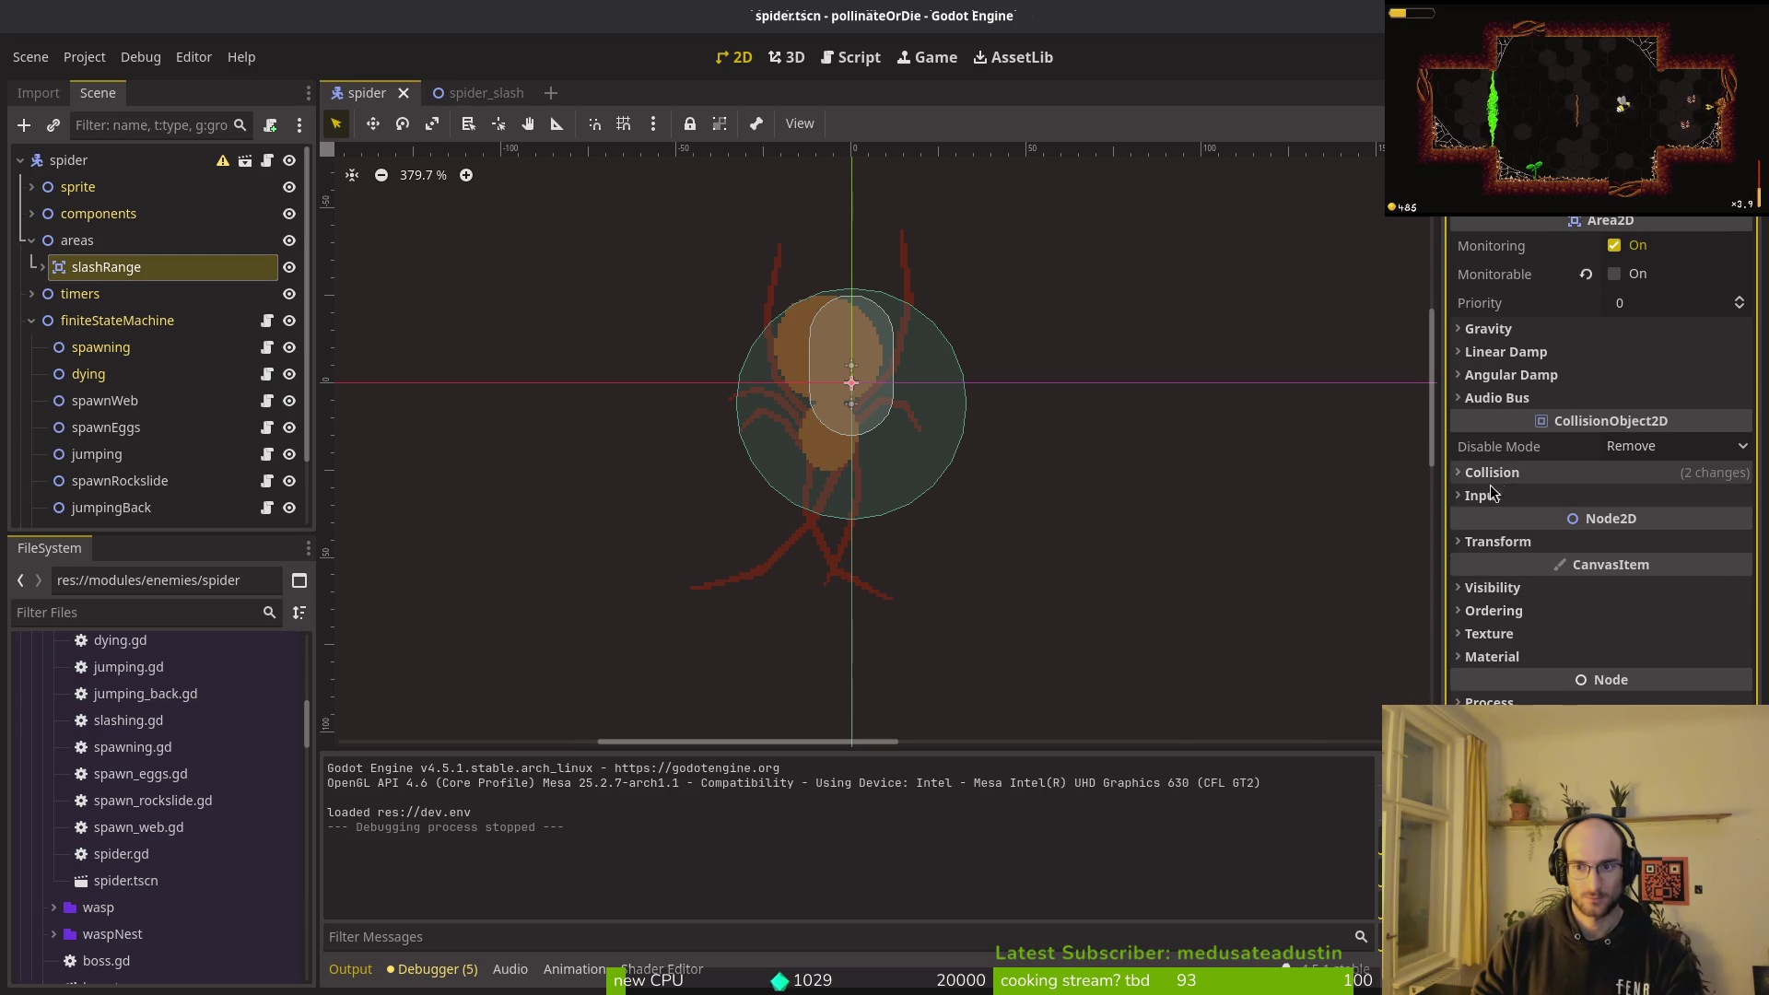
# Step: Collapse the areas and finiteStateMachine nodes, then return to the terminal
pyautogui.click(32, 242)
pyautogui.click(31, 295)
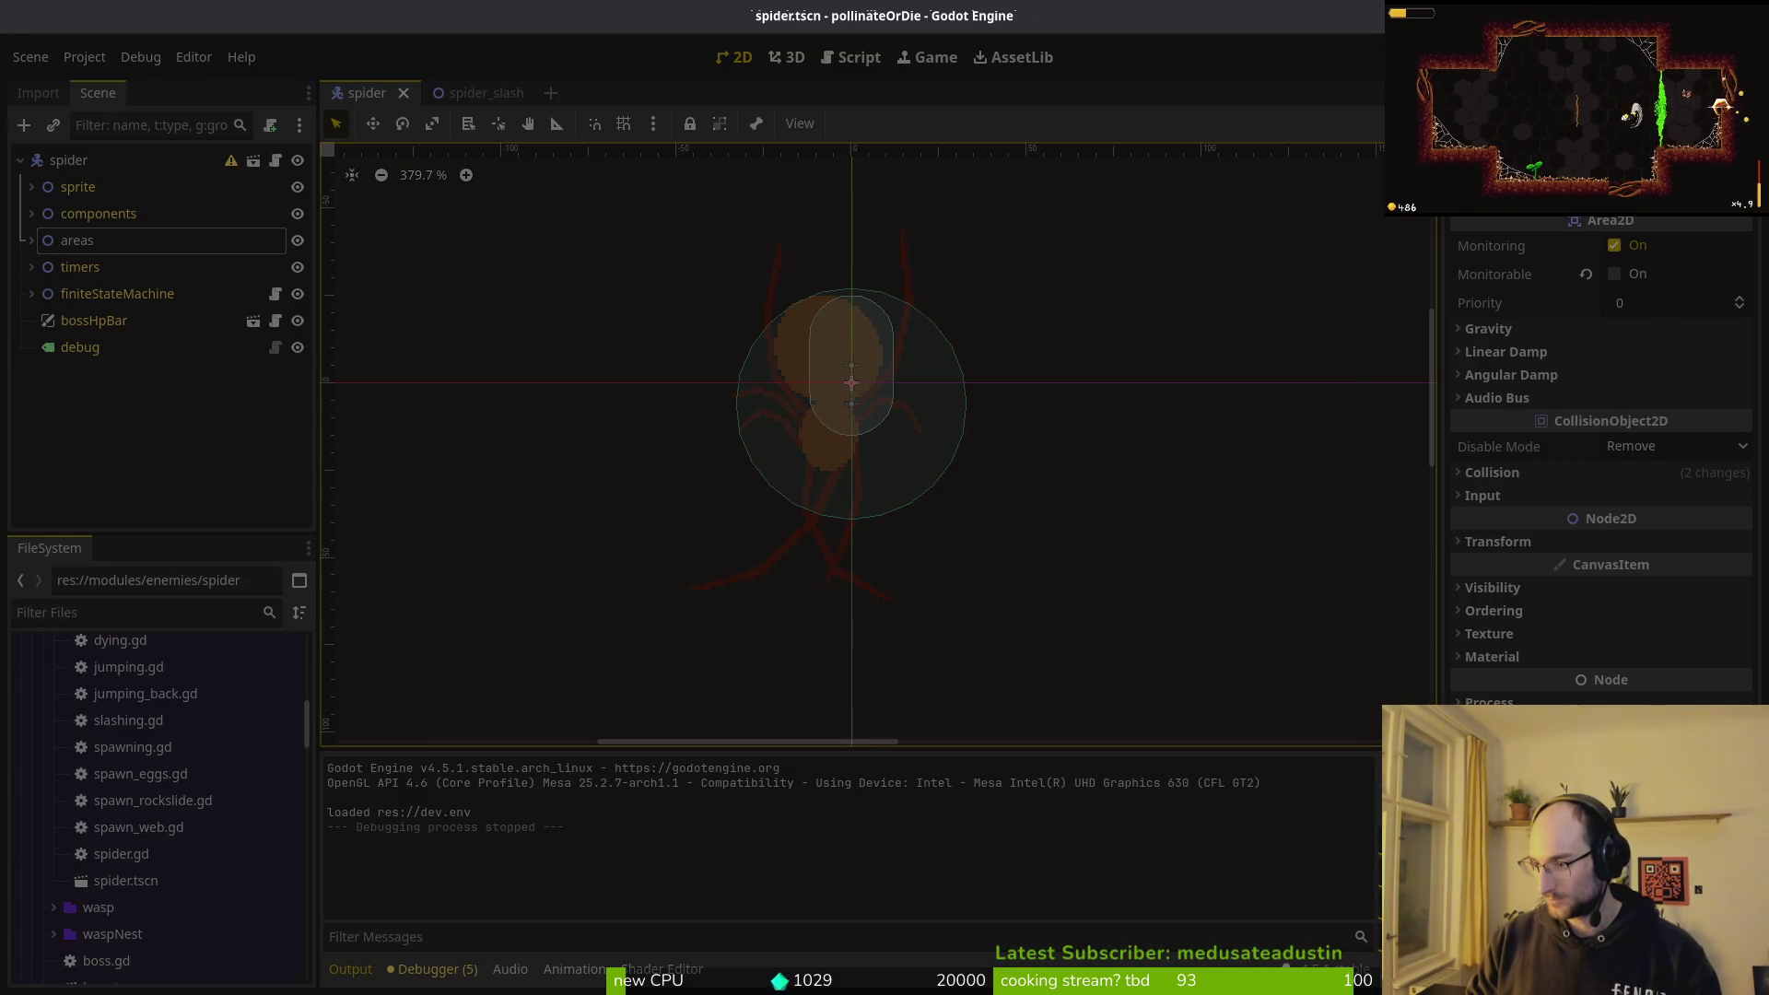
pyautogui.press('super+2')
# Step: In tig status, stage the modified spider files and stomp_shockwave.tscn after reviewing its diff
pyautogui.hotkey('ctrl', 'g')
pyautogui.press('Down')
pyautogui.press('Down')
pyautogui.press('Down')
pyautogui.press('Down')
pyautogui.press('Down')
pyautogui.press('Up')
pyautogui.press('Up')
pyautogui.press('Down')
pyautogui.press('u')
pyautogui.press('u')
pyautogui.press('u')
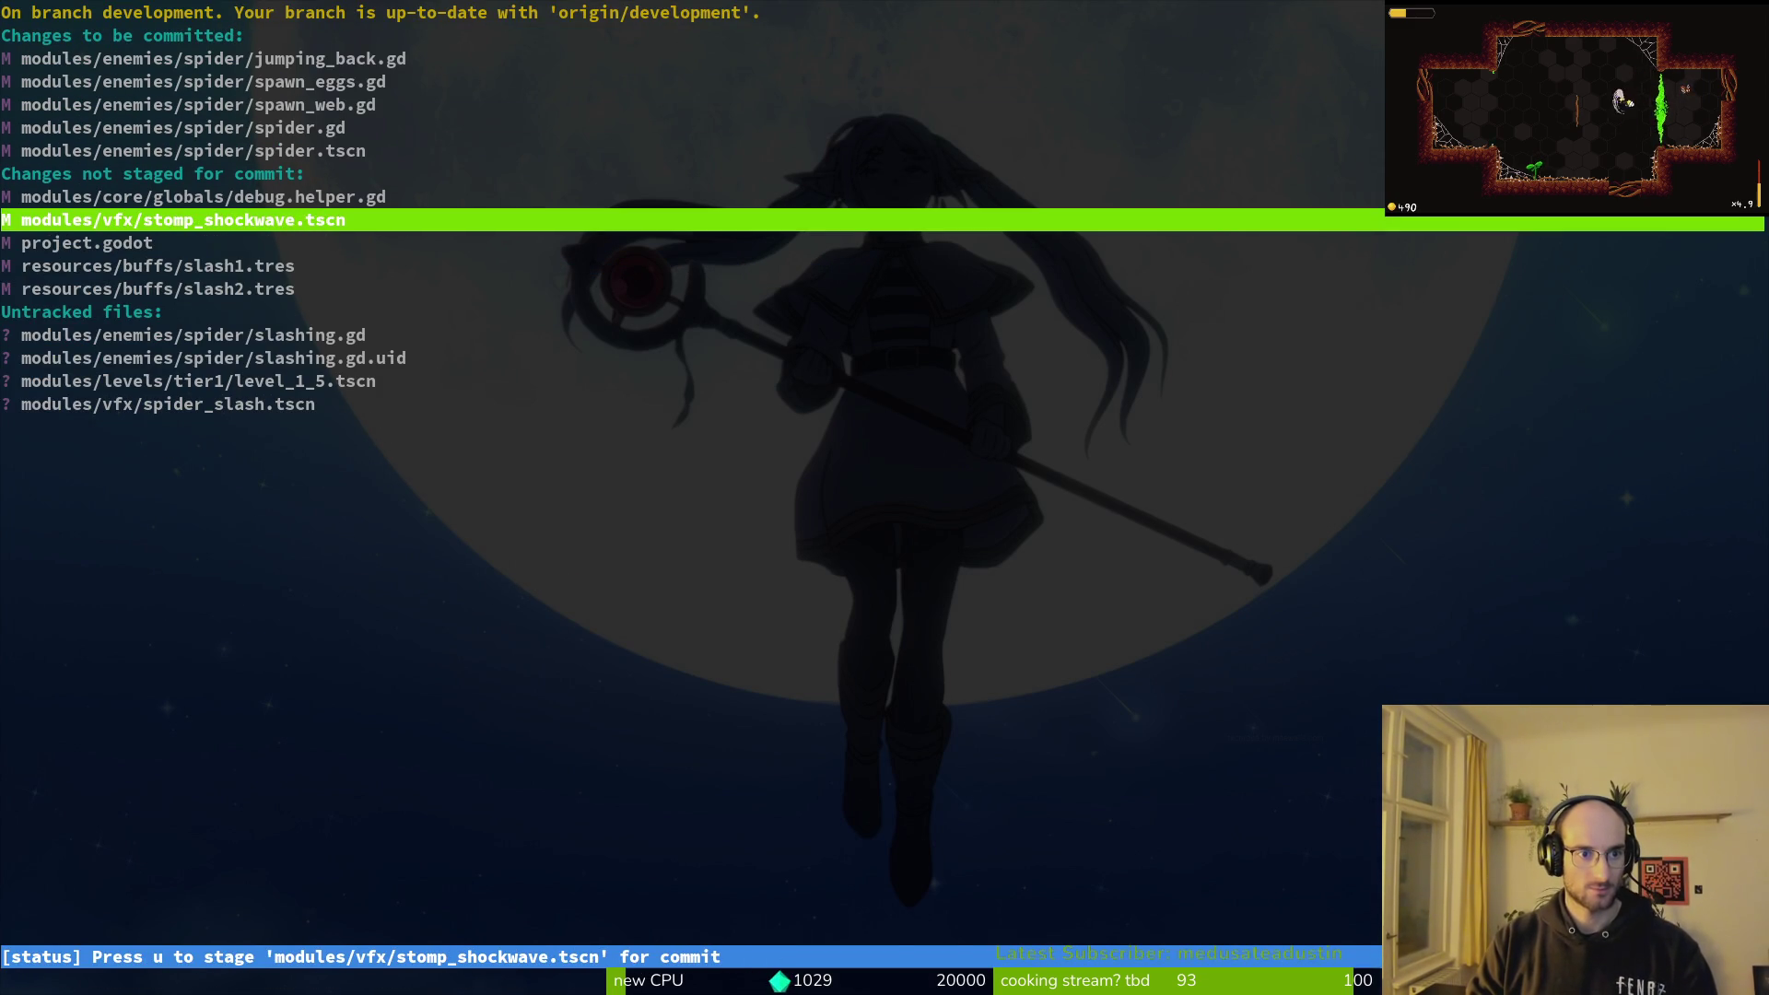
pyautogui.press('Return')
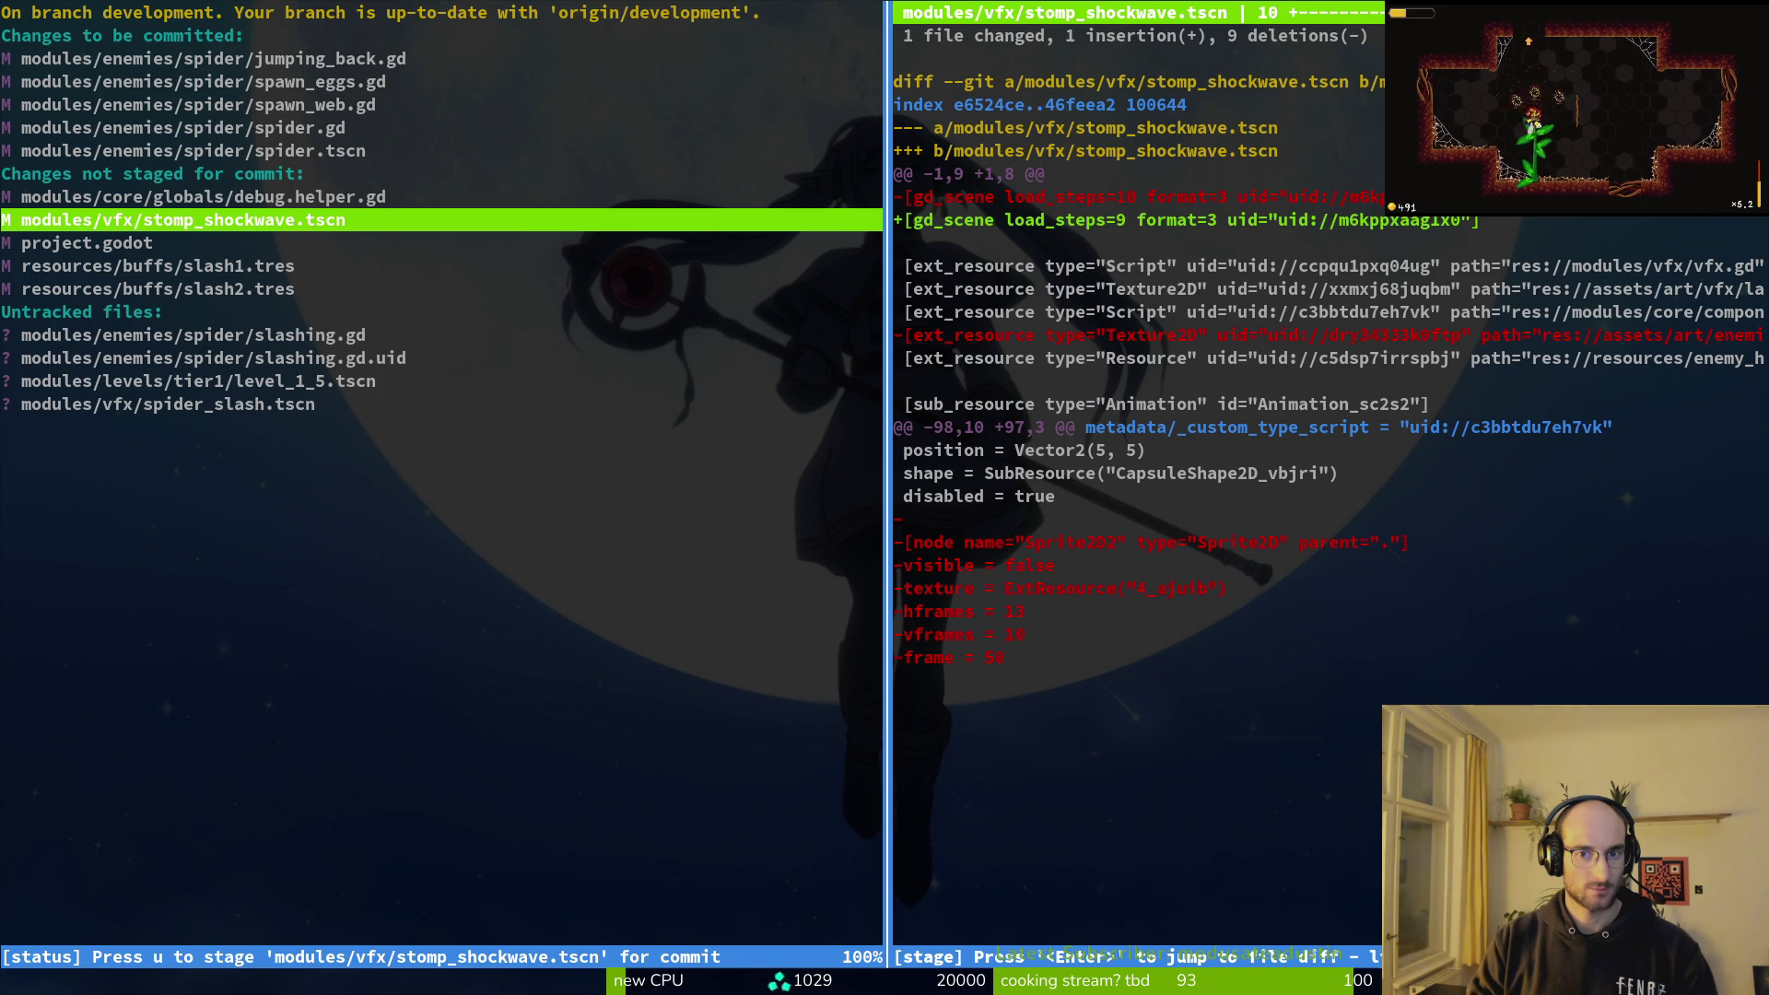
pyautogui.press('u')
pyautogui.press('Return')
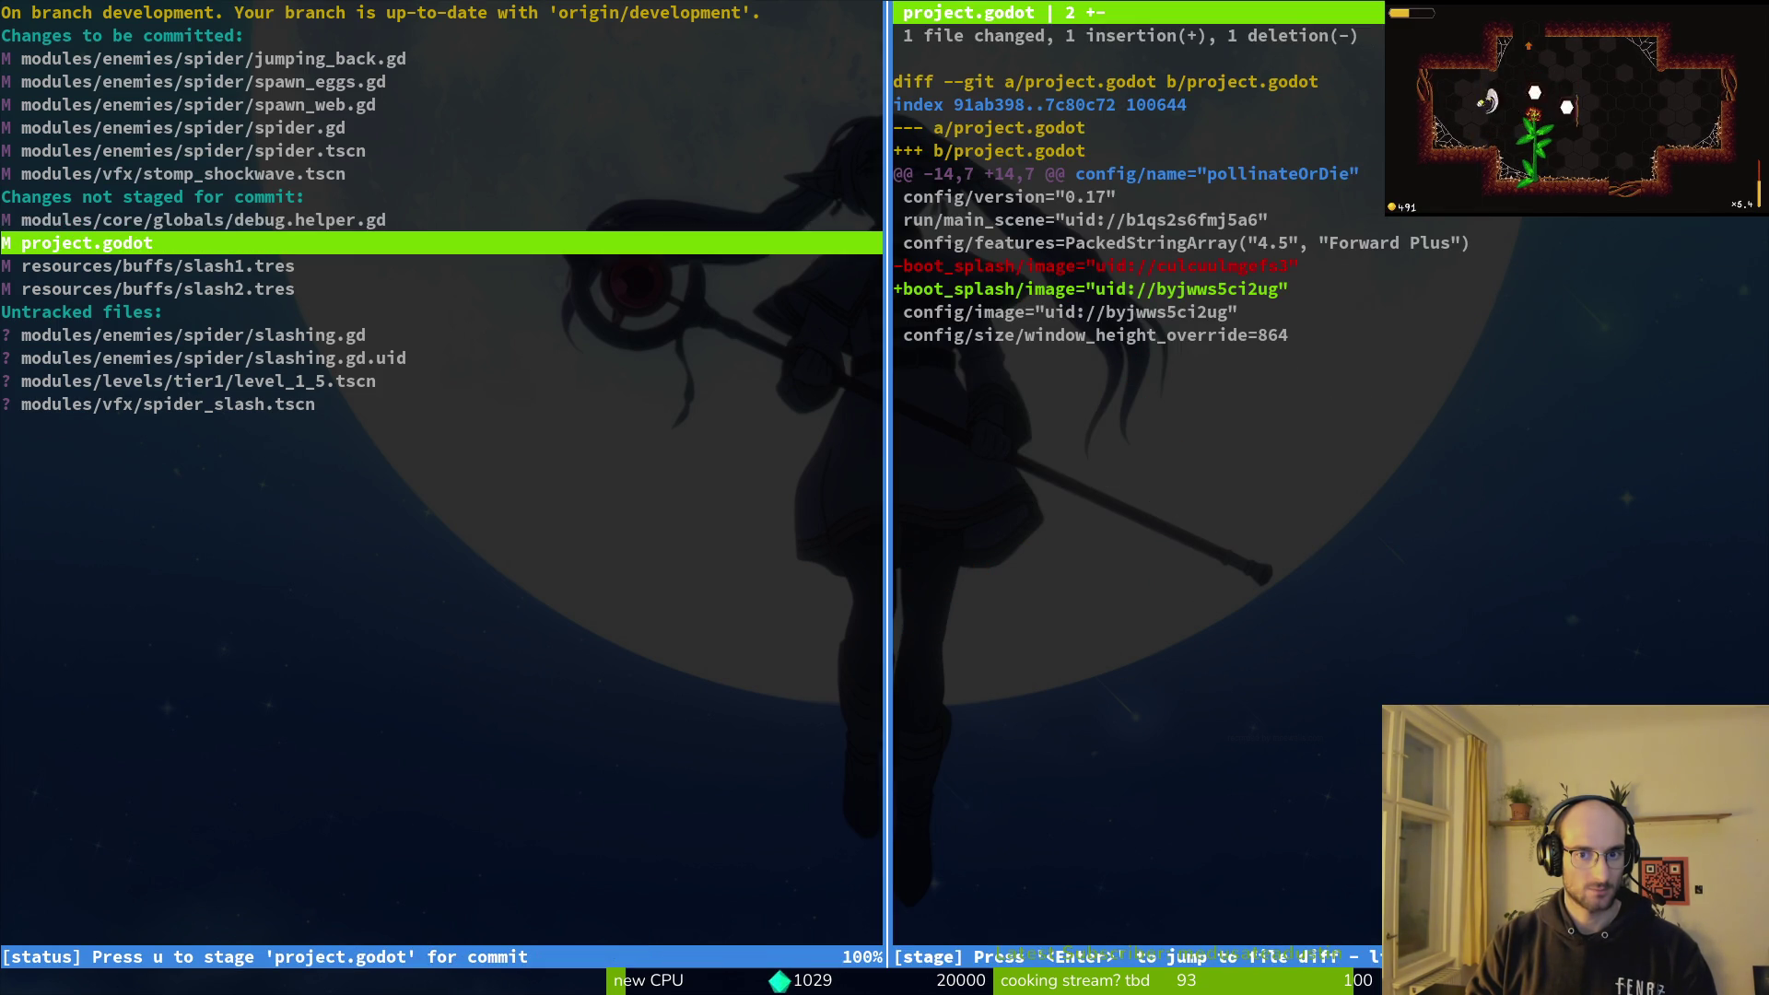
pyautogui.press('u')
# Step: Review project.godot, slash1.tres and slash2.tres, leaving them unstaged
pyautogui.press('Up')
pyautogui.press('Up')
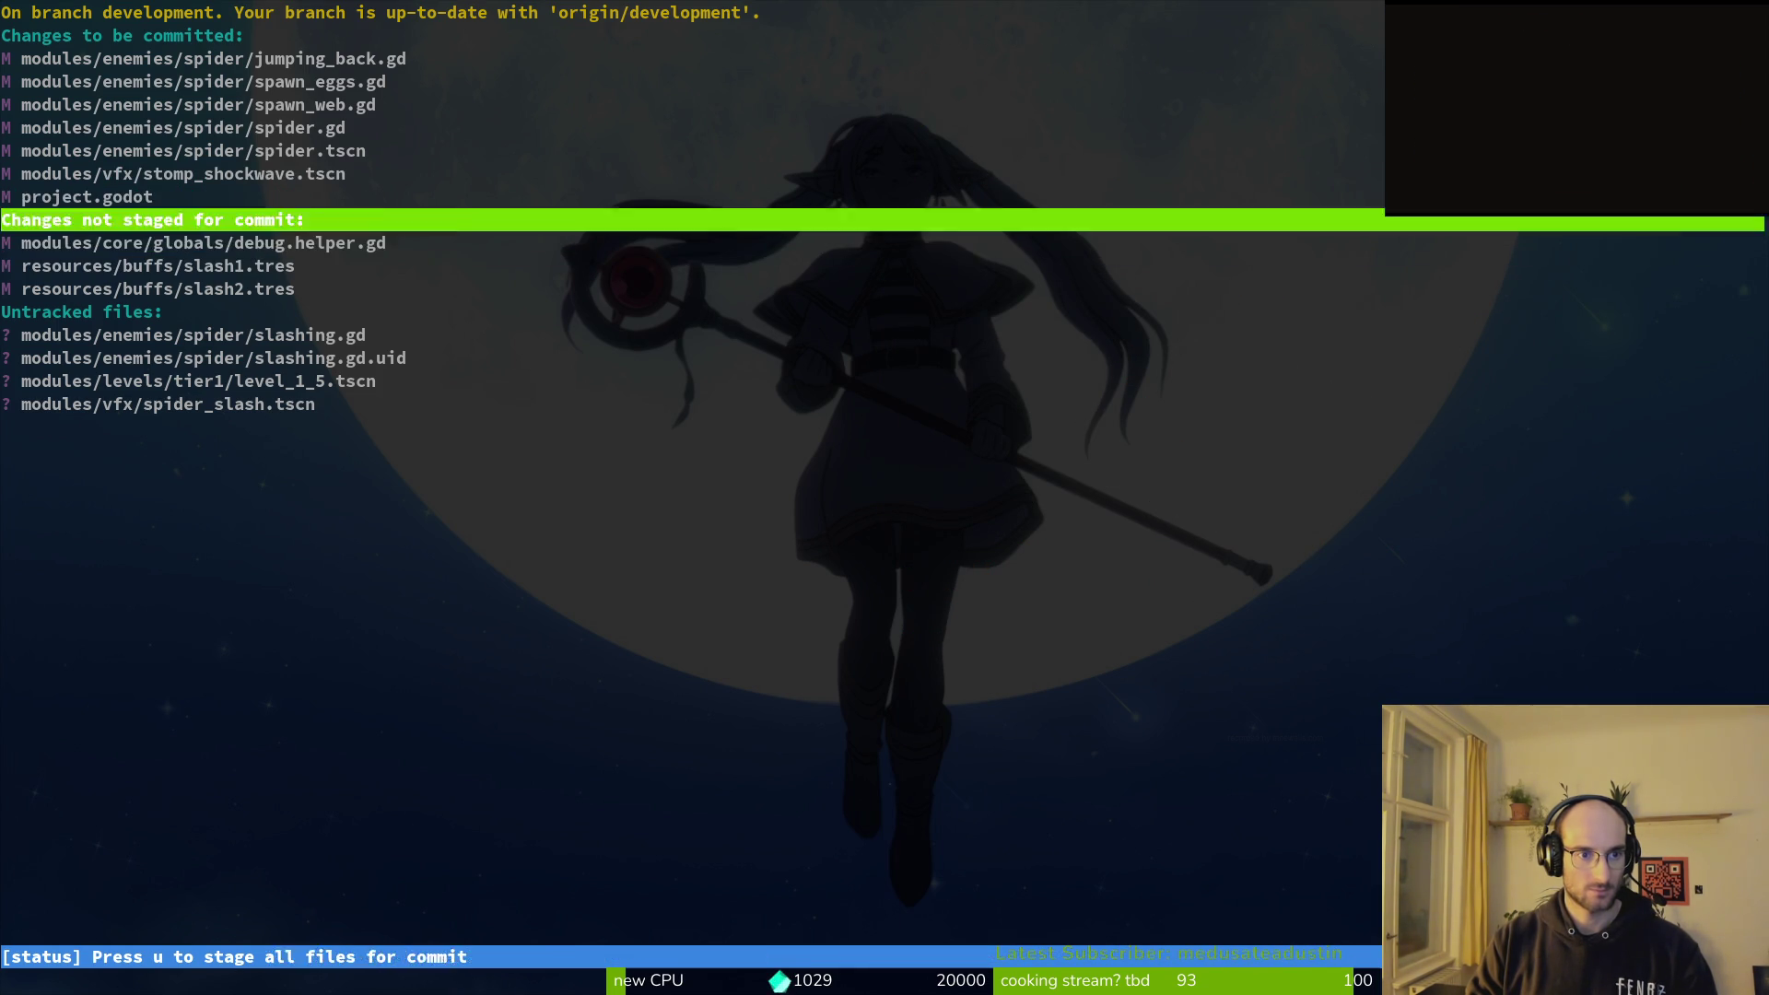
pyautogui.press('Up')
pyautogui.press('u')
pyautogui.press('Down')
pyautogui.press('Down')
pyautogui.press('u')
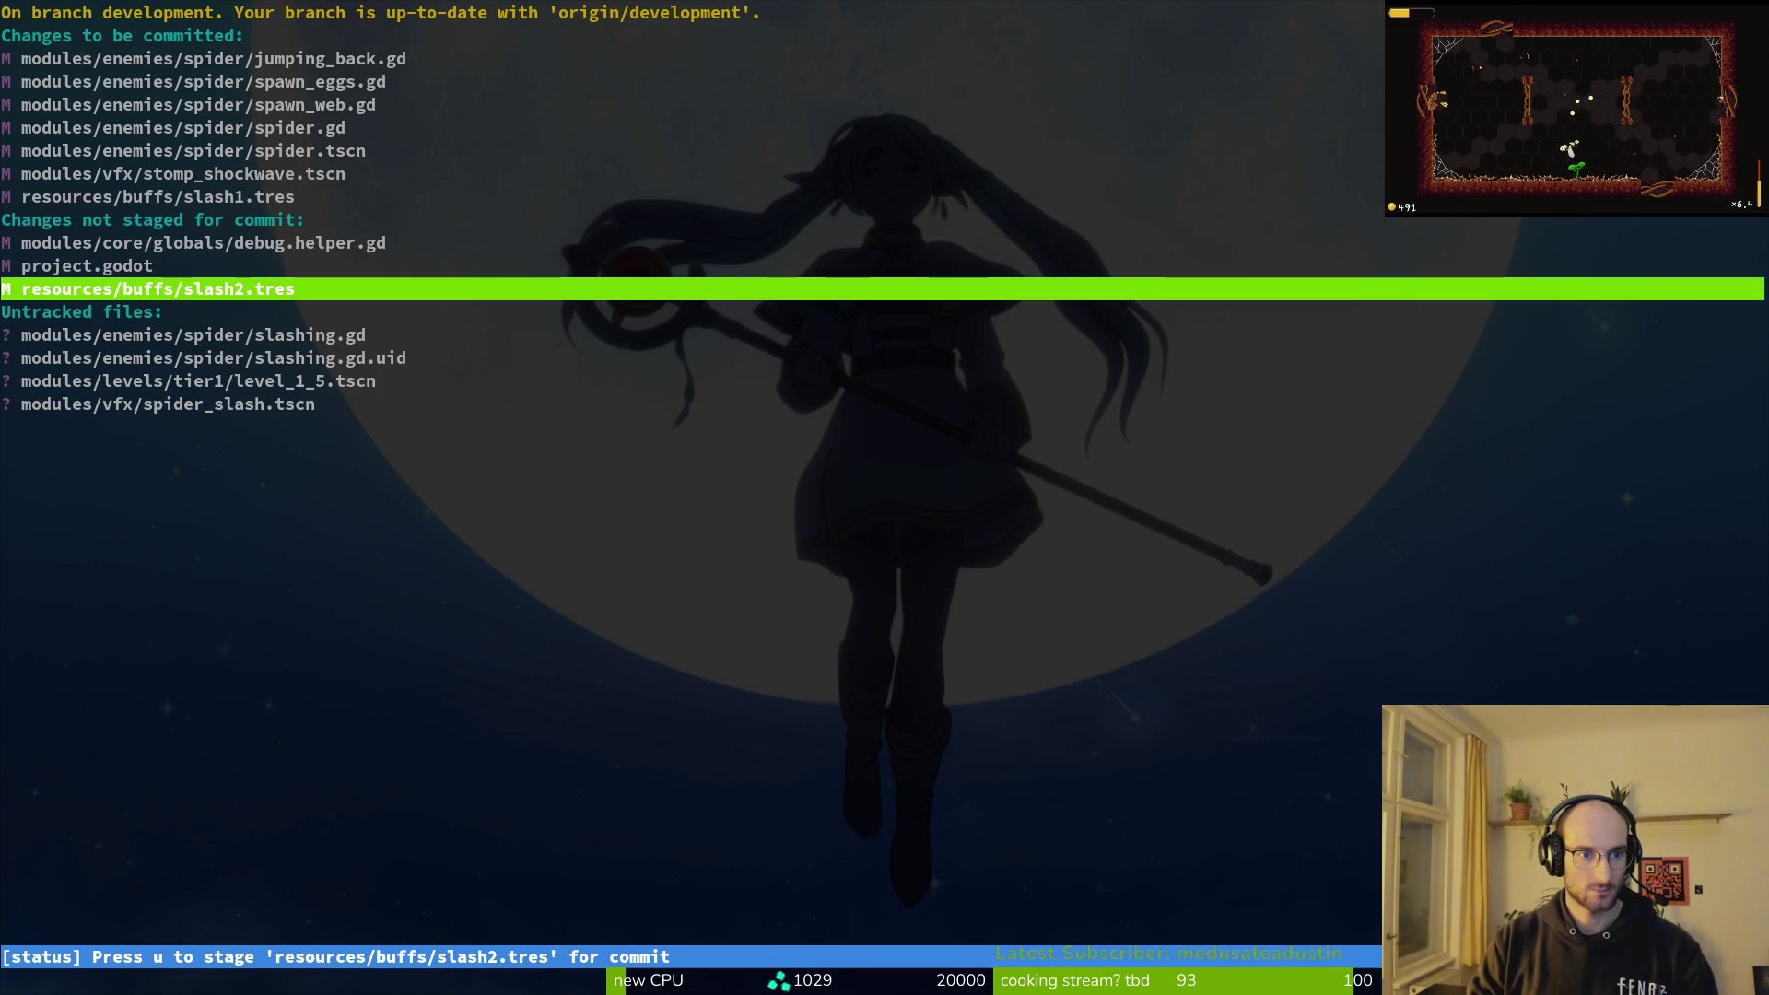
pyautogui.press('Return')
pyautogui.press('u')
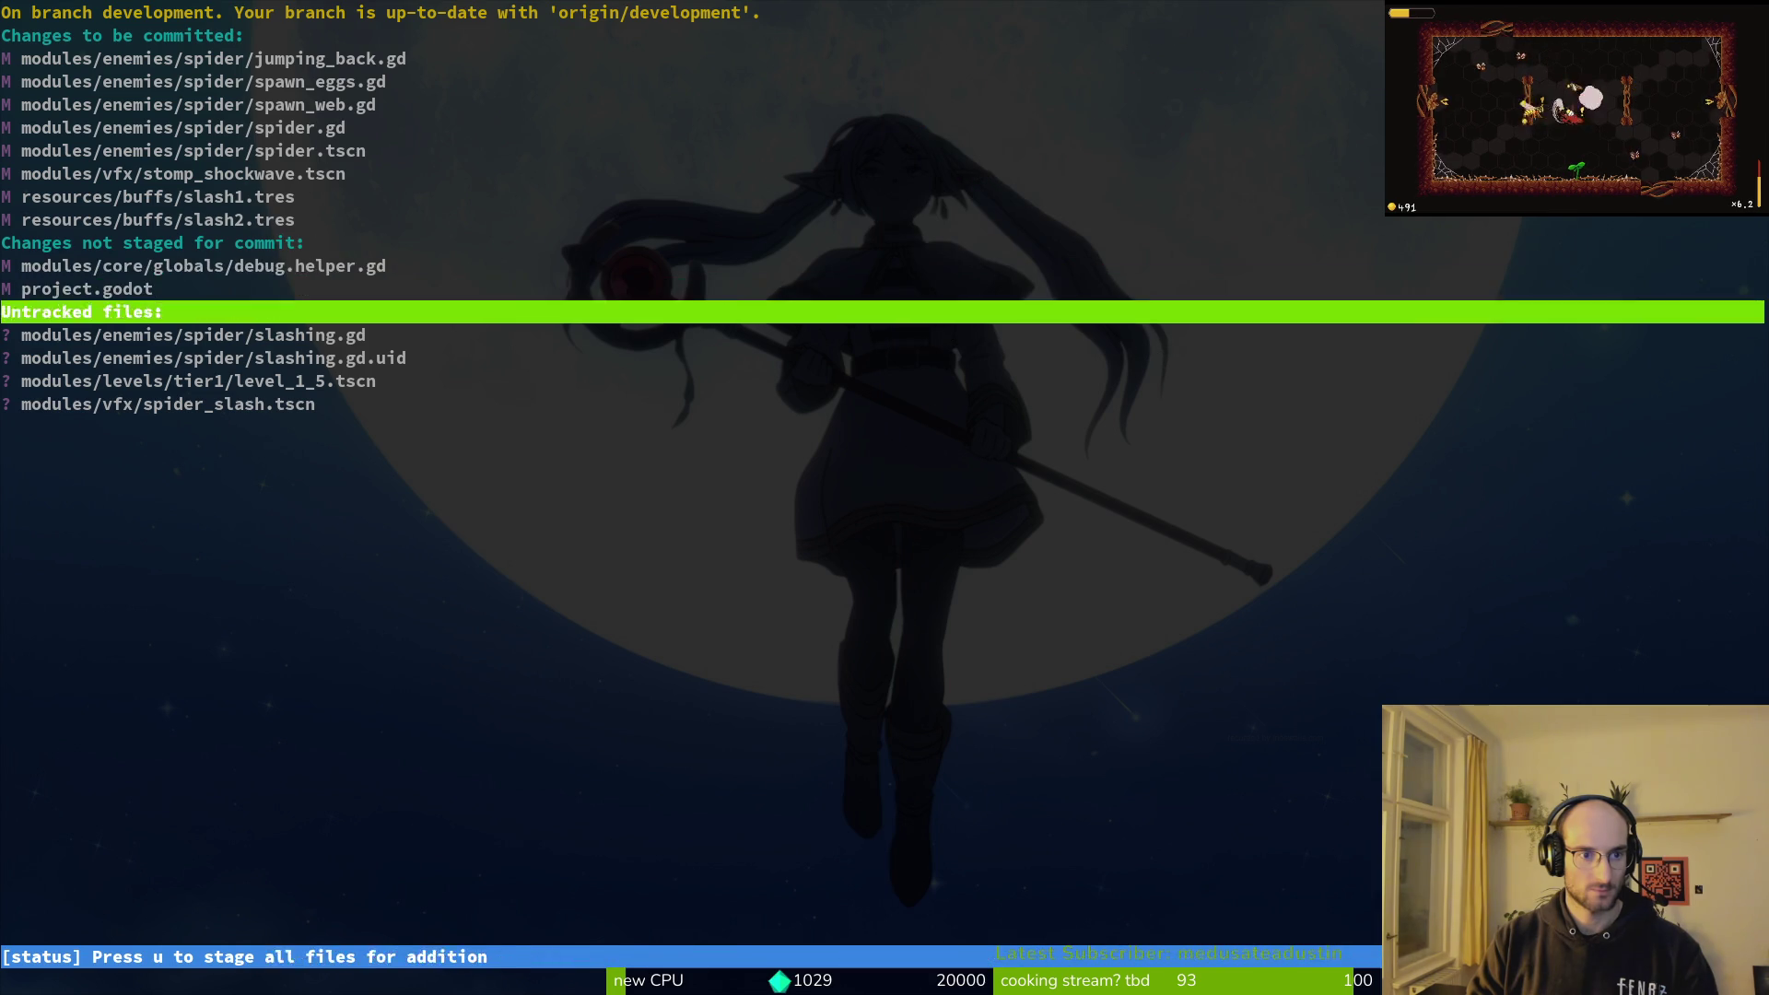
pyautogui.press('Up')
pyautogui.press('Up')
pyautogui.press('Up')
pyautogui.press('Up')
pyautogui.press('u')
pyautogui.press('u')
# Step: Stage the new slashing.gd, slashing.gd.uid and spider_slash.tscn, then quit tig
pyautogui.press('Down')
pyautogui.press('Down')
pyautogui.press('Down')
pyautogui.press('u')
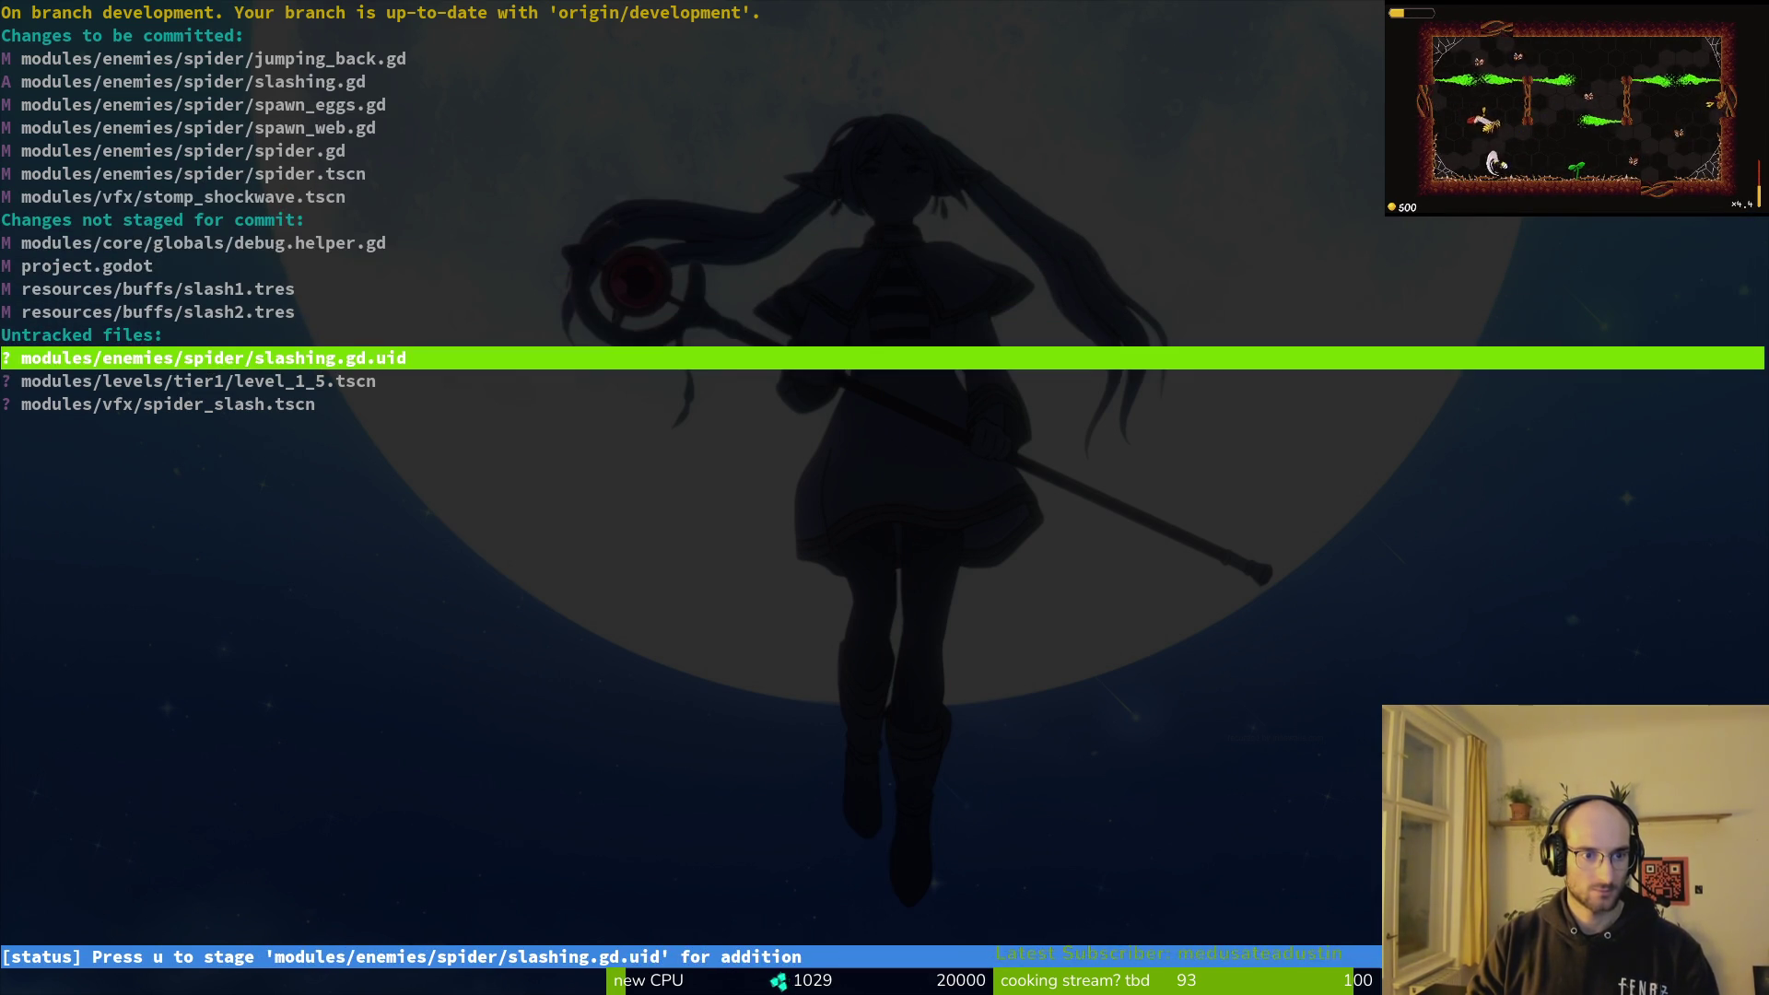
pyautogui.press('u')
pyautogui.press('Down')
pyautogui.press('u')
pyautogui.press('q')
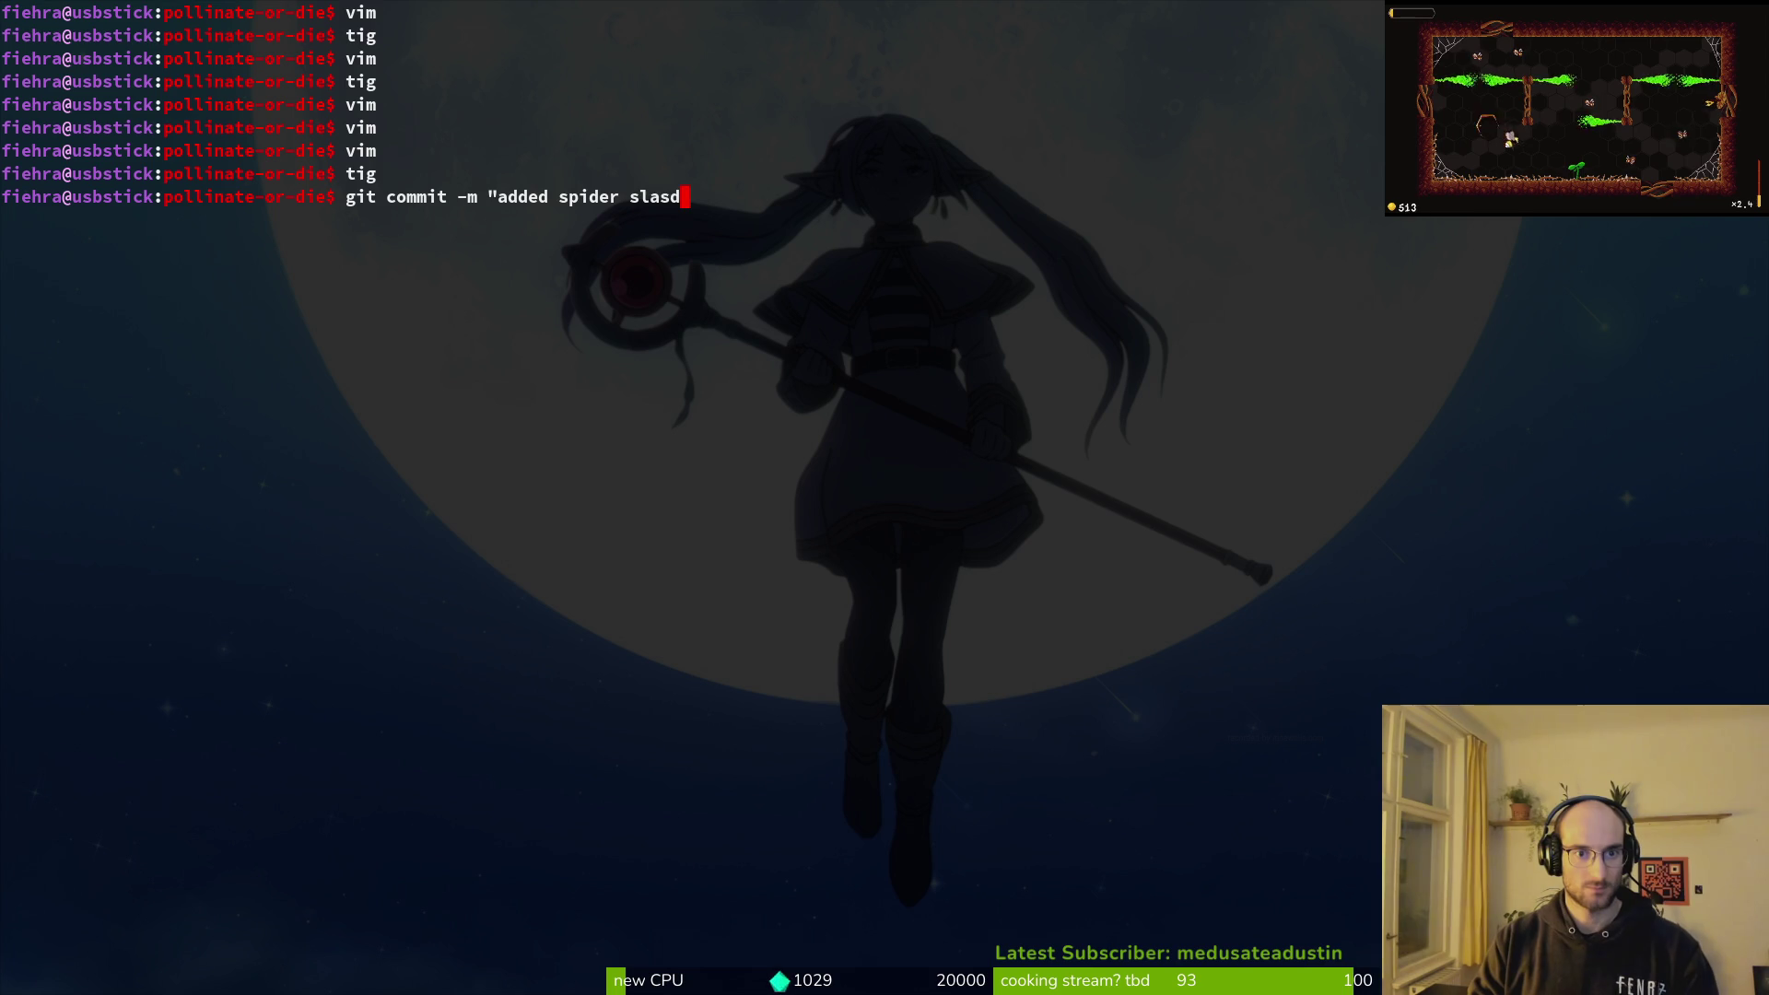
# Step: Commit the staged spider work with the message "added spider slash attack"
pyautogui.write('"')
pyautogui.press('Return')
pyautogui.write('git push')
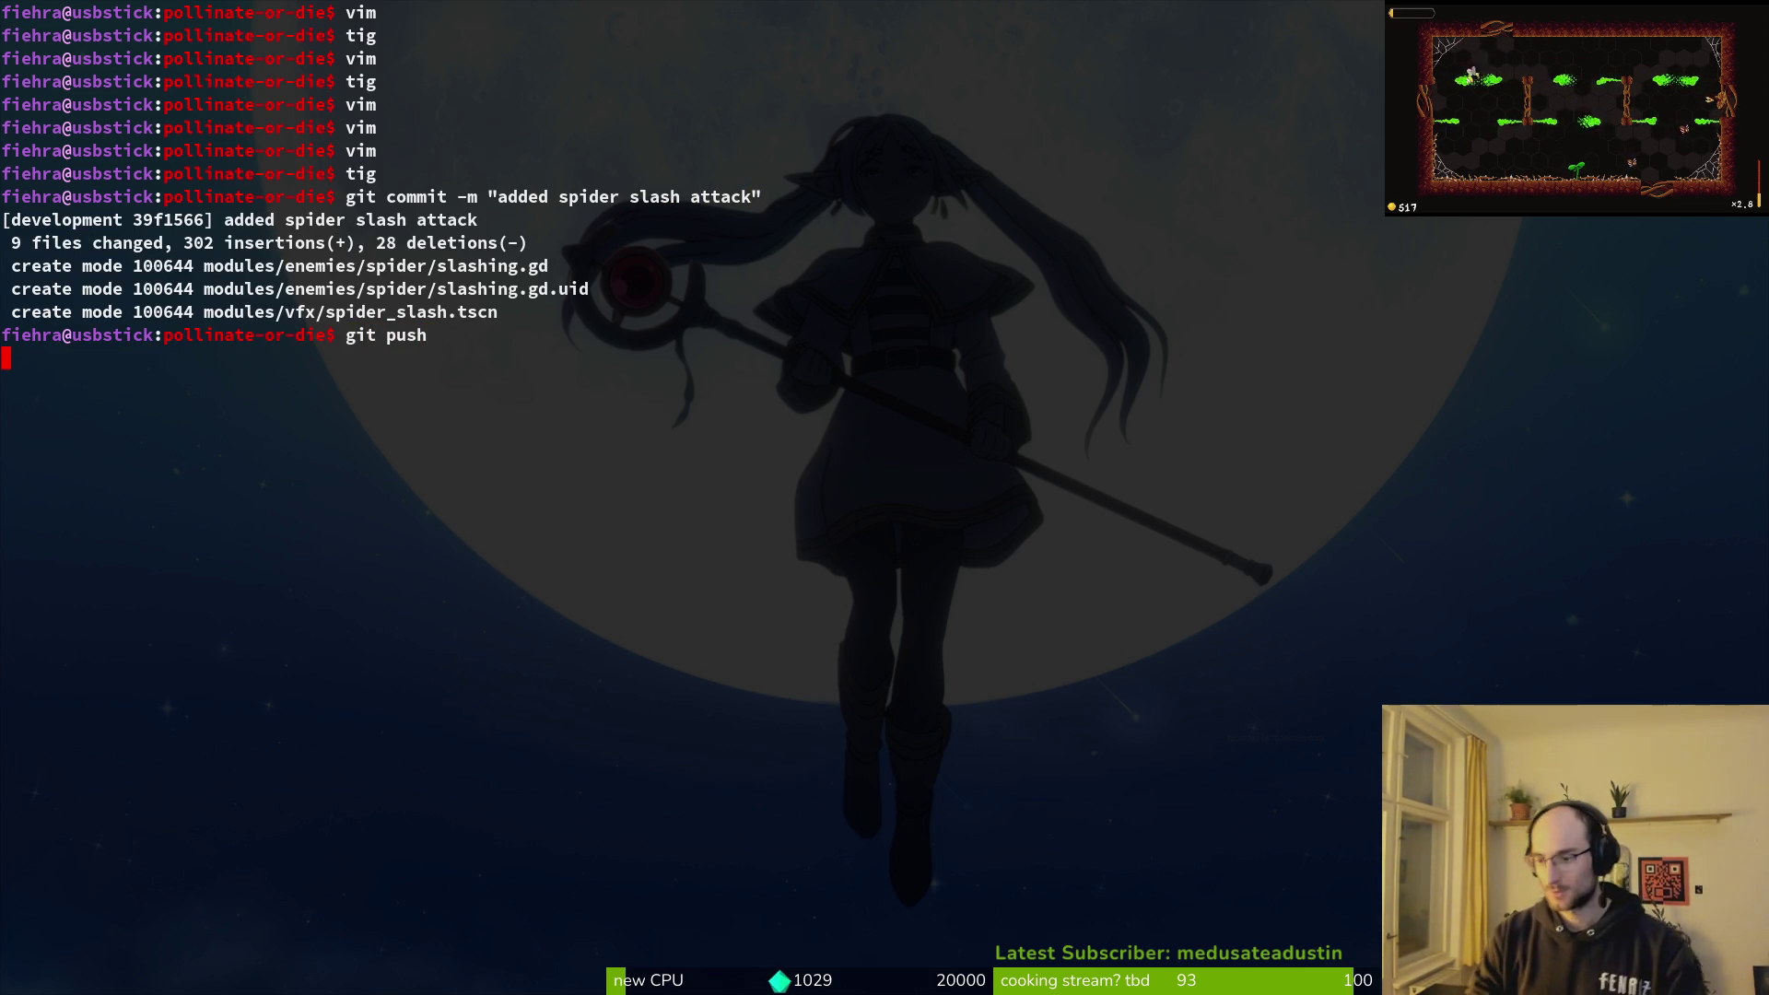
pyautogui.write('tig')
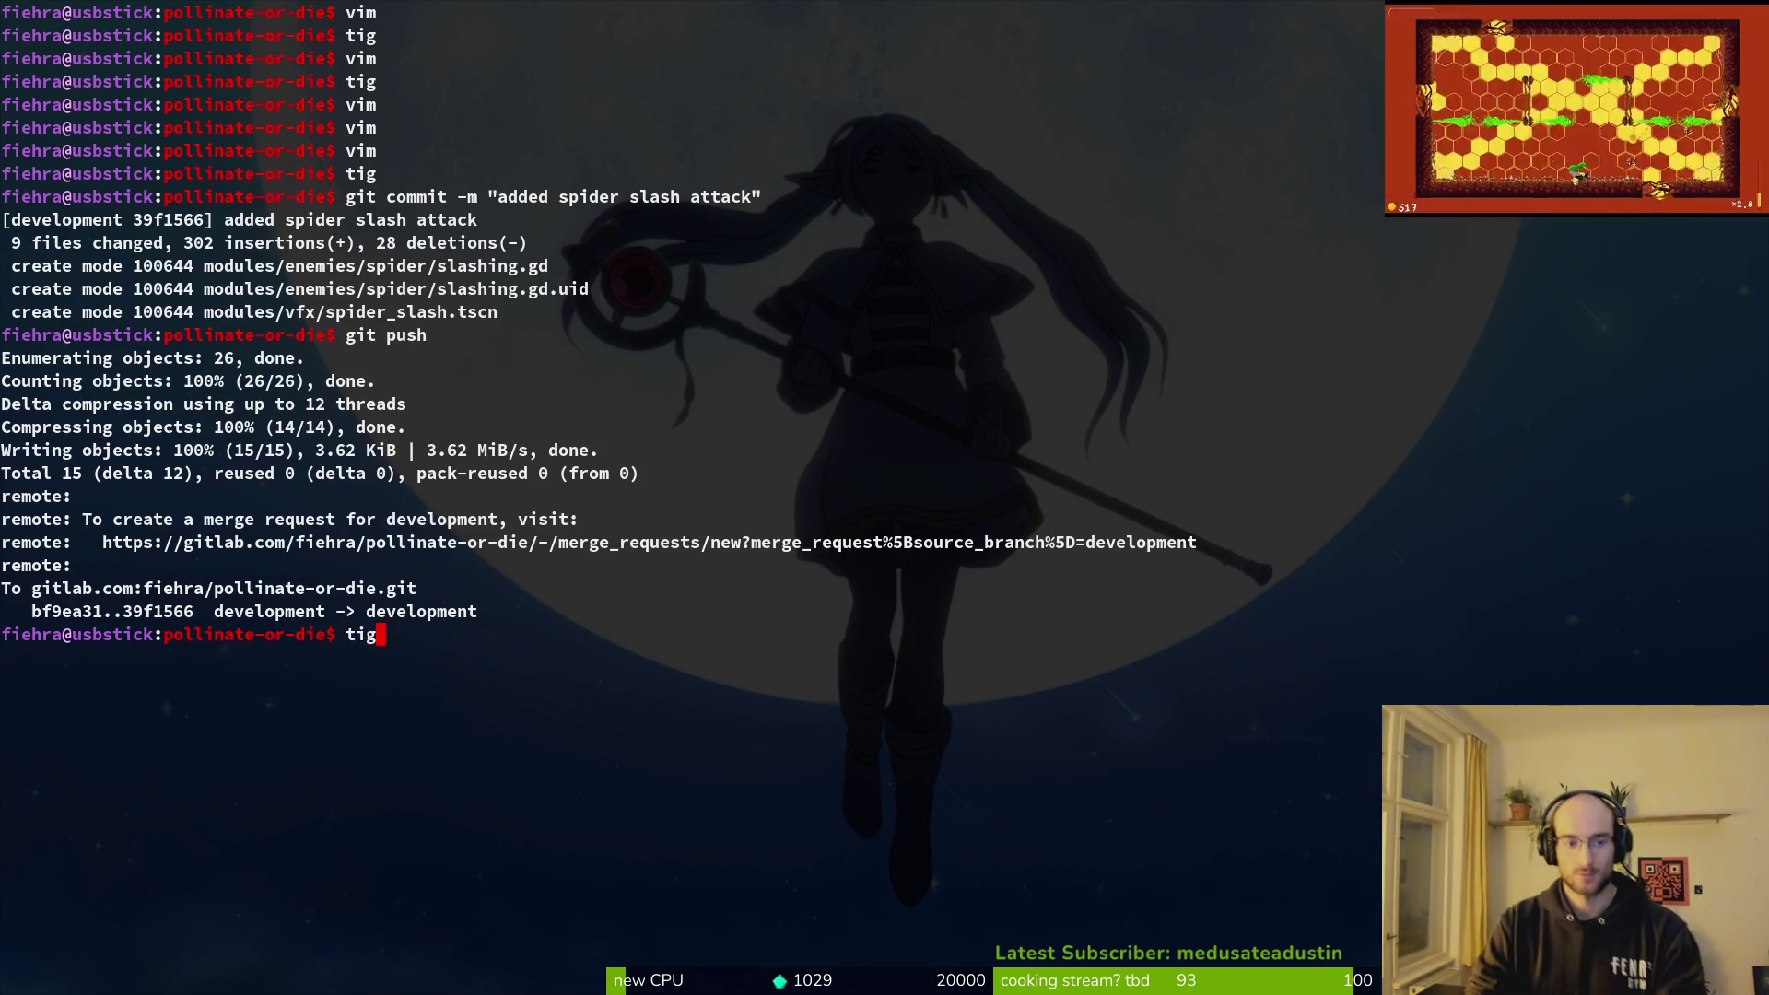
# Step: In tig, stage slash1.tres, slash2.tres and project.godot
pyautogui.press('Return')
pyautogui.press('Down')
pyautogui.press('Down')
pyautogui.press('Down')
pyautogui.press('u')
pyautogui.press('u')
pyautogui.press('Up')
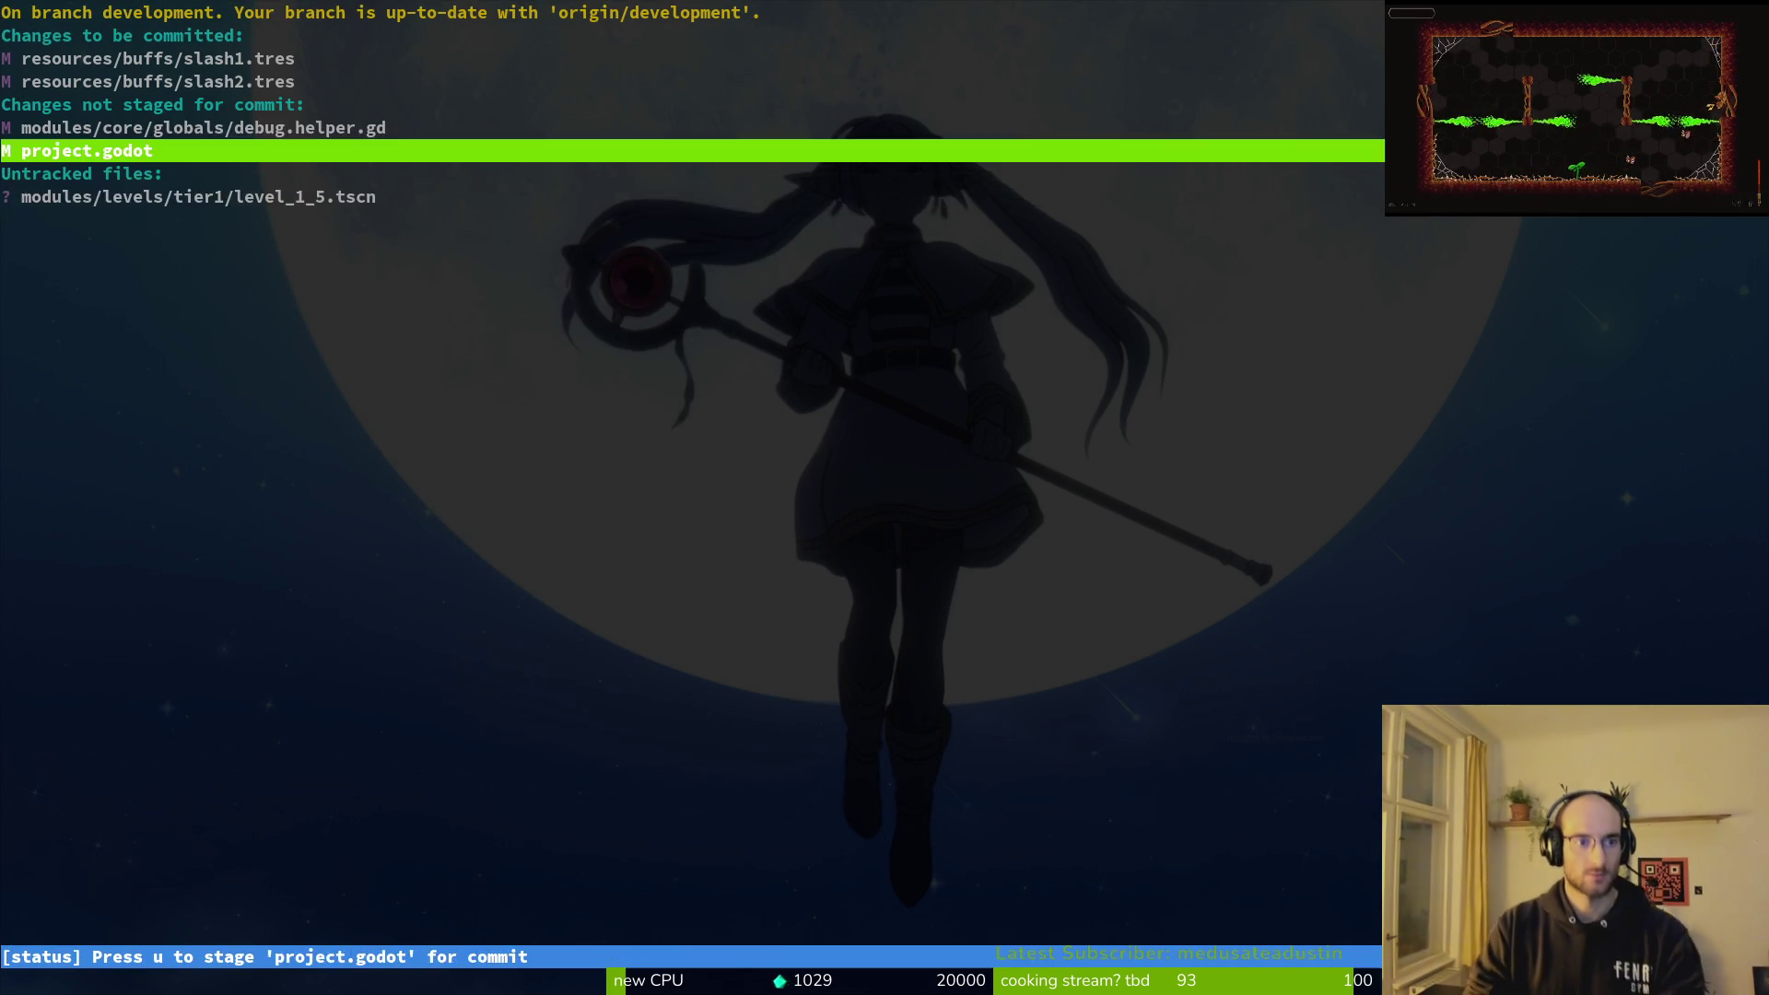
pyautogui.press('Up')
# Step: Commit them with the message "fixed sprites on slash buffs and reverted splash image"
pyautogui.write('uqgiut o')
pyautogui.press('BackSpace')
pyautogui.press('BackSpace')
pyautogui.write('mmit -m "')
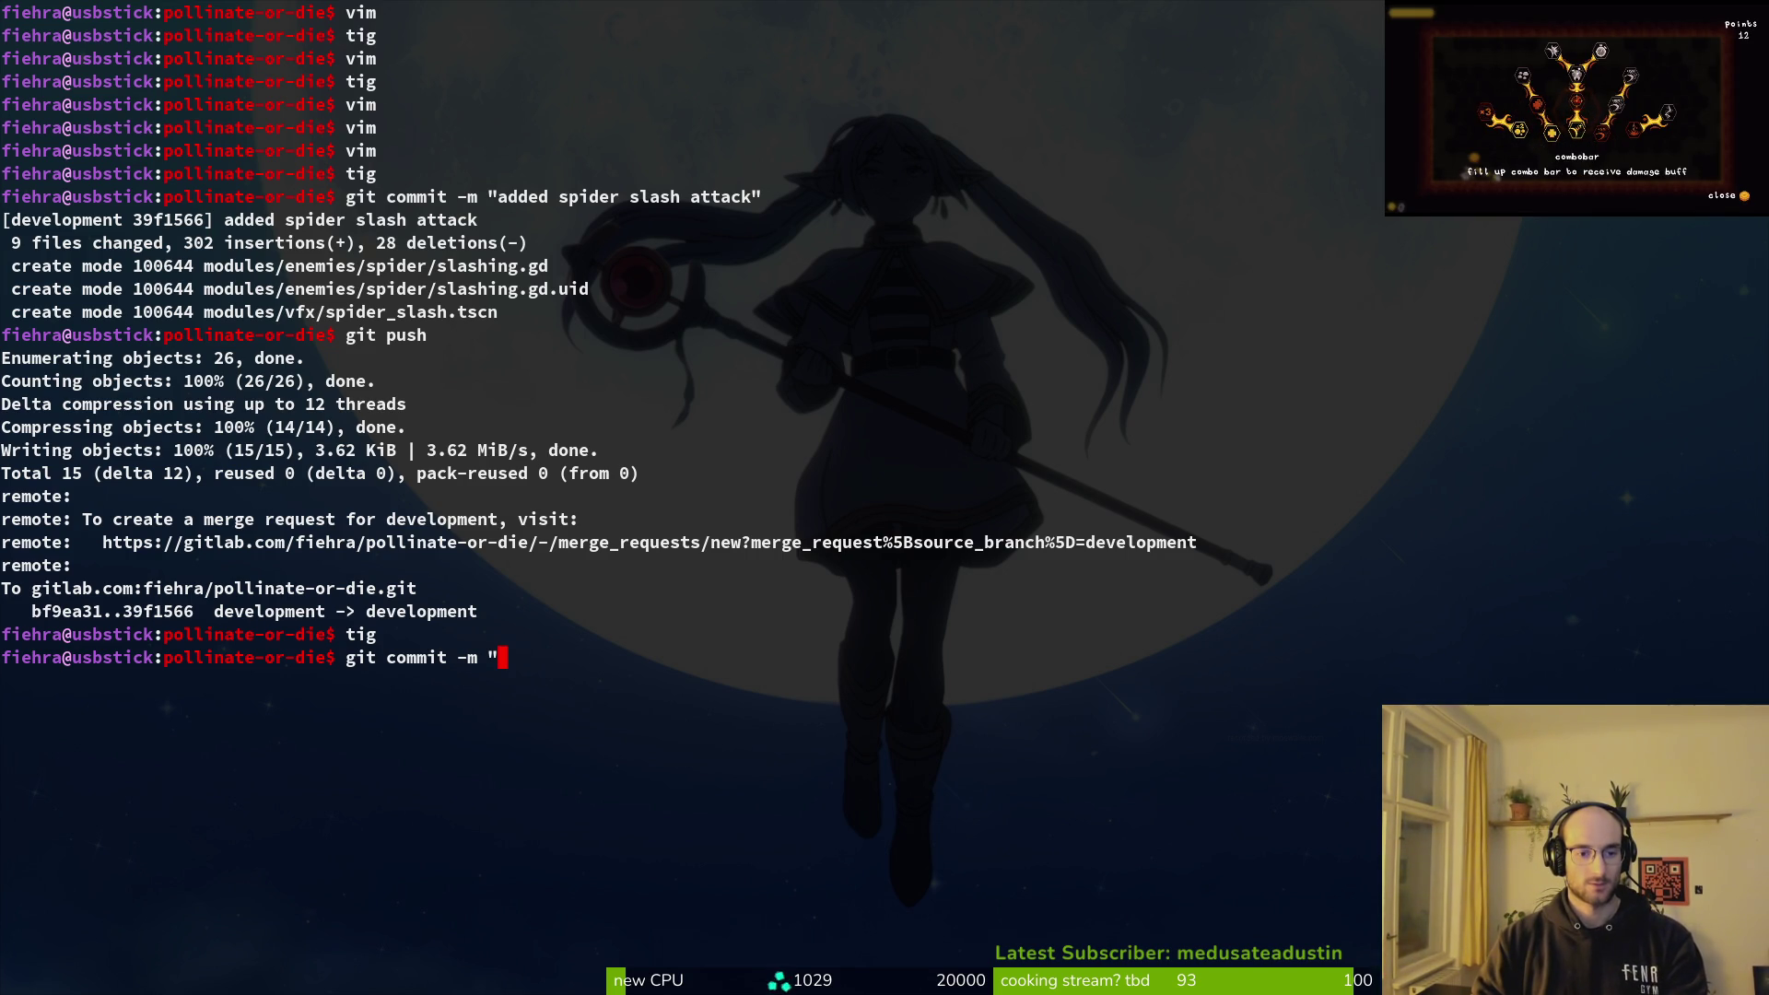
pyautogui.write('fixed sprites')
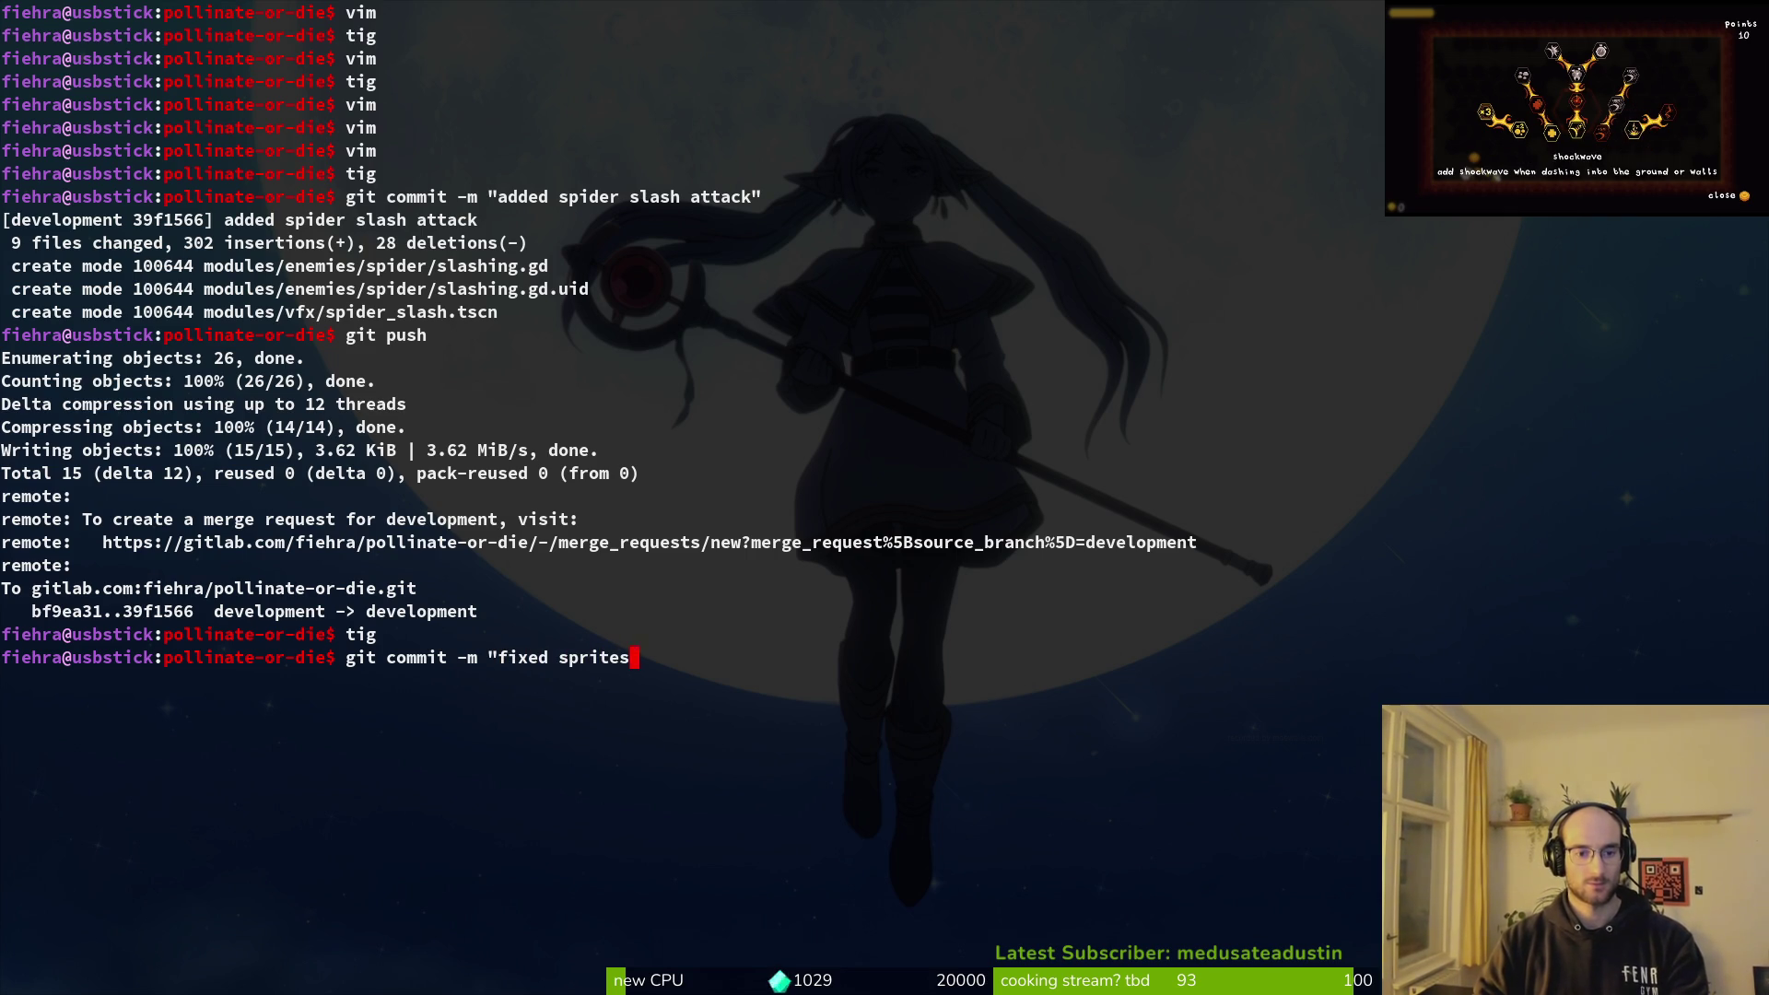
pyautogui.write(' on slash buffs and reve')
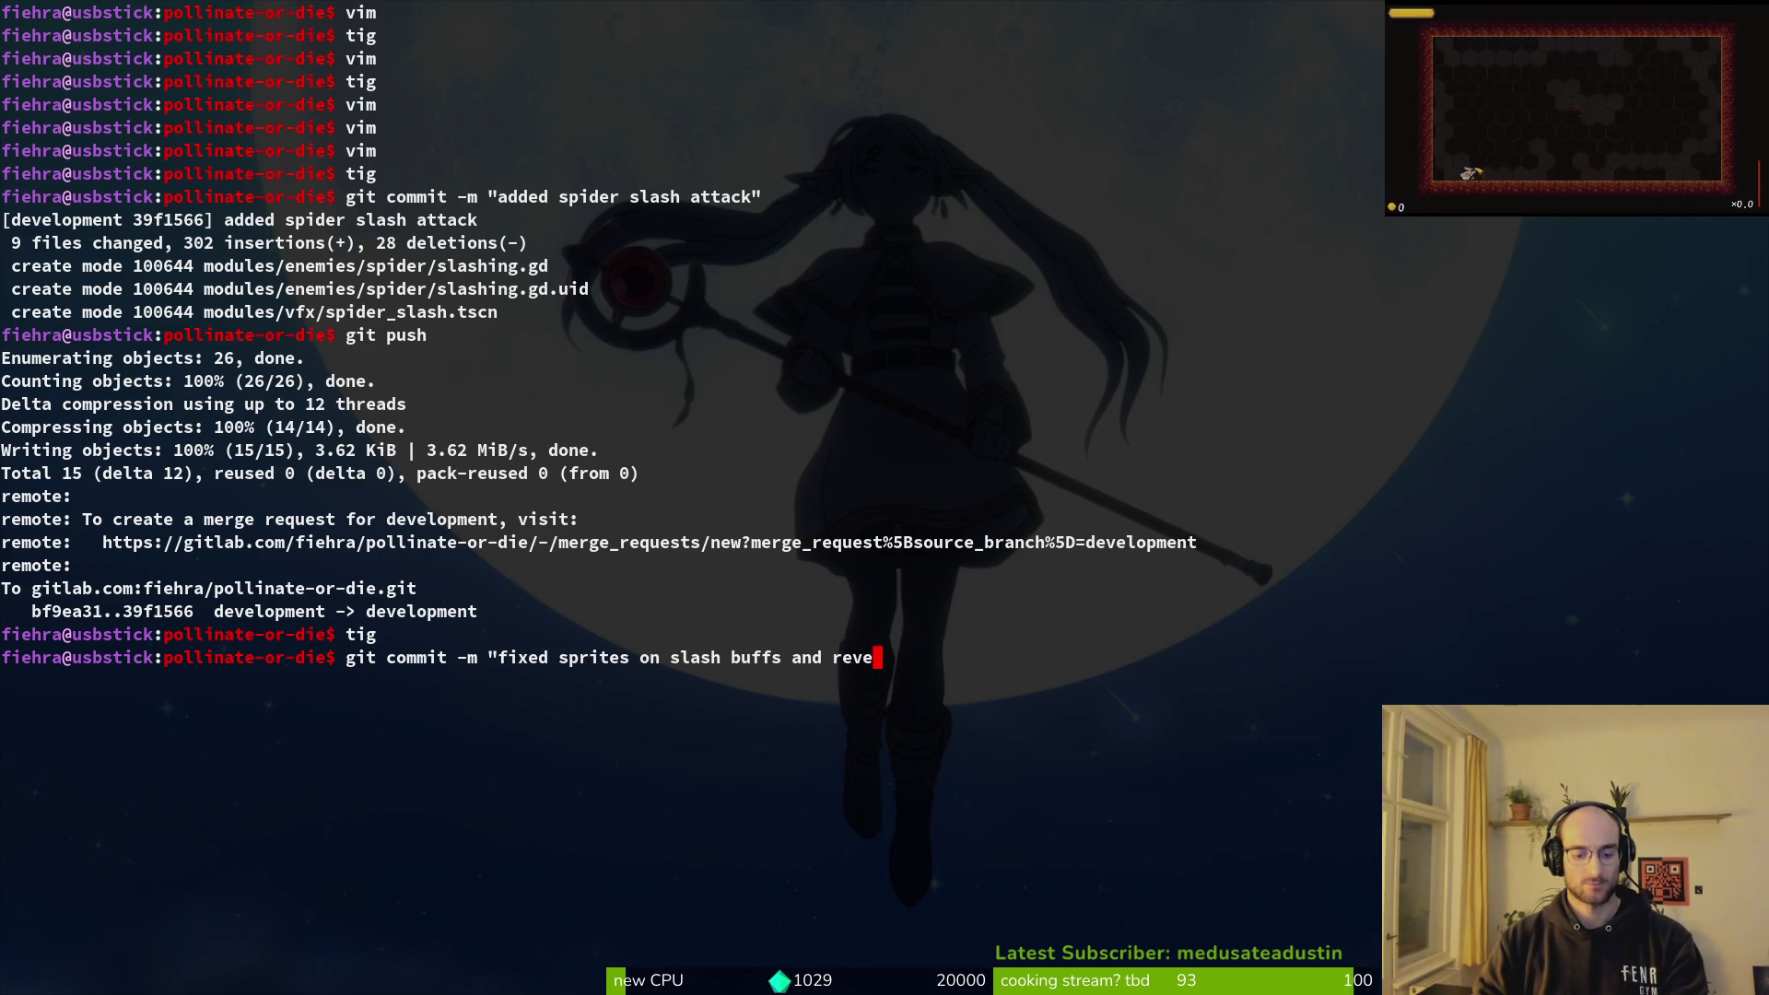
pyautogui.write('rted splash e')
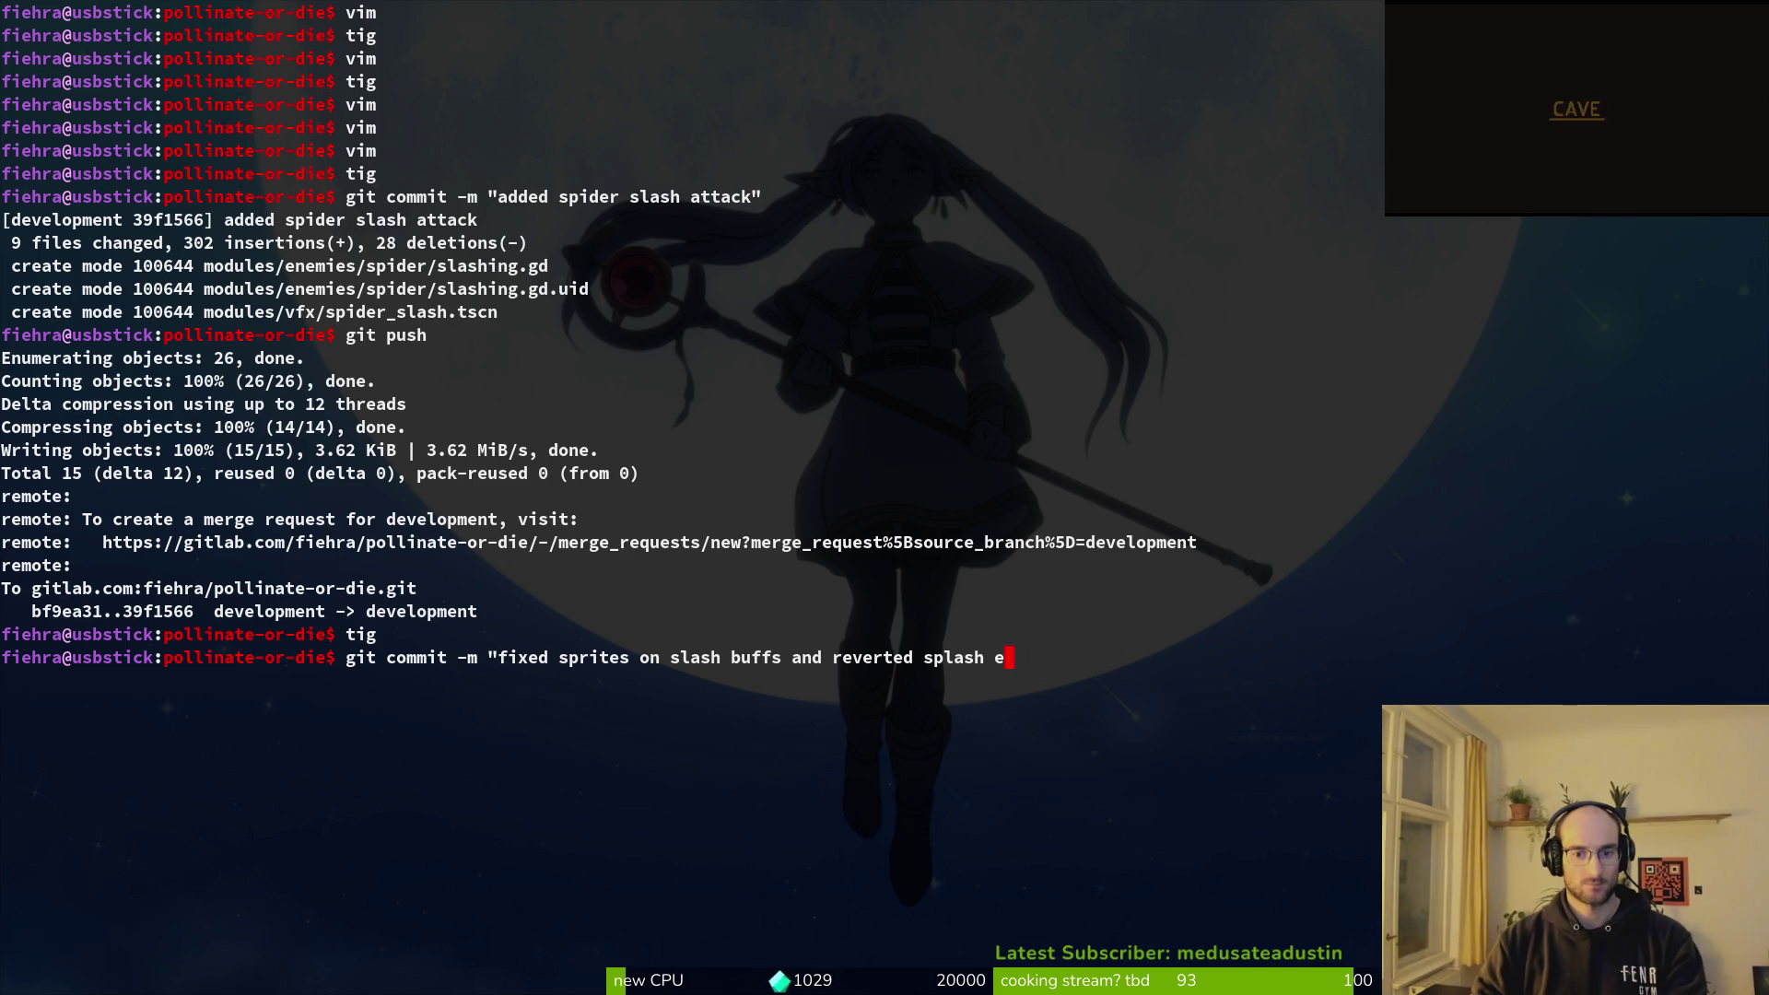
pyautogui.press('BackSpace')
pyautogui.write('immage')
pyautogui.press('BackSpace')
pyautogui.press('BackSpace')
pyautogui.press('BackSpace')
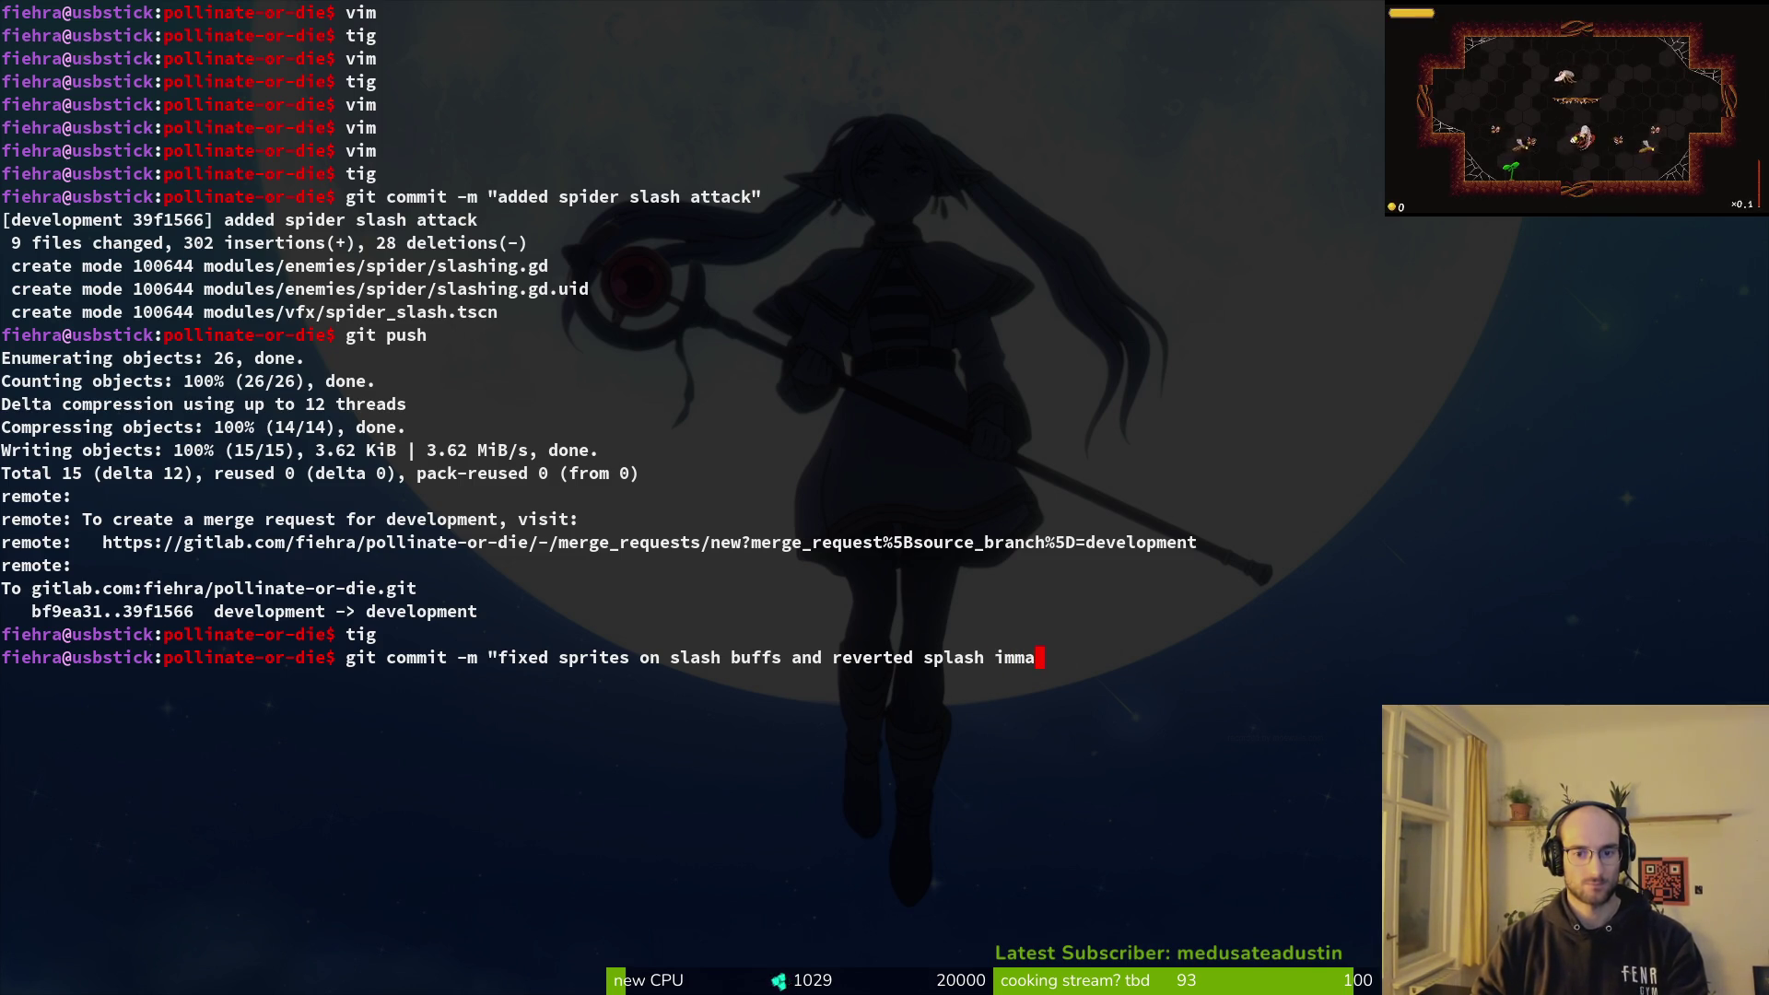
pyautogui.write('age"')
pyautogui.press('Return')
# Step: Push the commit with git push and clear the terminal
pyautogui.write('git push')
pyautogui.press('Return')
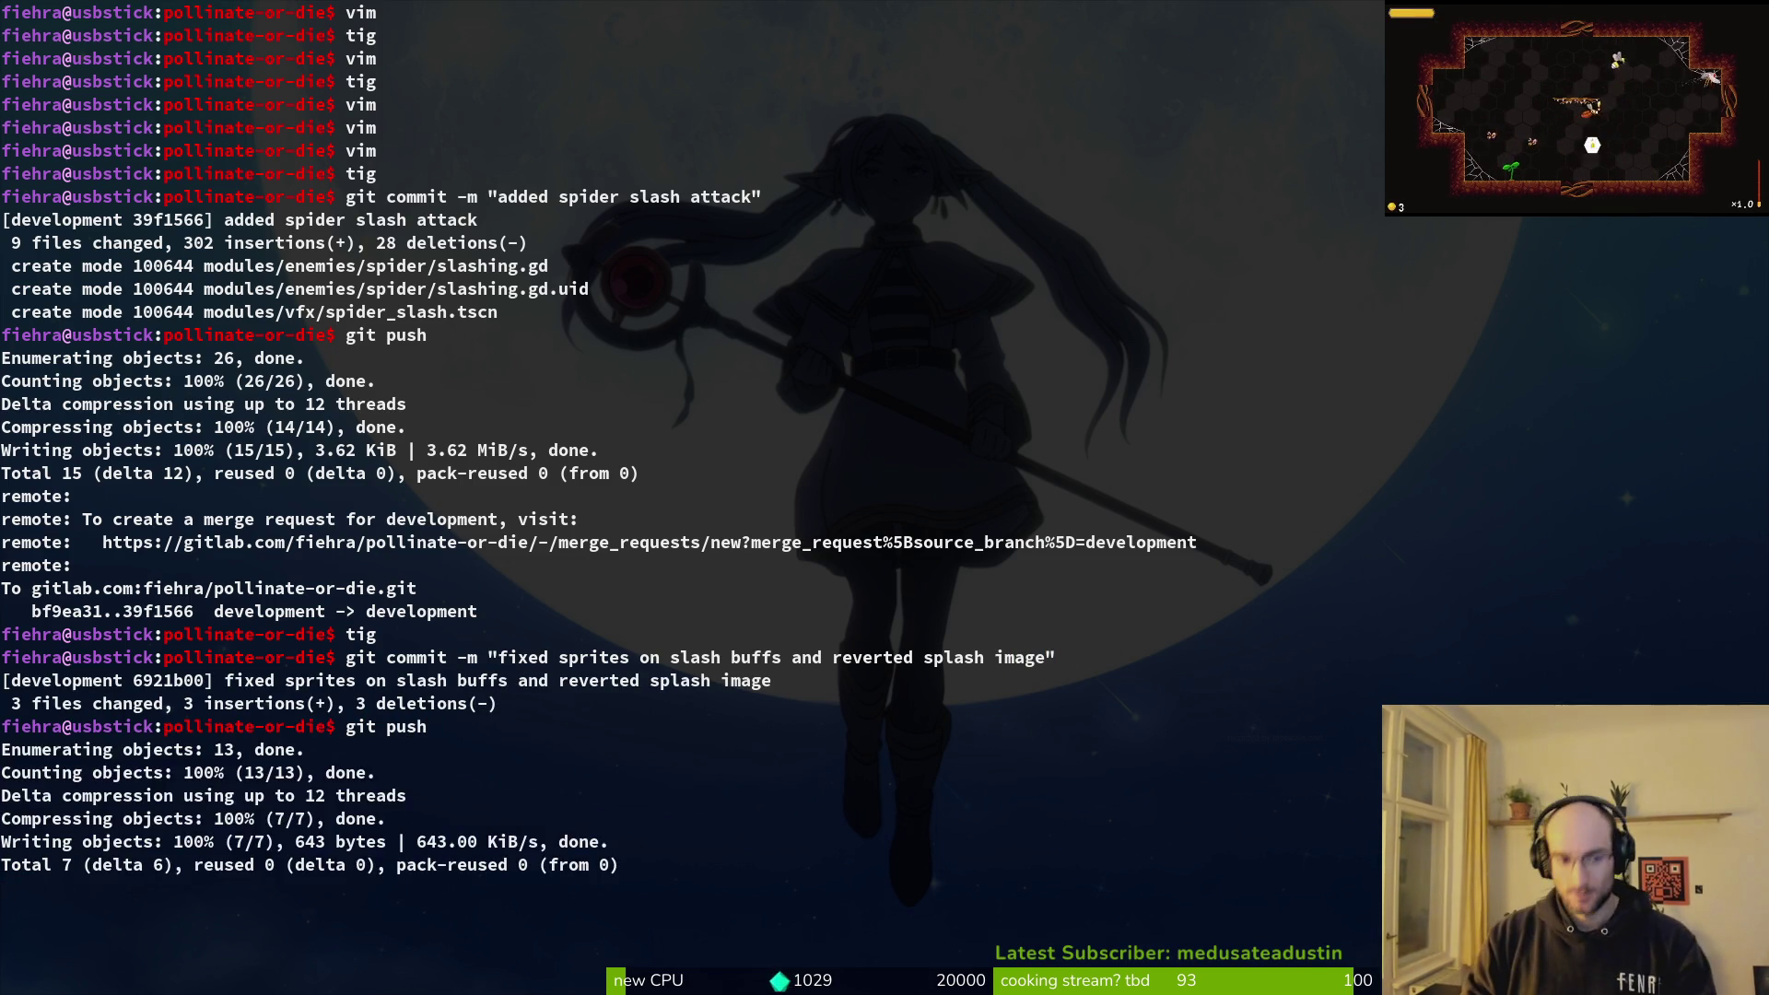
pyautogui.write('clear')
pyautogui.press('Return')
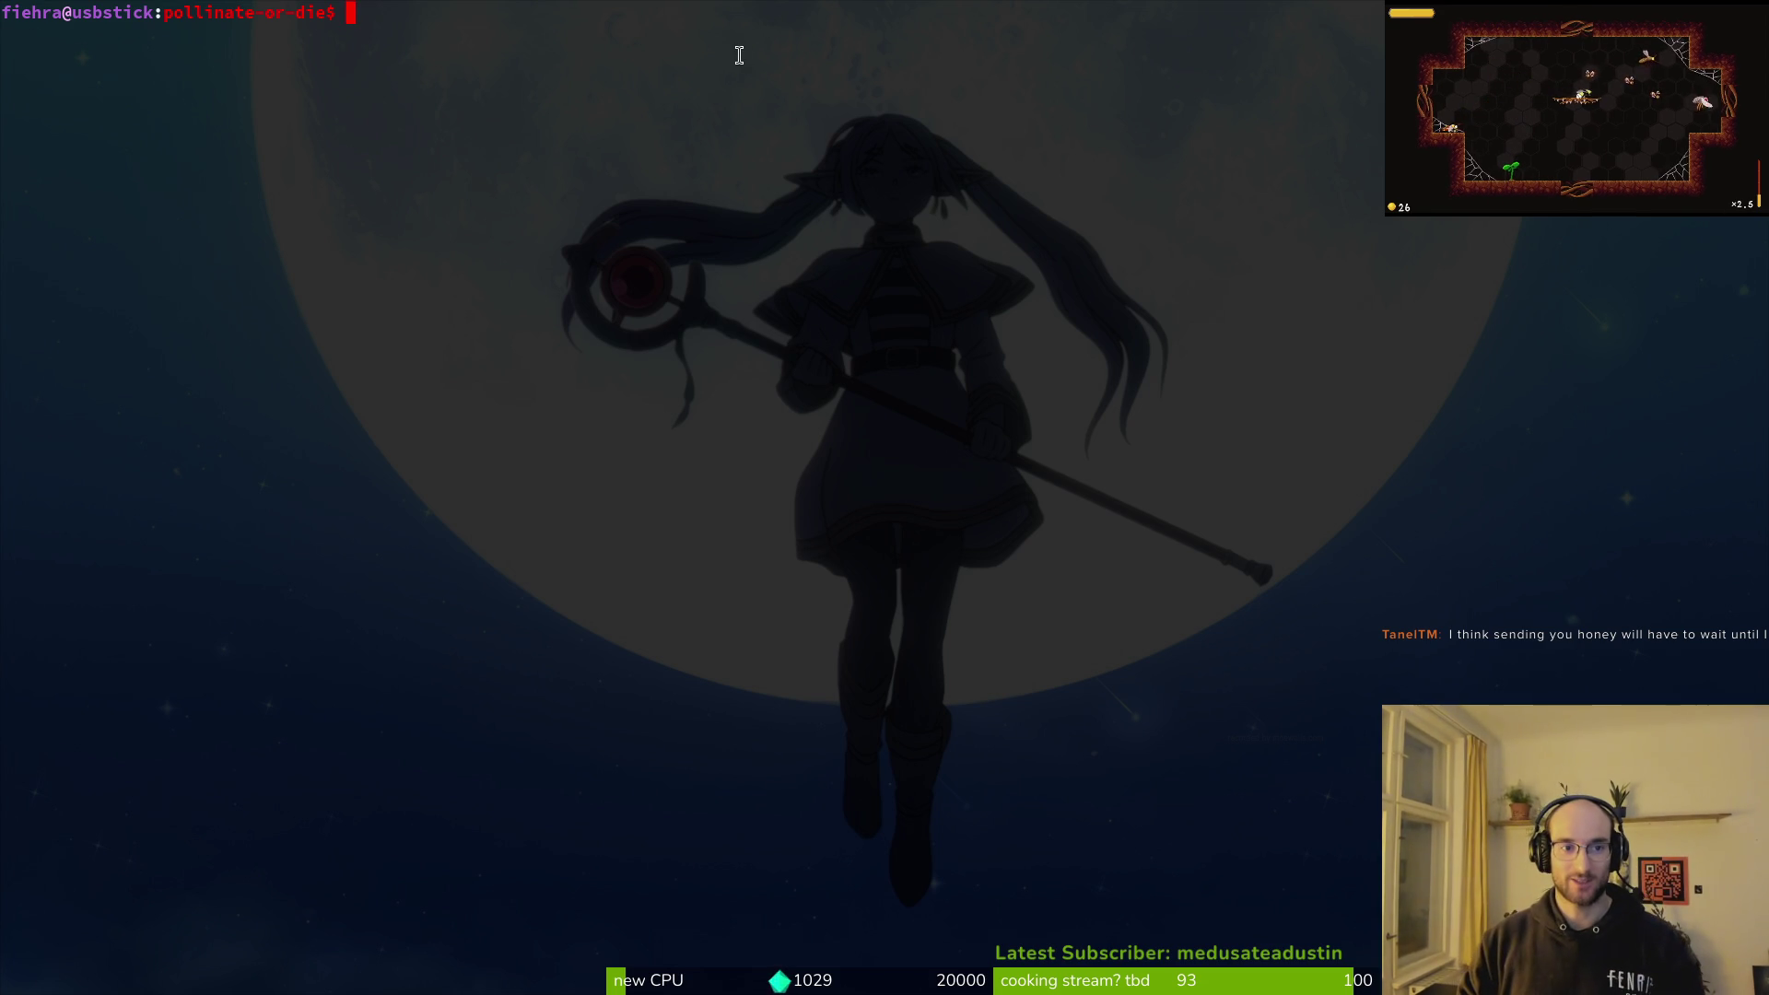
# Step: Close the spider-Sheet.aseprite sprite tabs and quit Aseprite
pyautogui.hotkey('alt', 'Tab')
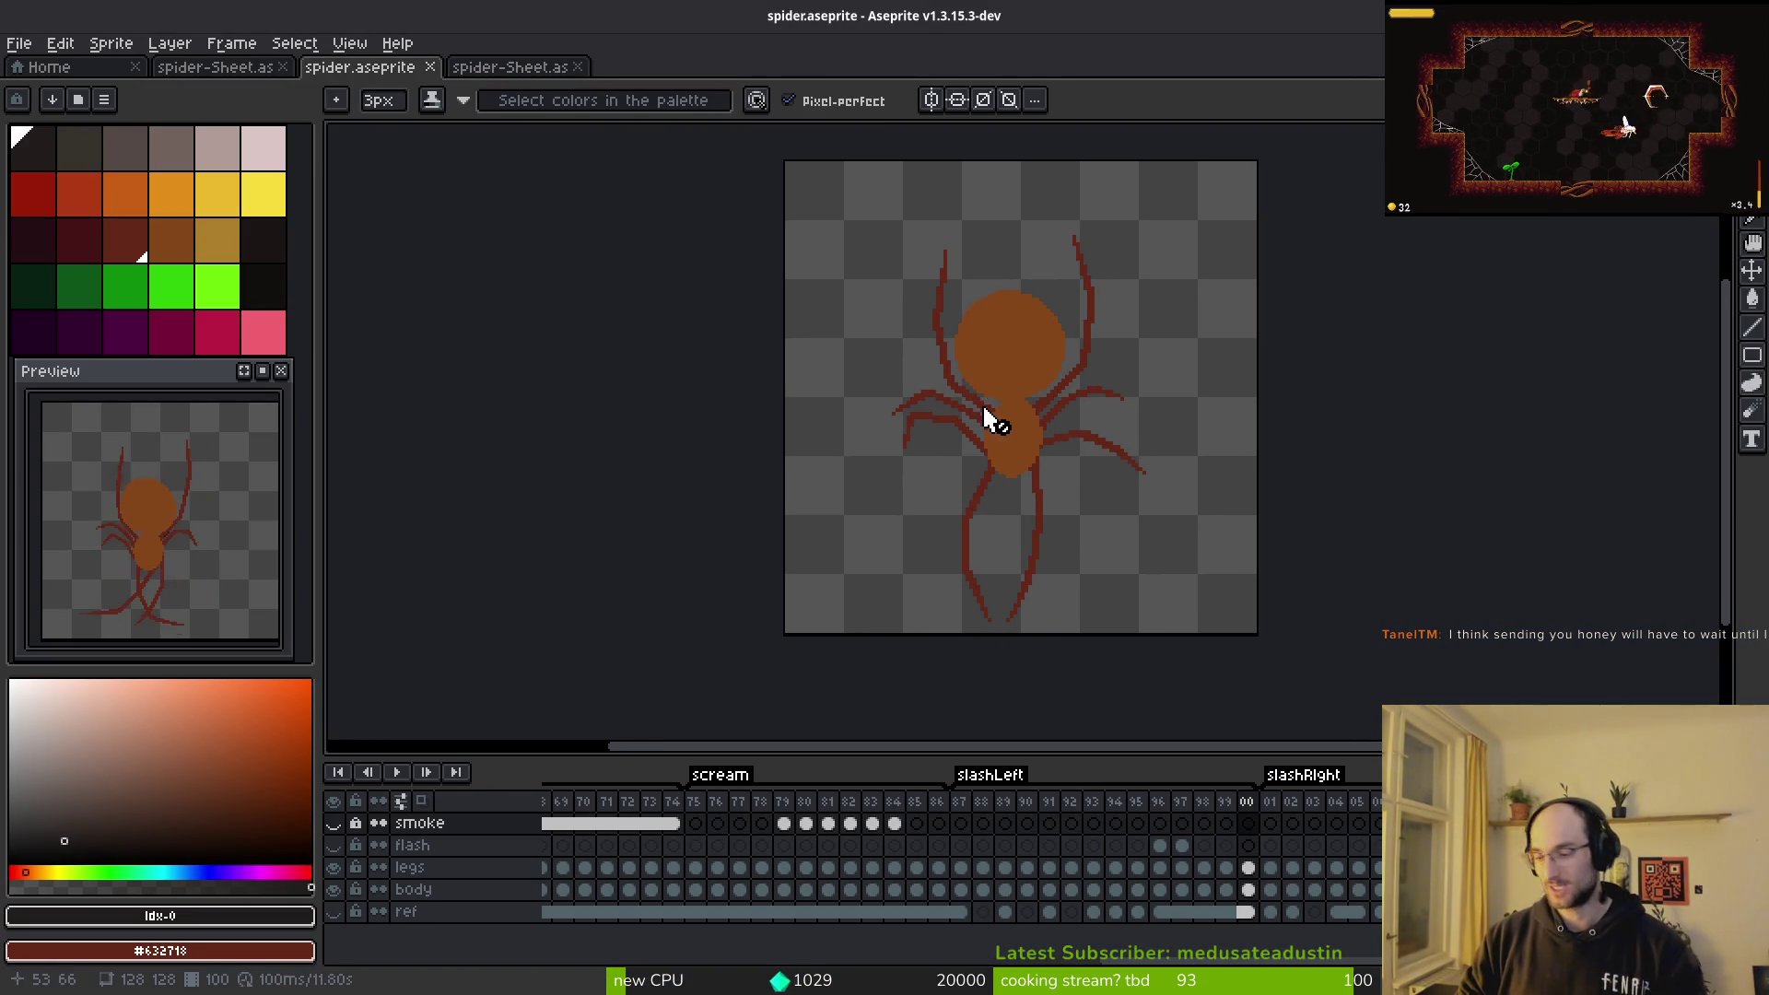
pyautogui.hotkey('ctrl', 'w')
pyautogui.hotkey('ctrl', 'w')
pyautogui.hotkey('ctrl', 'w')
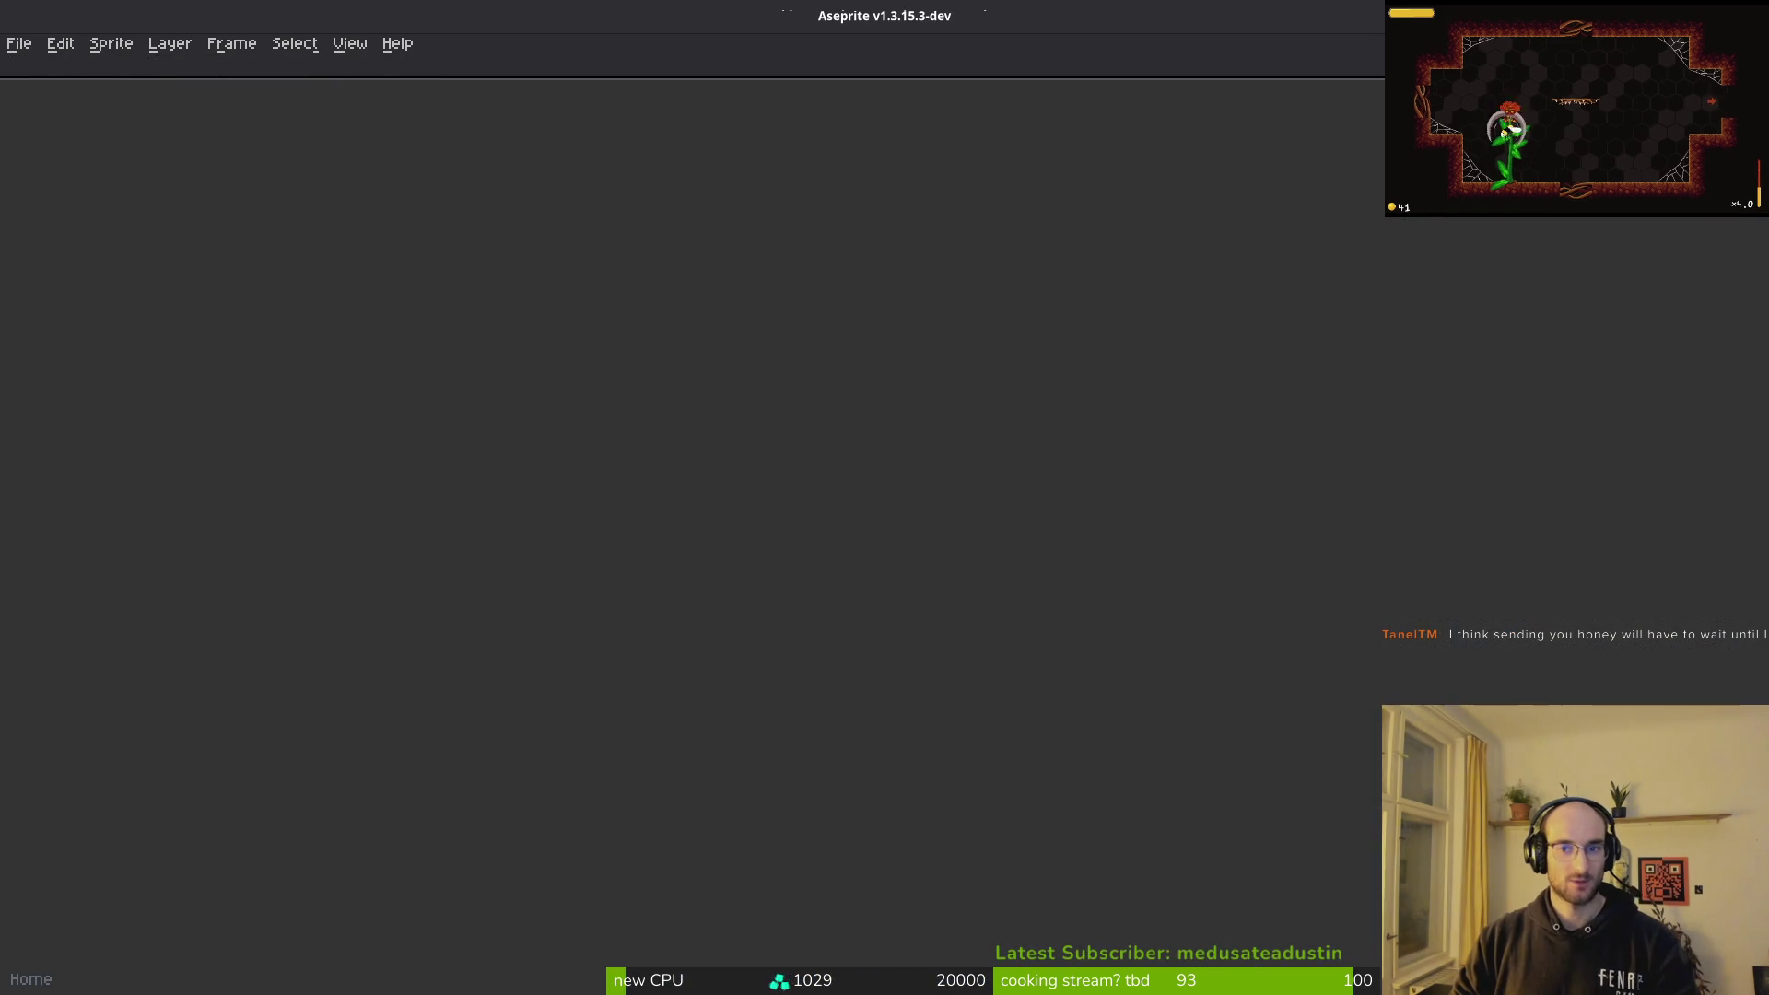
pyautogui.hotkey('ctrl', 'q')
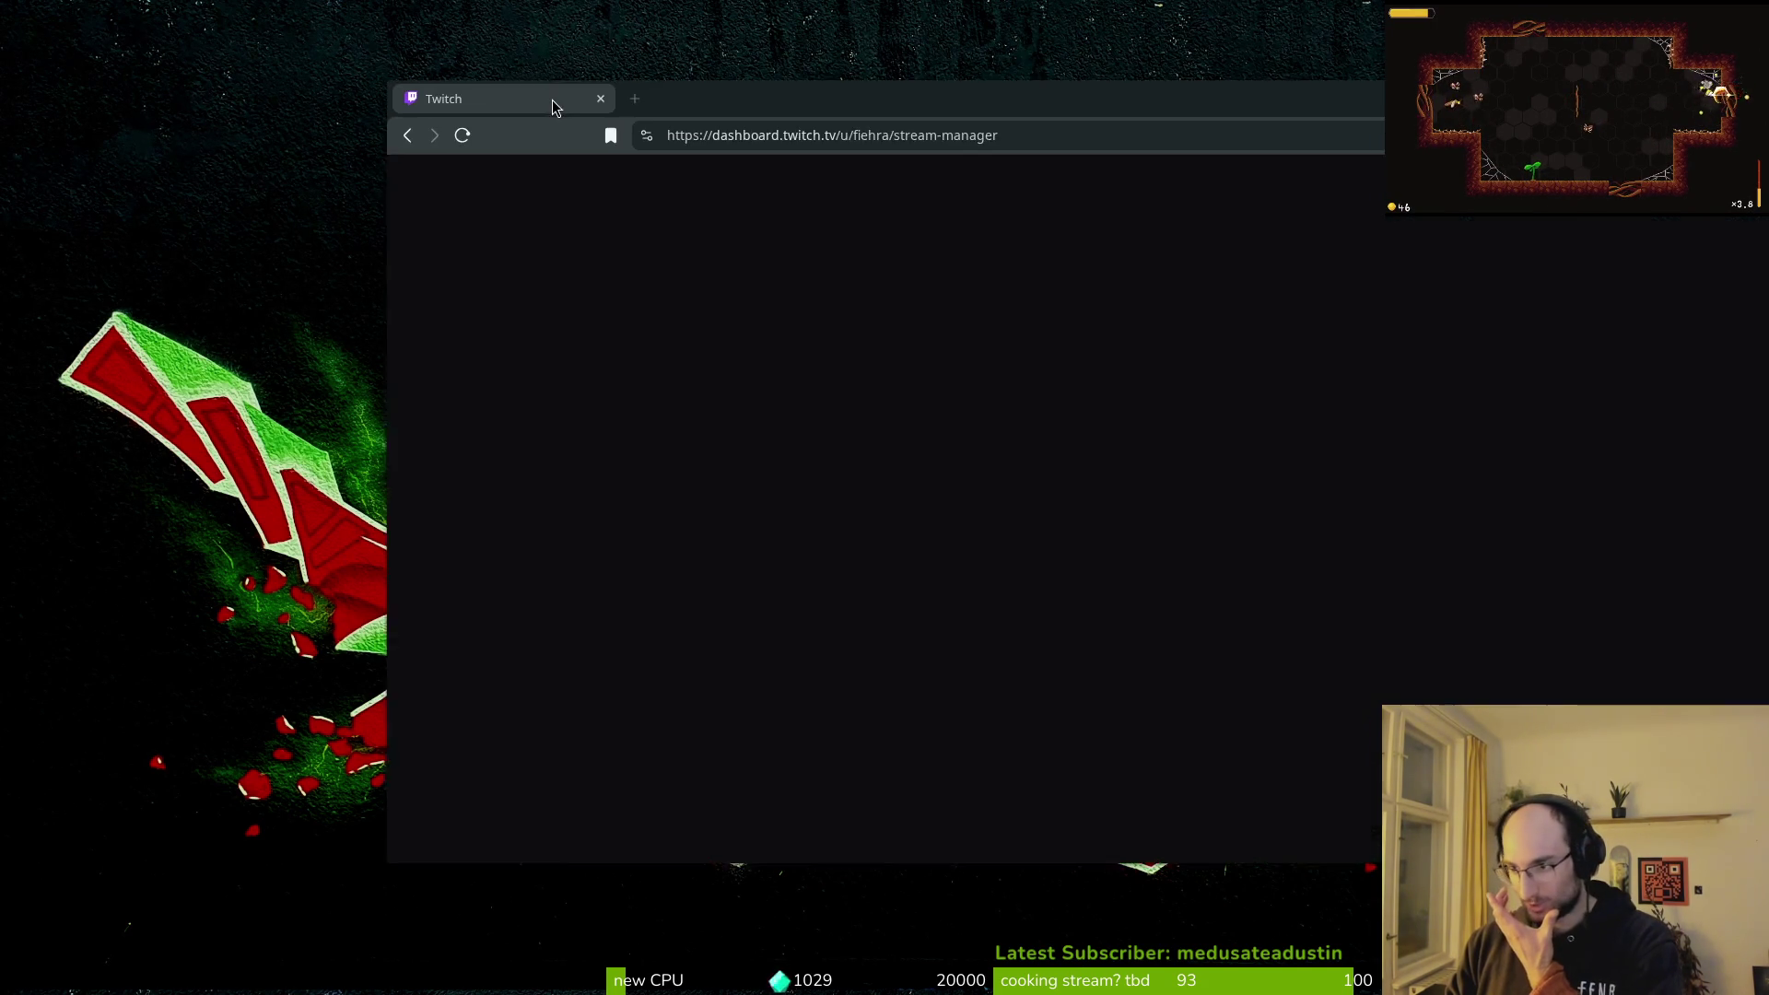
# Step: Filter raid targets to followed, same-category channels and raid the 86-viewer coding channel
pyautogui.moveTo(551, 99); pyautogui.dragTo(212, 59)
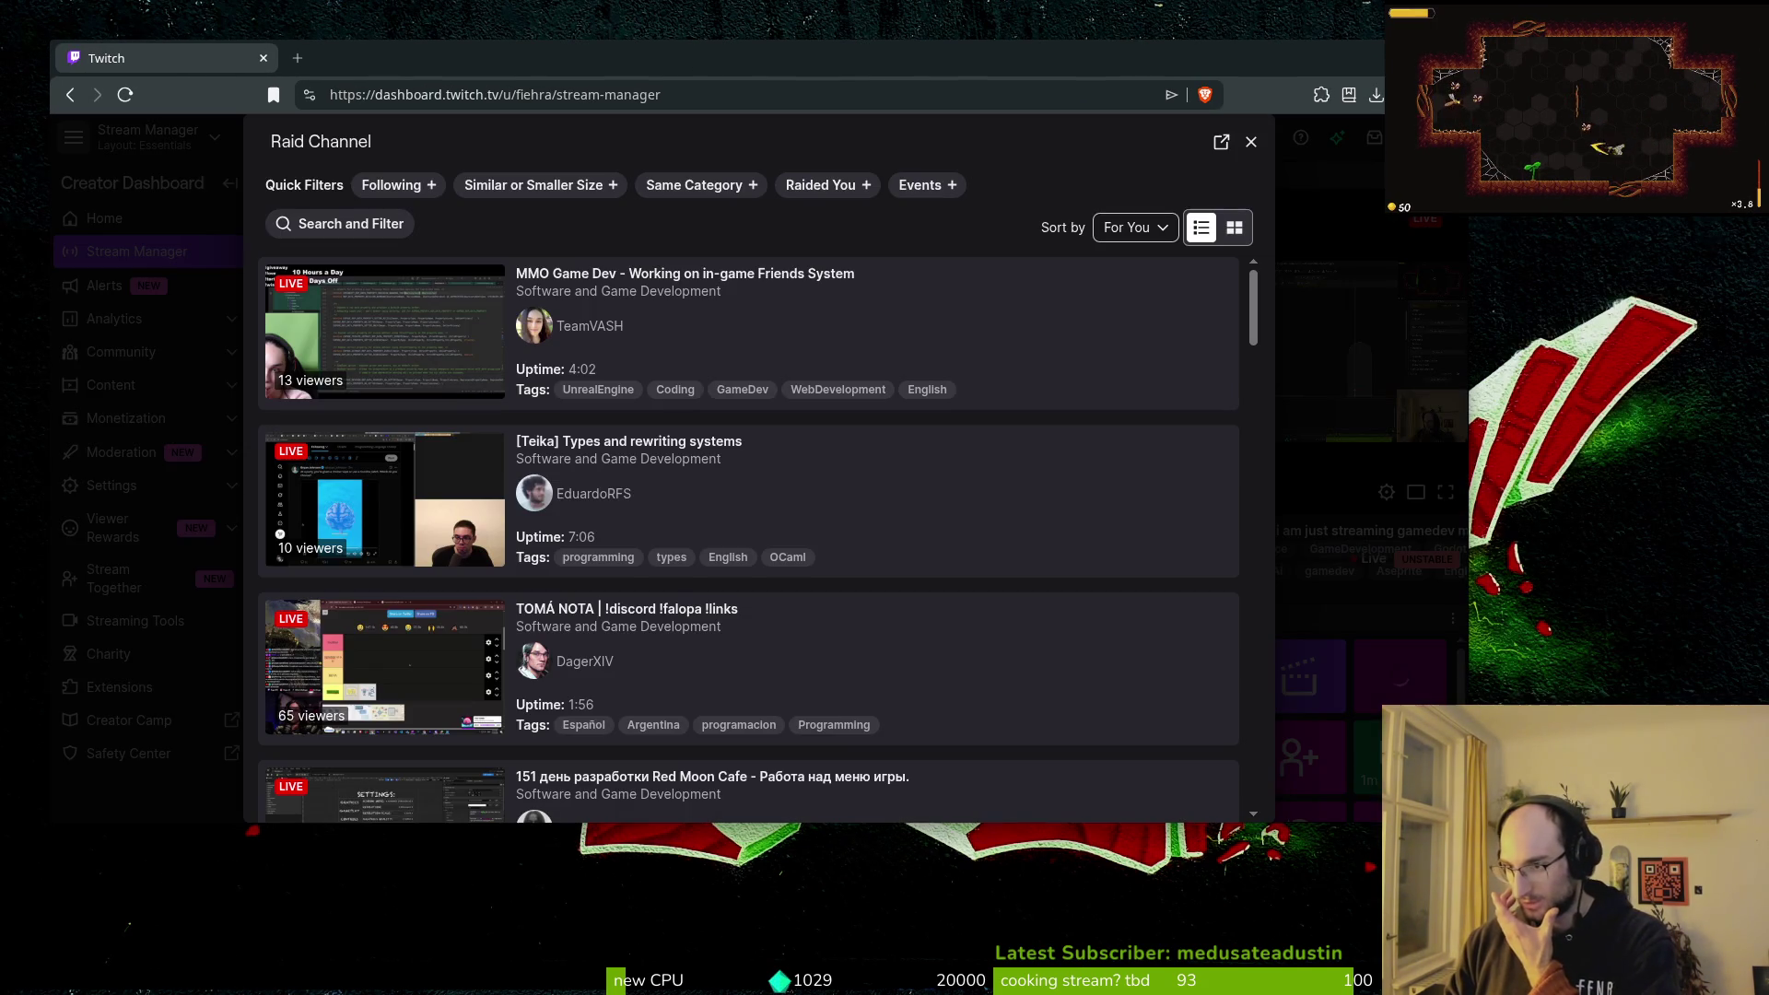
pyautogui.moveTo(761, 70); pyautogui.dragTo(828, 69)
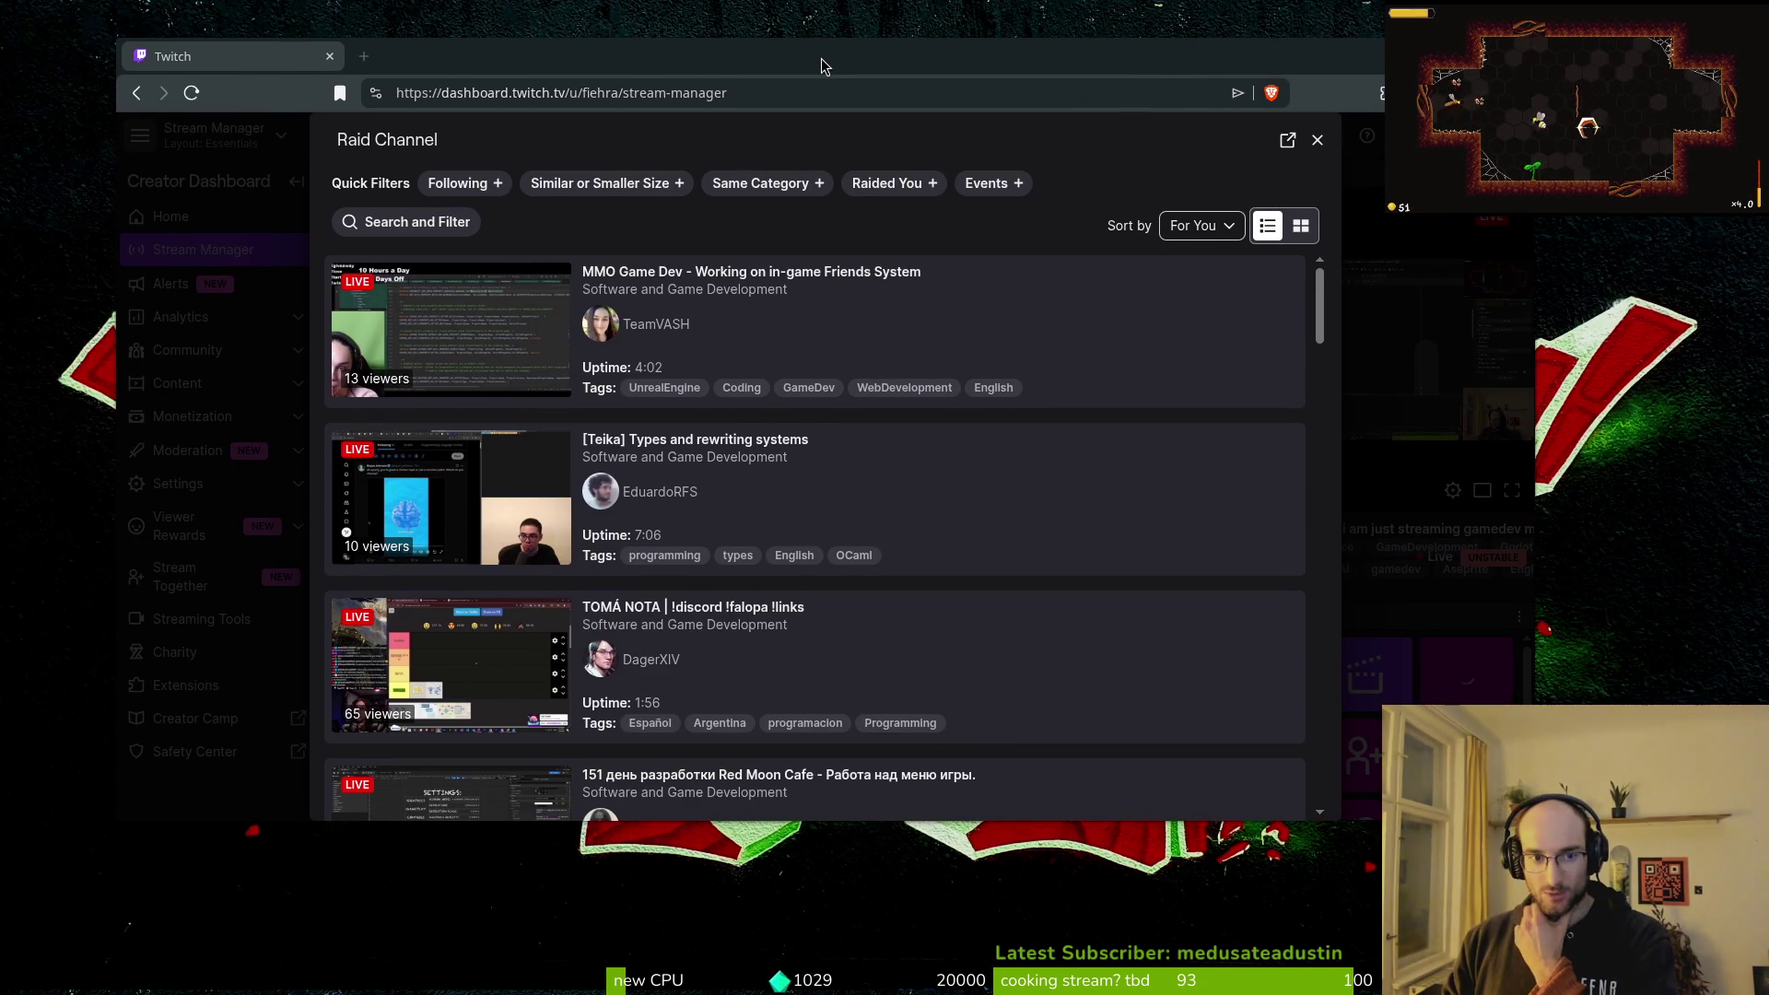
pyautogui.click(465, 183)
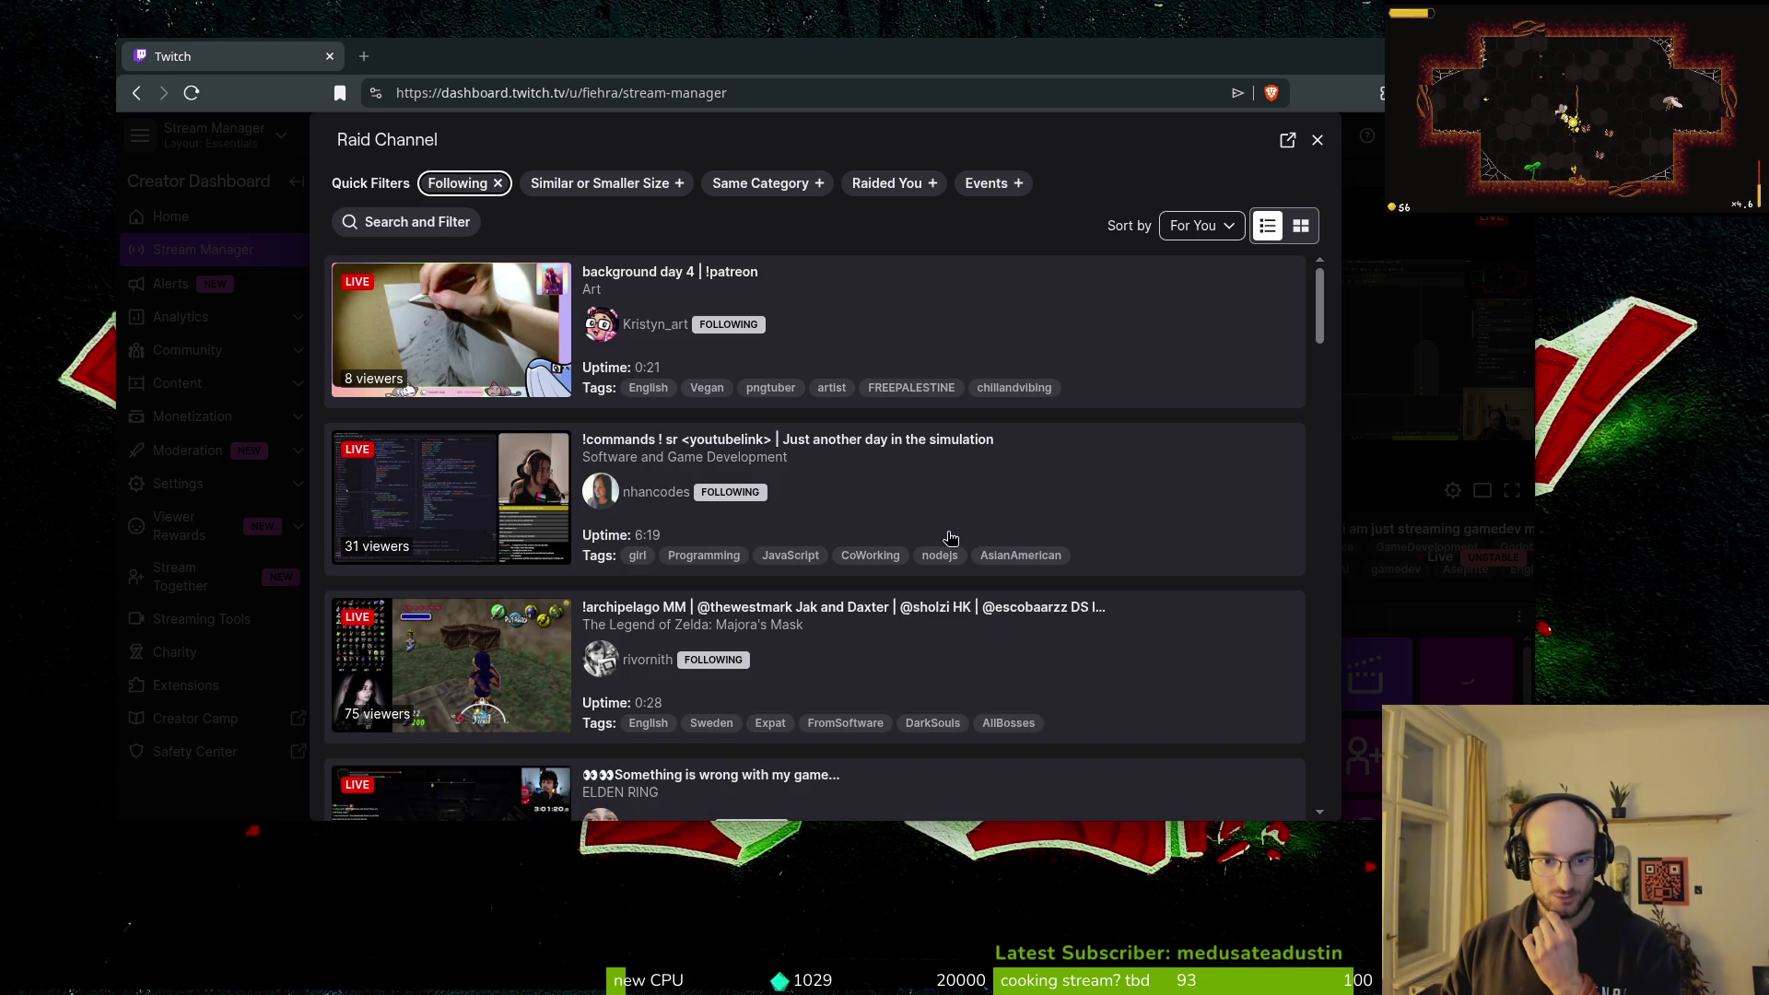
pyautogui.scroll(-3, 979, 462)
pyautogui.scroll(-2, 991, 502)
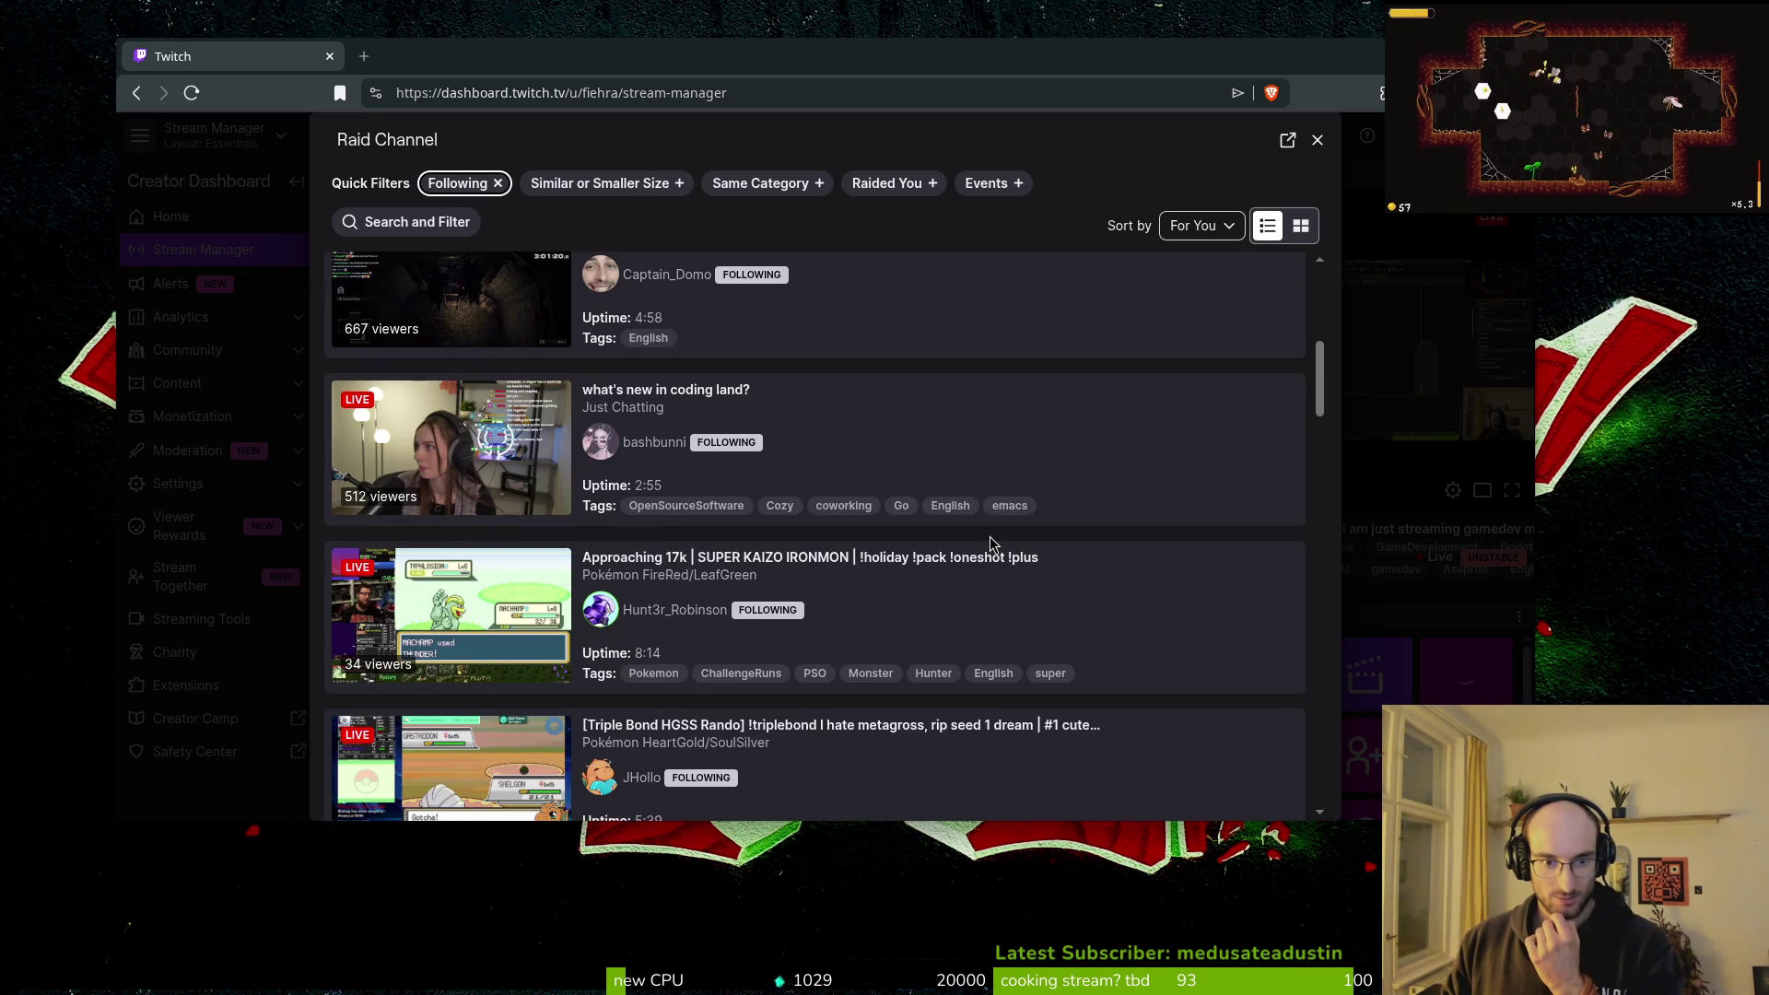
pyautogui.scroll(-5, 991, 549)
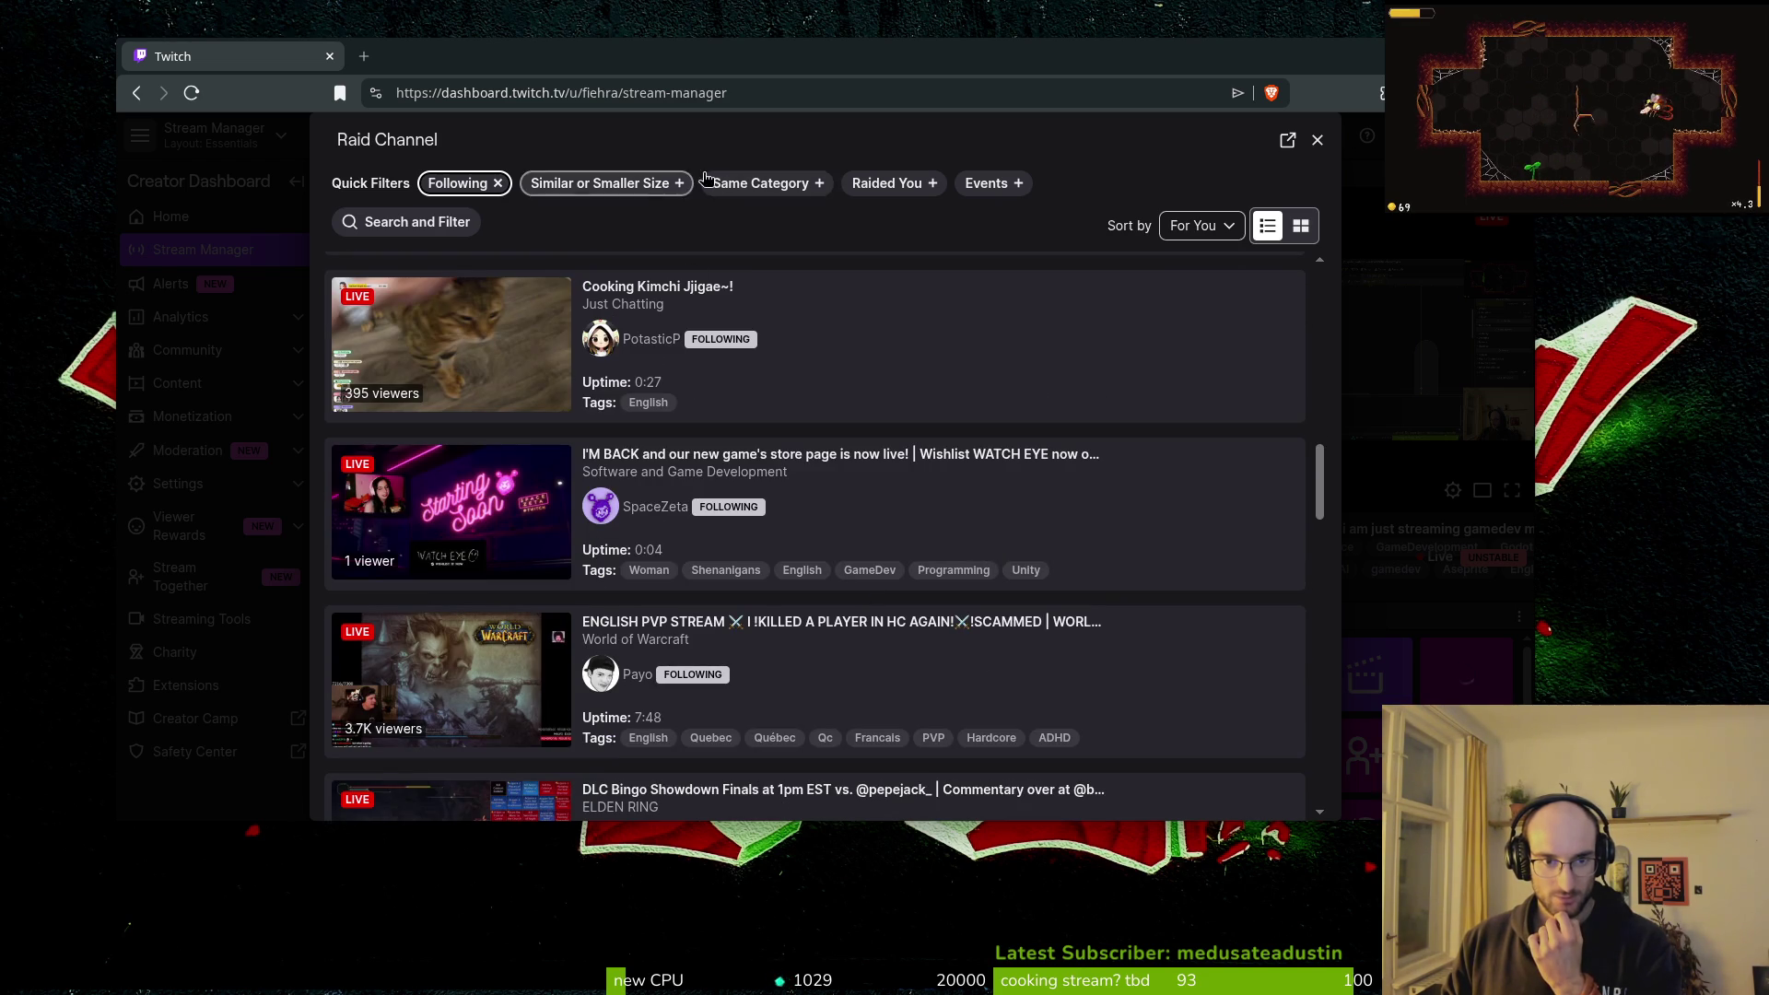
pyautogui.click(763, 184)
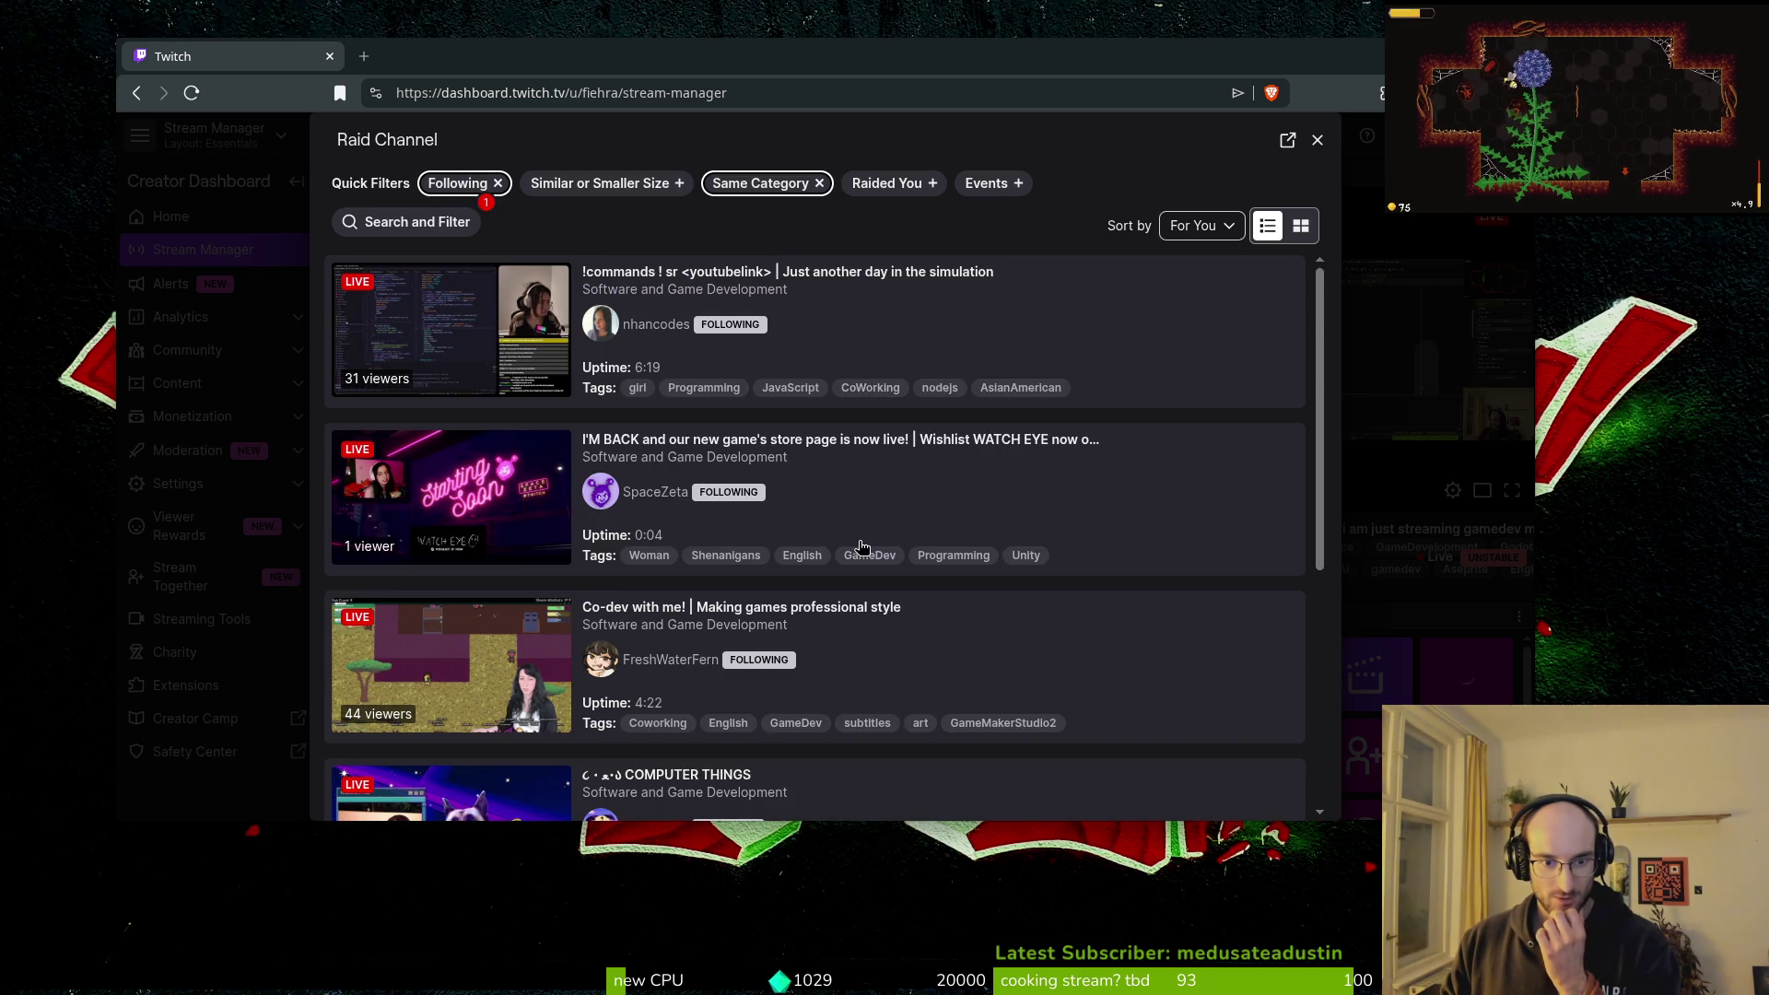
pyautogui.scroll(-3, 861, 547)
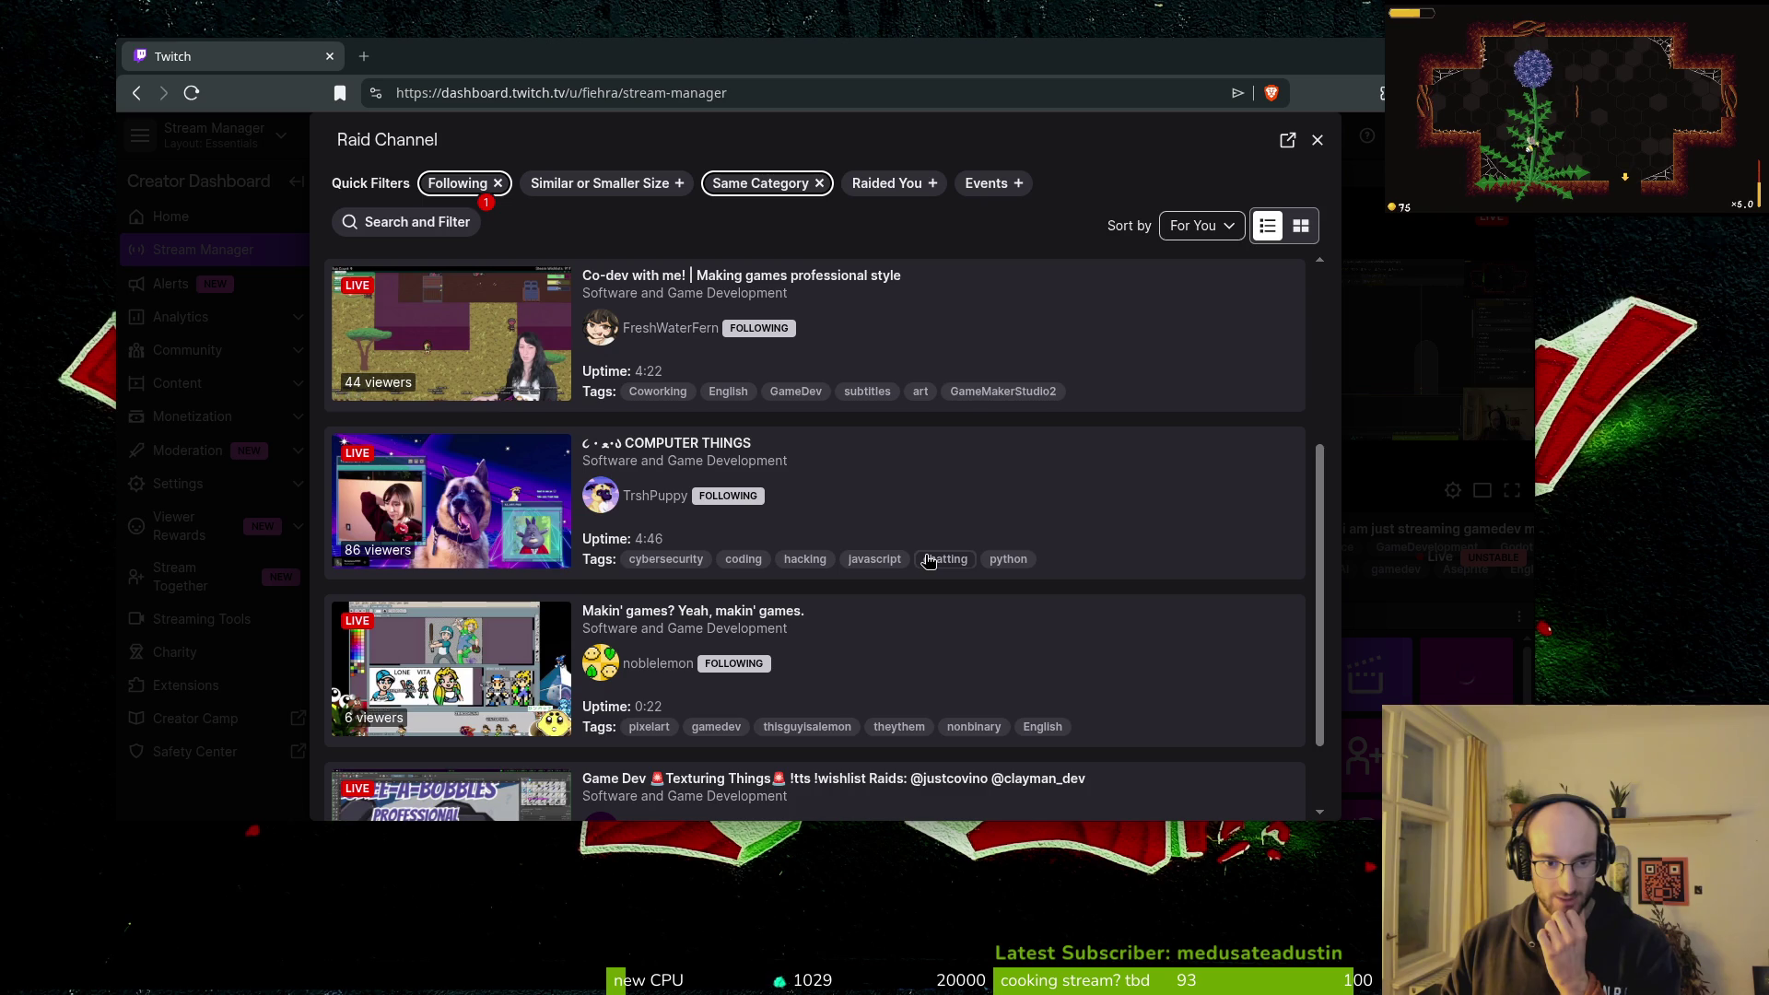
pyautogui.click(813, 496)
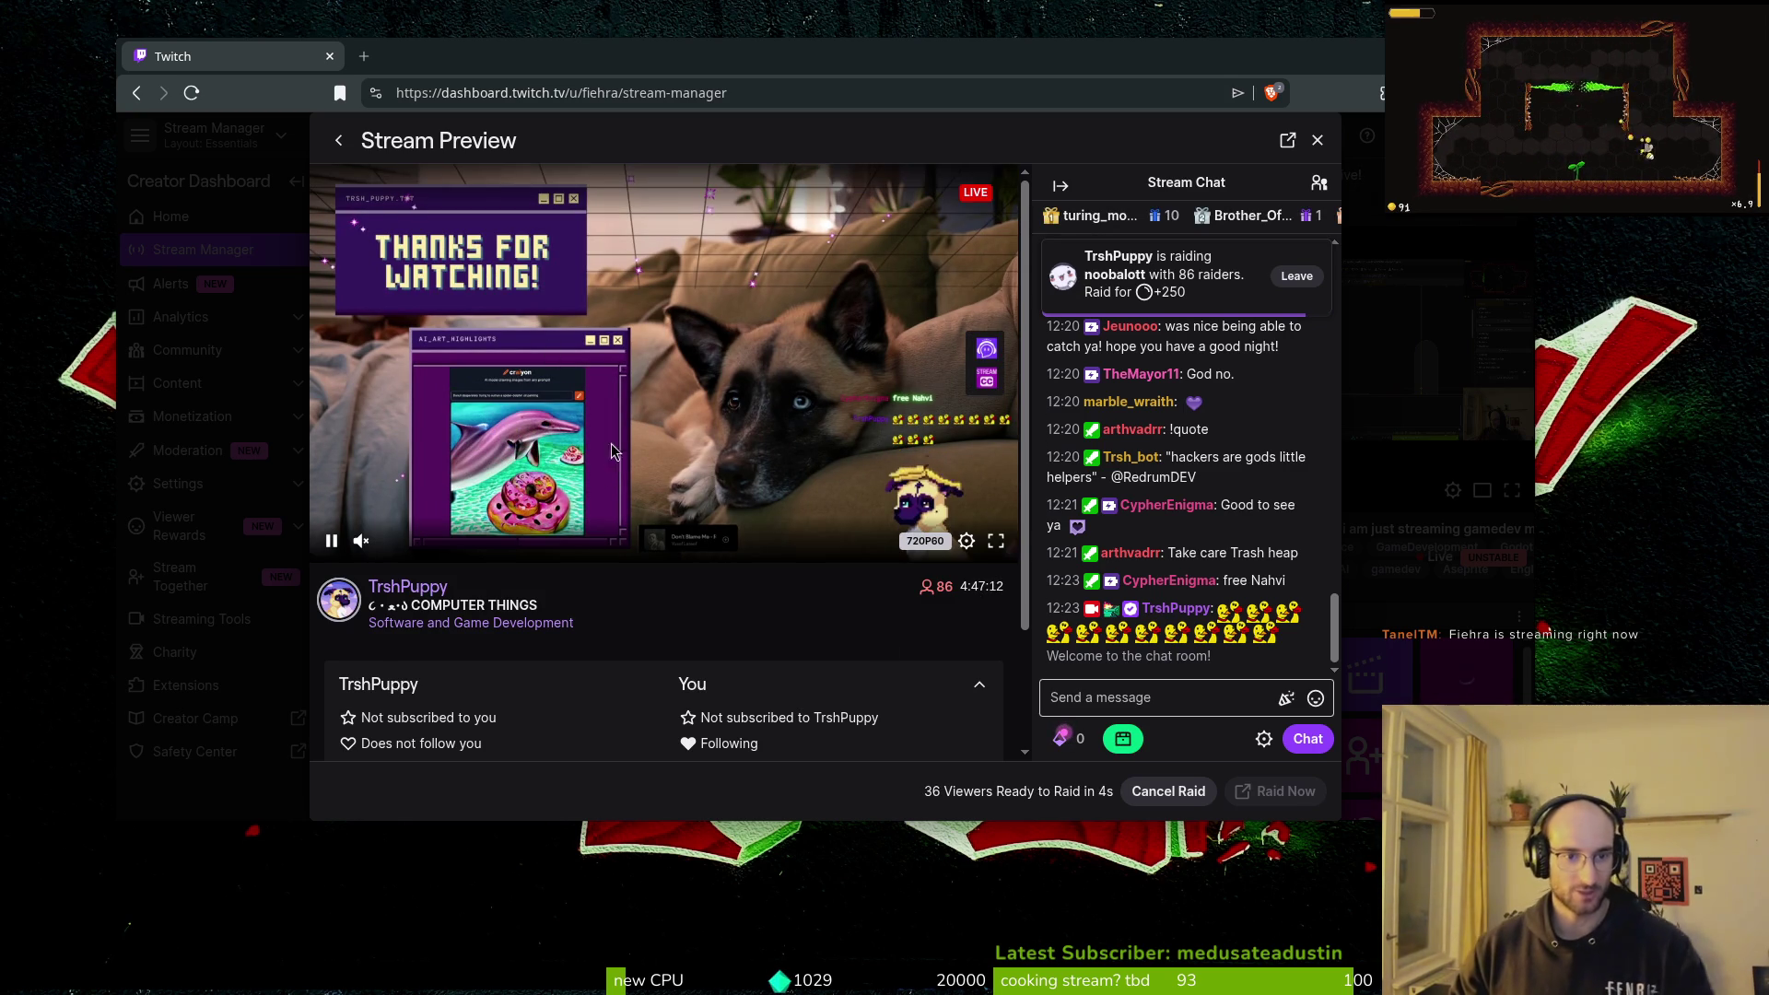
# Step: Cancel the pending raid, close the raid picker, and create a clip of the stream
pyautogui.click(1168, 791)
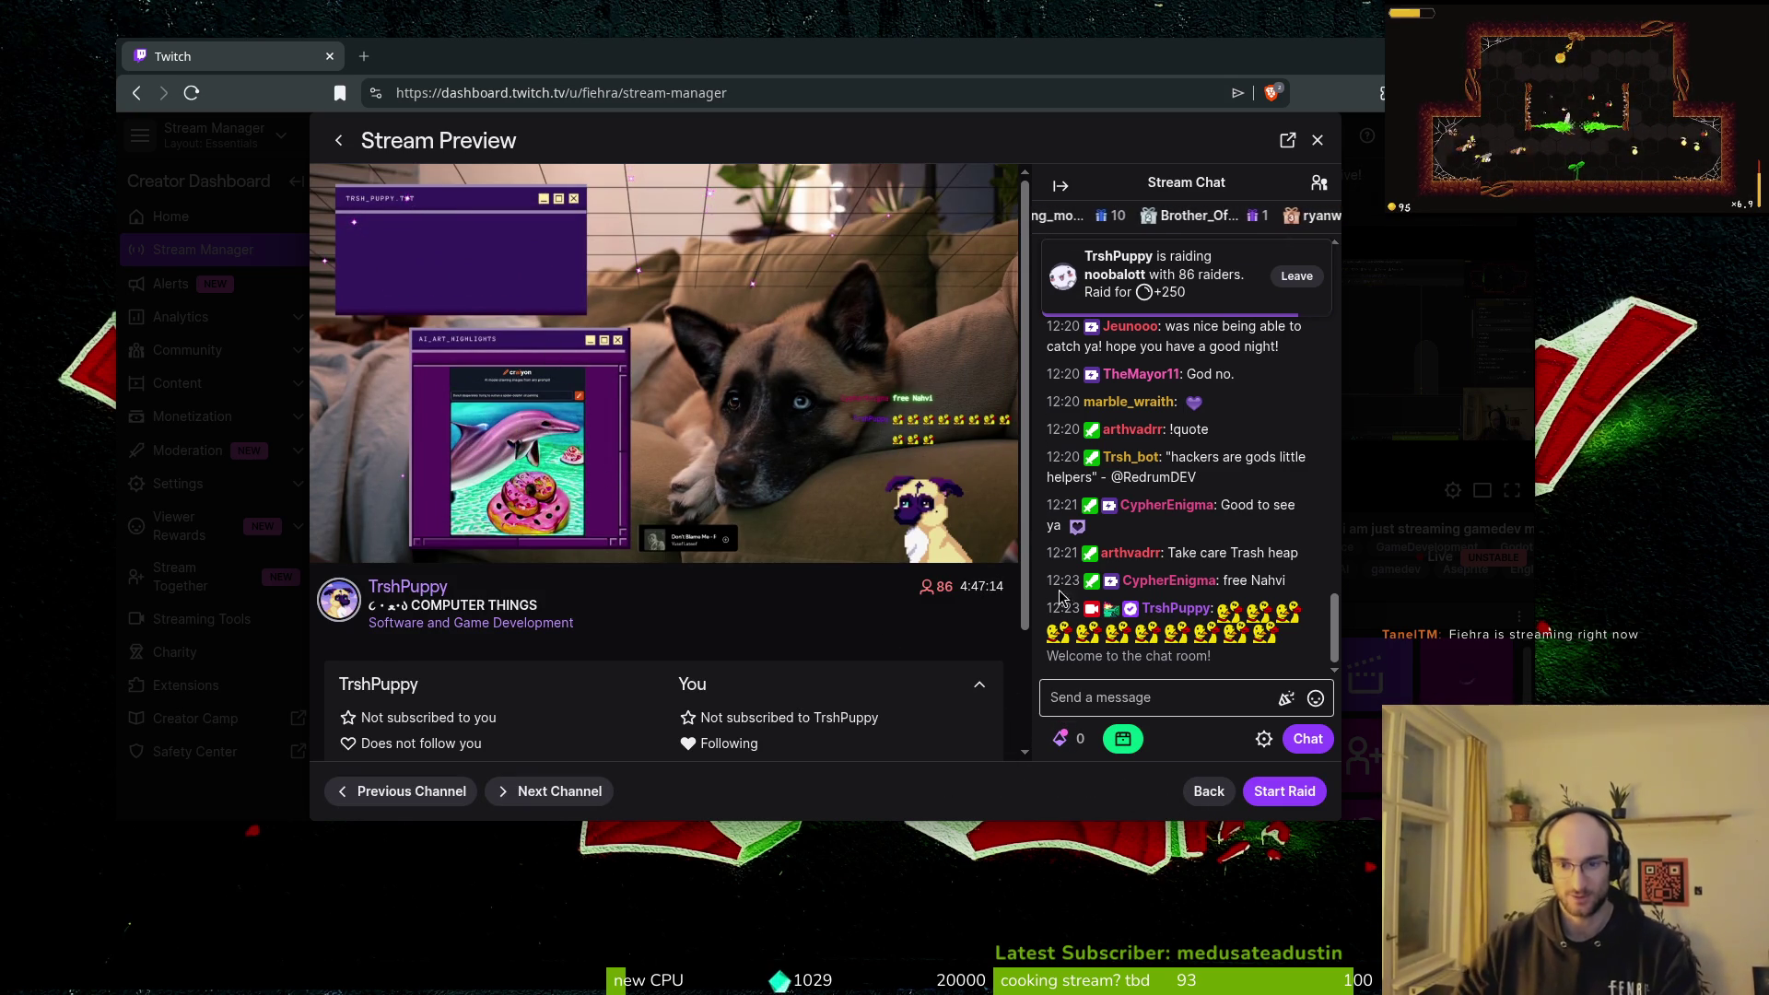
pyautogui.click(1209, 792)
pyautogui.click(993, 850)
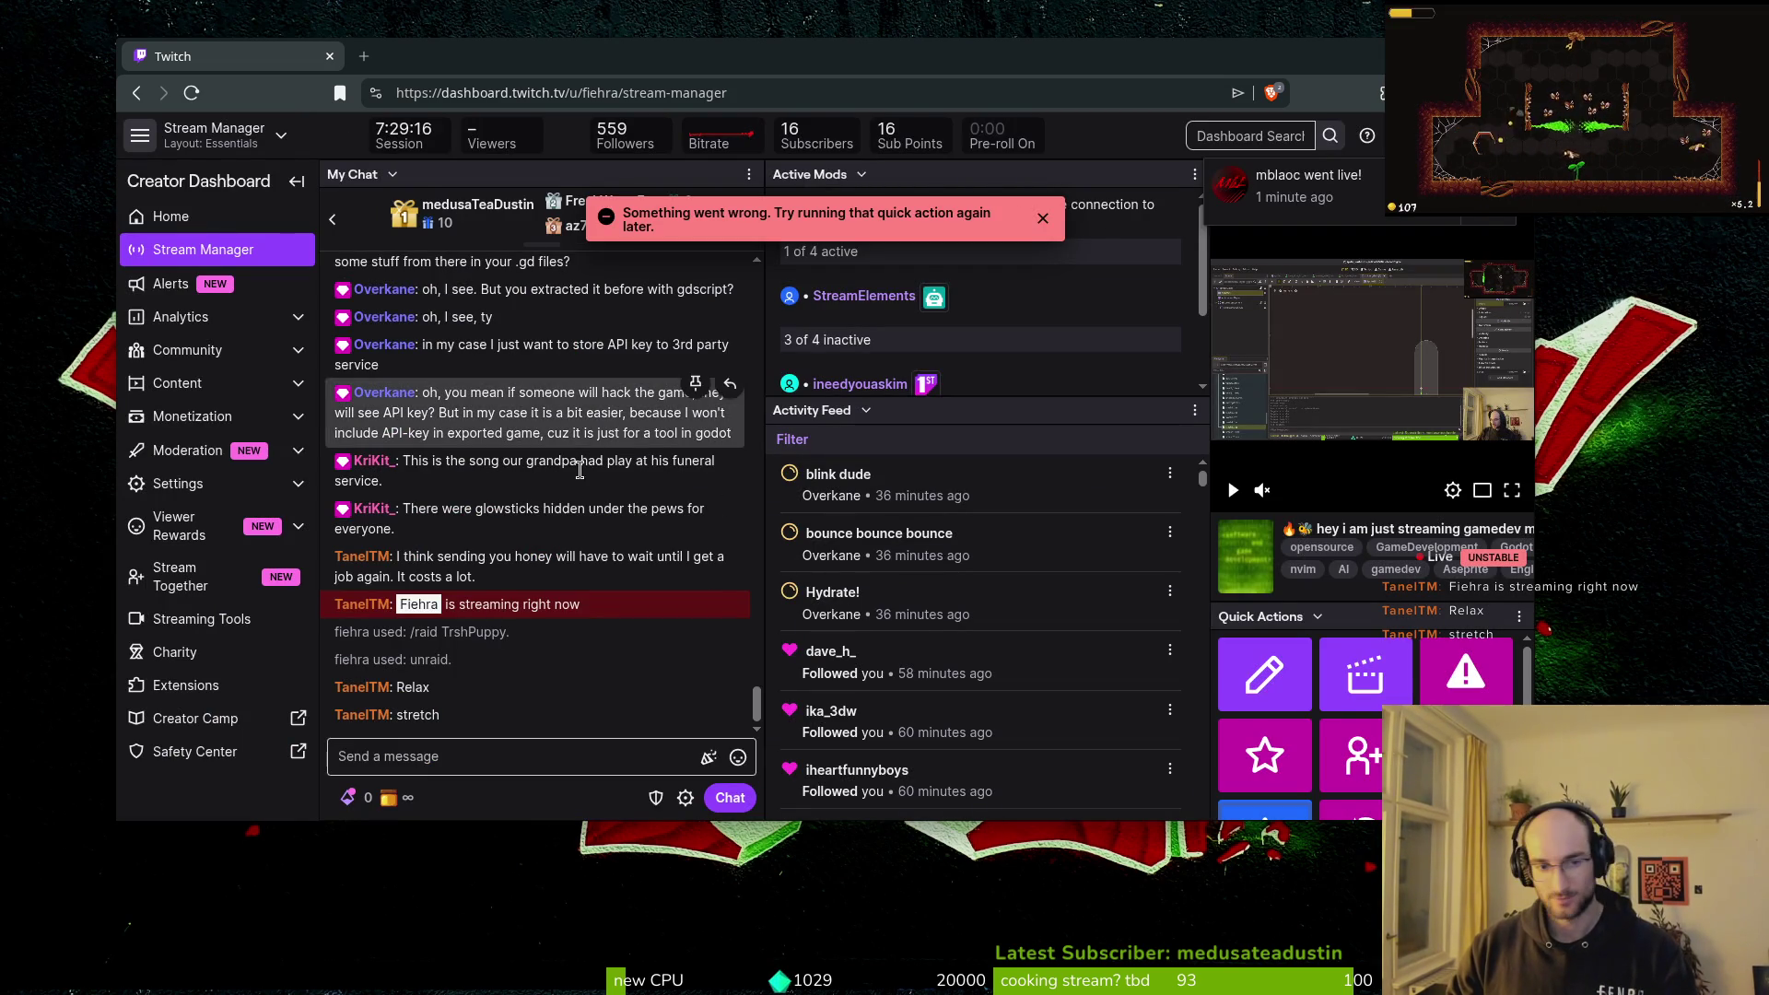
pyautogui.click(1389, 676)
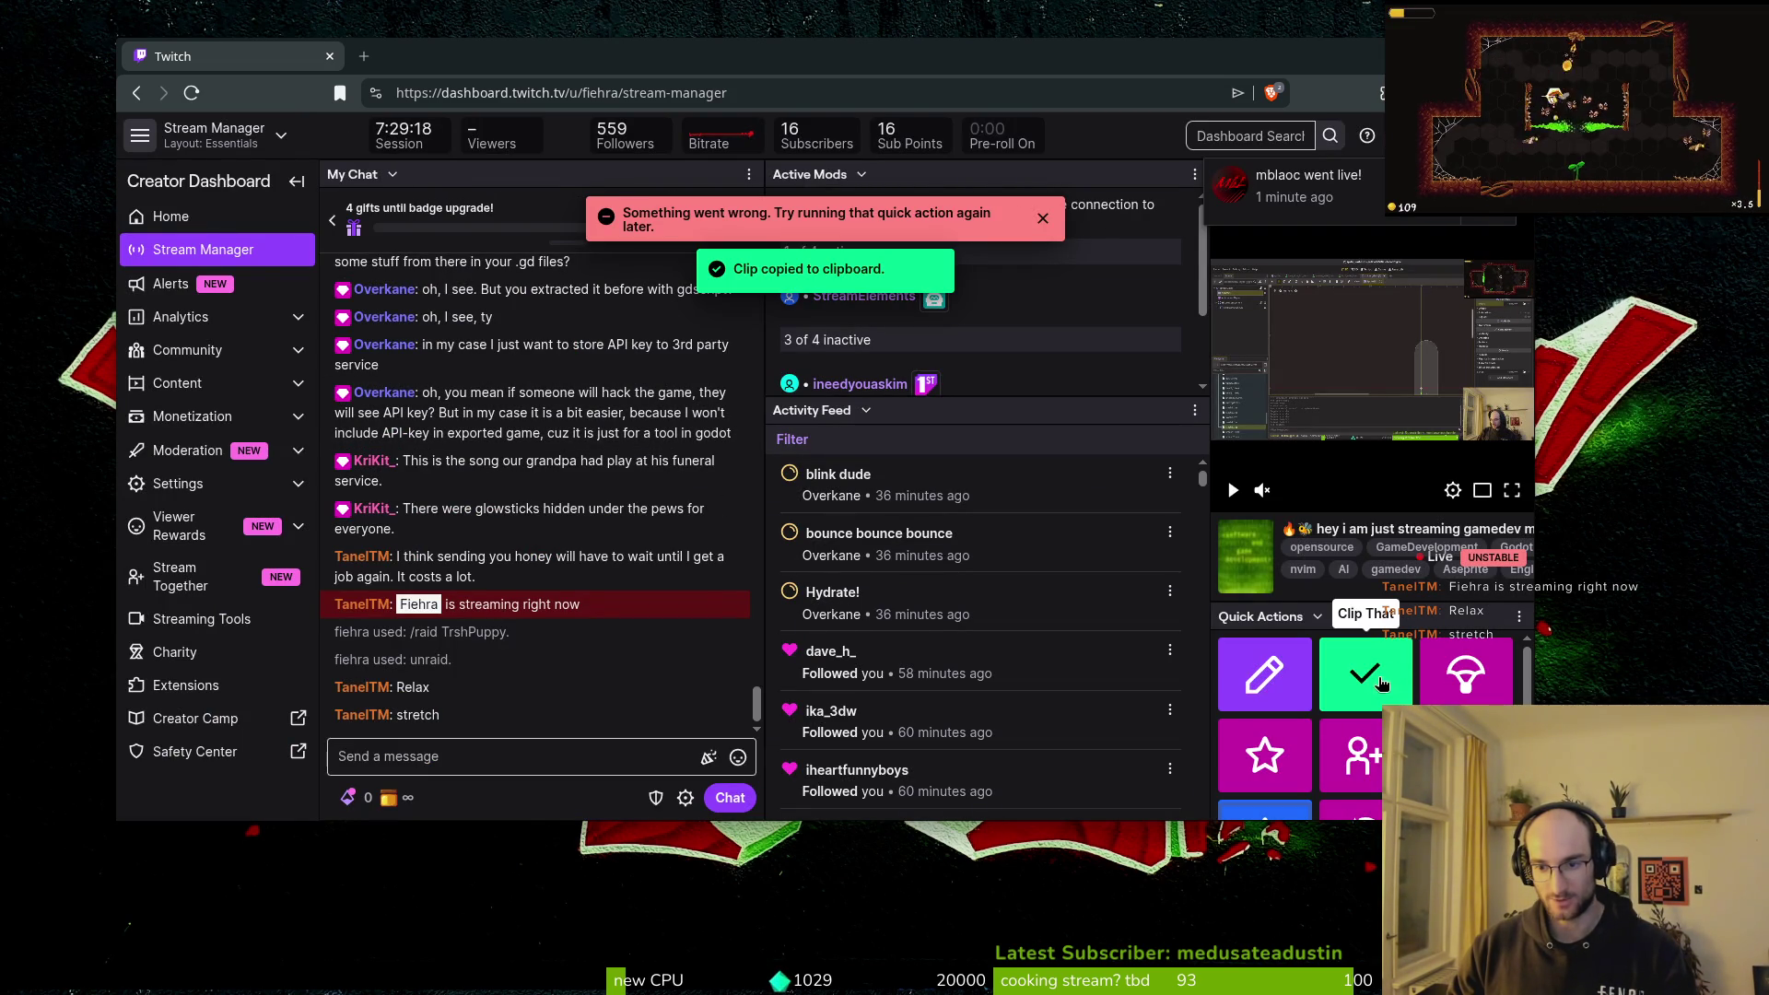
# Step: Reopen Raid Channel and browse all Software and Game Development streams via the Same Category filter
pyautogui.click(1362, 755)
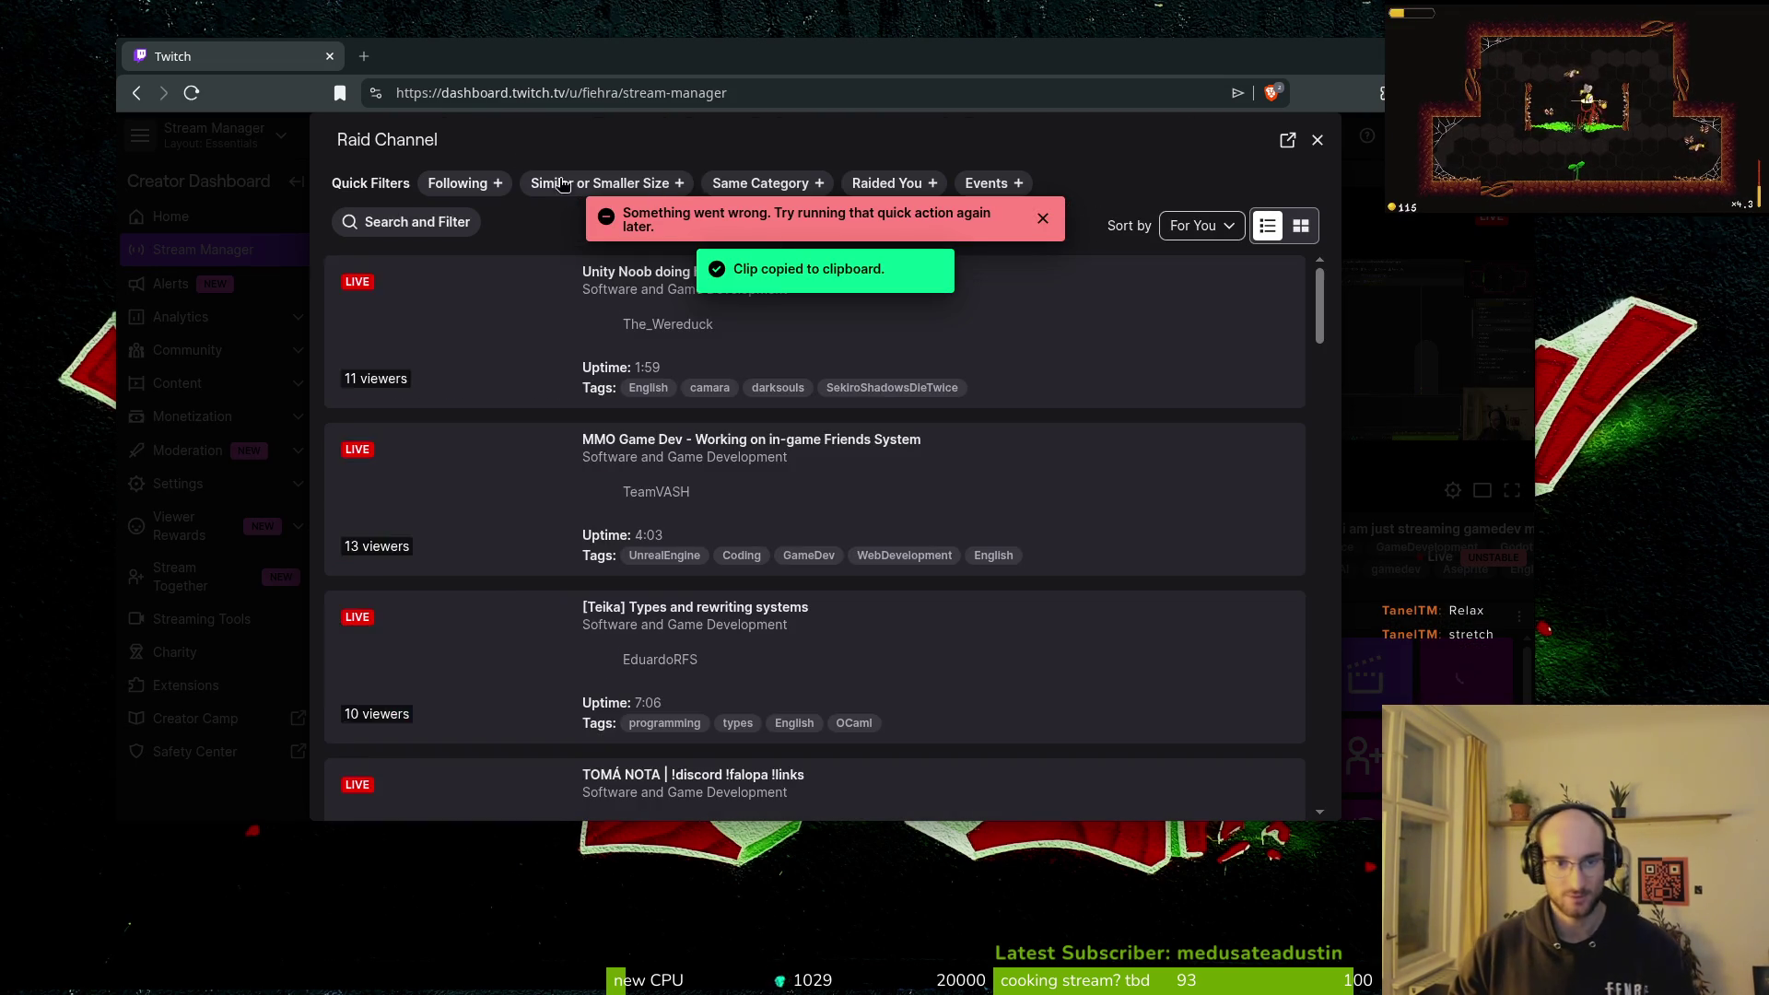
pyautogui.click(751, 189)
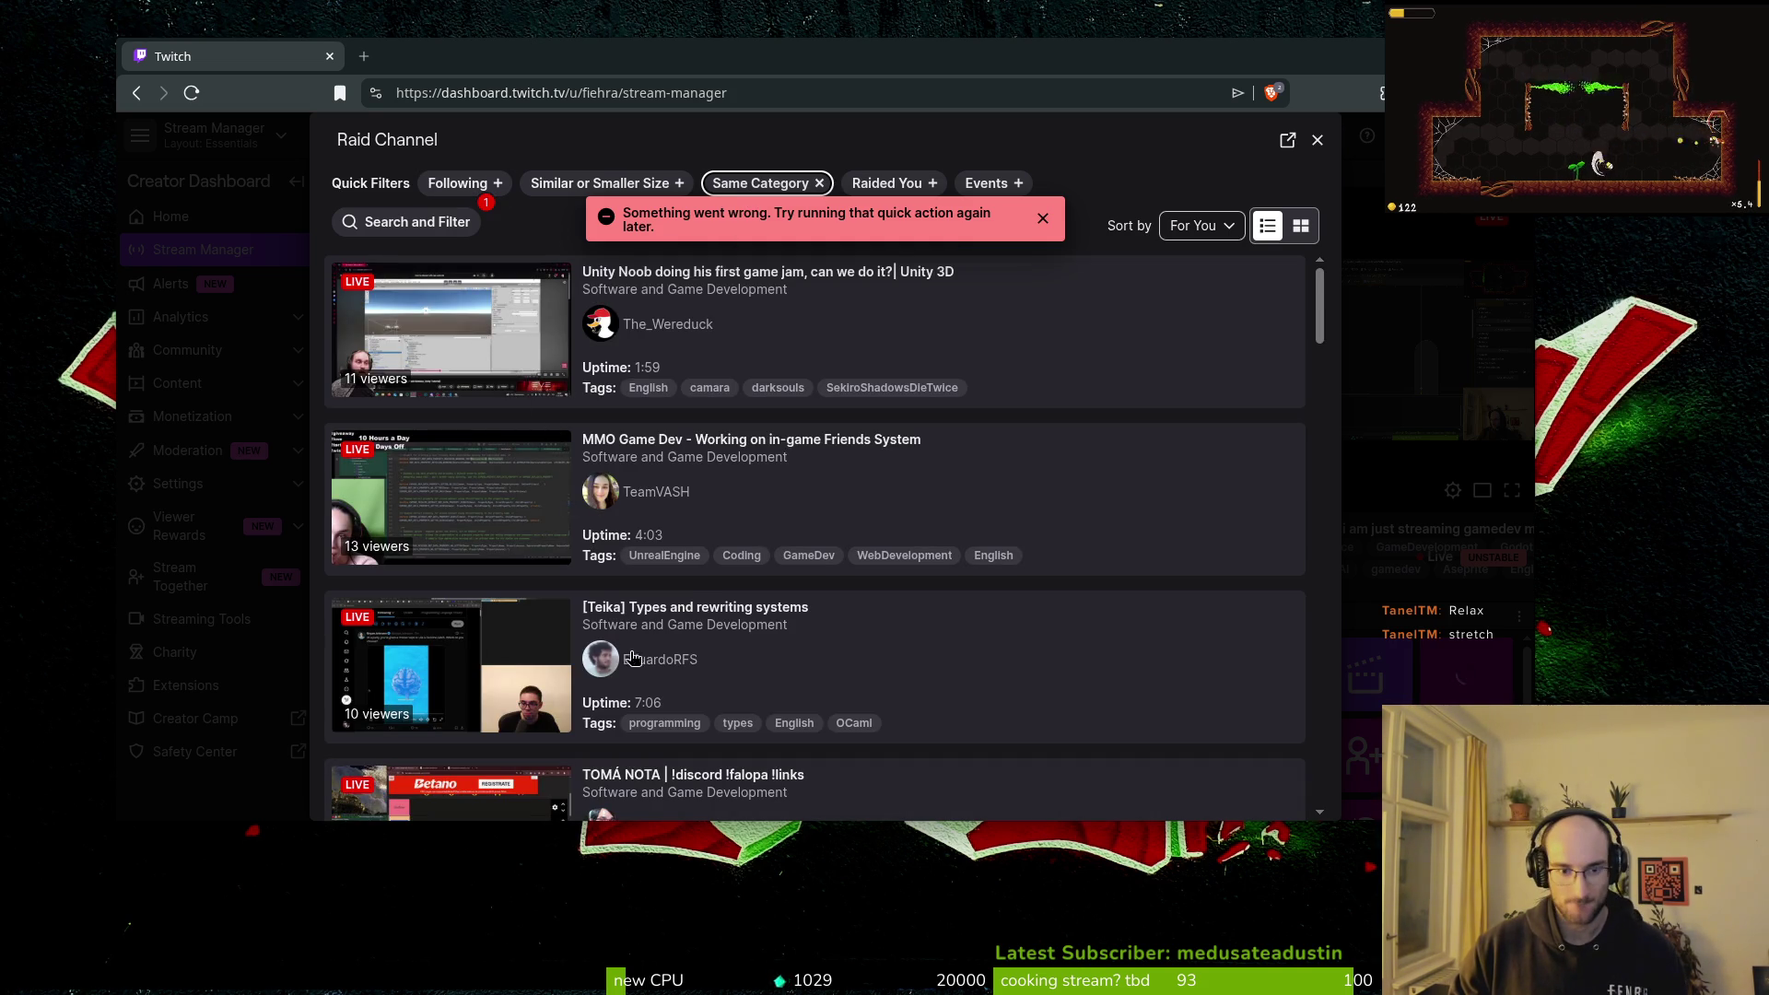
pyautogui.scroll(-5, 839, 688)
pyautogui.scroll(-2, 774, 573)
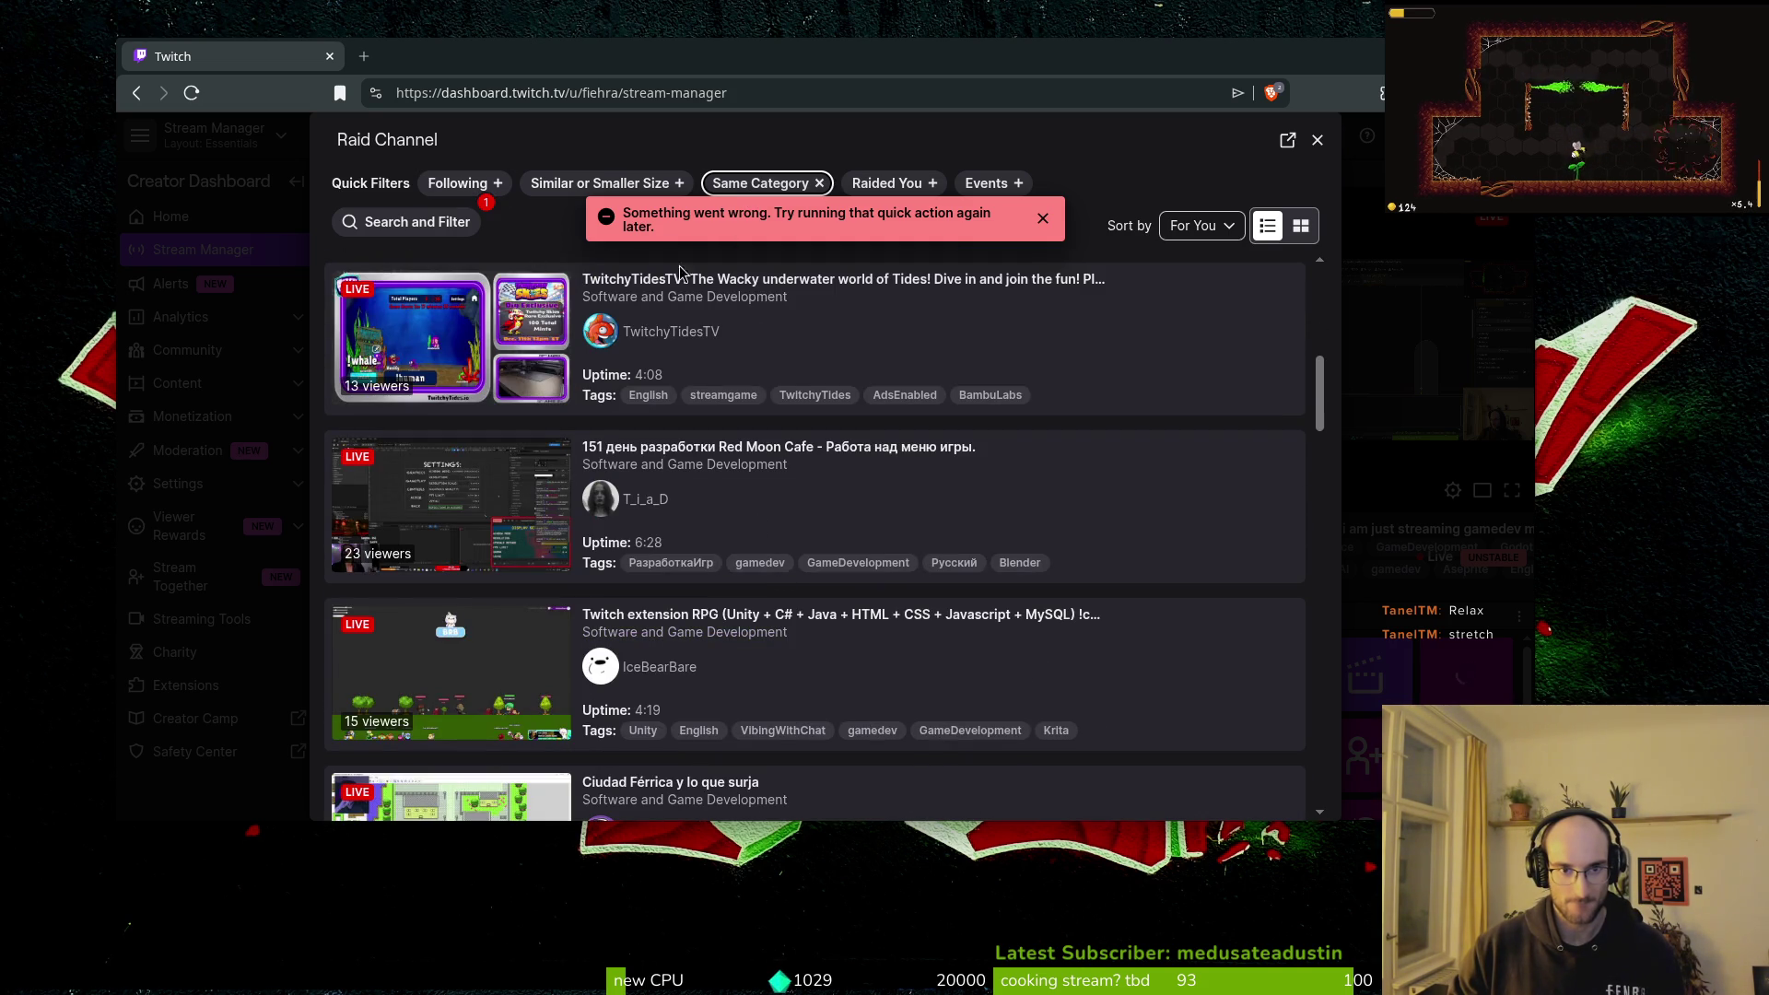
pyautogui.scroll(6, 710, 420)
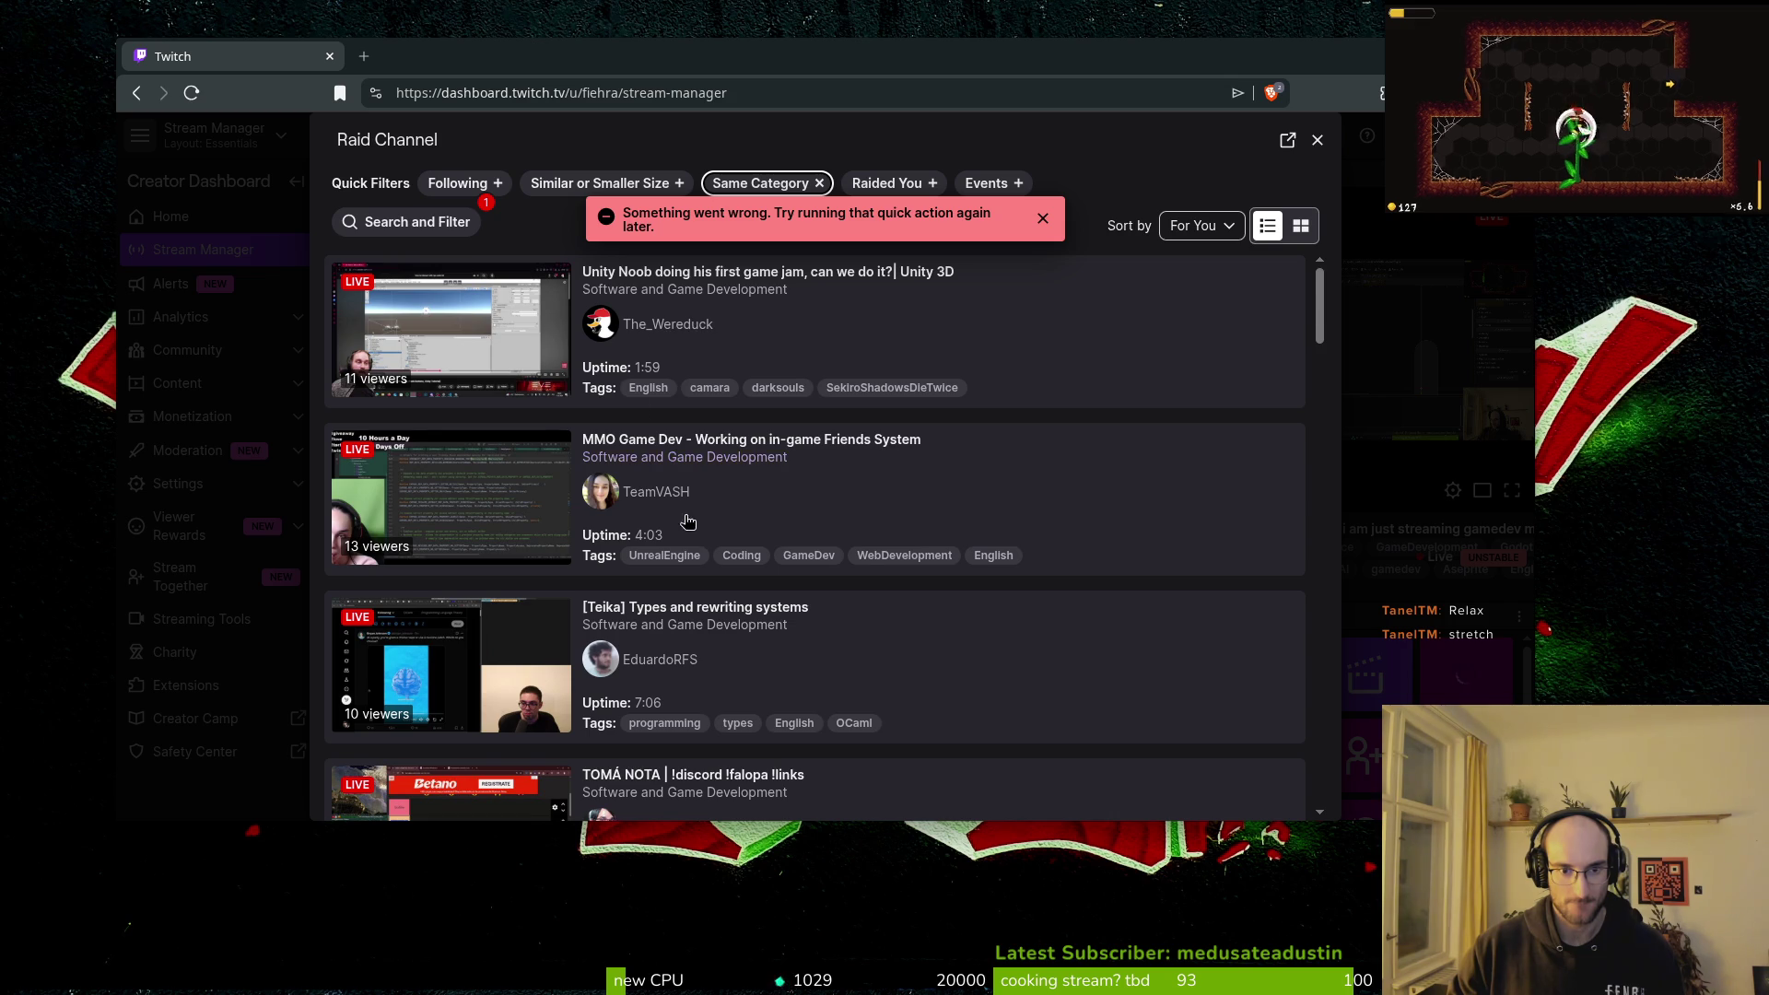
pyautogui.scroll(-5, 728, 561)
pyautogui.scroll(2, 735, 525)
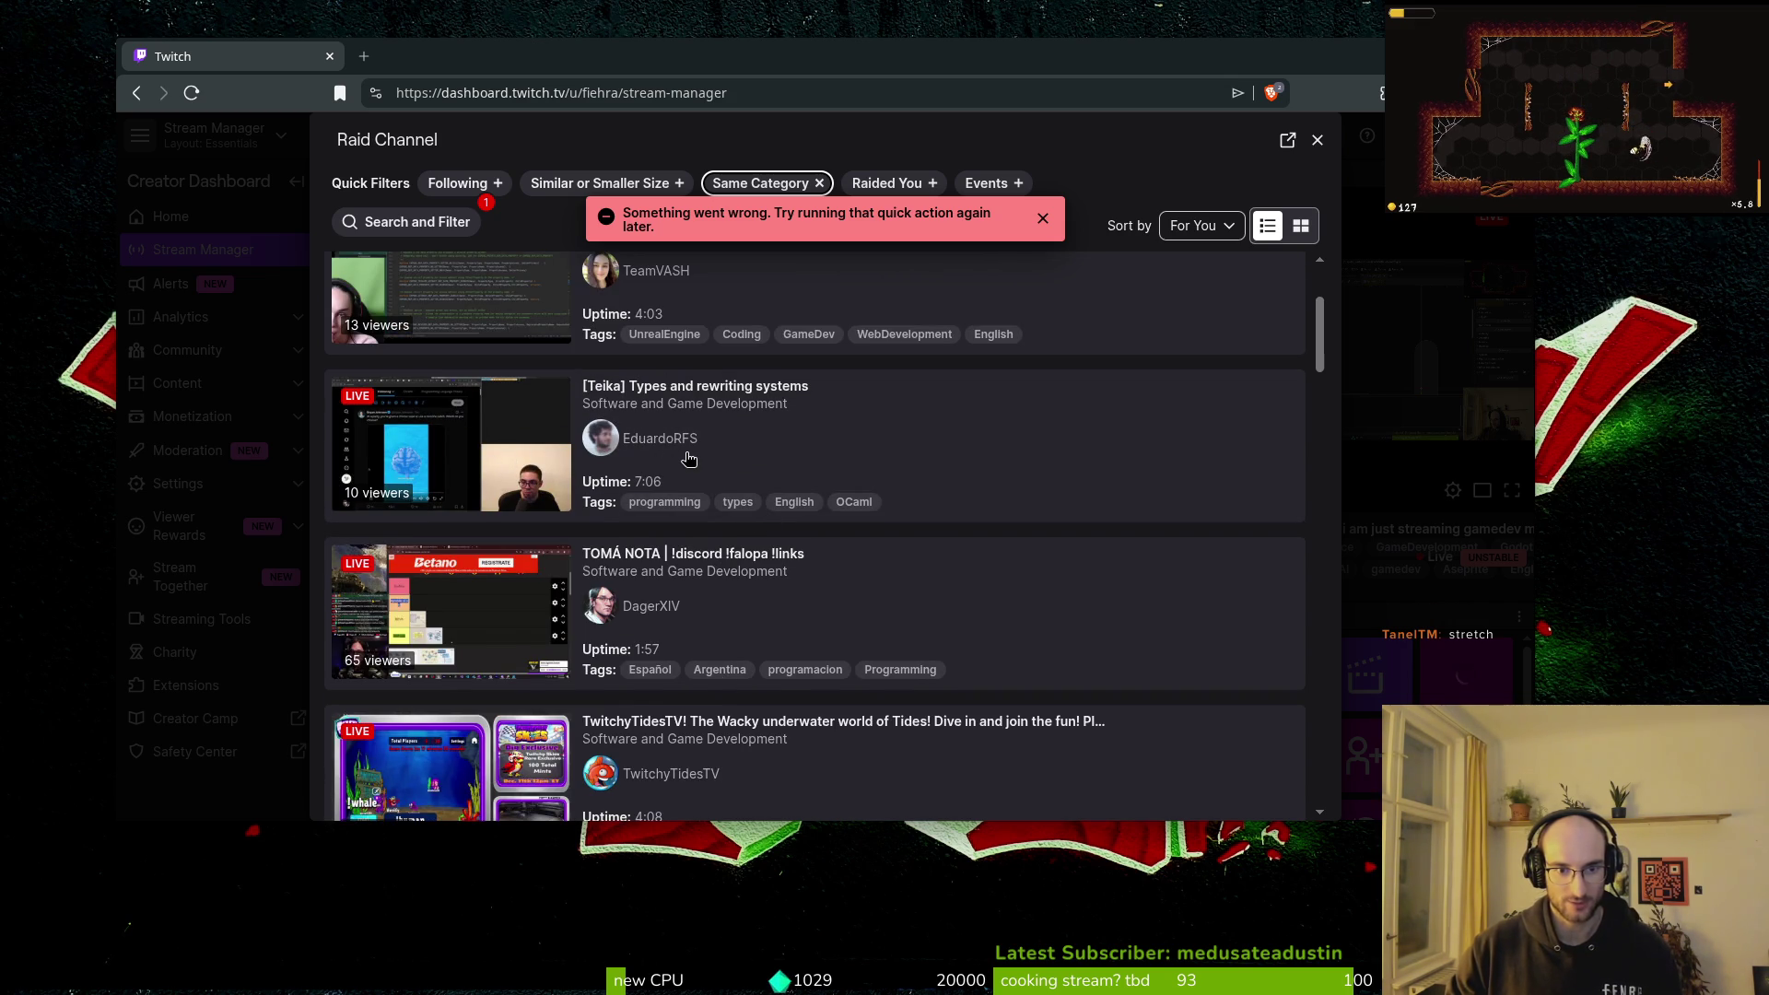
pyautogui.scroll(-8, 688, 458)
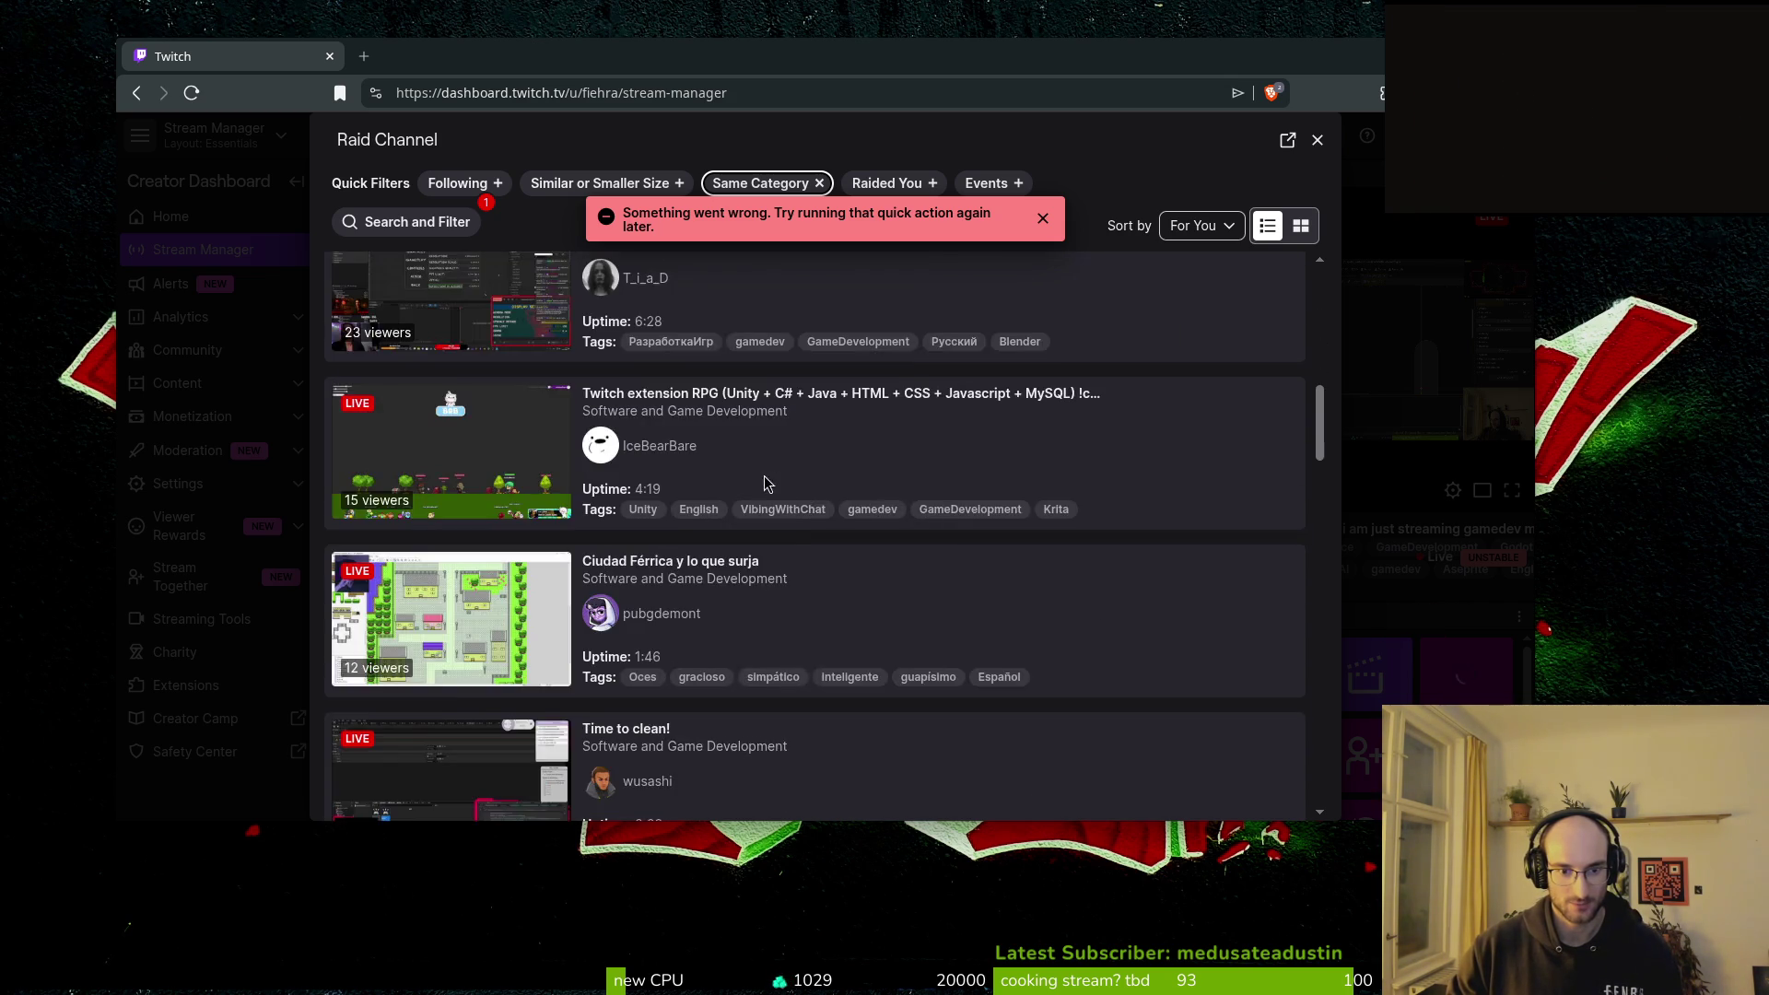
pyautogui.scroll(-3, 793, 538)
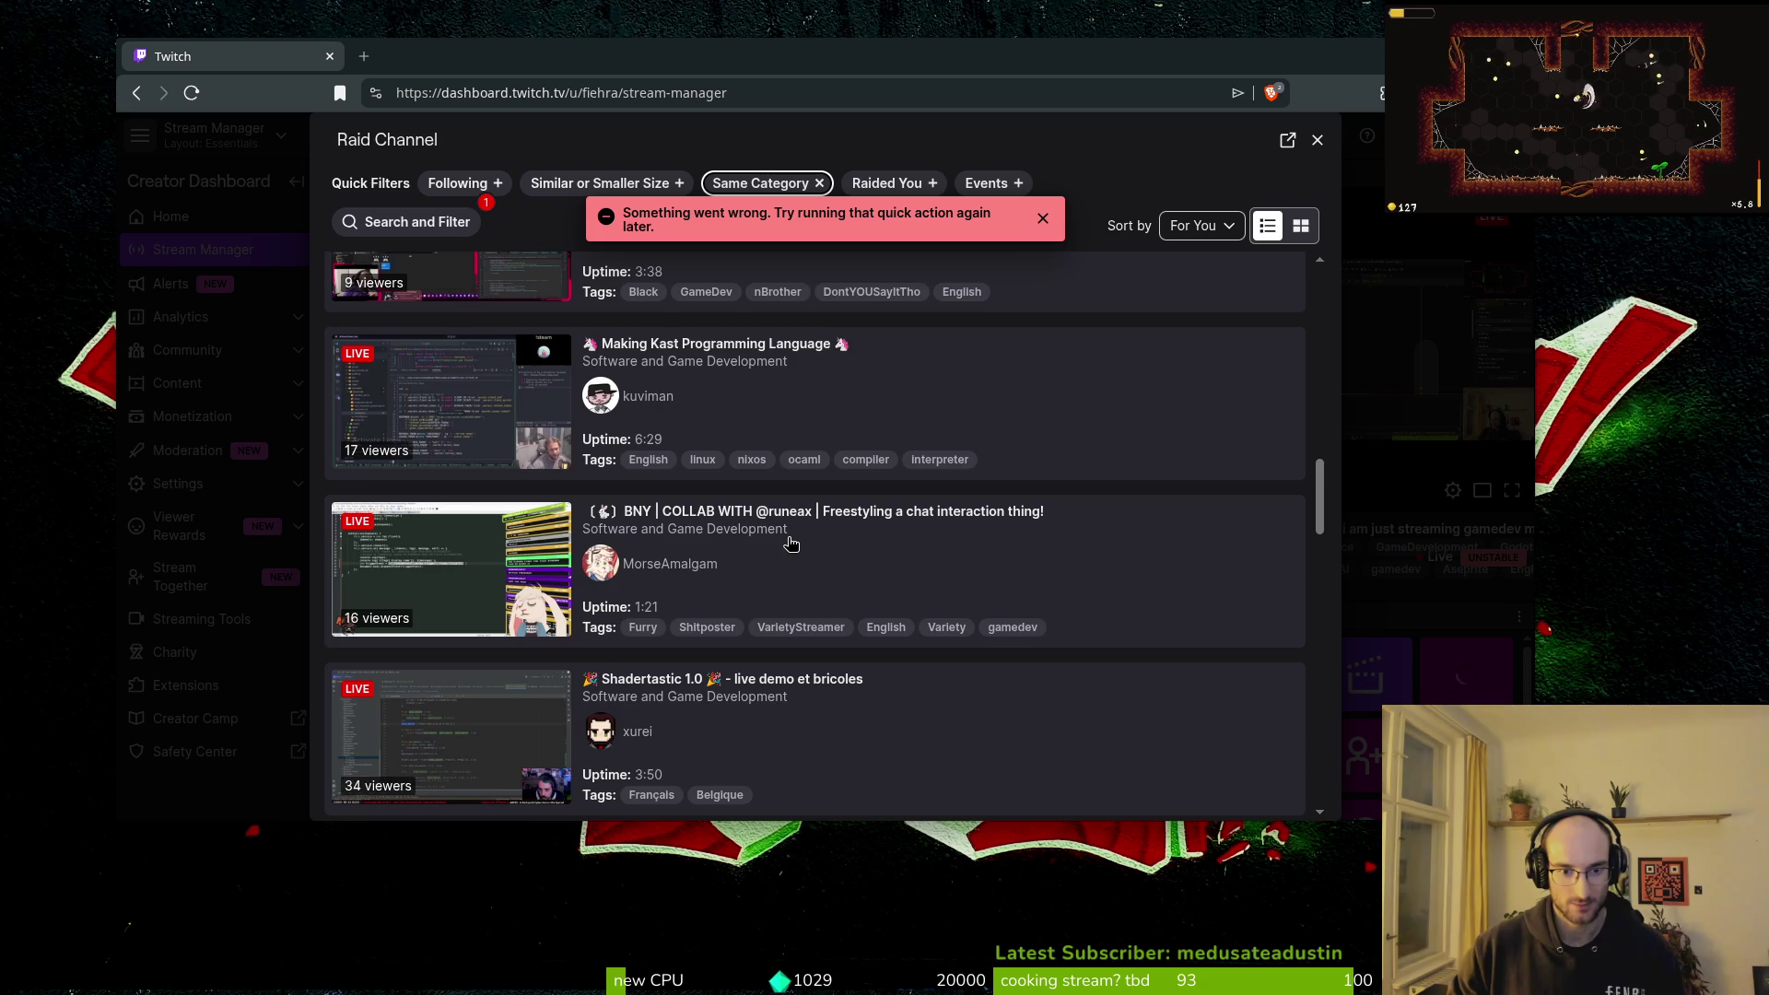
pyautogui.scroll(-1, 798, 547)
pyautogui.scroll(-1, 811, 461)
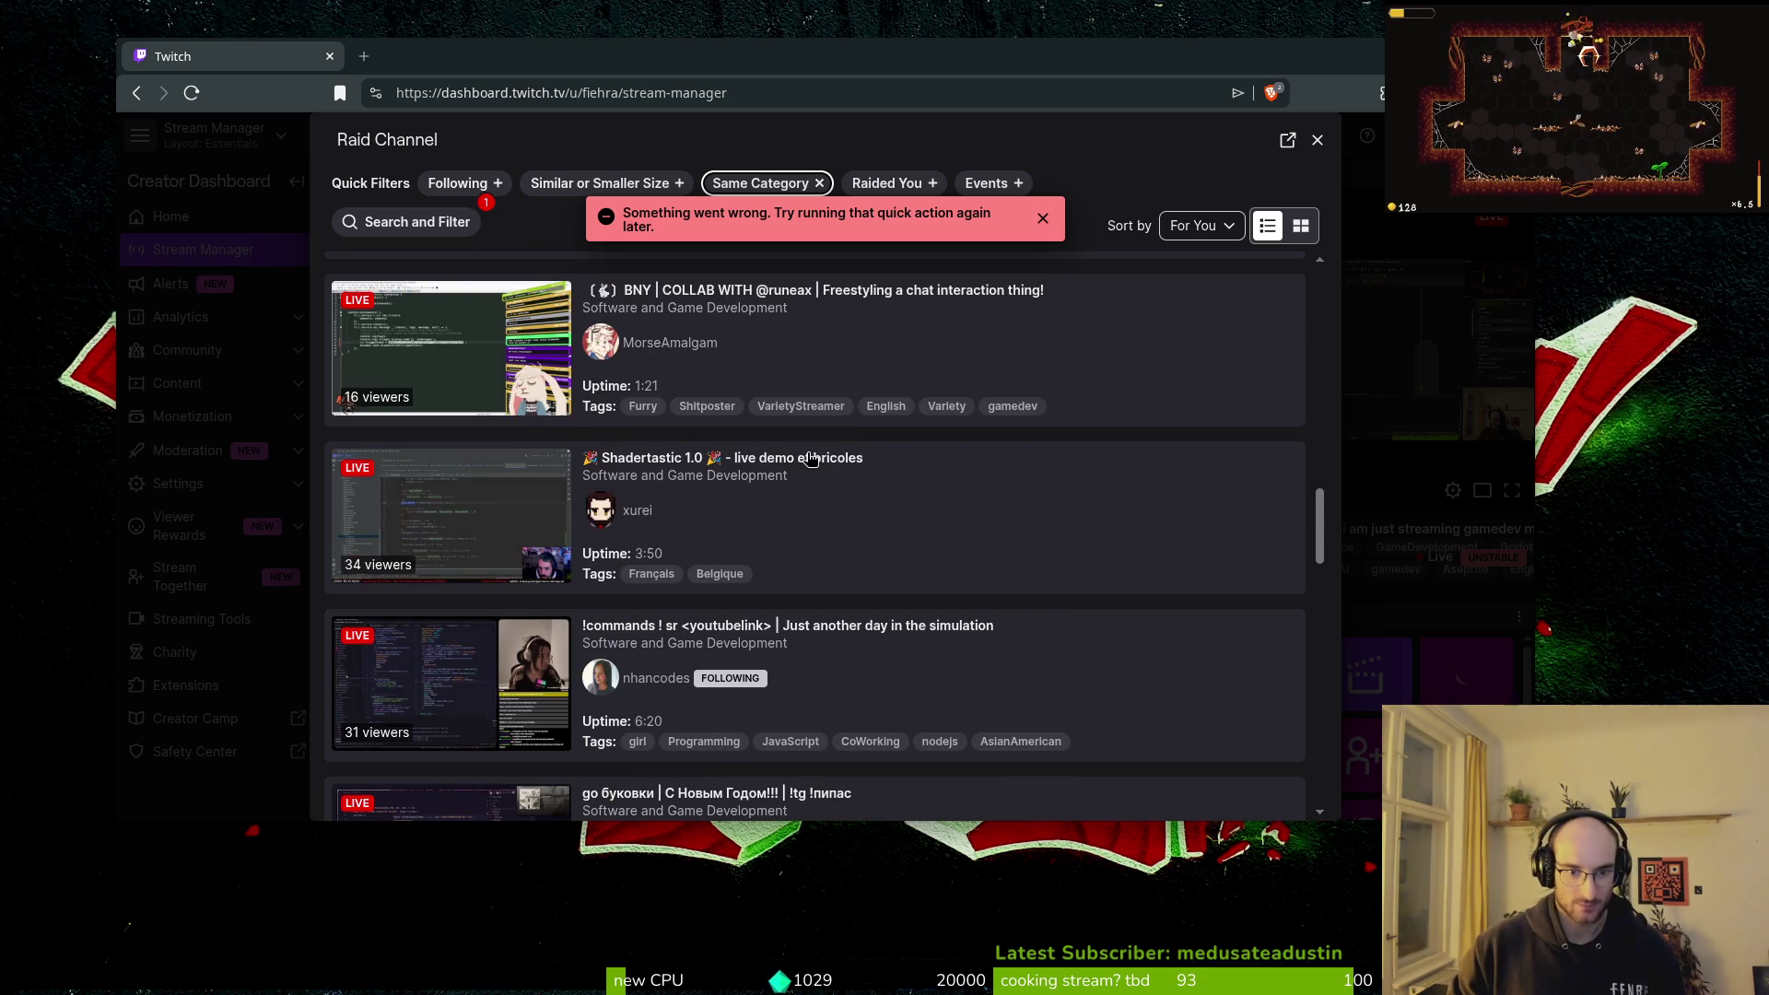
pyautogui.scroll(-3, 811, 545)
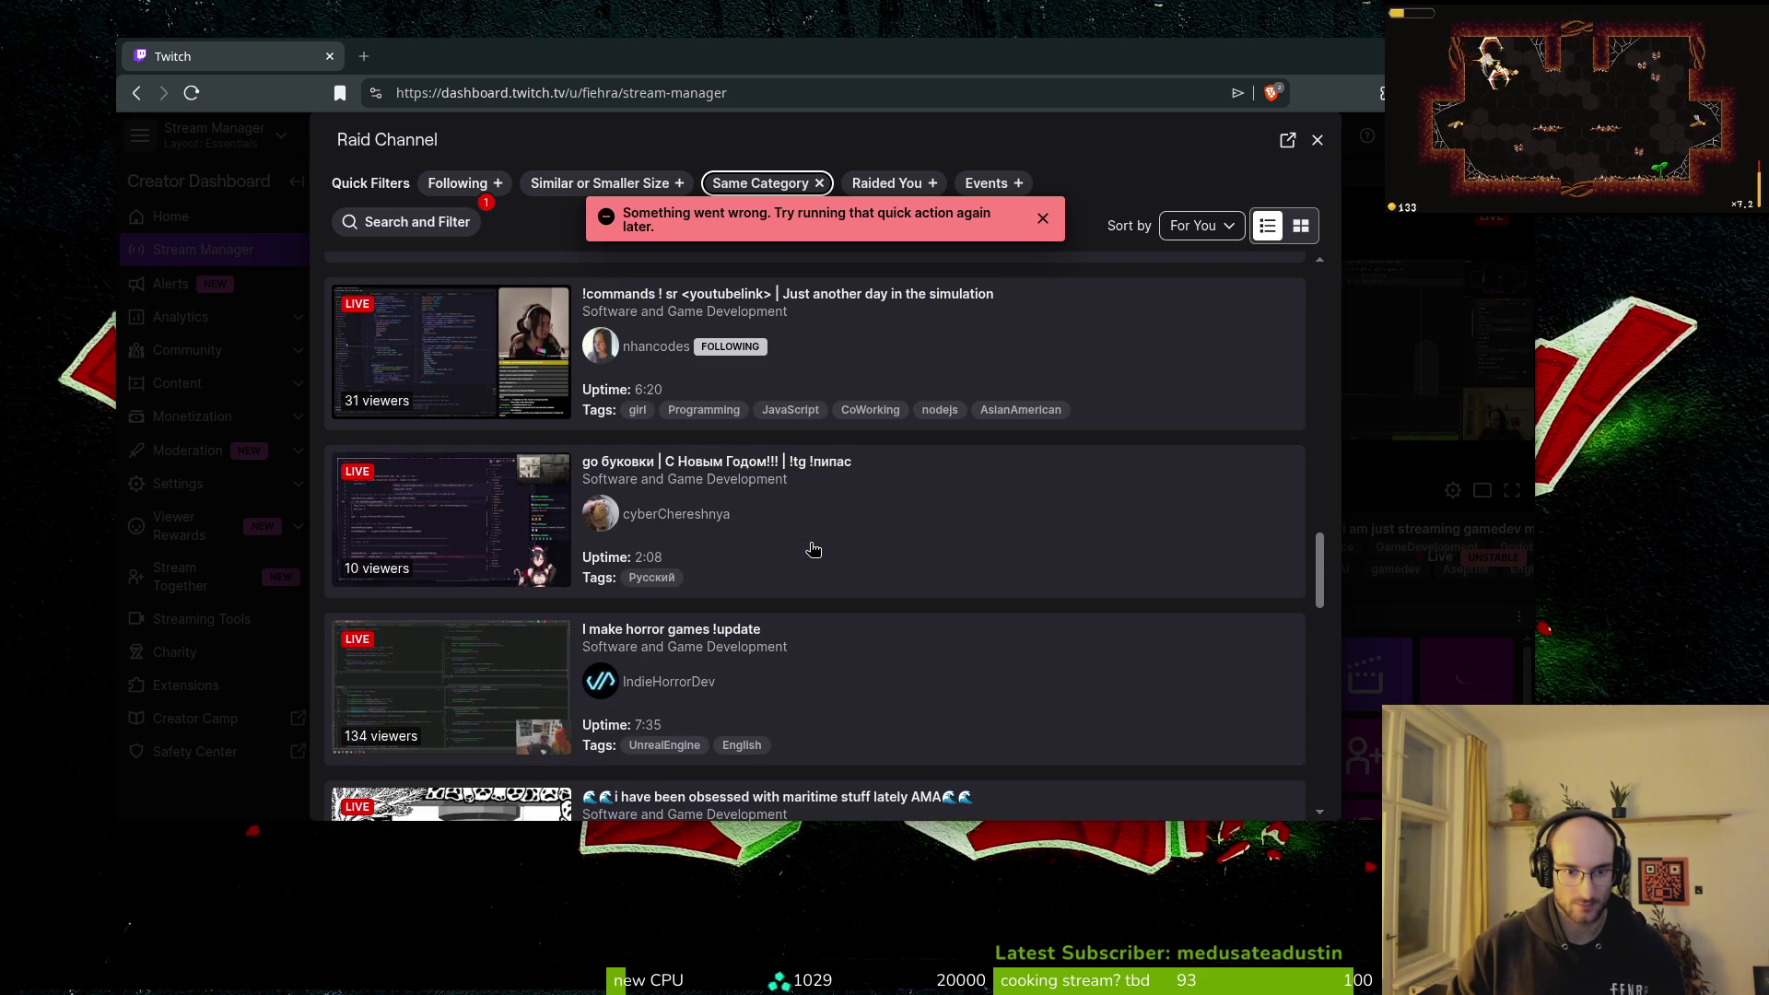